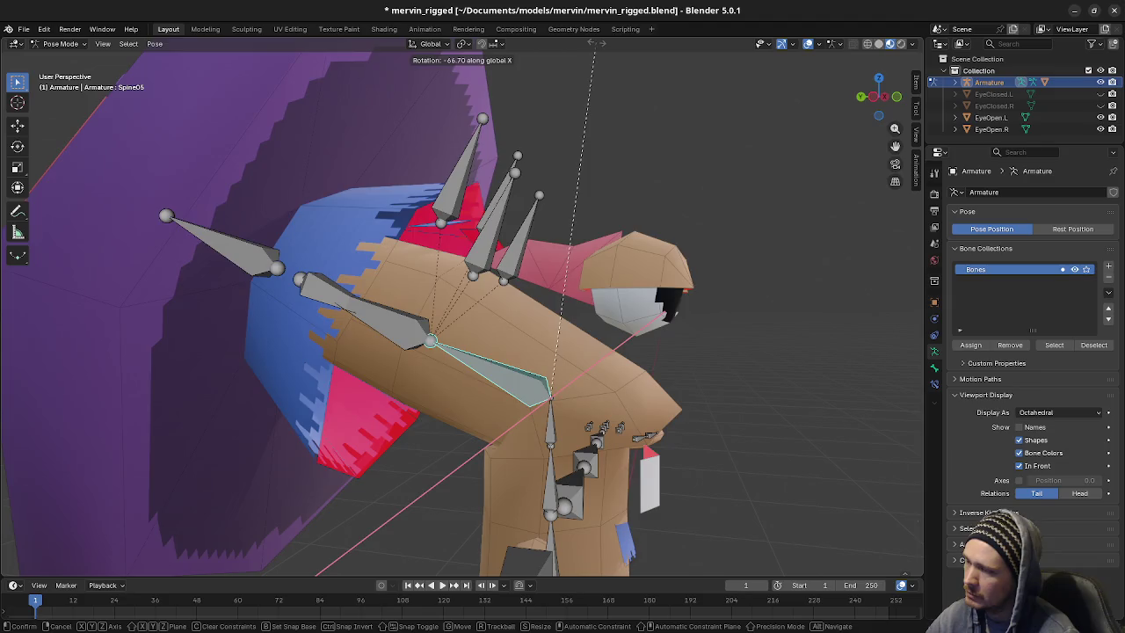
Test-rotate the Spine04 bone to check head deformation, then cancel back upright
{"action": "left_click", "coordinate": [551, 429]}
{"action": "key", "text": "r"}
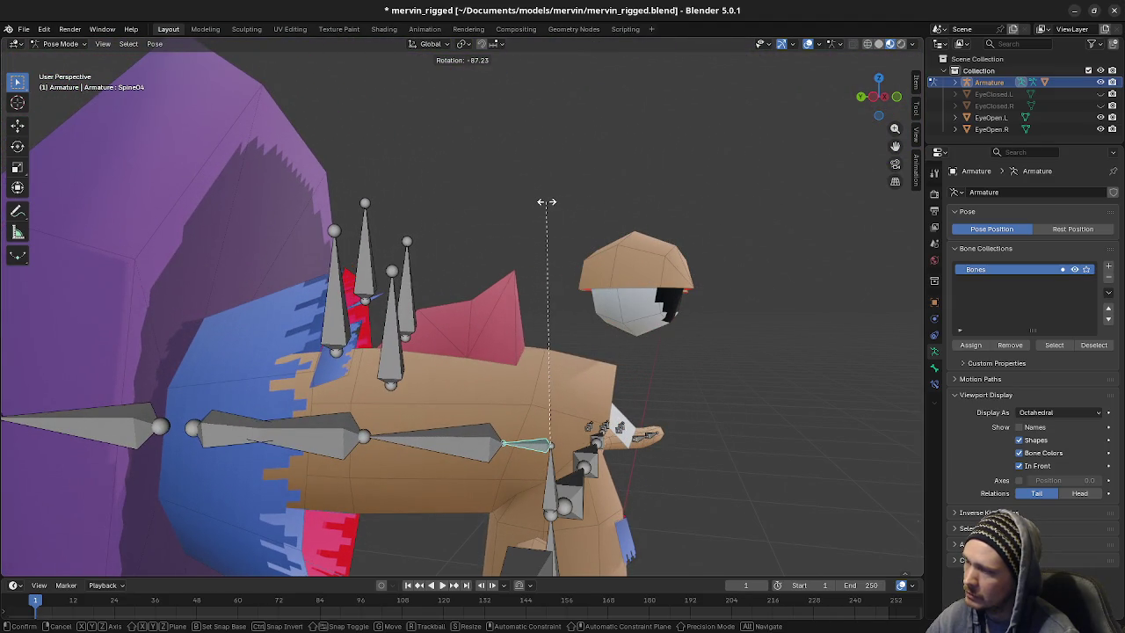
{"action": "key", "text": "Escape"}
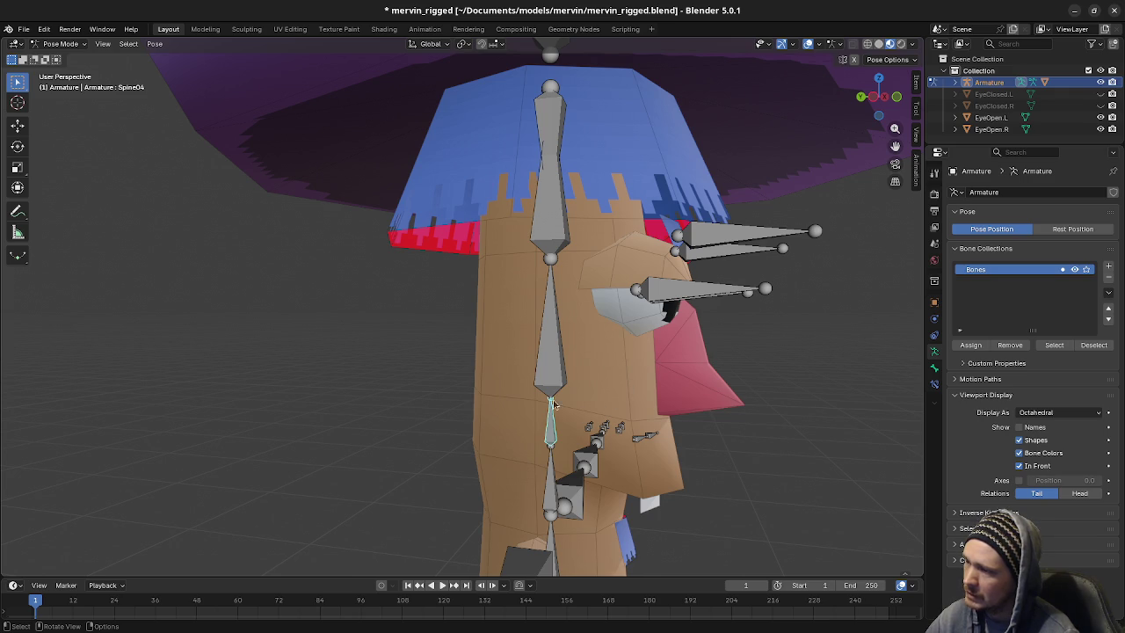
{"action": "mouse_move", "coordinate": [610, 361]}
{"action": "middle_mouse_down"}
{"action": "mouse_move", "coordinate": [637, 391]}
{"action": "mouse_move", "coordinate": [595, 394]}
{"action": "mouse_move", "coordinate": [606, 374]}
{"action": "middle_mouse_up"}
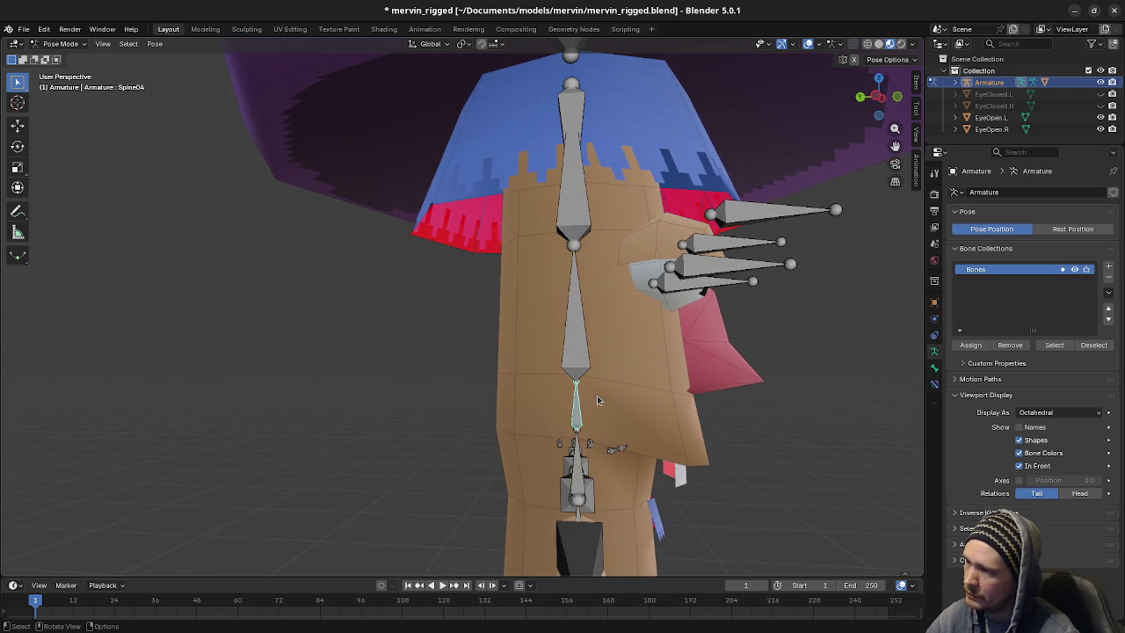
{"action": "mouse_move", "coordinate": [597, 393]}
{"action": "middle_mouse_down"}
{"action": "mouse_move", "coordinate": [615, 400]}
{"action": "mouse_move", "coordinate": [572, 396]}
{"action": "mouse_move", "coordinate": [591, 383]}
{"action": "middle_mouse_up"}
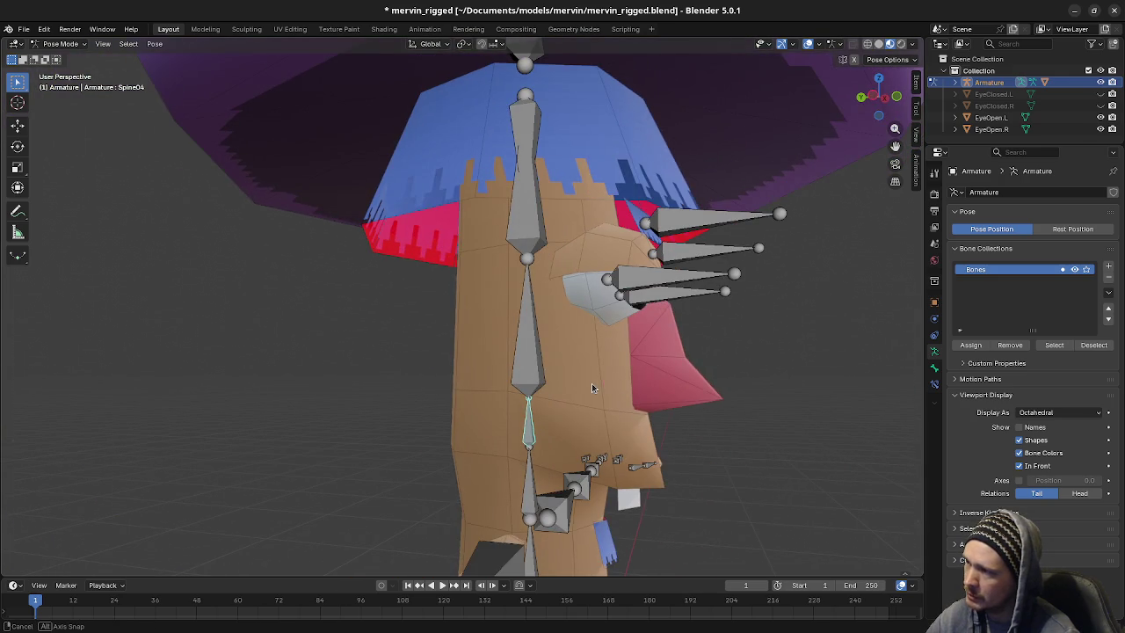
Put the Body mesh in Edit Mode and remove the pointed nose faces from Spine05
{"action": "left_click", "coordinate": [59, 44]}
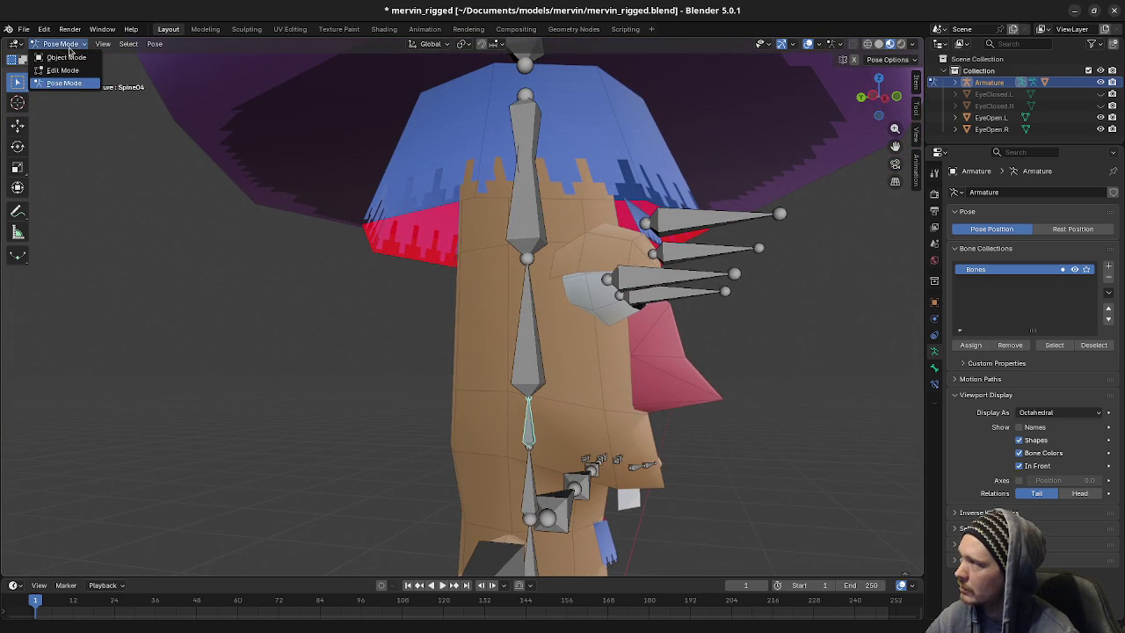
{"action": "left_click", "coordinate": [48, 55]}
{"action": "left_click", "coordinate": [677, 376]}
{"action": "key", "text": "Tab"}
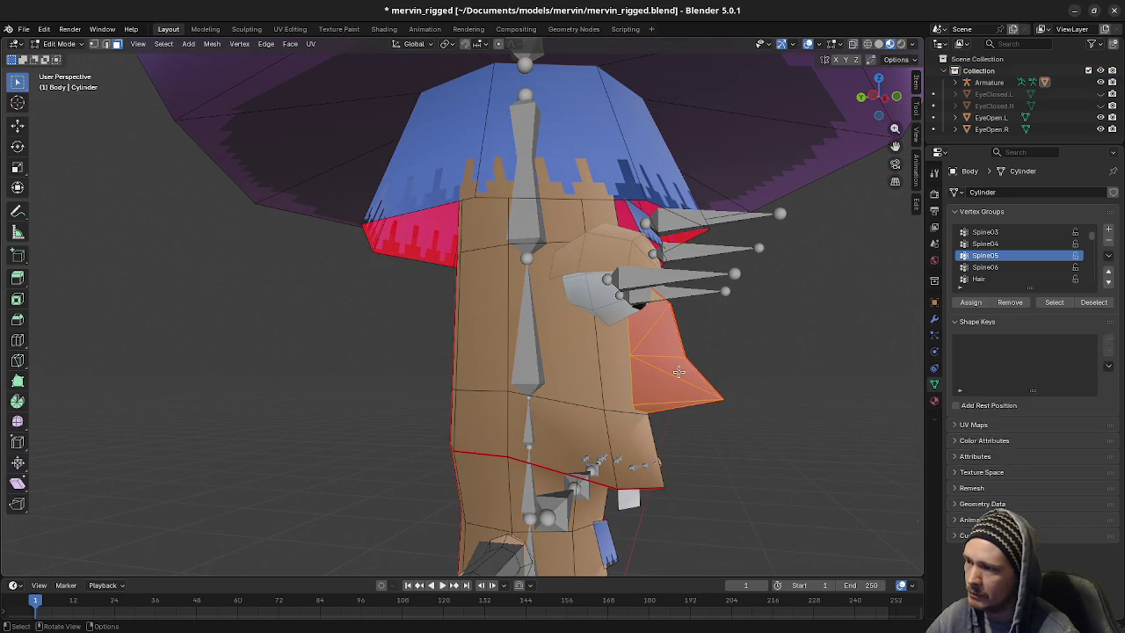
{"action": "mouse_move", "coordinate": [678, 376]}
{"action": "middle_mouse_down"}
{"action": "mouse_move", "coordinate": [623, 366]}
{"action": "mouse_move", "coordinate": [690, 369]}
{"action": "middle_mouse_up"}
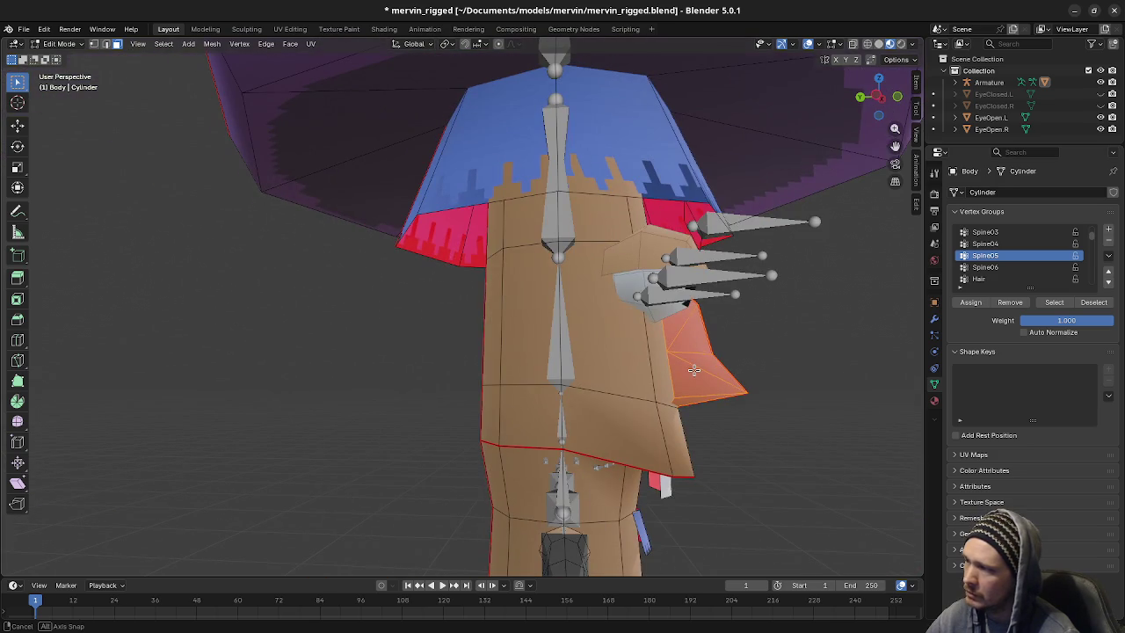
{"action": "left_click", "coordinate": [1007, 306]}
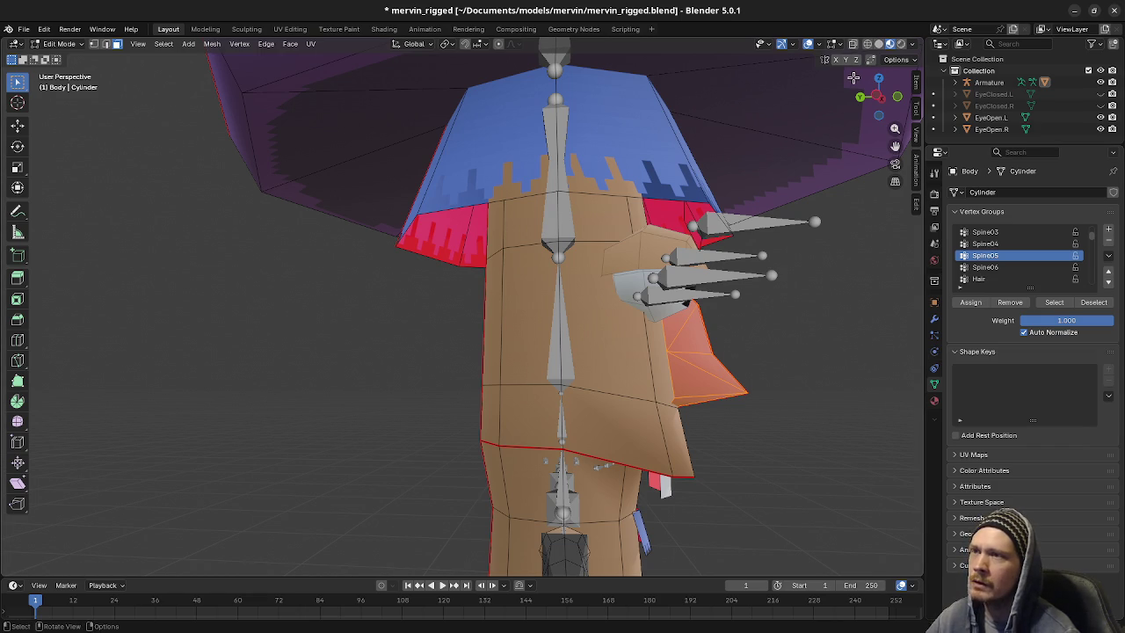
{"action": "left_click", "coordinate": [819, 46]}
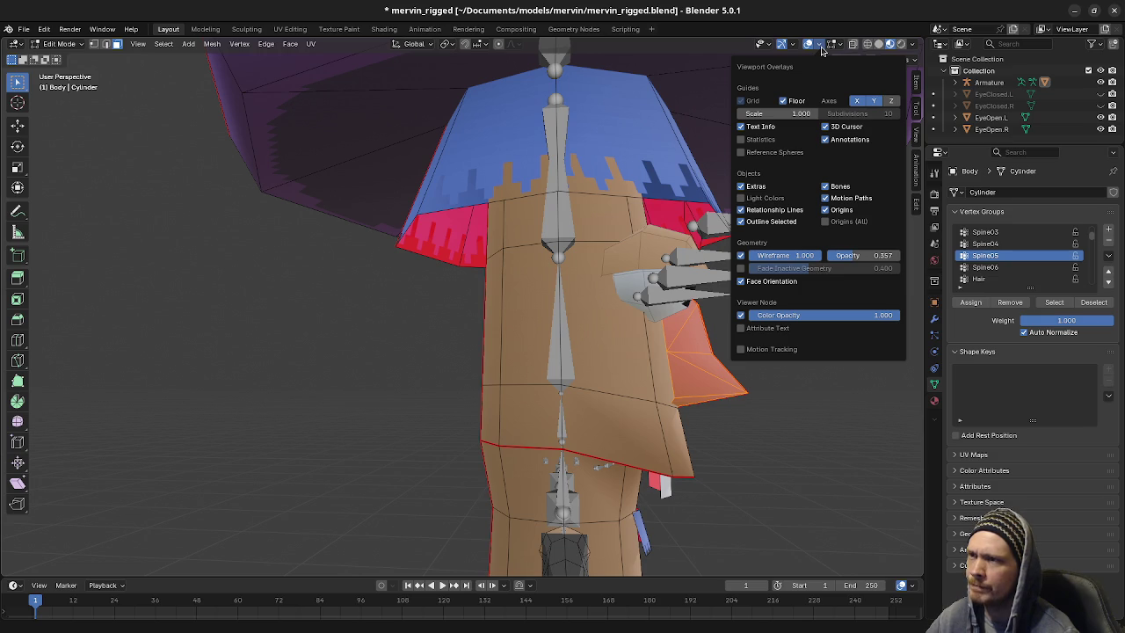
Enable the Vertex Group Weights overlay and view Spine06, Spine05, then Spine04 weights
{"action": "left_click", "coordinate": [836, 46]}
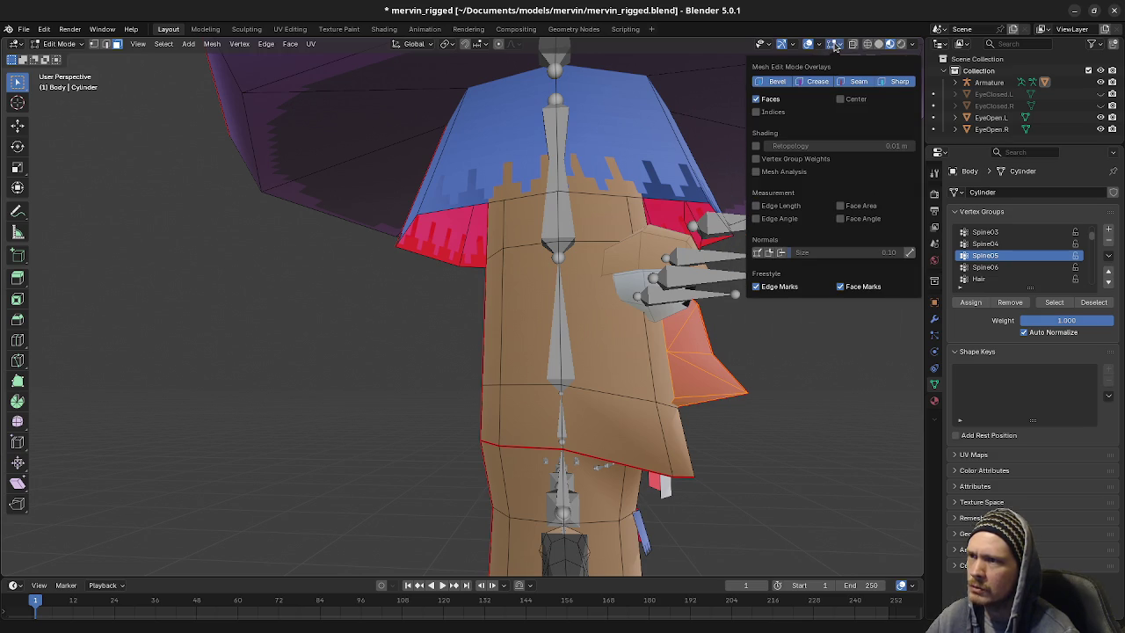
{"action": "left_click", "coordinate": [755, 158]}
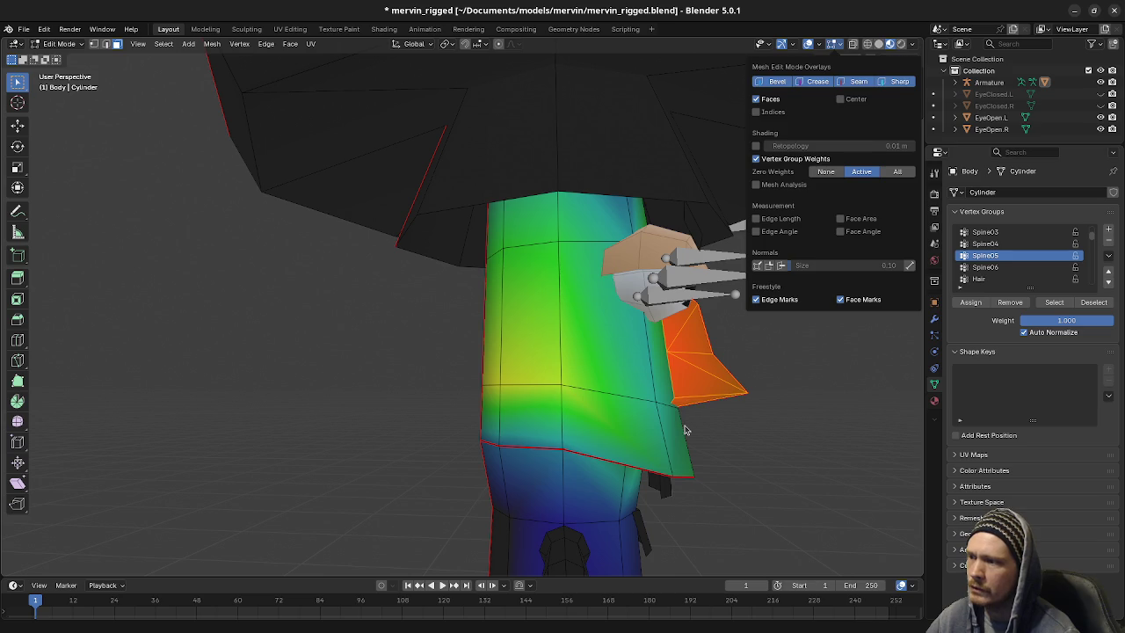
{"action": "middle_click_drag", "start_coordinate": [657, 427], "coordinate": [606, 413]}
{"action": "left_click", "coordinate": [986, 267]}
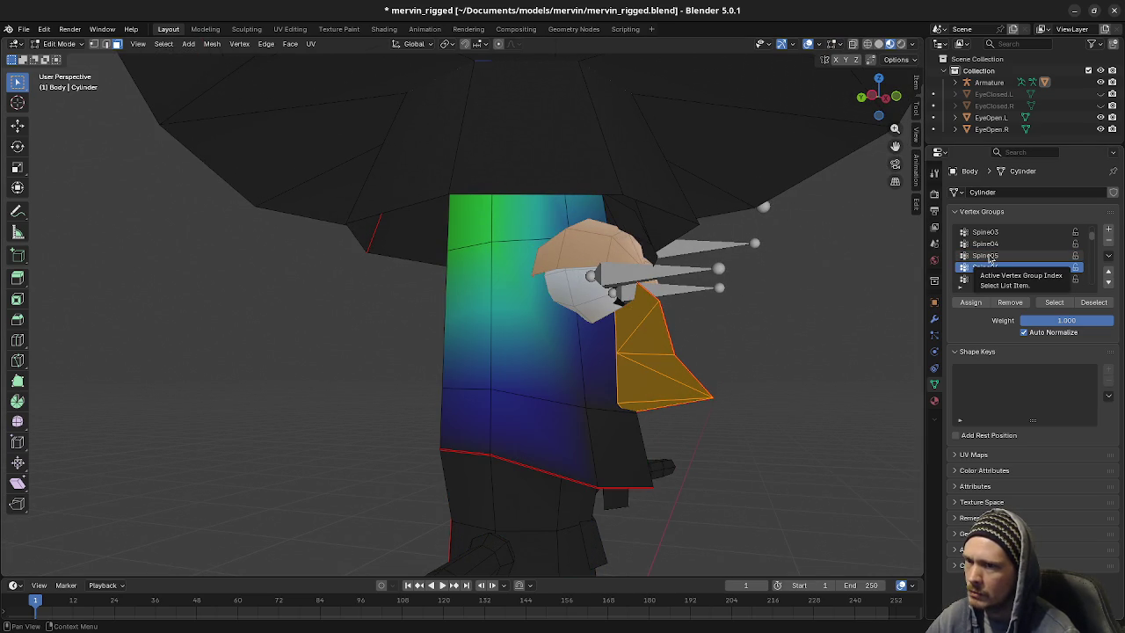
{"action": "left_click", "coordinate": [986, 256]}
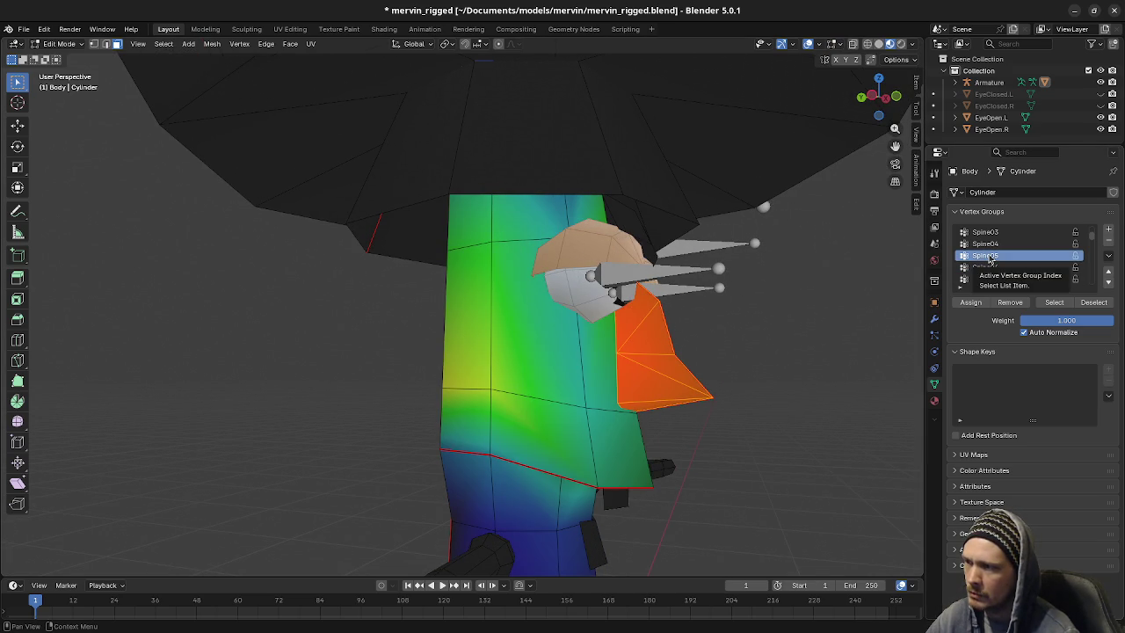
{"action": "left_click", "coordinate": [992, 244]}
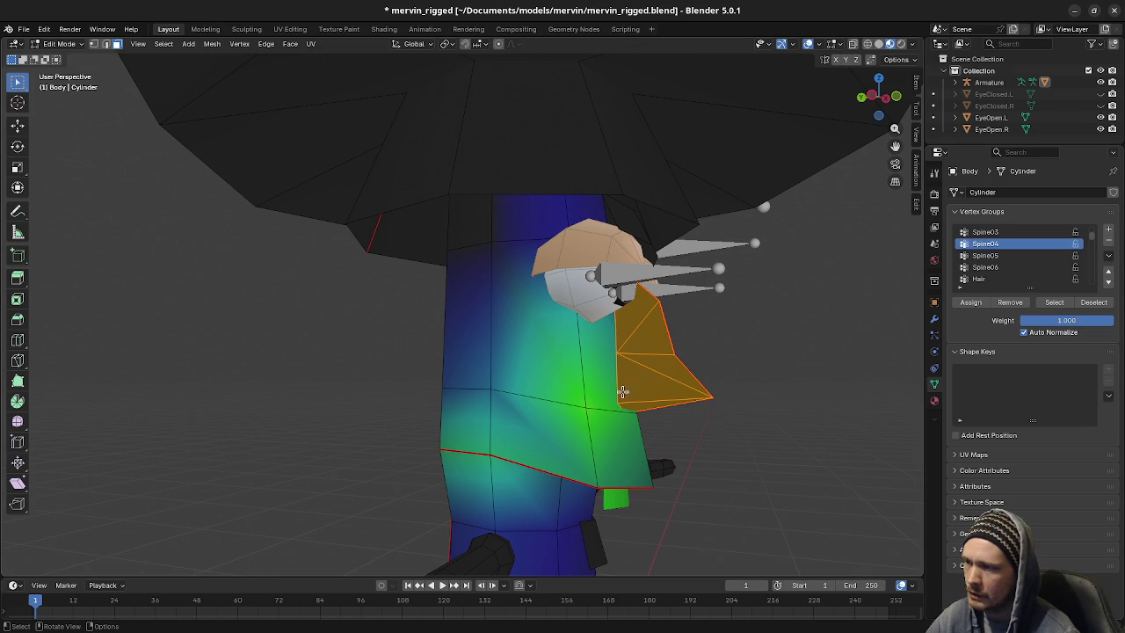
Display the Spine03 weights and inspect them fading from lower torso to head
{"action": "middle_click_drag", "start_coordinate": [612, 439], "coordinate": [563, 397]}
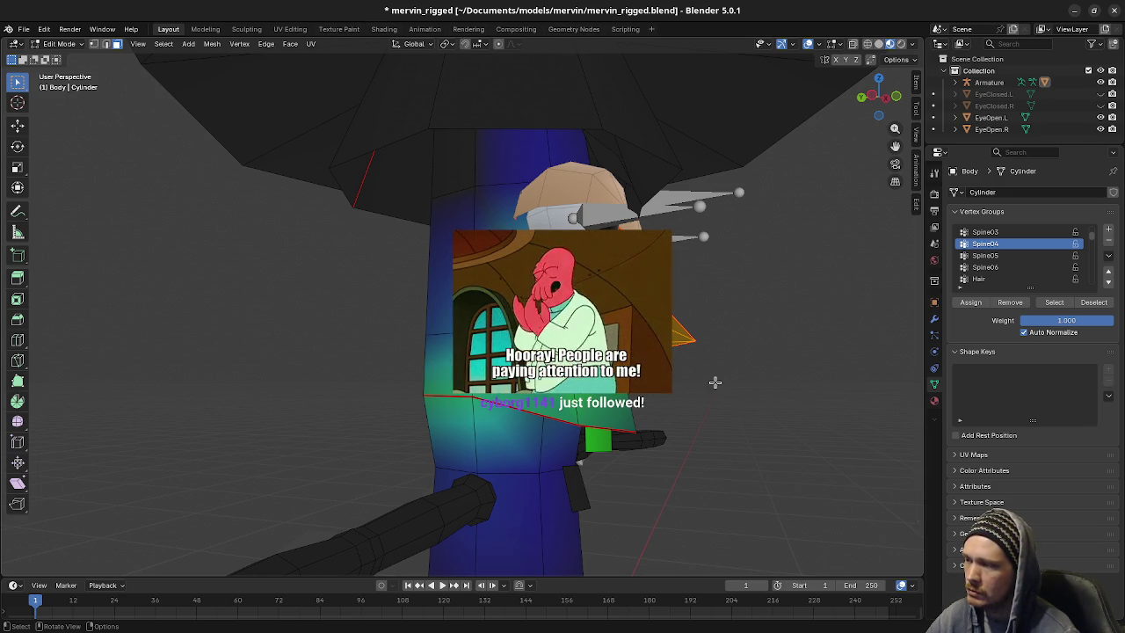
{"action": "left_click", "coordinate": [985, 231]}
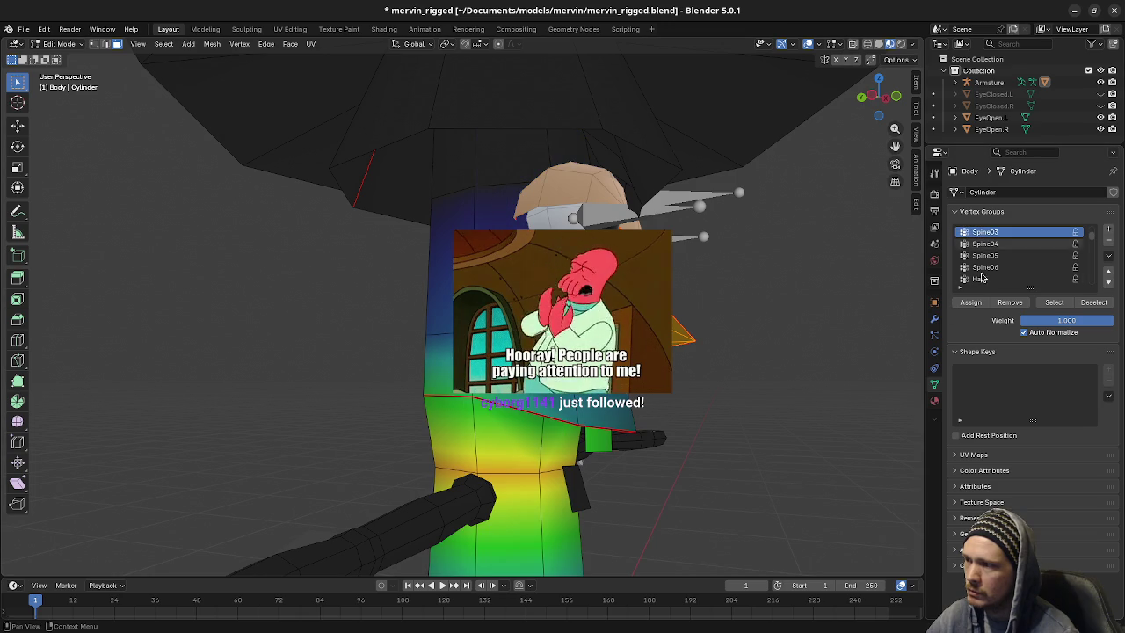
{"action": "mouse_move", "coordinate": [615, 422]}
{"action": "middle_mouse_down"}
{"action": "mouse_move", "coordinate": [568, 437]}
{"action": "mouse_move", "coordinate": [588, 443]}
{"action": "mouse_move", "coordinate": [545, 439]}
{"action": "middle_mouse_up"}
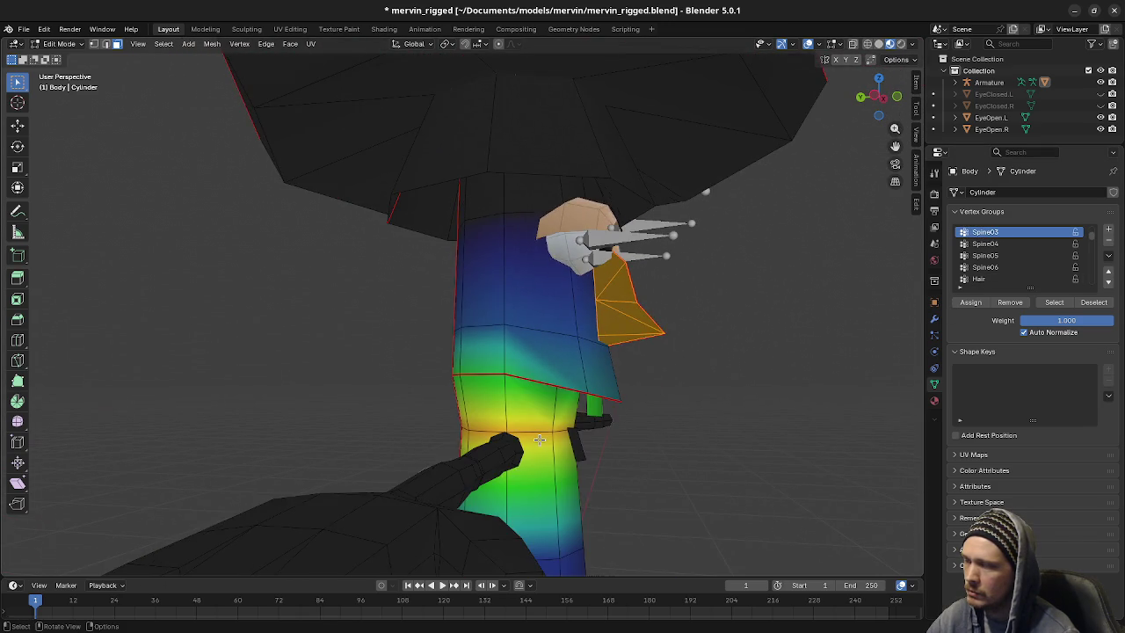
{"action": "scroll", "coordinate": [544, 440], "scroll_direction": "up", "scroll_amount": 3}
{"action": "scroll", "coordinate": [545, 439], "scroll_direction": "up", "scroll_amount": 1}
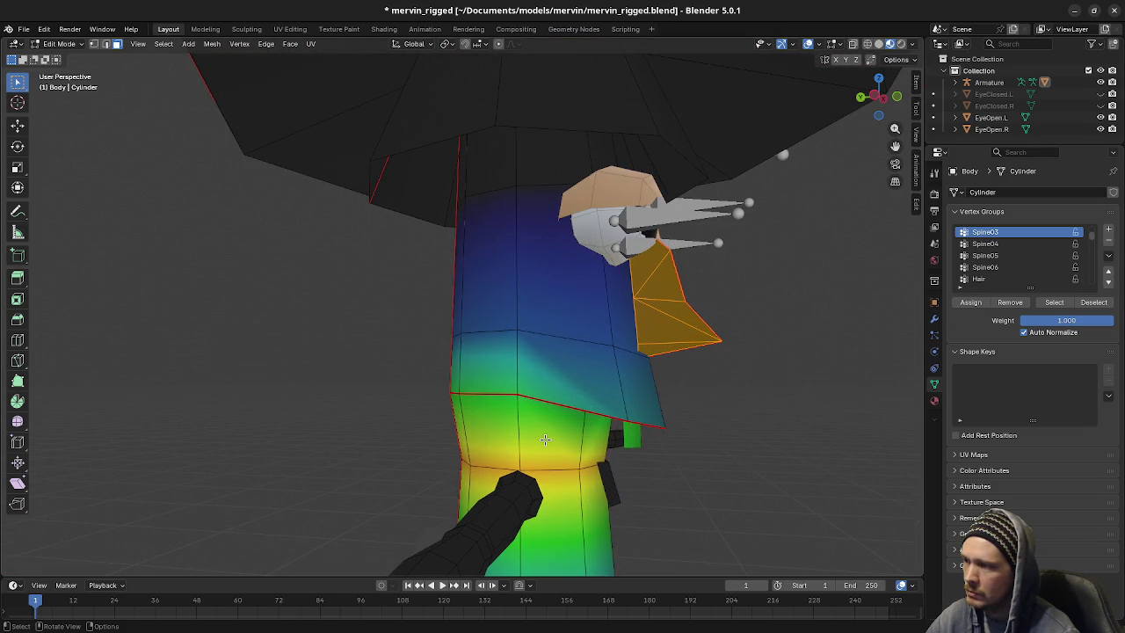
{"action": "mouse_move", "coordinate": [560, 442]}
{"action": "middle_mouse_down"}
{"action": "mouse_move", "coordinate": [545, 418]}
{"action": "mouse_move", "coordinate": [559, 445]}
{"action": "middle_mouse_up"}
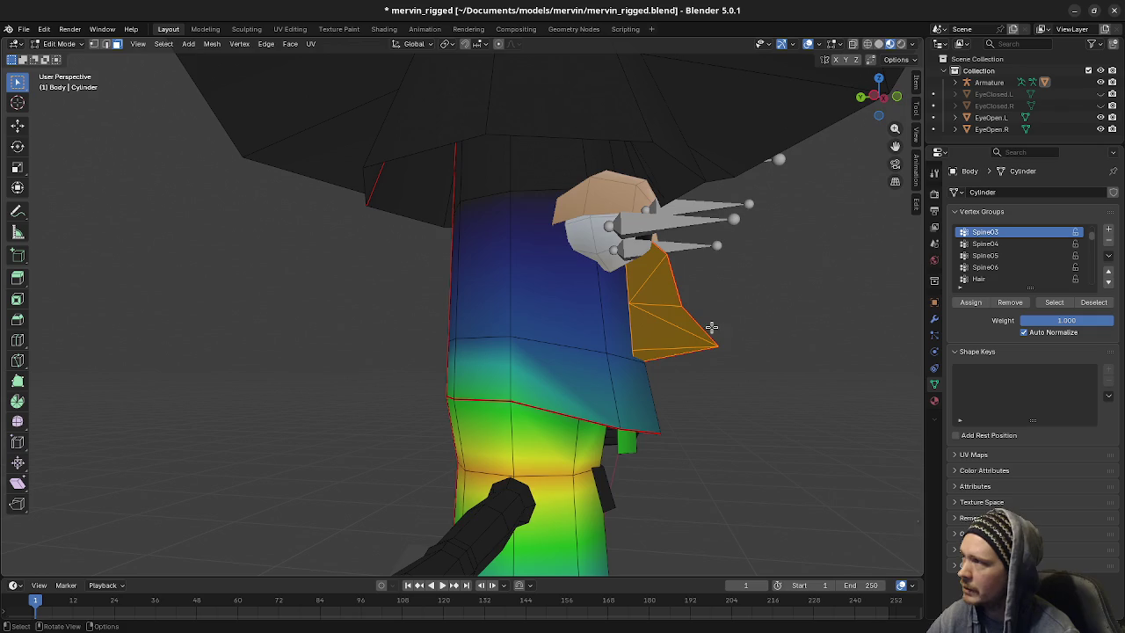
{"action": "middle_click_drag", "start_coordinate": [710, 326], "coordinate": [571, 333]}
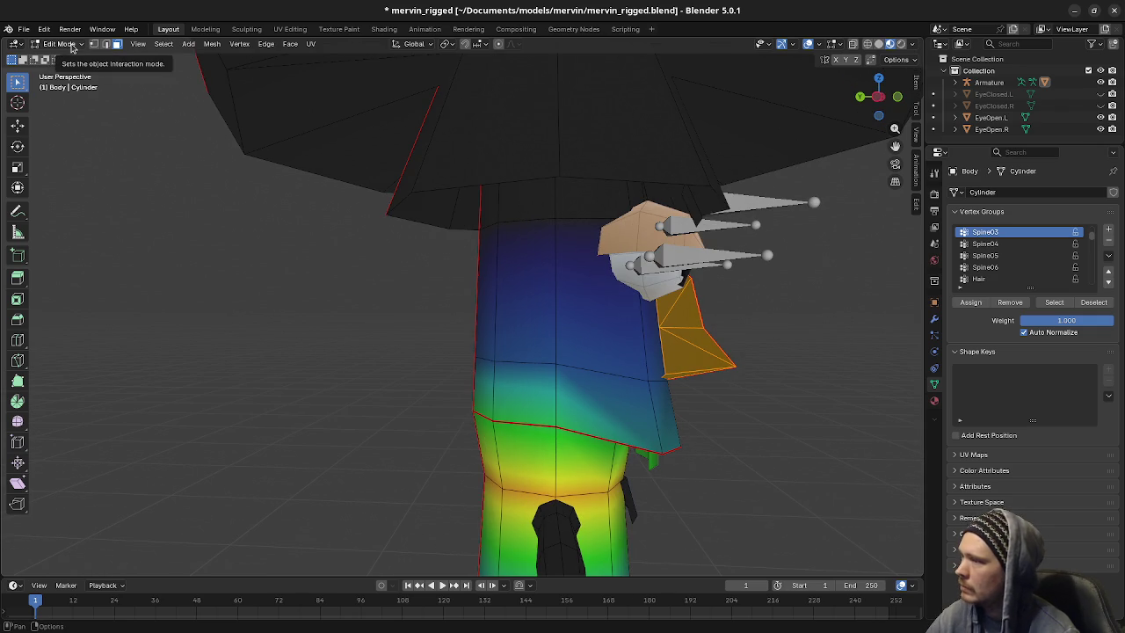
Remove the upper torso faces from the Spine03 group using X-ray face selection
{"action": "left_click", "coordinate": [567, 387]}
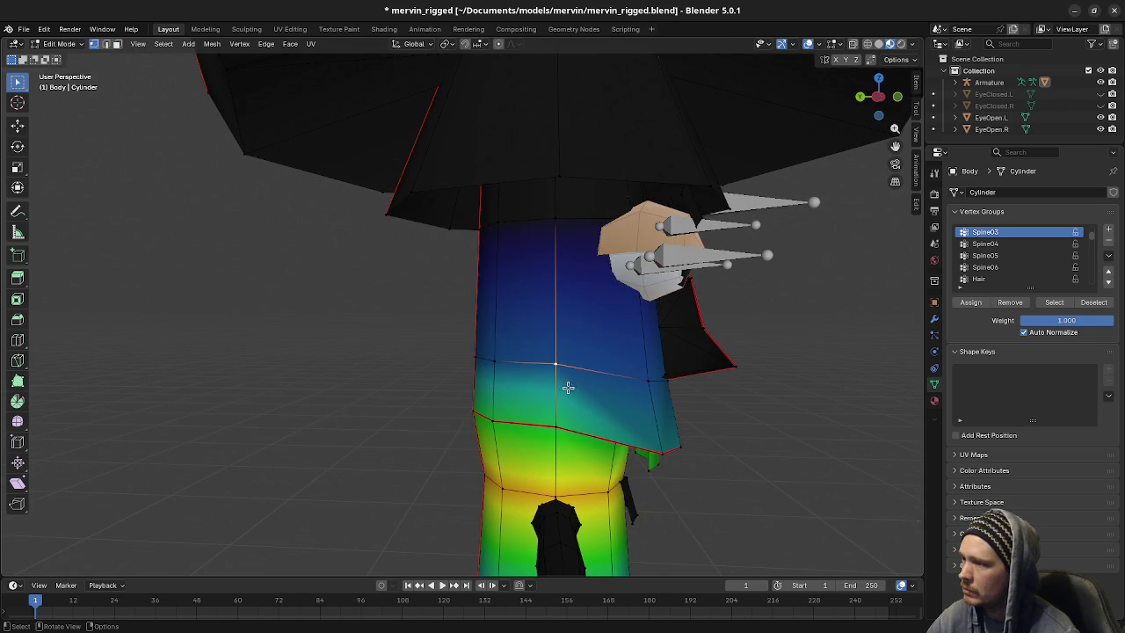
{"action": "mouse_move", "coordinate": [490, 389]}
{"action": "middle_mouse_down"}
{"action": "mouse_move", "coordinate": [607, 353]}
{"action": "mouse_move", "coordinate": [550, 351]}
{"action": "mouse_move", "coordinate": [620, 366]}
{"action": "middle_mouse_up"}
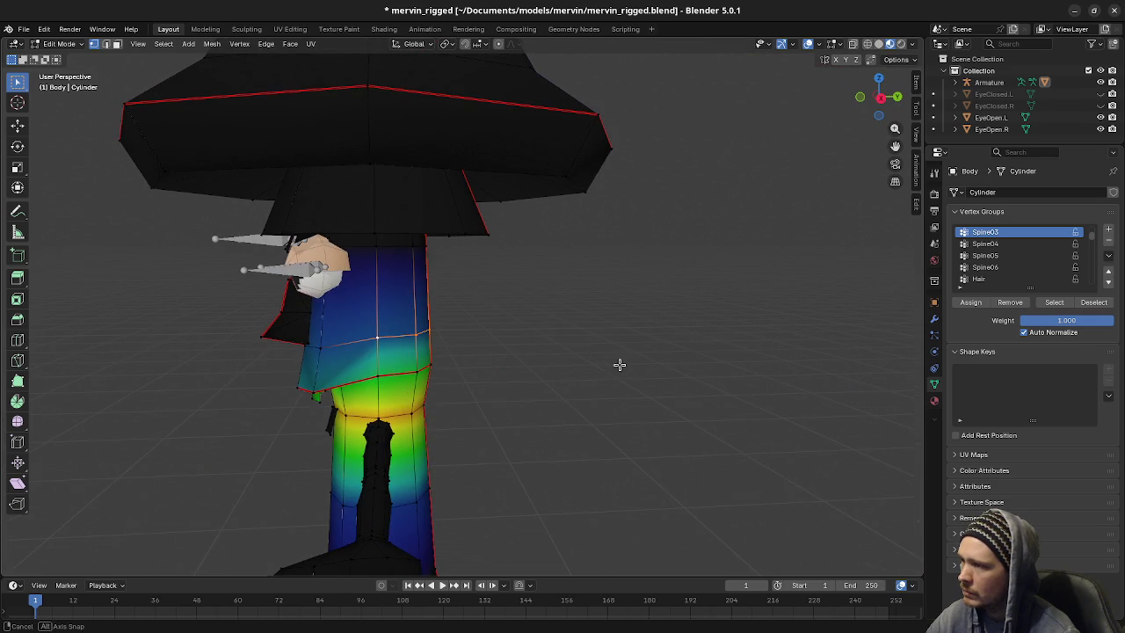
{"action": "left_click", "coordinate": [1019, 307]}
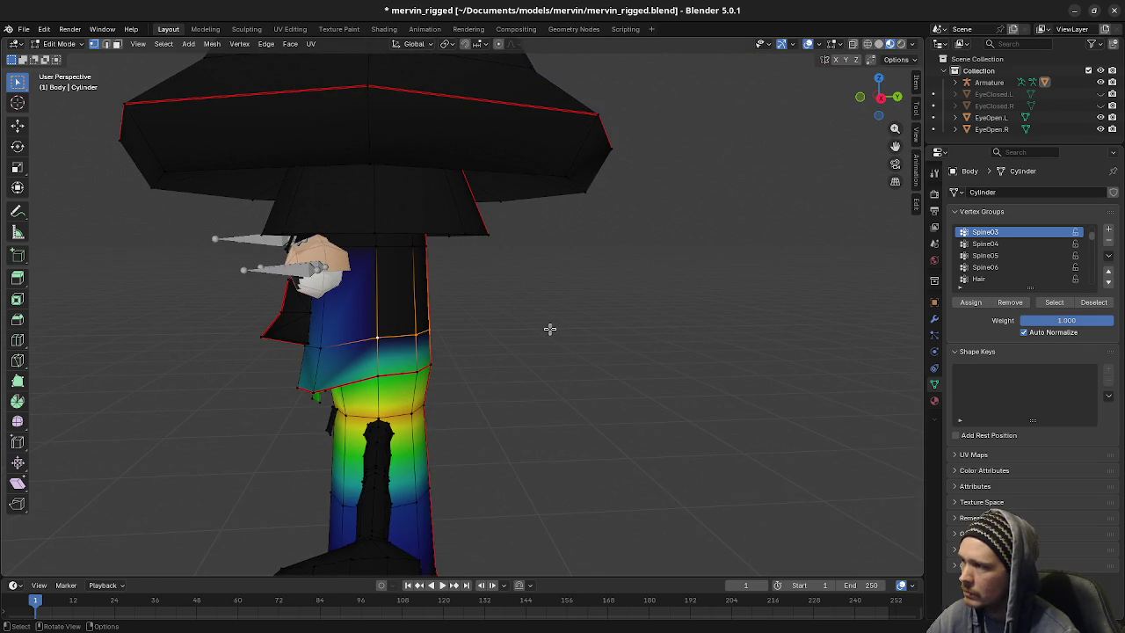
{"action": "key", "text": "alt+z"}
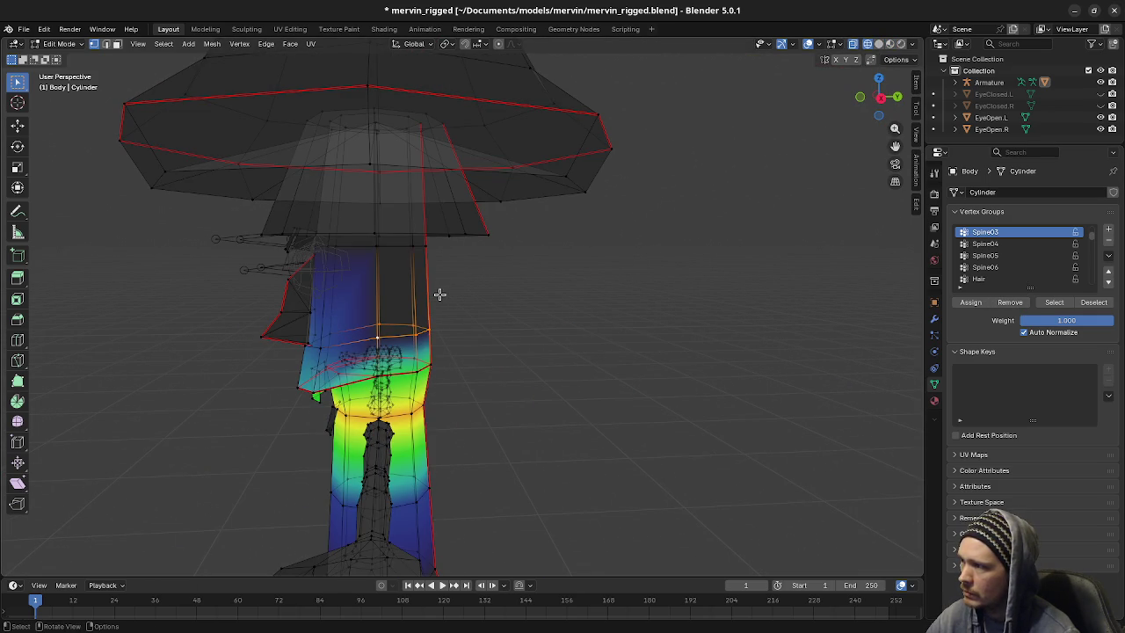
{"action": "key", "text": "3"}
{"action": "left_click", "coordinate": [409, 306], "text": "alt"}
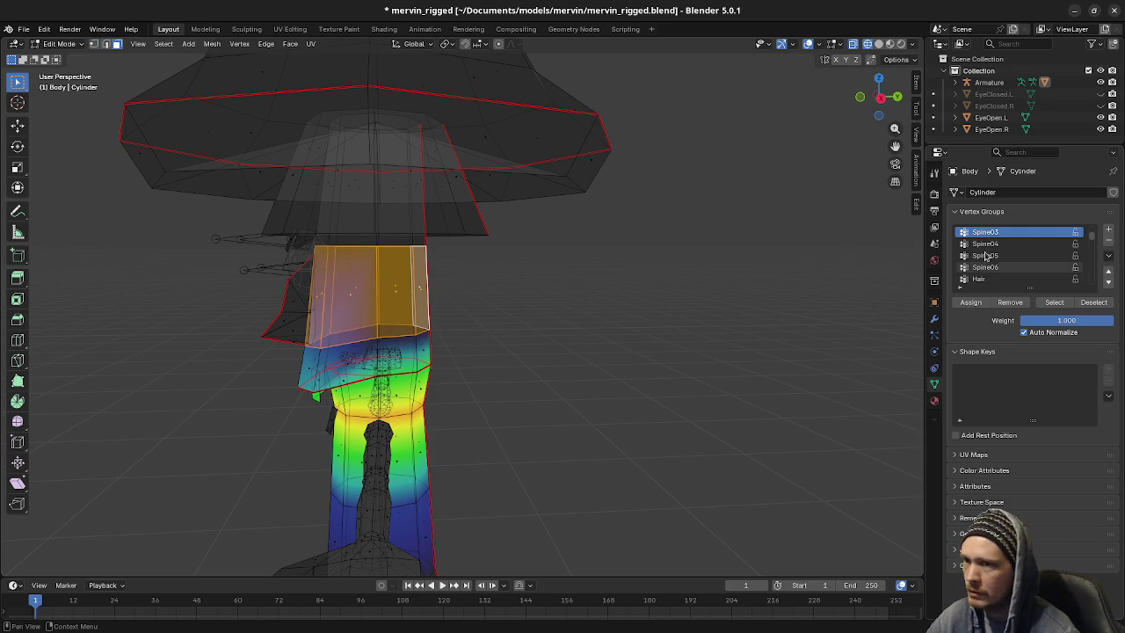
{"action": "left_click", "coordinate": [1009, 301]}
{"action": "key", "text": "alt+z"}
Remove the selected upper chest vertices from the Spine04 group
{"action": "mouse_move", "coordinate": [542, 425]}
{"action": "middle_mouse_down"}
{"action": "mouse_move", "coordinate": [520, 376]}
{"action": "mouse_move", "coordinate": [662, 380]}
{"action": "mouse_move", "coordinate": [595, 390]}
{"action": "mouse_move", "coordinate": [548, 379]}
{"action": "mouse_move", "coordinate": [572, 400]}
{"action": "middle_mouse_up"}
{"action": "scroll", "coordinate": [548, 379], "scroll_direction": "down", "scroll_amount": 3}
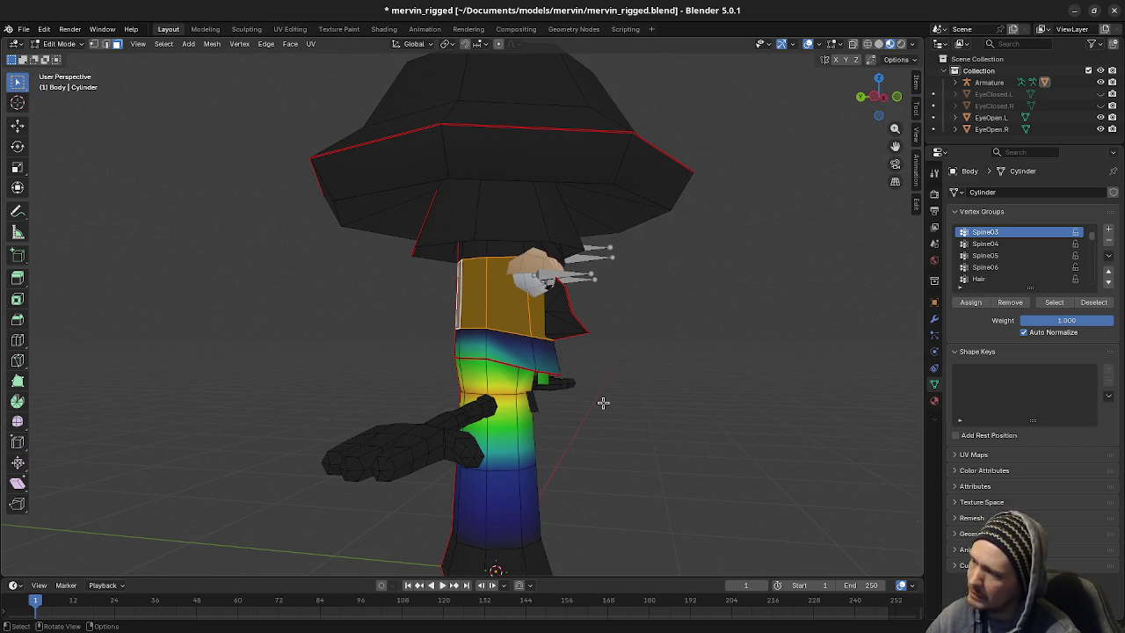
{"action": "middle_click_drag", "start_coordinate": [603, 403], "coordinate": [603, 401]}
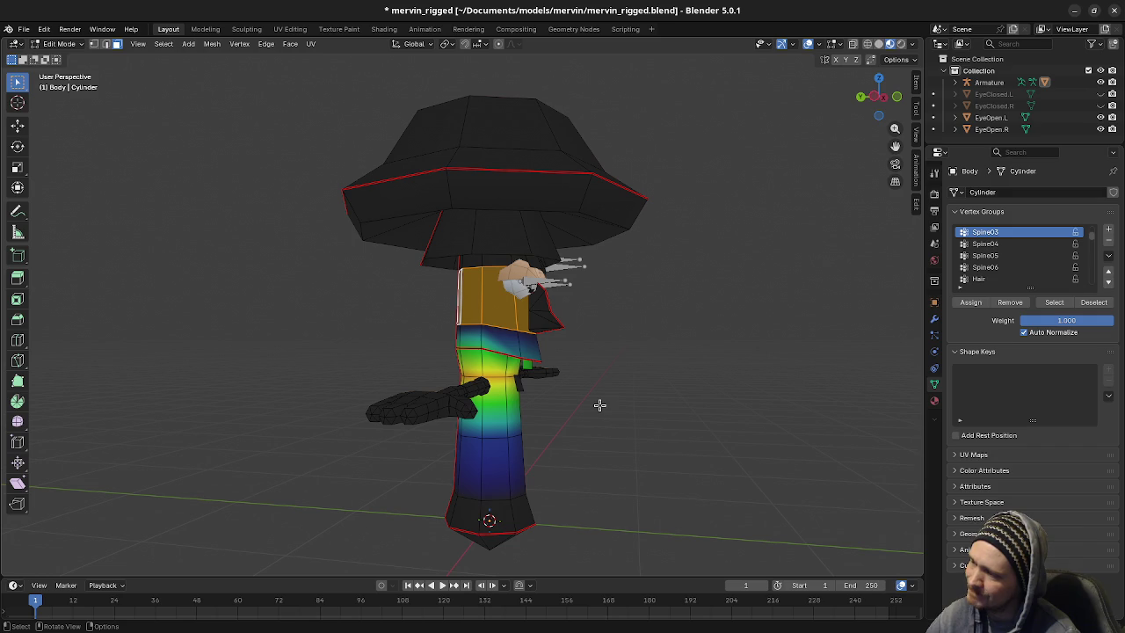
{"action": "scroll", "coordinate": [600, 405], "scroll_direction": "up", "scroll_amount": 3}
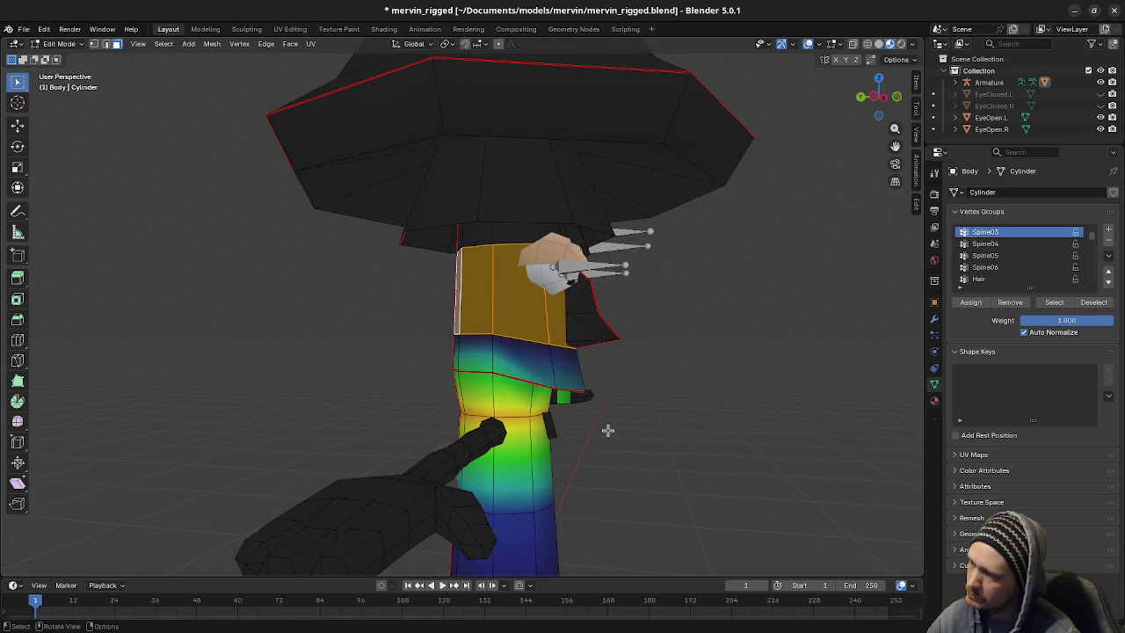
{"action": "middle_click_drag", "start_coordinate": [645, 436], "coordinate": [627, 445]}
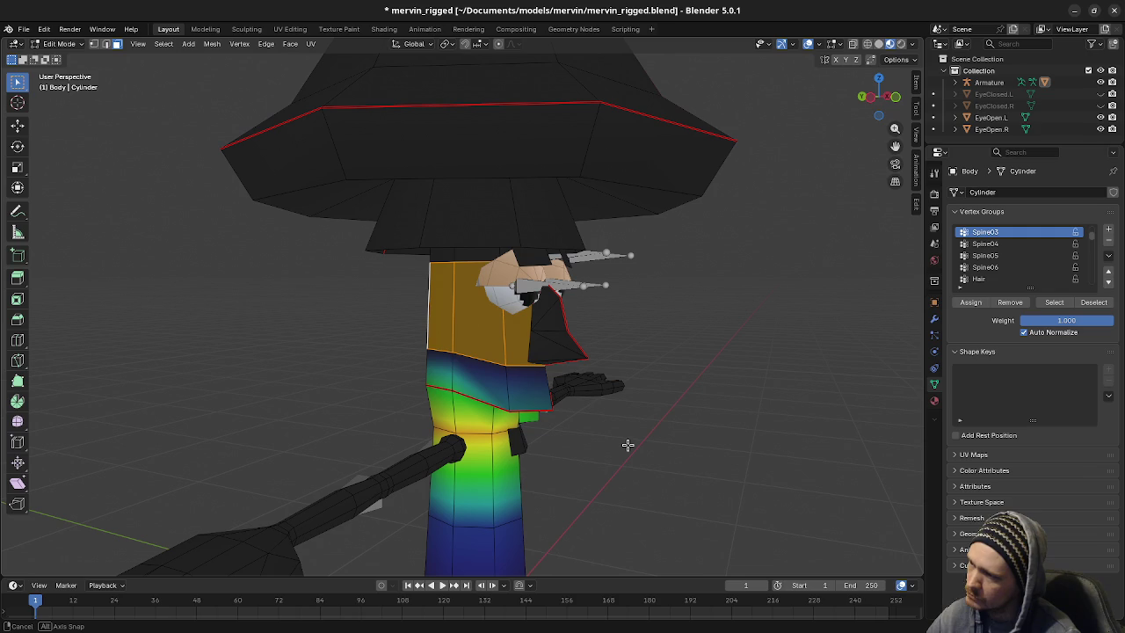
{"action": "left_click", "coordinate": [985, 243]}
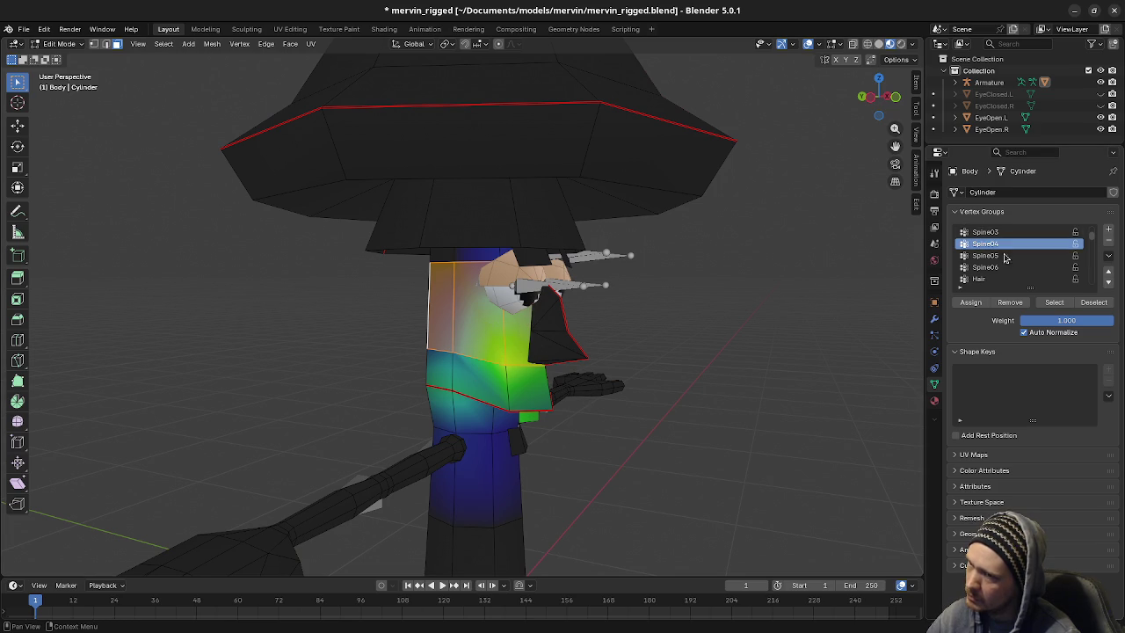
{"action": "left_click", "coordinate": [1011, 303]}
{"action": "mouse_move", "coordinate": [595, 332]}
{"action": "middle_mouse_down"}
{"action": "mouse_move", "coordinate": [452, 319]}
{"action": "mouse_move", "coordinate": [695, 329]}
{"action": "mouse_move", "coordinate": [265, 170]}
{"action": "middle_mouse_up"}
{"action": "left_click", "coordinate": [59, 44]}
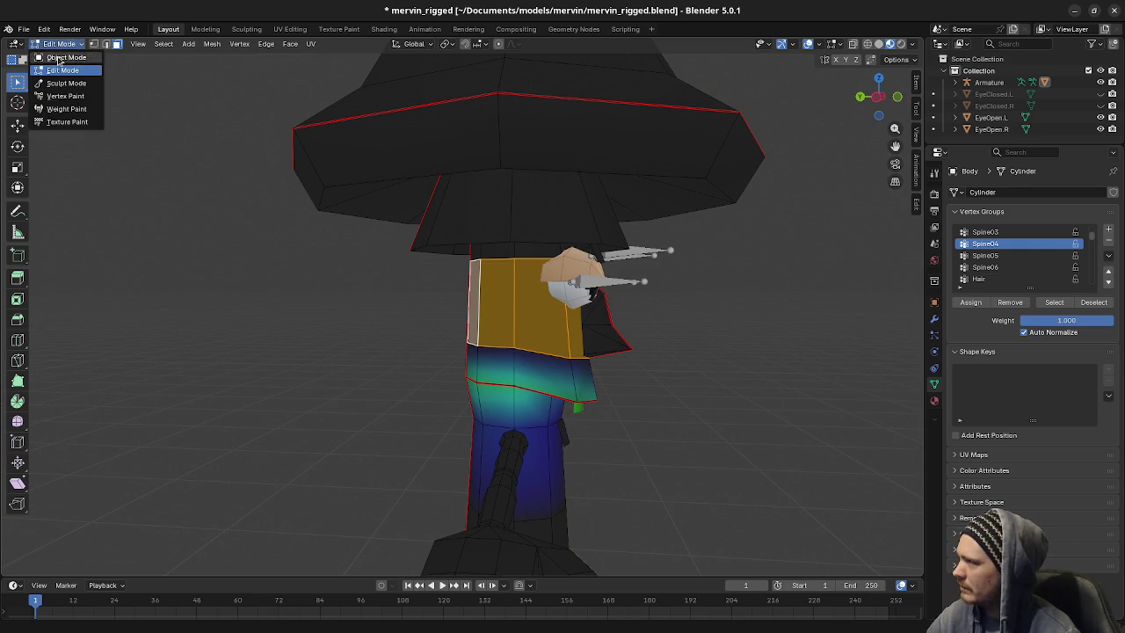
Return the Body to Object Mode, then put the Armature into Pose Mode
{"action": "left_click", "coordinate": [53, 53]}
{"action": "key", "text": "ctrl+Tab"}
{"action": "key", "text": "ctrl+Tab"}
{"action": "left_click", "coordinate": [519, 325]}
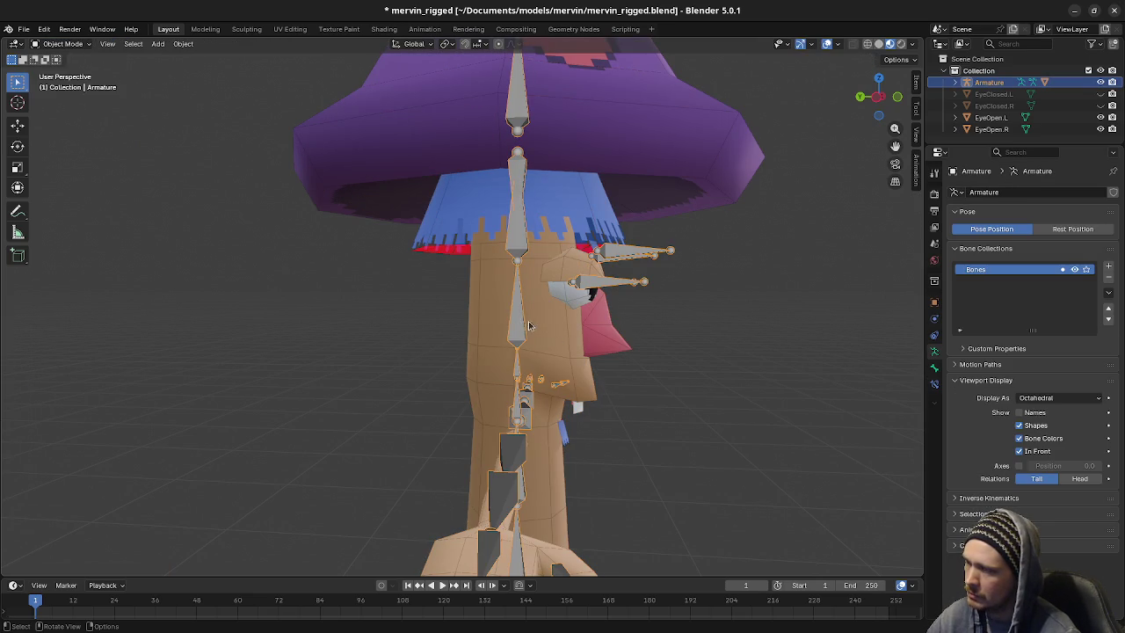
{"action": "key", "text": "Tab"}
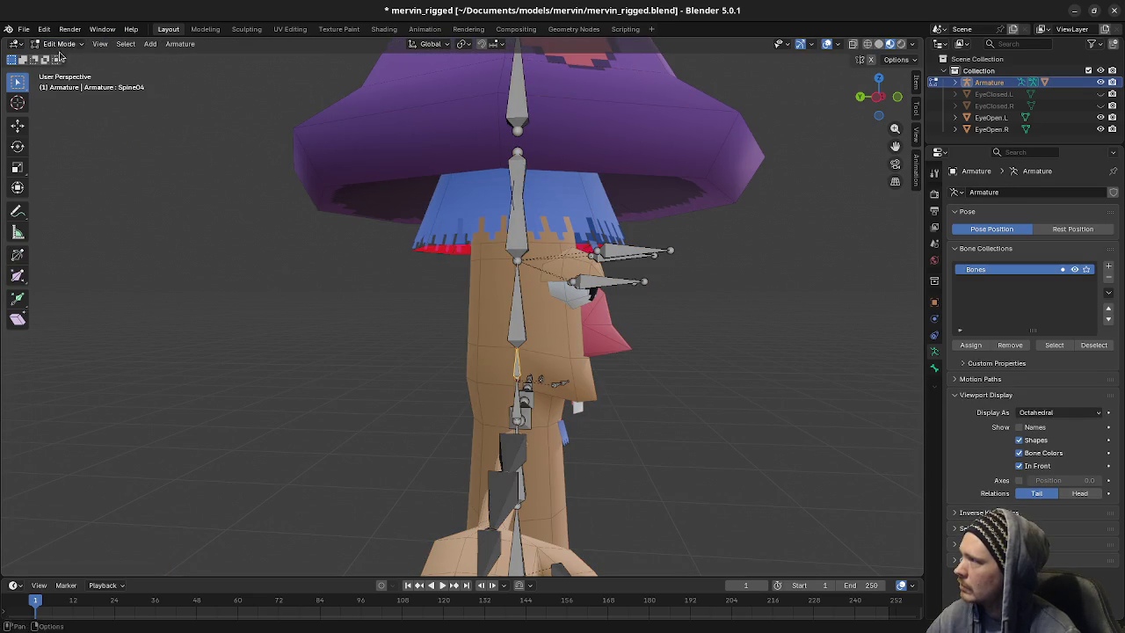
{"action": "left_click", "coordinate": [59, 44]}
{"action": "left_click", "coordinate": [82, 83]}
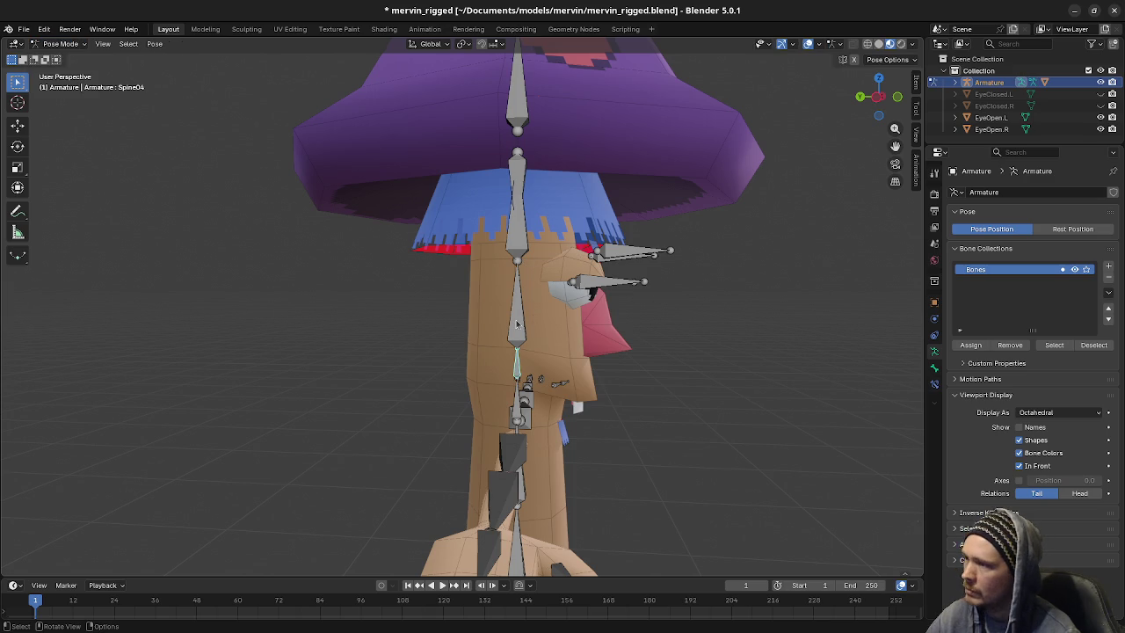
Test-rotate Spine05 and Spine04 (on X), cancelling each so the spine stays upright
{"action": "left_click", "coordinate": [518, 304]}
{"action": "key", "text": "r"}
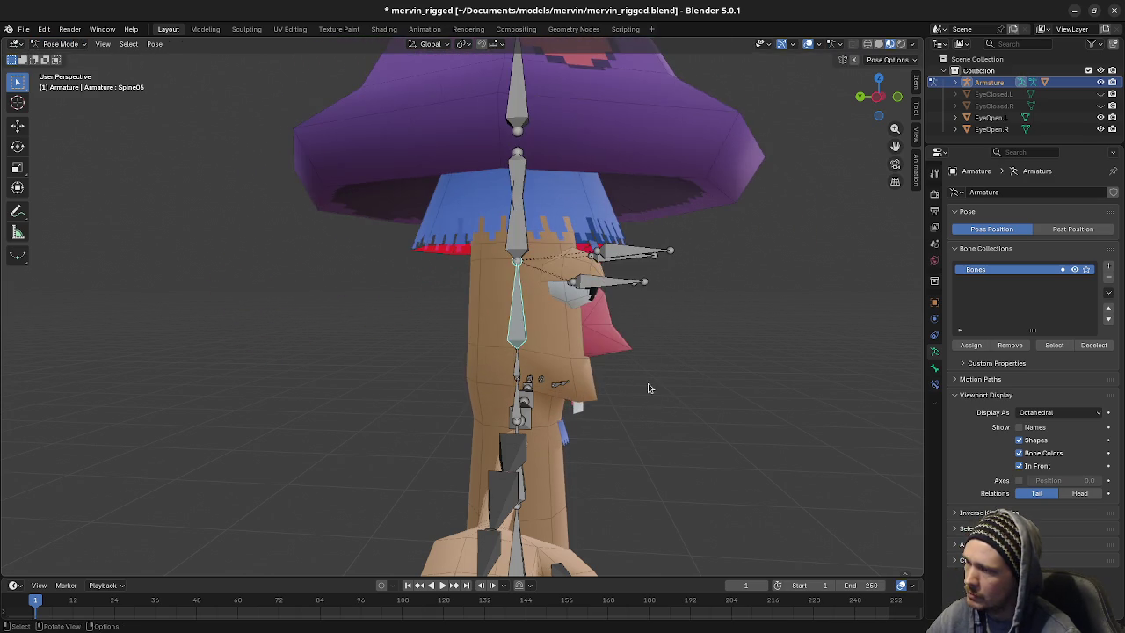
{"action": "key", "text": "Escape"}
{"action": "middle_click_drag", "start_coordinate": [648, 372], "coordinate": [636, 395]}
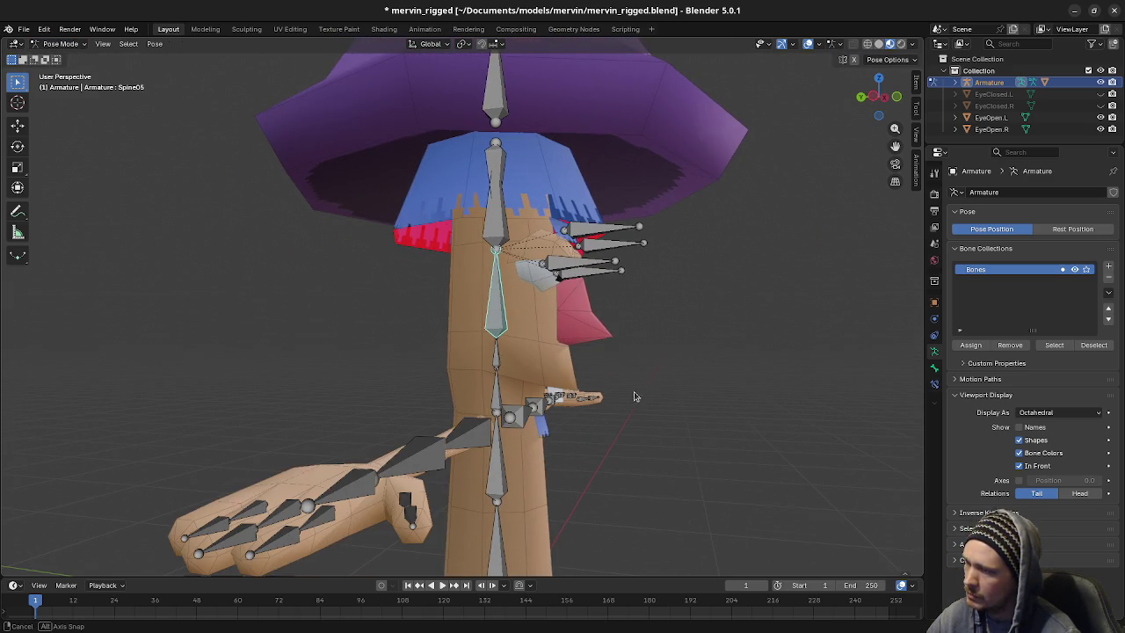
{"action": "left_click", "coordinate": [497, 356]}
{"action": "key", "text": "r"}
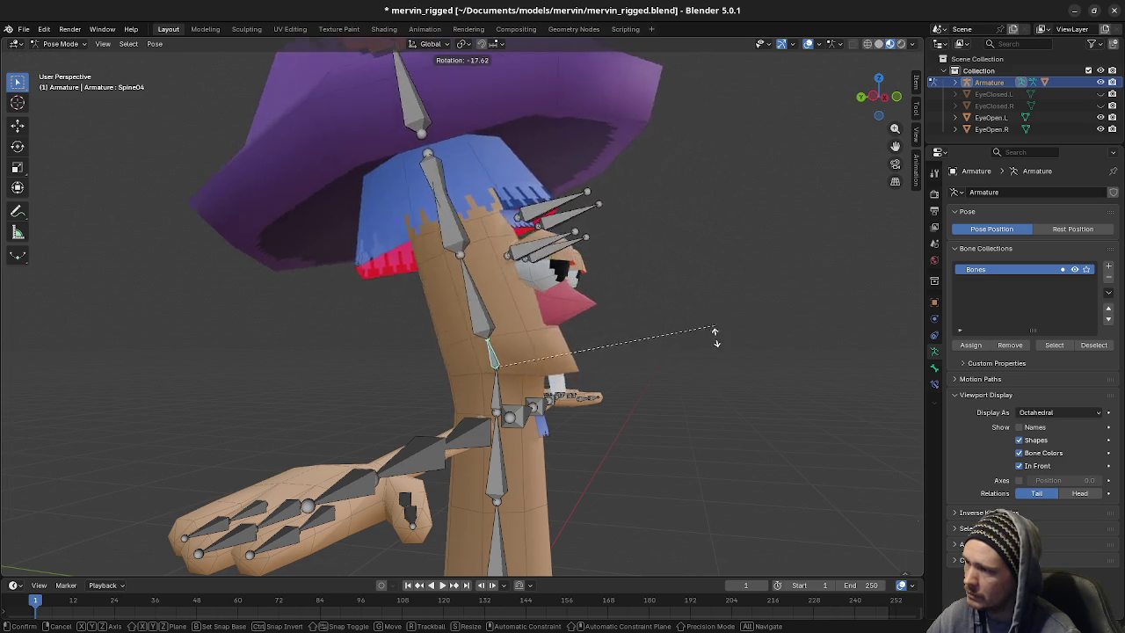
{"action": "key", "text": "x"}
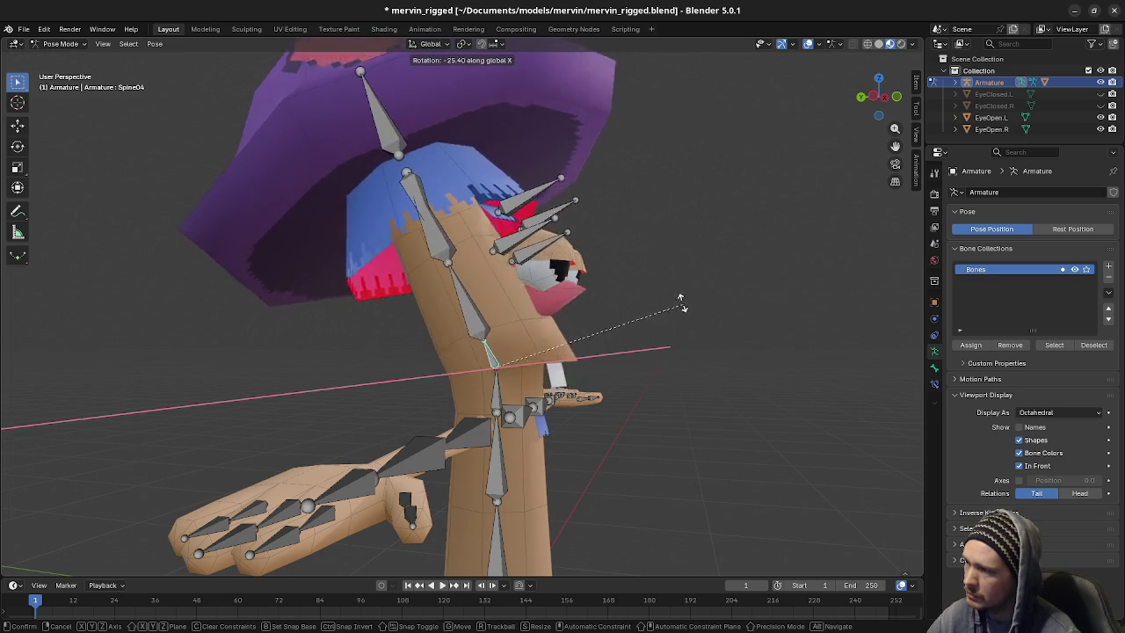
{"action": "key", "text": "Escape"}
{"action": "left_click", "coordinate": [502, 317]}
{"action": "key", "text": "r"}
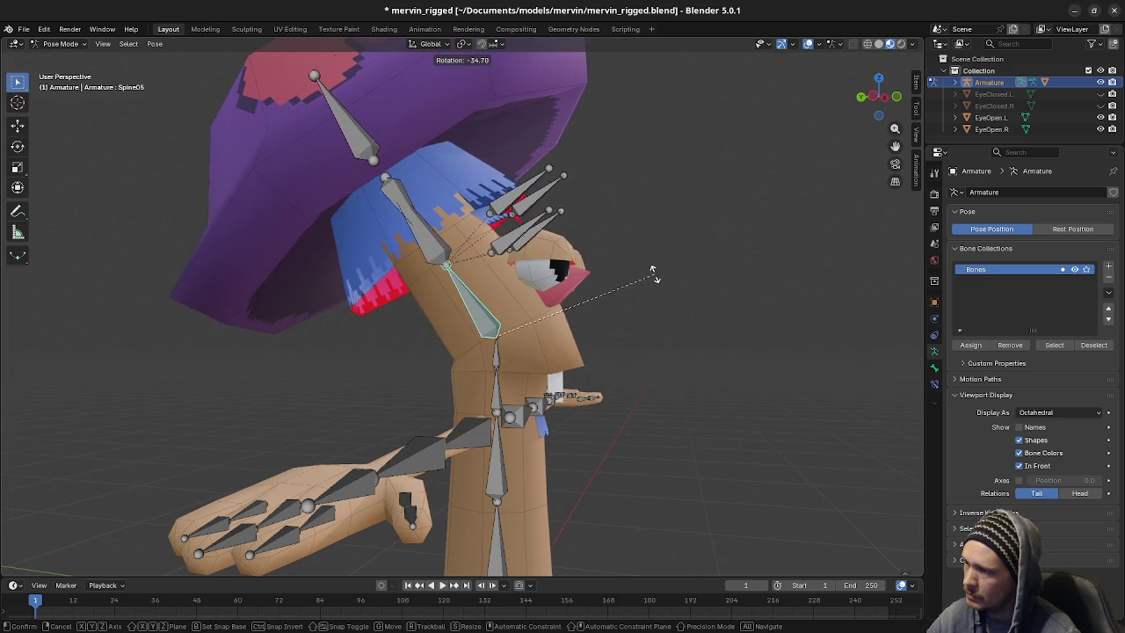
{"action": "key", "text": "Escape"}
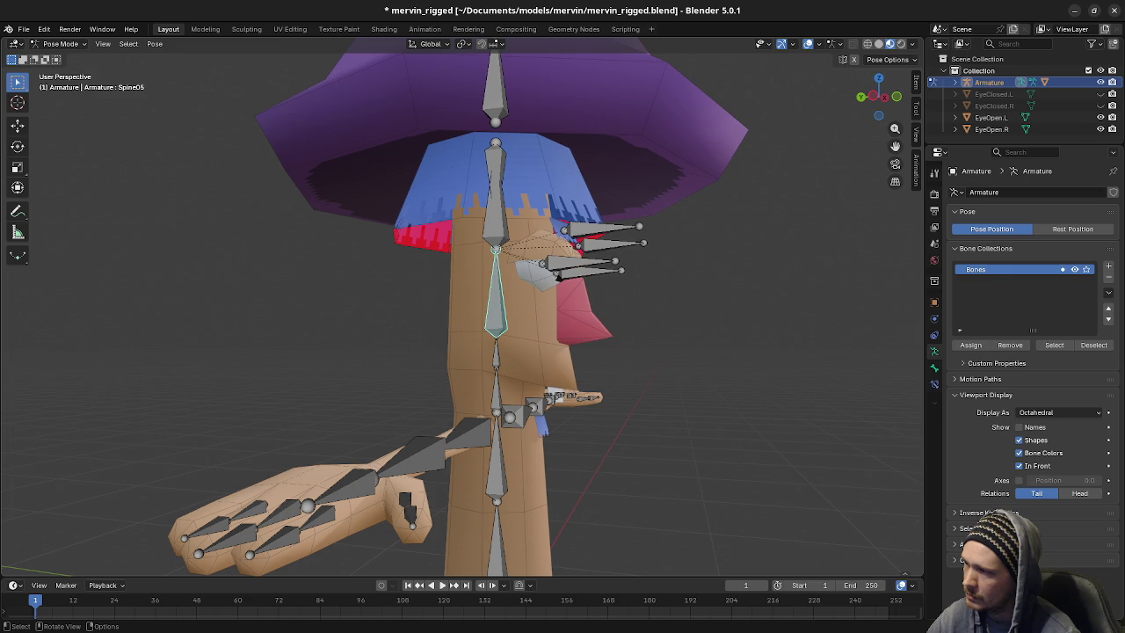
Put the Body in Edit Mode and assign the upper torso and head to Spine05 at weight 1.0
{"action": "left_click", "coordinate": [60, 43]}
{"action": "left_click", "coordinate": [63, 55]}
{"action": "left_click", "coordinate": [565, 336]}
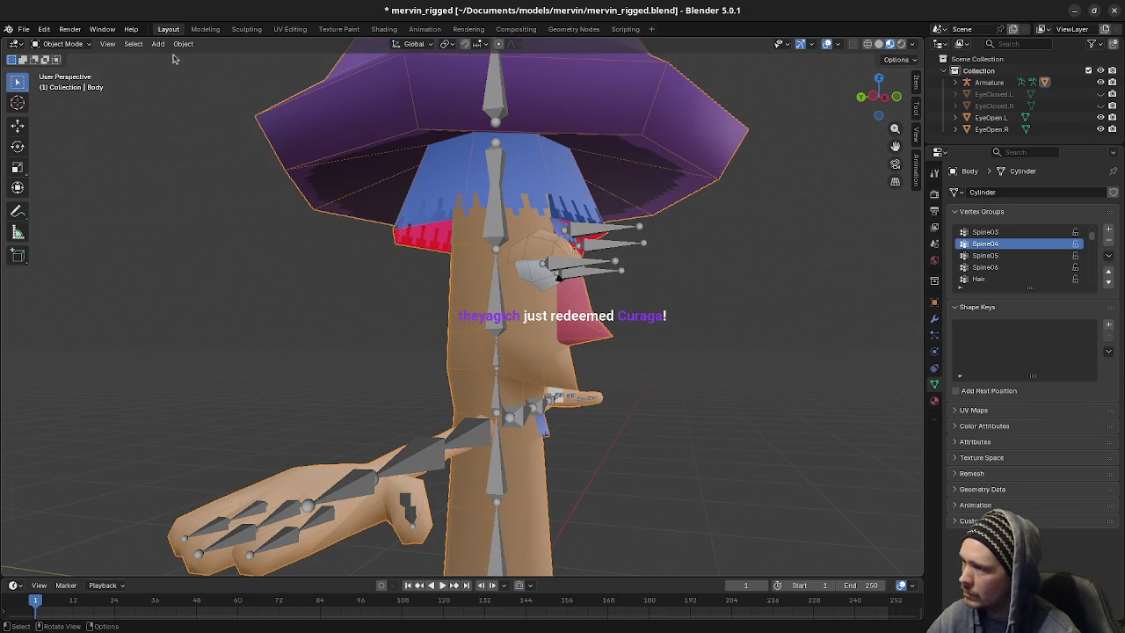
{"action": "left_click", "coordinate": [84, 44]}
{"action": "left_click", "coordinate": [62, 69]}
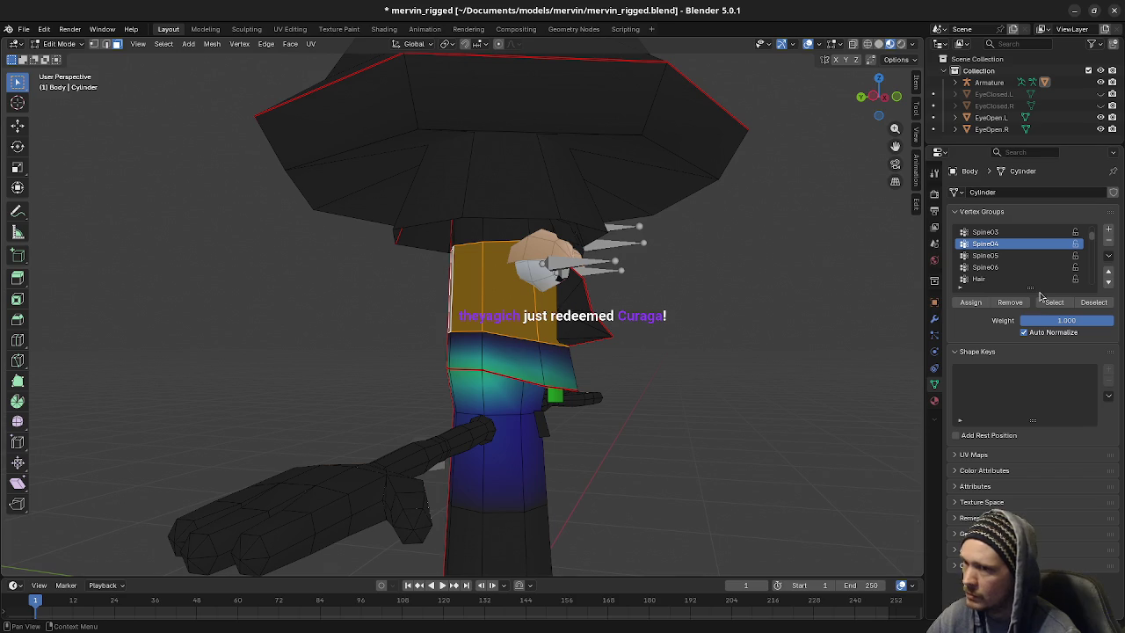
{"action": "left_click", "coordinate": [1002, 254]}
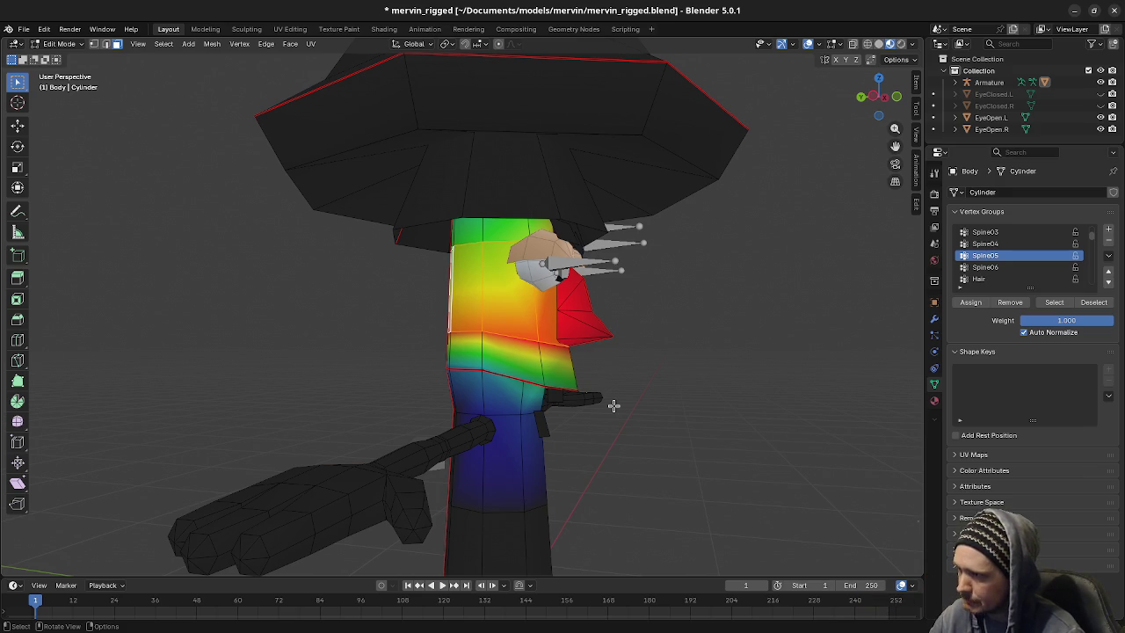
{"action": "mouse_move", "coordinate": [588, 296]}
{"action": "middle_mouse_down"}
{"action": "mouse_move", "coordinate": [634, 284]}
{"action": "mouse_move", "coordinate": [655, 334]}
{"action": "mouse_move", "coordinate": [645, 363]}
{"action": "middle_mouse_up"}
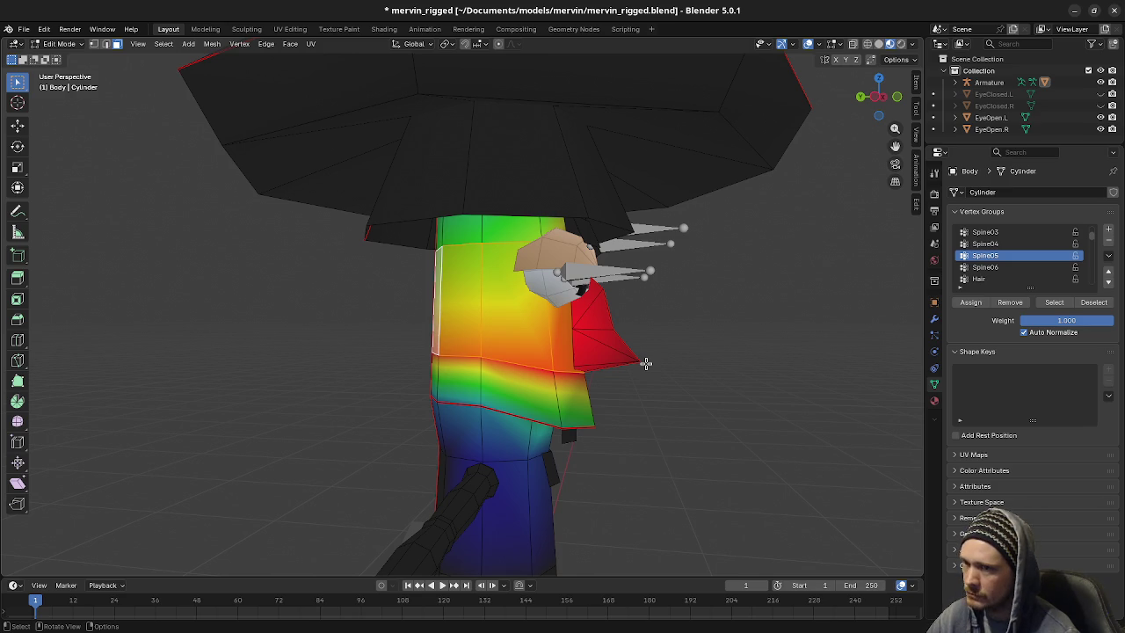
{"action": "left_click", "coordinate": [978, 308]}
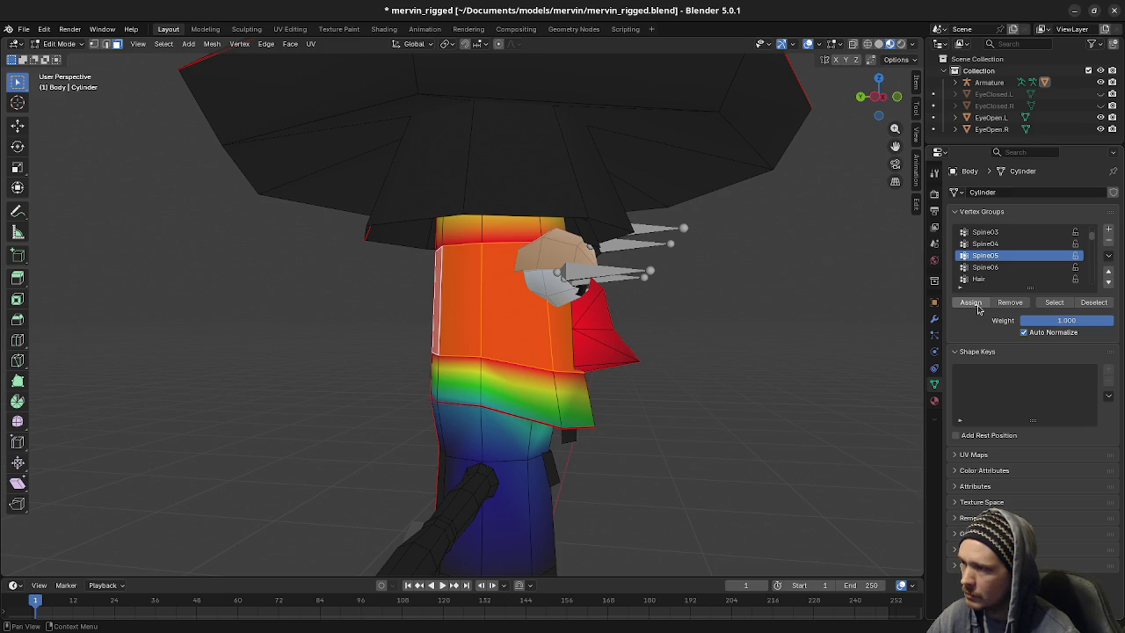
Select the body's bottom face ring plus the tip faces of the bottom cap
{"action": "mouse_move", "coordinate": [817, 360]}
{"action": "middle_mouse_down"}
{"action": "mouse_move", "coordinate": [547, 291]}
{"action": "mouse_move", "coordinate": [565, 334]}
{"action": "mouse_move", "coordinate": [630, 364]}
{"action": "mouse_move", "coordinate": [603, 440]}
{"action": "mouse_move", "coordinate": [523, 459]}
{"action": "middle_mouse_up"}
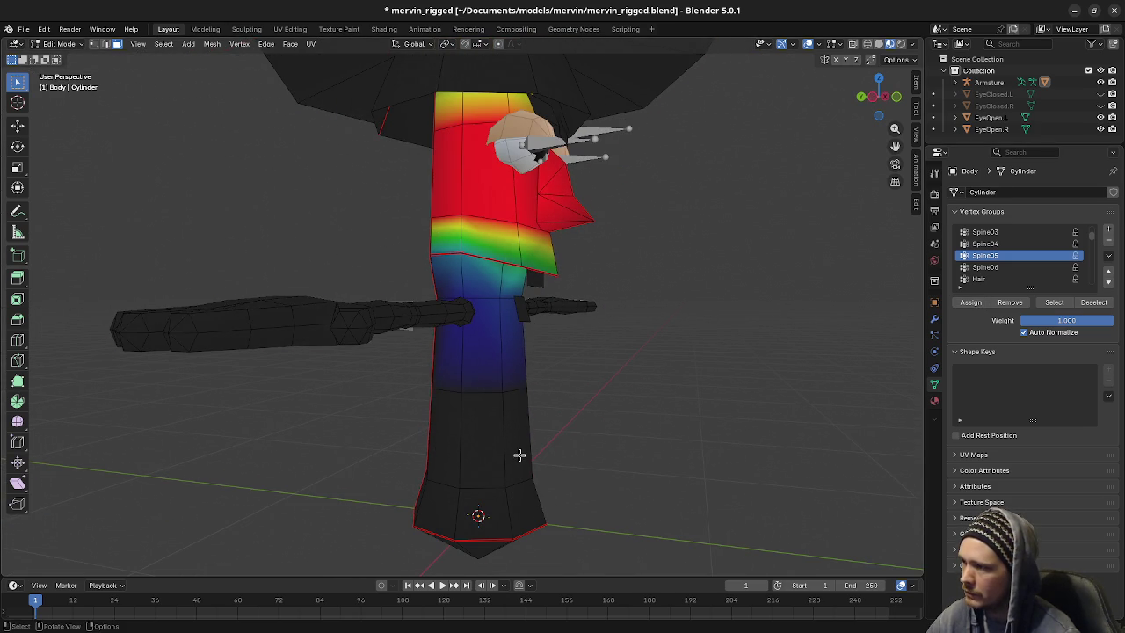
{"action": "left_click", "coordinate": [507, 514], "text": "alt"}
{"action": "mouse_move", "coordinate": [527, 542]}
{"action": "middle_mouse_down"}
{"action": "mouse_move", "coordinate": [515, 515]}
{"action": "mouse_move", "coordinate": [406, 485]}
{"action": "middle_mouse_up"}
{"action": "left_click", "coordinate": [488, 520], "text": "shift"}
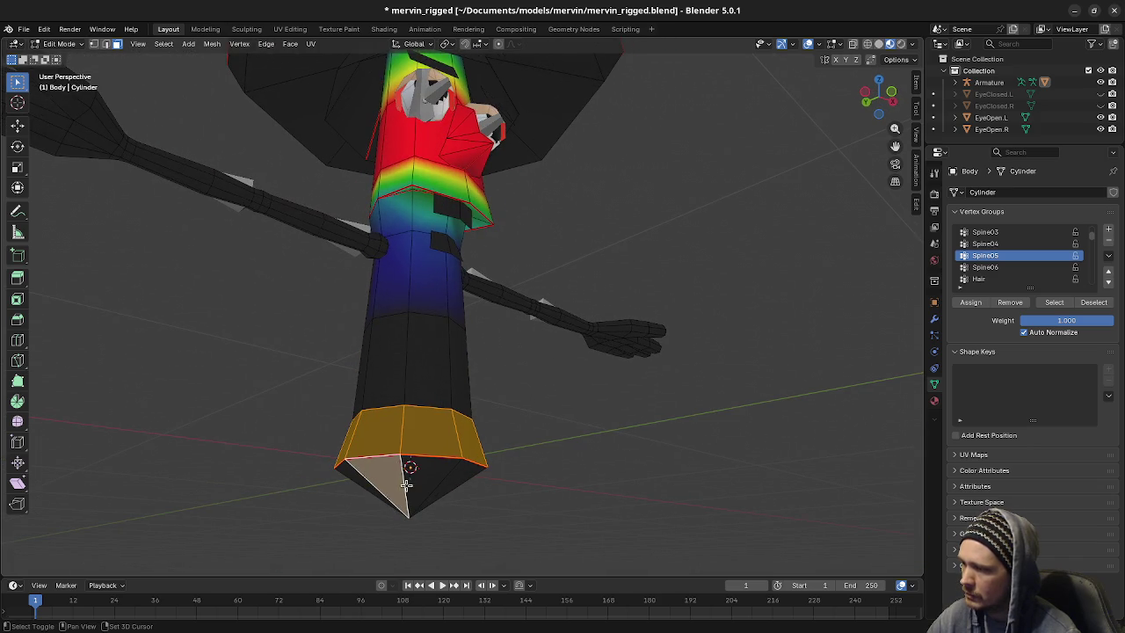
{"action": "left_click", "coordinate": [452, 484], "text": "shift"}
{"action": "left_click", "coordinate": [455, 484], "text": "shift"}
{"action": "mouse_move", "coordinate": [524, 499]}
{"action": "middle_mouse_down"}
{"action": "mouse_move", "coordinate": [422, 474]}
{"action": "mouse_move", "coordinate": [363, 477]}
{"action": "middle_mouse_up"}
{"action": "left_click", "coordinate": [363, 478], "text": "shift"}
{"action": "middle_click_drag", "start_coordinate": [414, 507], "coordinate": [326, 478]}
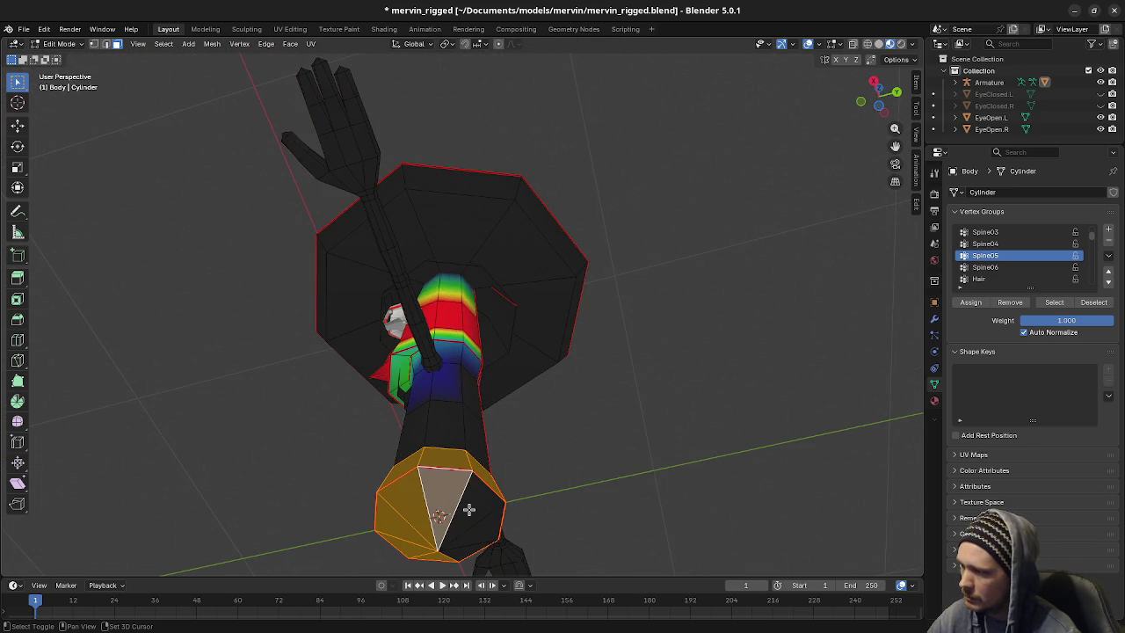
{"action": "left_click", "coordinate": [483, 542], "text": "shift"}
{"action": "mouse_move", "coordinate": [483, 542]}
{"action": "middle_mouse_down"}
{"action": "mouse_move", "coordinate": [548, 510]}
{"action": "mouse_move", "coordinate": [596, 517]}
{"action": "mouse_move", "coordinate": [570, 449]}
{"action": "middle_mouse_up"}
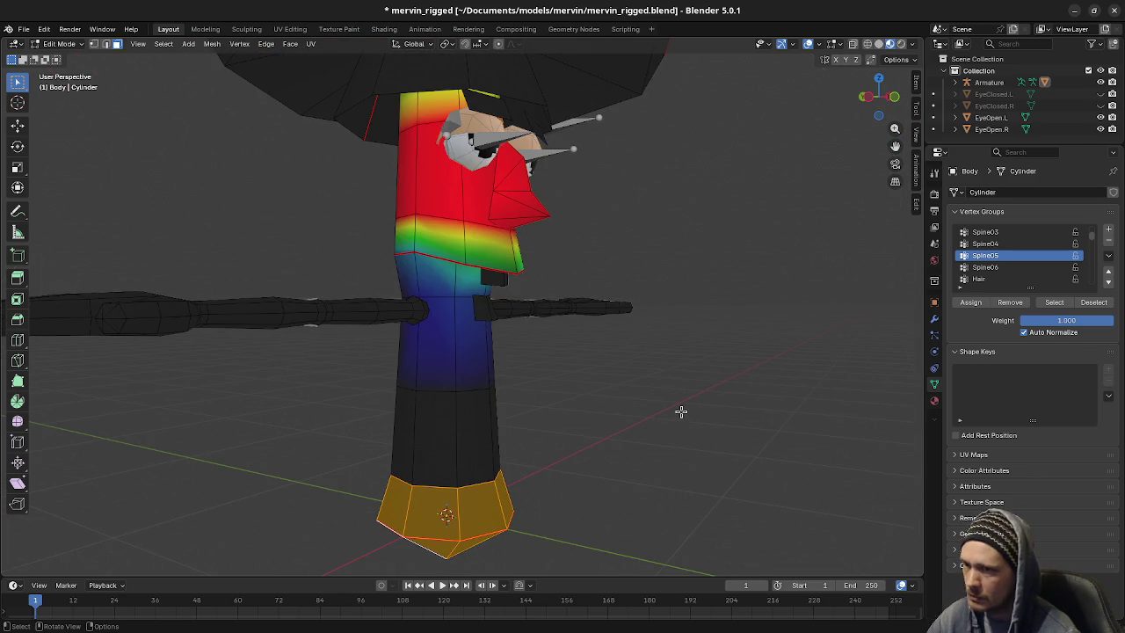
{"action": "scroll", "coordinate": [993, 255], "scroll_direction": "up", "scroll_amount": 3}
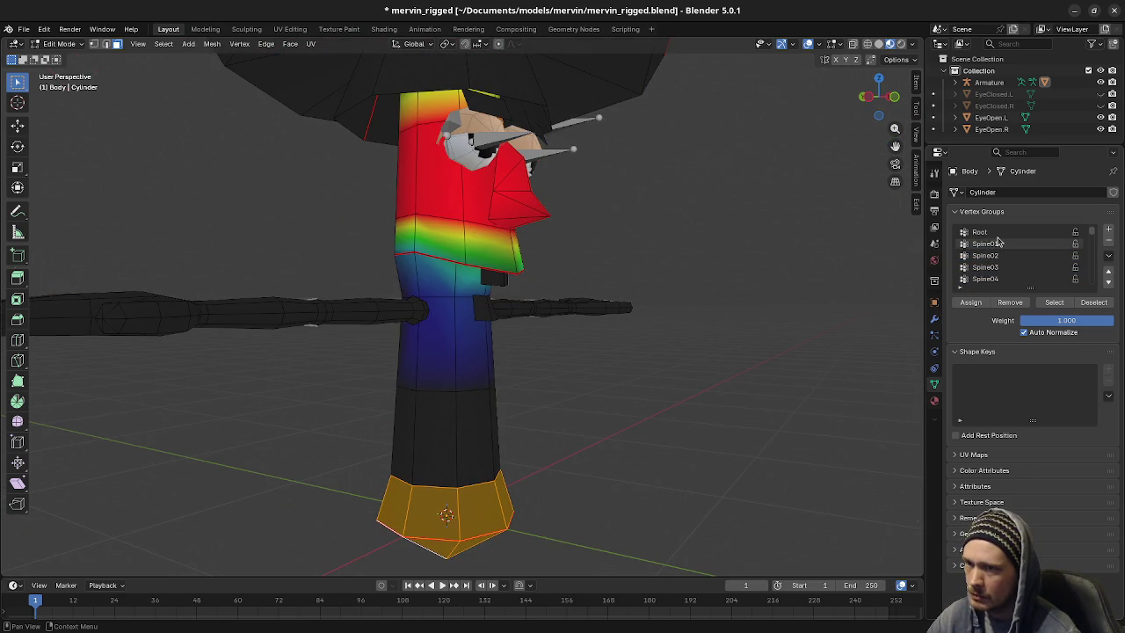
Assign the bottom section to Root and the ring above it to Spine01
{"action": "left_click", "coordinate": [991, 243]}
{"action": "left_click", "coordinate": [983, 231]}
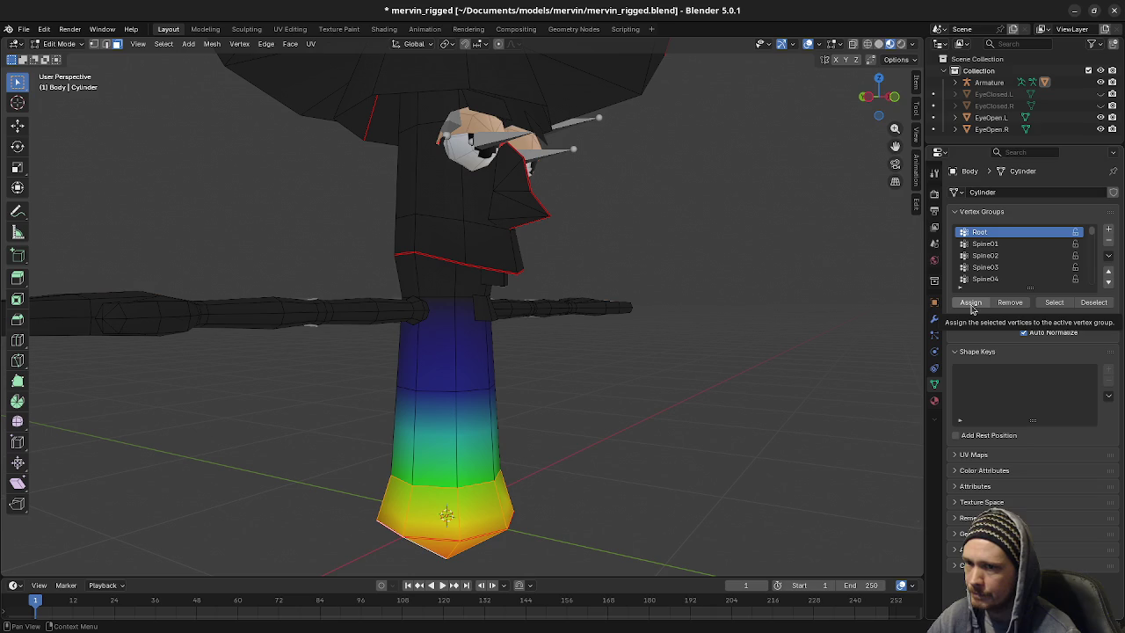
{"action": "left_click", "coordinate": [971, 303]}
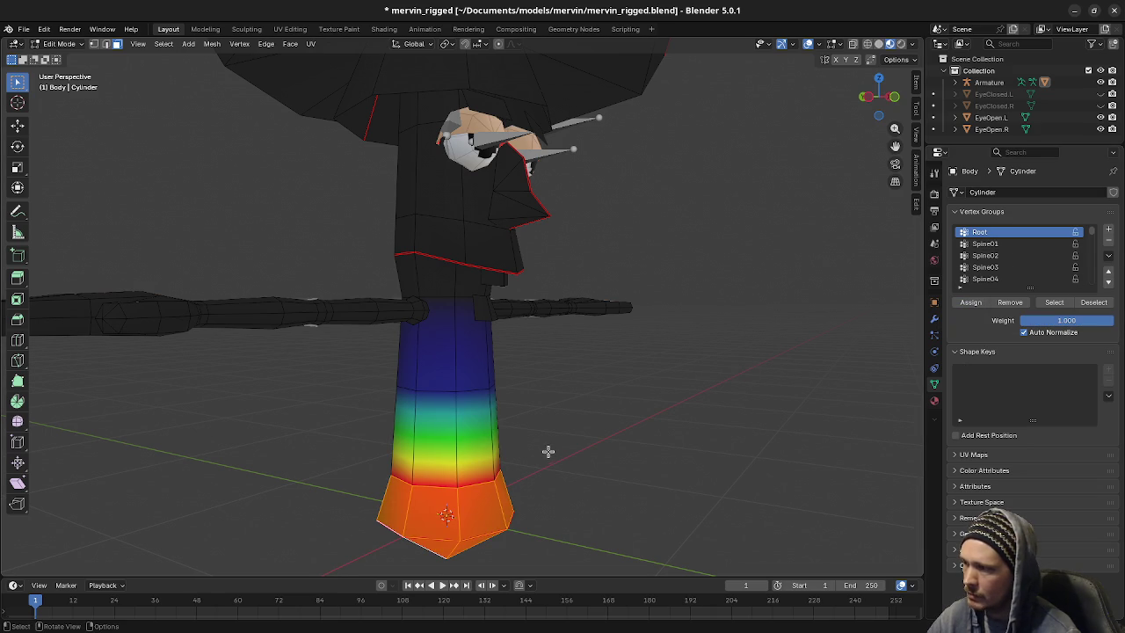
{"action": "key", "text": "alt+a"}
{"action": "left_click", "coordinate": [466, 438], "text": "alt"}
{"action": "left_click", "coordinate": [984, 243]}
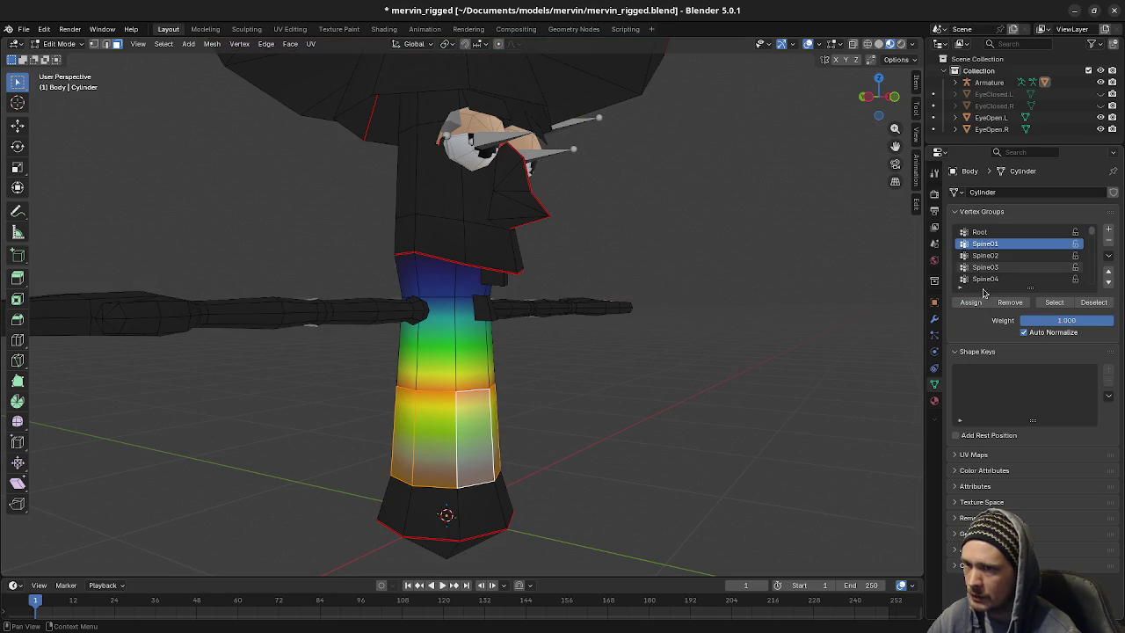
{"action": "left_click", "coordinate": [971, 302]}
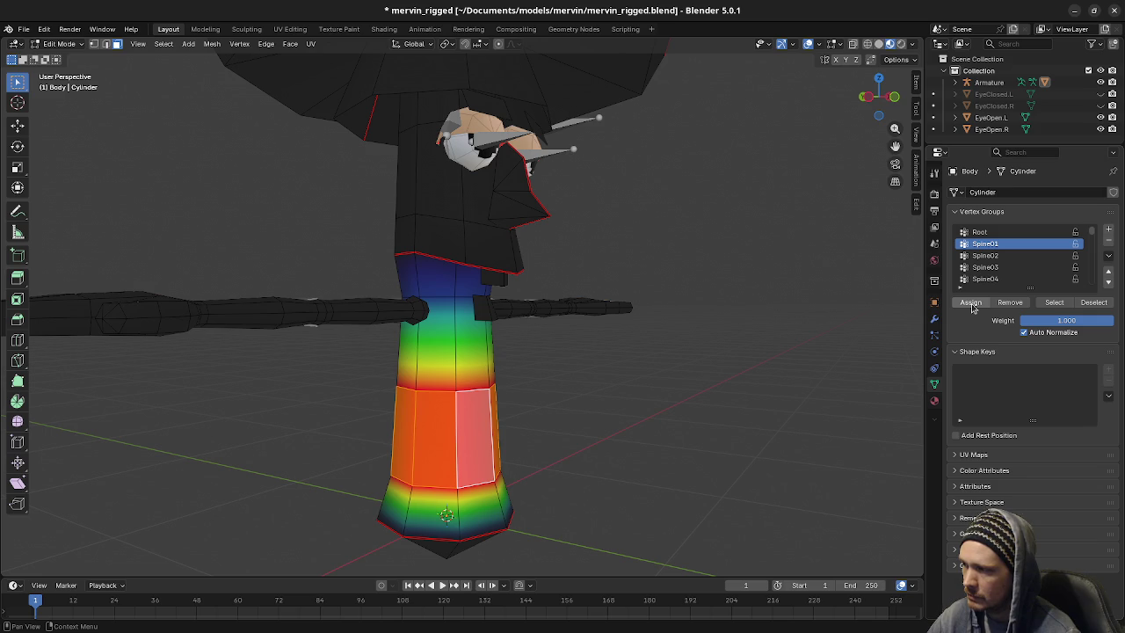
Assign the next two torso face rings up to Spine02 and Spine03
{"action": "key", "text": "alt+a"}
{"action": "left_click", "coordinate": [463, 349], "text": "alt"}
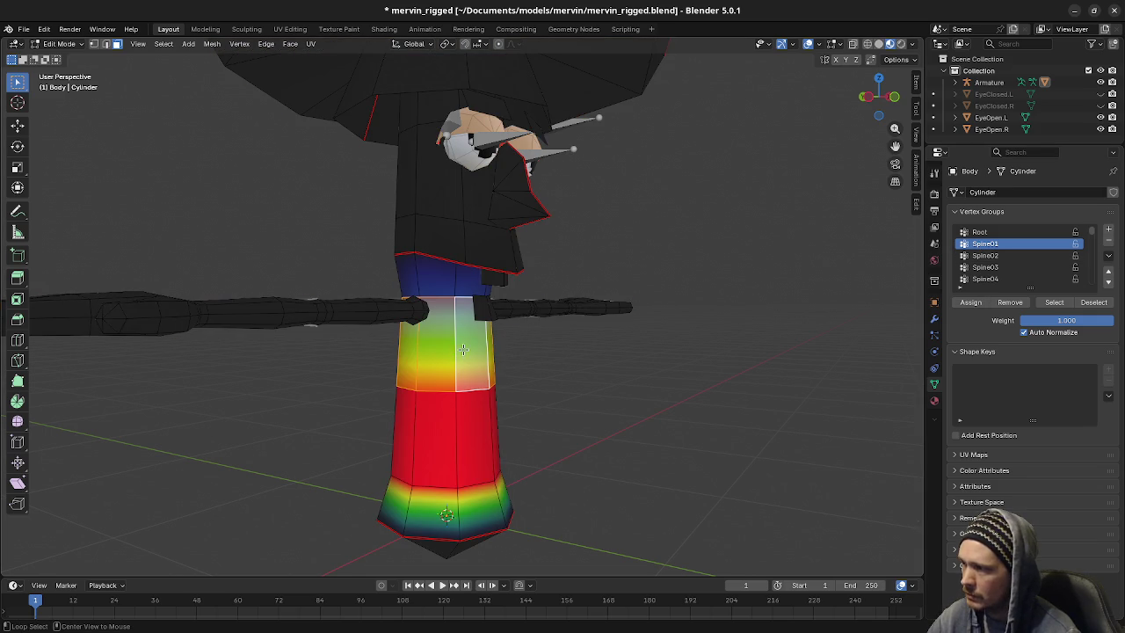
{"action": "left_click", "coordinate": [984, 255]}
{"action": "left_click", "coordinate": [970, 302]}
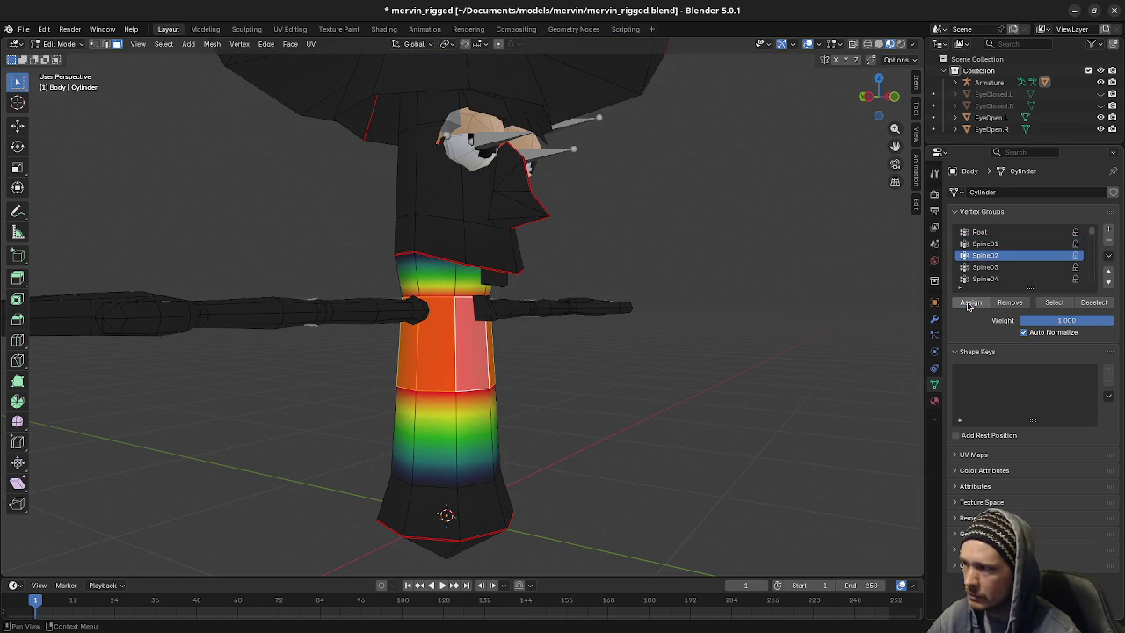
{"action": "key", "text": "a"}
{"action": "key", "text": "alt+a"}
{"action": "left_click", "coordinate": [444, 274], "text": "alt"}
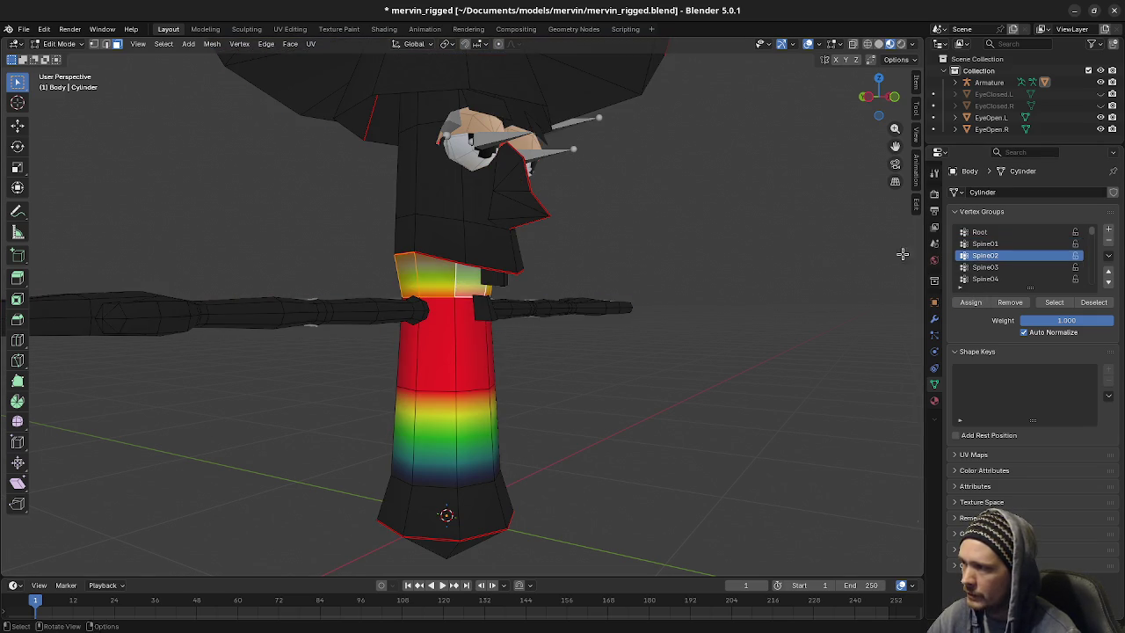
{"action": "left_click", "coordinate": [985, 266]}
{"action": "left_click", "coordinate": [970, 302]}
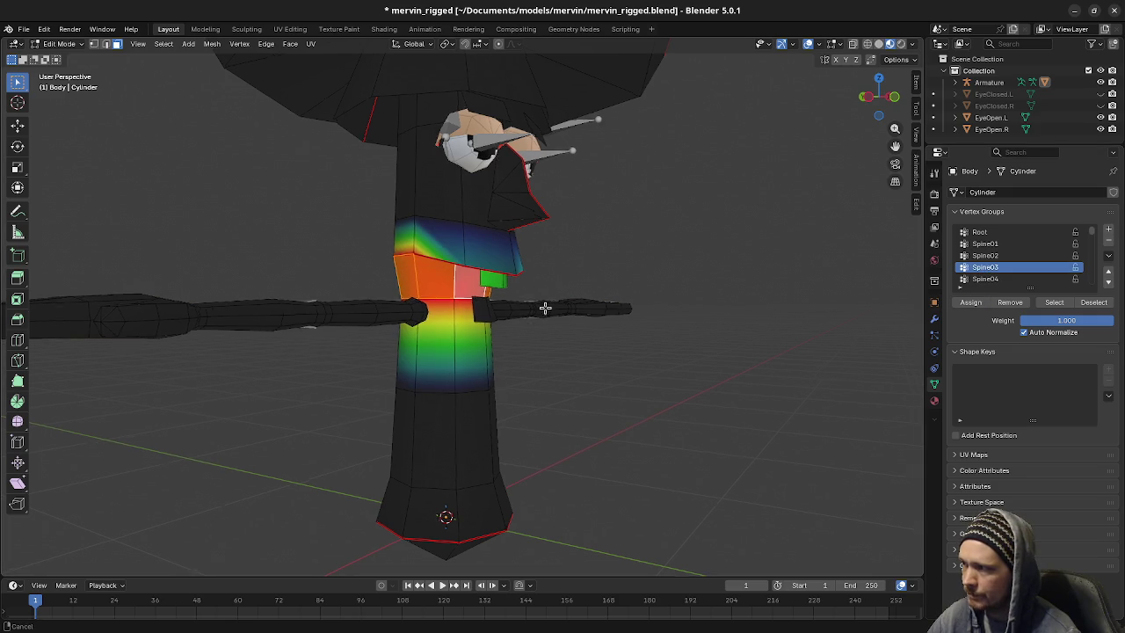
Assign the following torso ring to Spine04 and the upper torso ring to Spine05
{"action": "middle_click_drag", "start_coordinate": [544, 307], "coordinate": [796, 319]}
{"action": "left_click", "coordinate": [985, 278]}
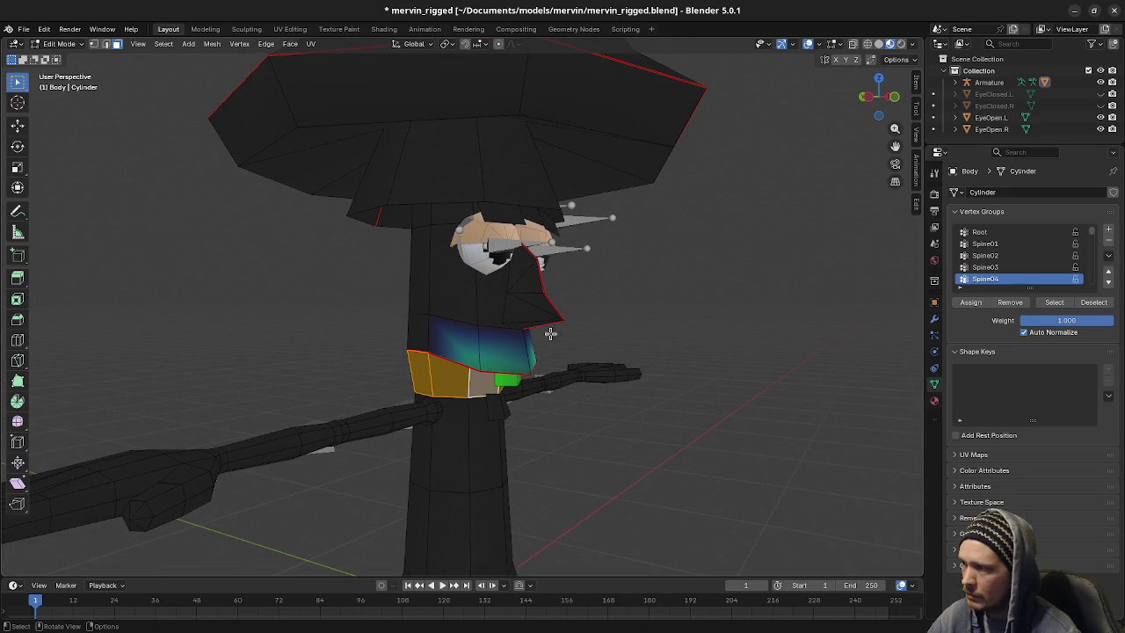
{"action": "key", "text": "alt+a"}
{"action": "left_click", "coordinate": [487, 348], "text": "alt"}
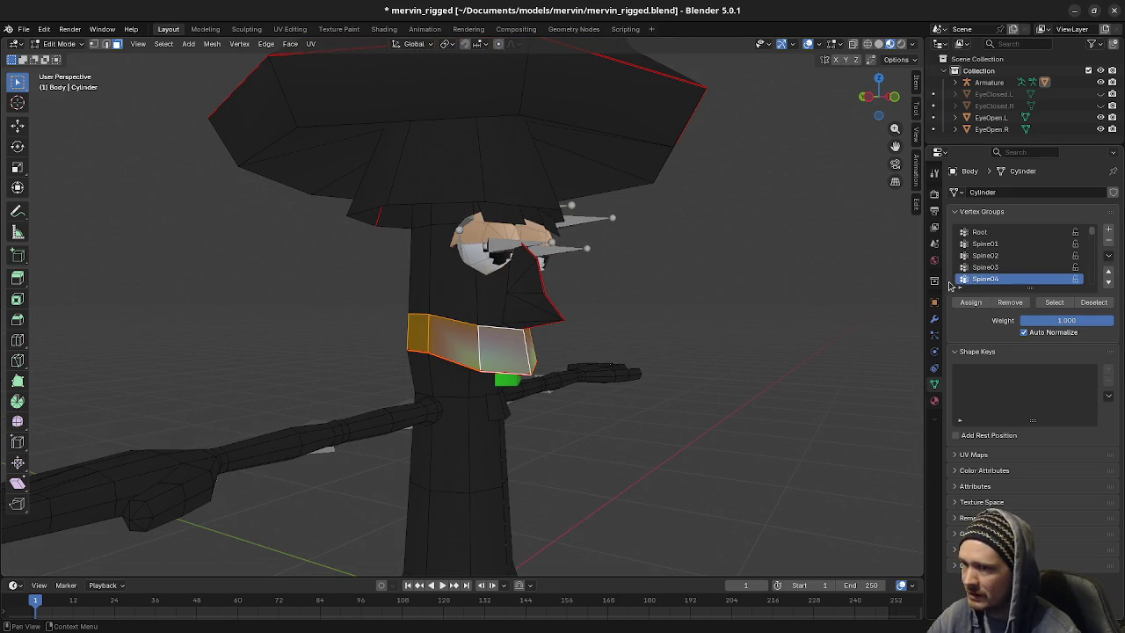
{"action": "left_click", "coordinate": [970, 302]}
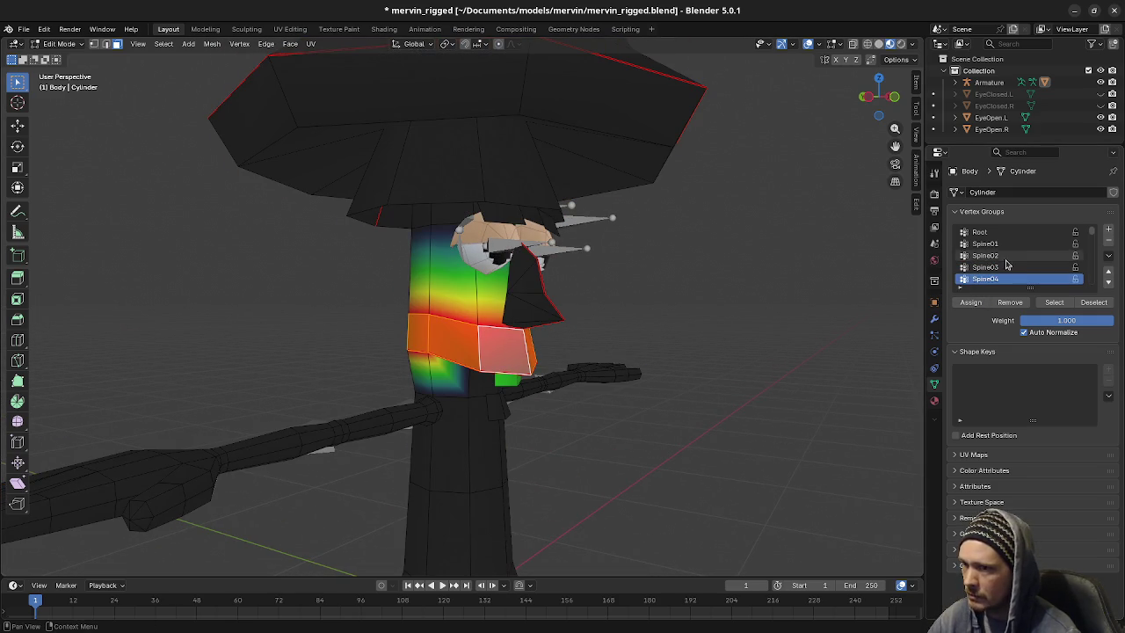
{"action": "key", "text": "a"}
{"action": "key", "text": "alt+a"}
{"action": "left_click", "coordinate": [487, 281], "text": "alt"}
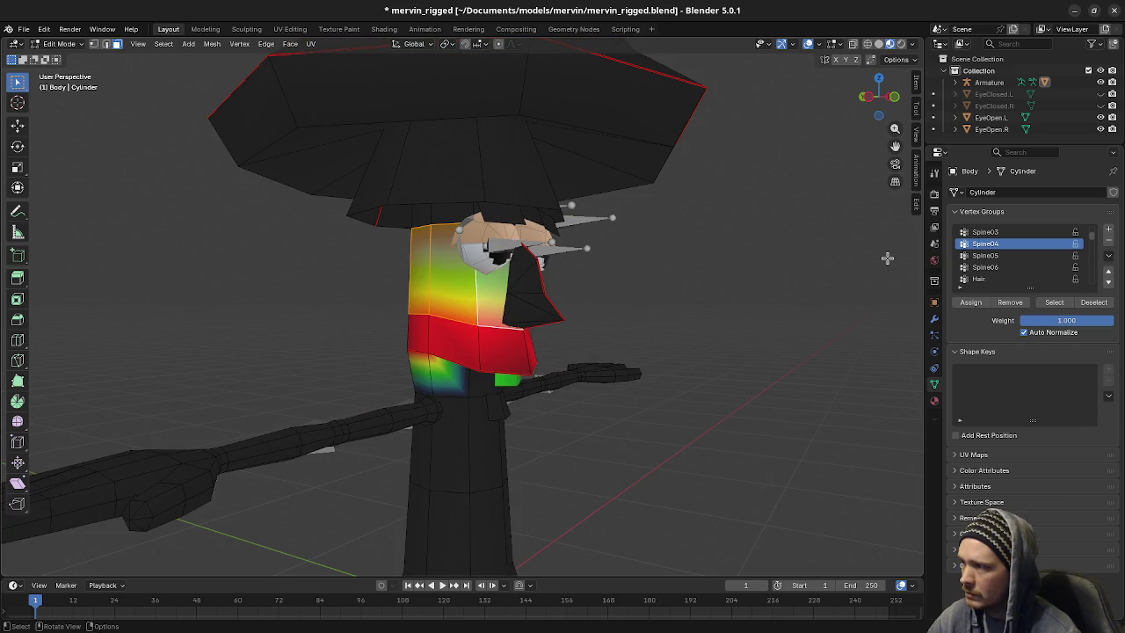
{"action": "left_click", "coordinate": [985, 254]}
{"action": "left_click", "coordinate": [970, 302]}
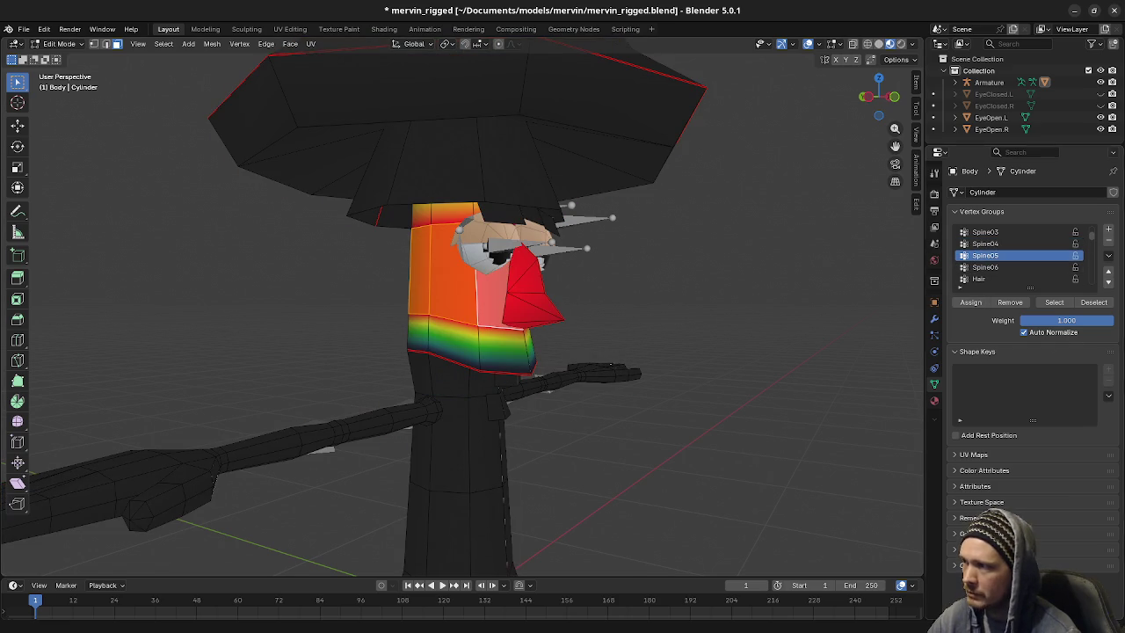
{"action": "middle_click_drag", "start_coordinate": [606, 304], "coordinate": [595, 326]}
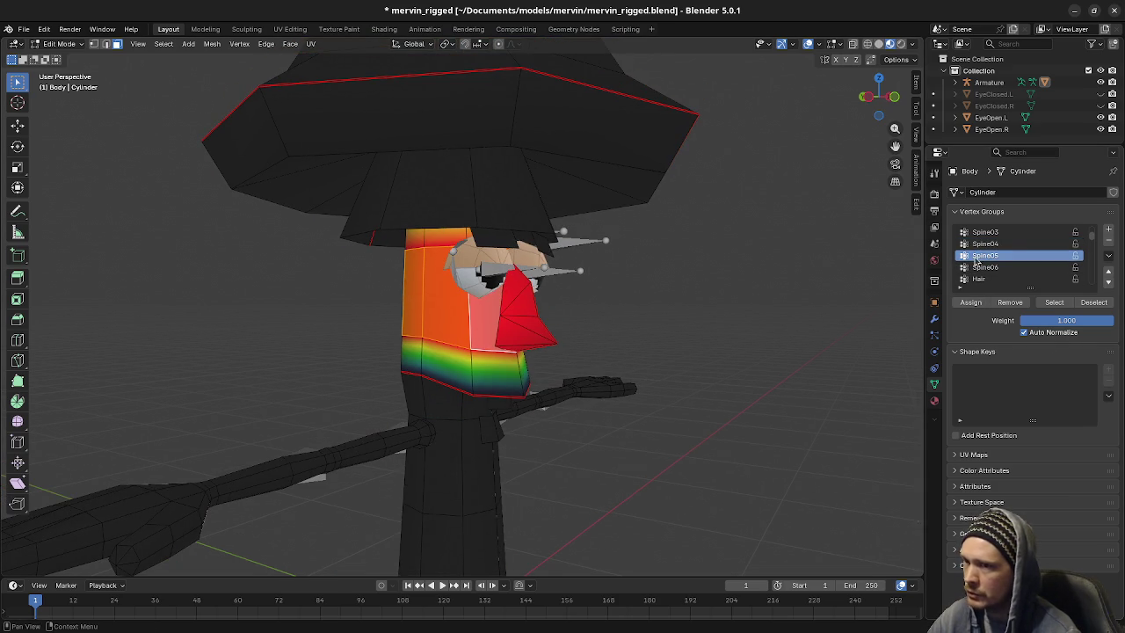
Assign the top head ring under the hat to the Spine06 group
{"action": "middle_click_drag", "start_coordinate": [870, 270], "coordinate": [586, 239]}
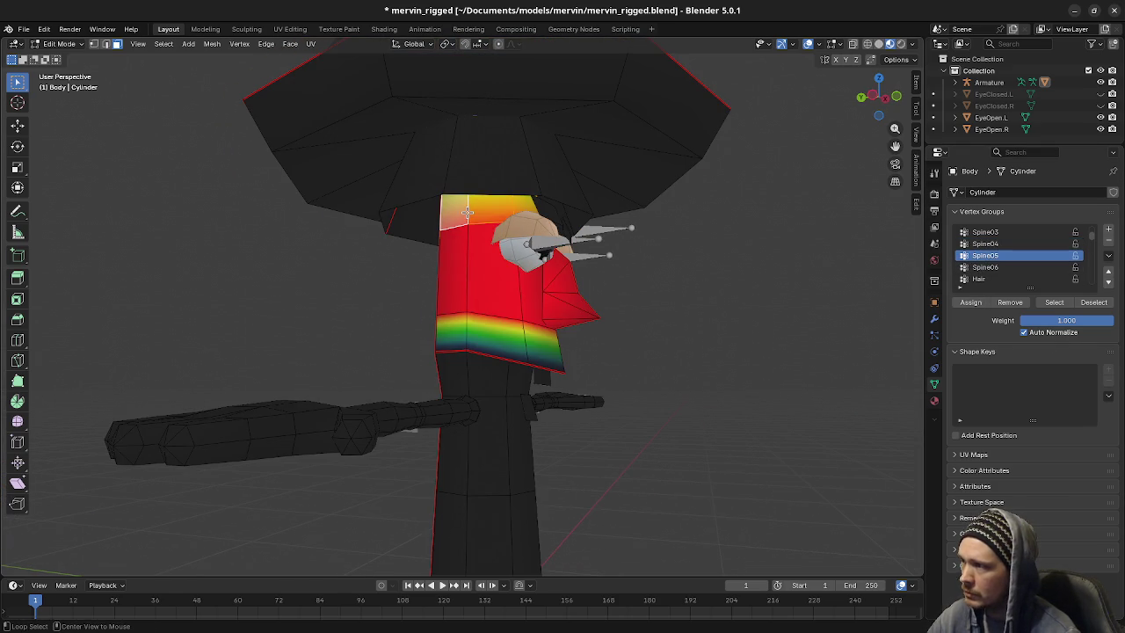
{"action": "left_click", "coordinate": [984, 267]}
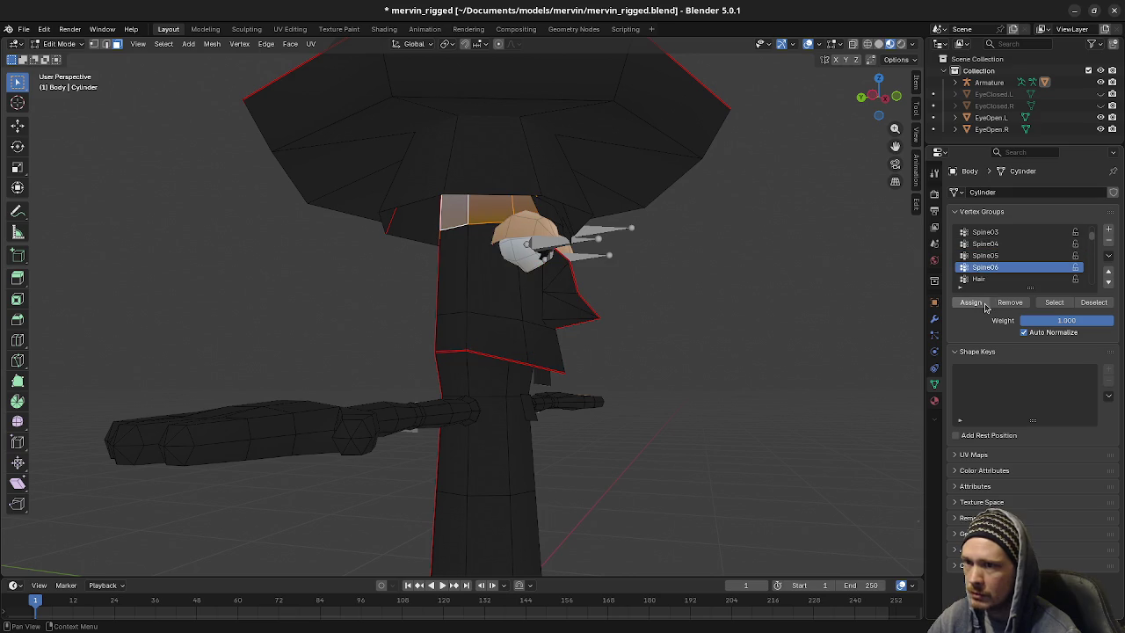
{"action": "left_click", "coordinate": [971, 302]}
{"action": "middle_click_drag", "start_coordinate": [753, 254], "coordinate": [666, 297]}
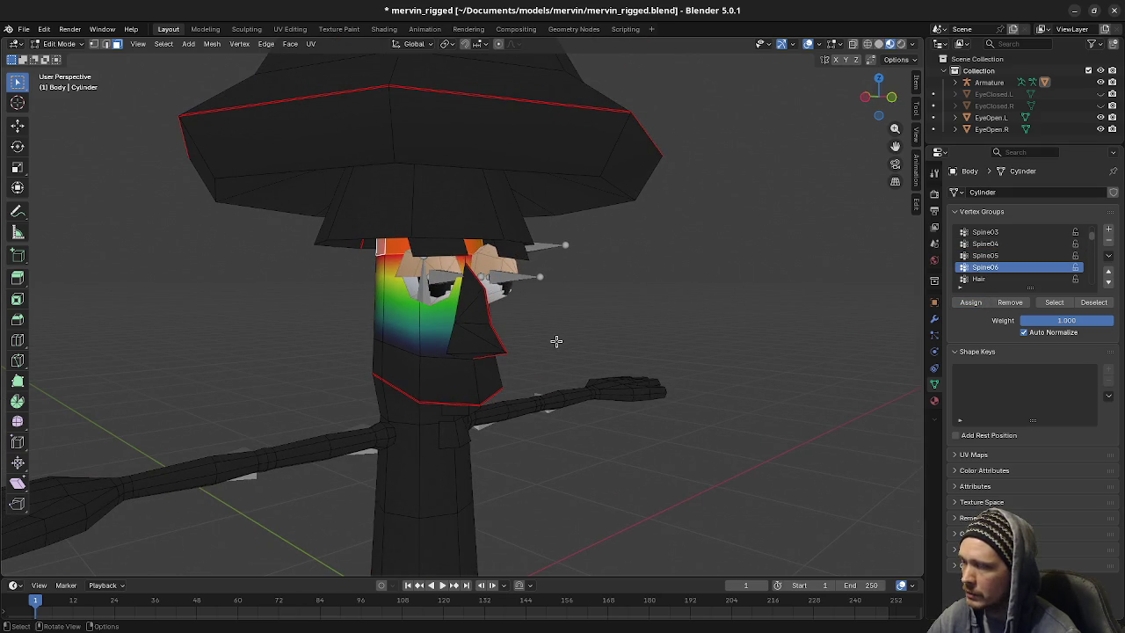
Add all linked nose faces to Spine05 and return the Body to Object Mode
{"action": "key", "text": "a"}
{"action": "key", "text": "alt+a"}
{"action": "key", "text": "l"}
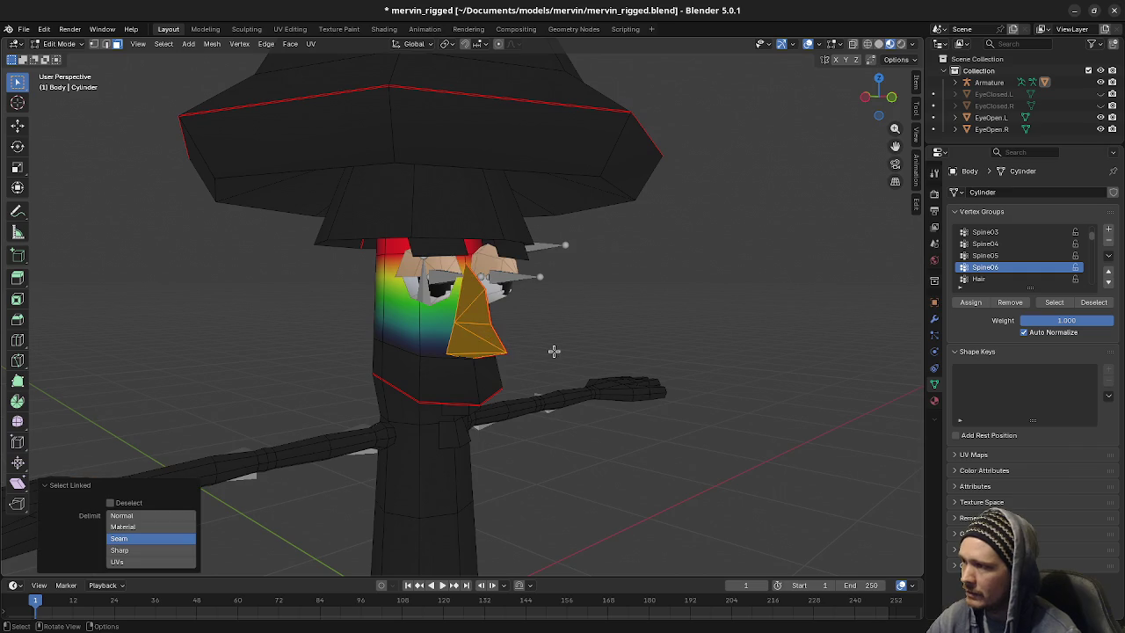
{"action": "middle_click_drag", "start_coordinate": [554, 346], "coordinate": [458, 342]}
{"action": "key", "text": "l"}
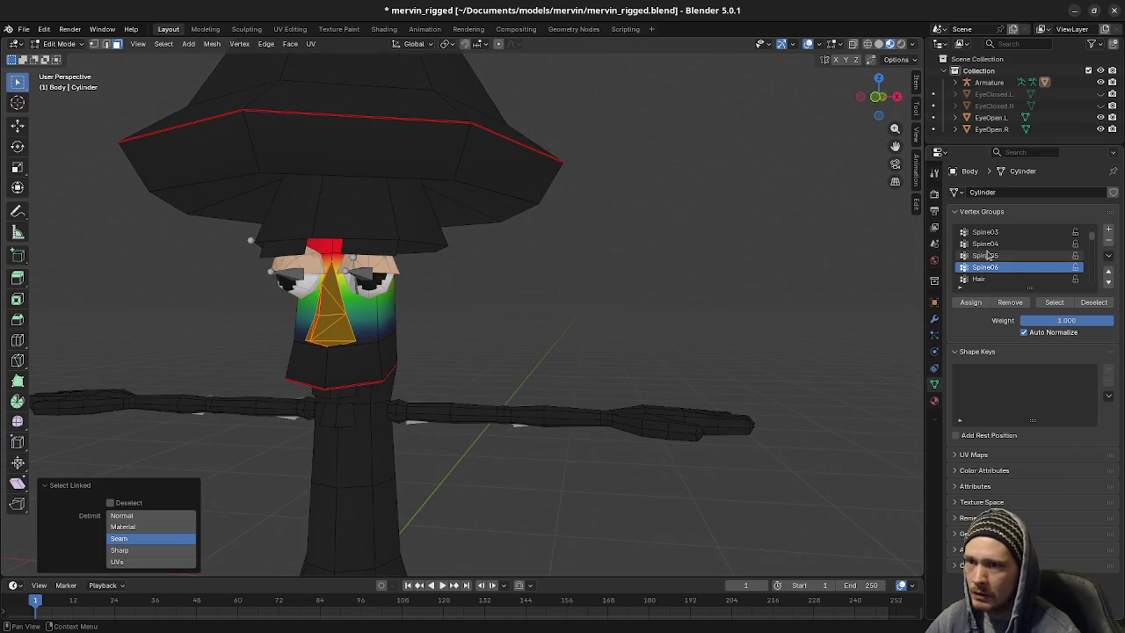
{"action": "left_click", "coordinate": [986, 255]}
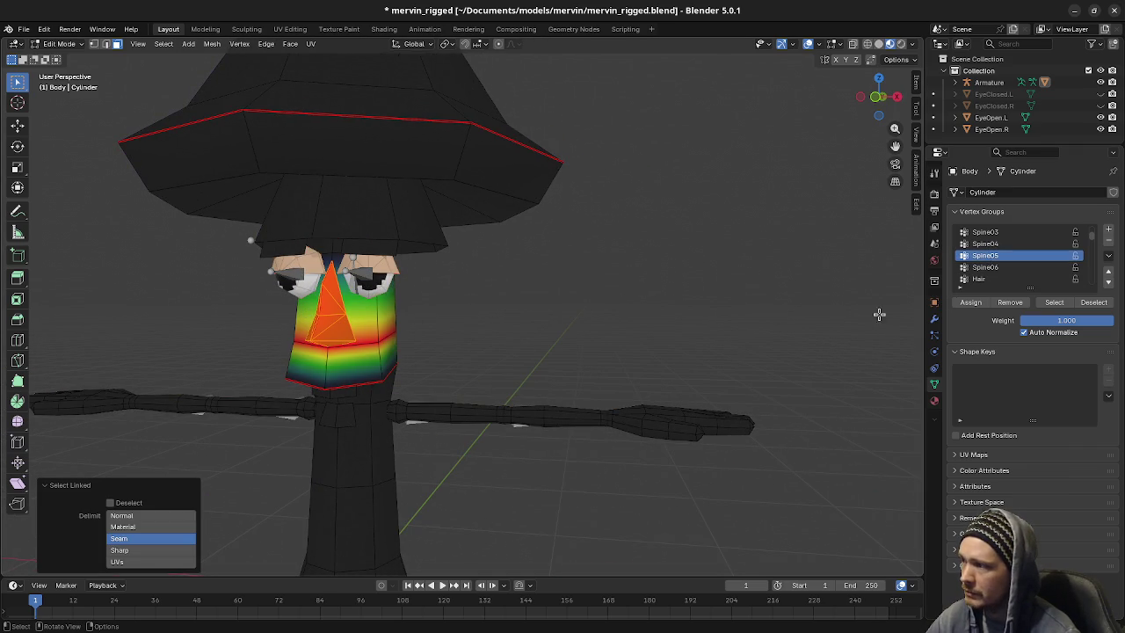
{"action": "left_click", "coordinate": [974, 303]}
{"action": "mouse_move", "coordinate": [606, 327]}
{"action": "middle_mouse_down"}
{"action": "mouse_move", "coordinate": [566, 333]}
{"action": "mouse_move", "coordinate": [647, 331]}
{"action": "middle_mouse_up"}
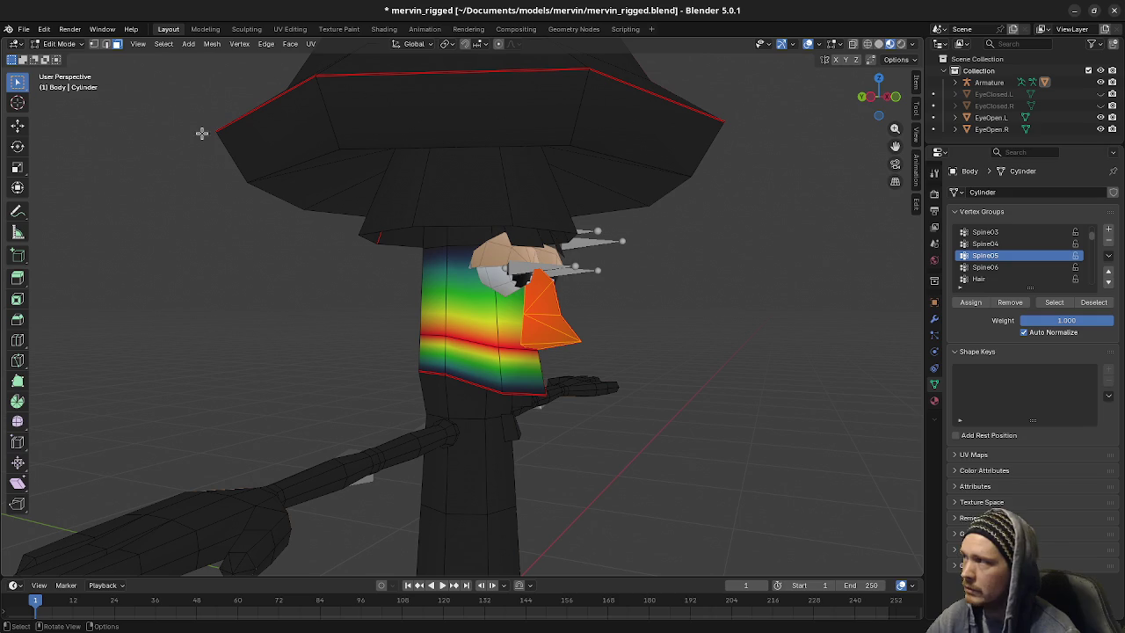
{"action": "left_click", "coordinate": [59, 44]}
{"action": "left_click", "coordinate": [61, 58]}
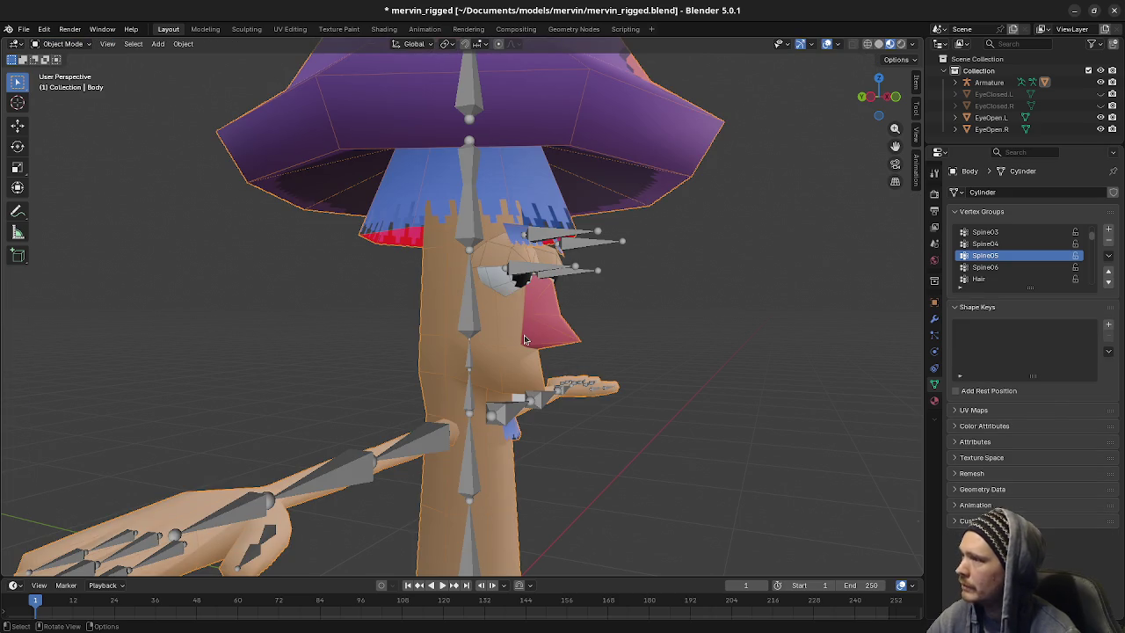
Put the armature in Pose Mode and test-rotate Spine05 and Spine04, cancelling each
{"action": "left_click", "coordinate": [477, 317]}
{"action": "left_click", "coordinate": [59, 44]}
{"action": "left_click", "coordinate": [74, 90]}
{"action": "key", "text": "r"}
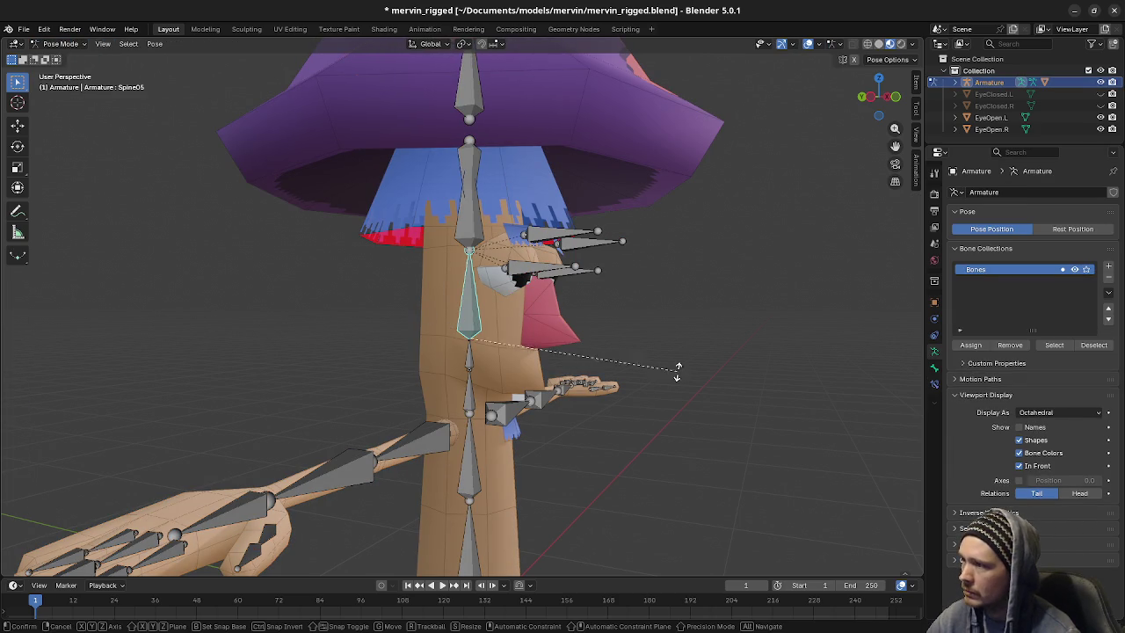
{"action": "key", "text": "Escape"}
{"action": "left_click", "coordinate": [470, 358]}
{"action": "key", "text": "r"}
{"action": "key", "text": "Escape"}
Test-bend Spine01 and Spine02, cancelling each rotation to keep the rest pose
{"action": "middle_click_drag", "start_coordinate": [584, 409], "coordinate": [598, 406]}
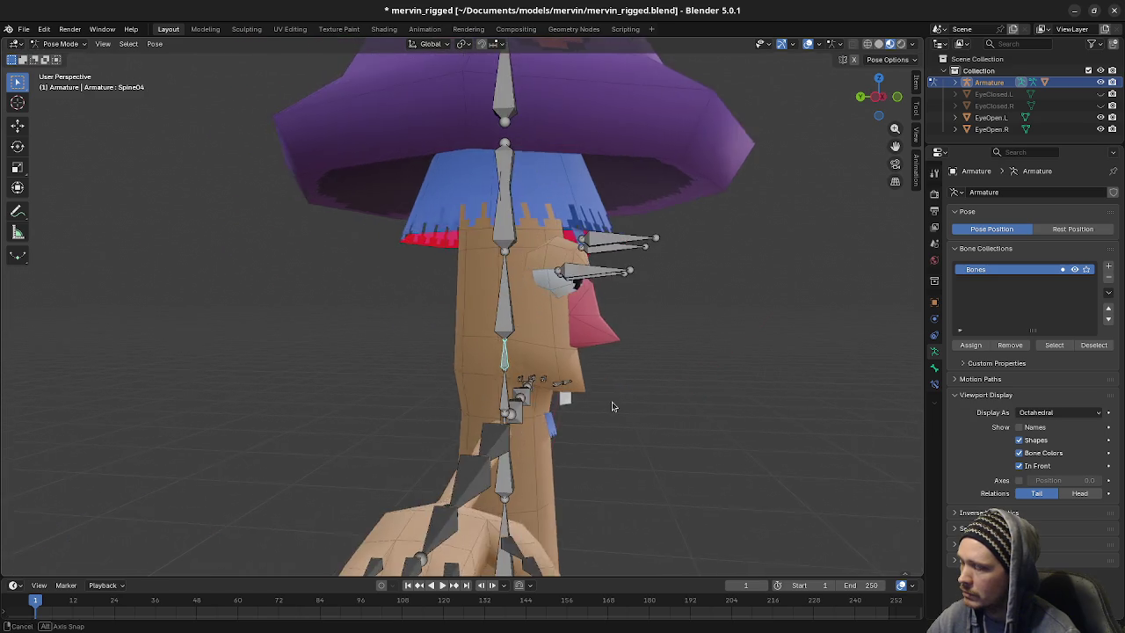
{"action": "left_click", "coordinate": [493, 480]}
{"action": "key", "text": "r"}
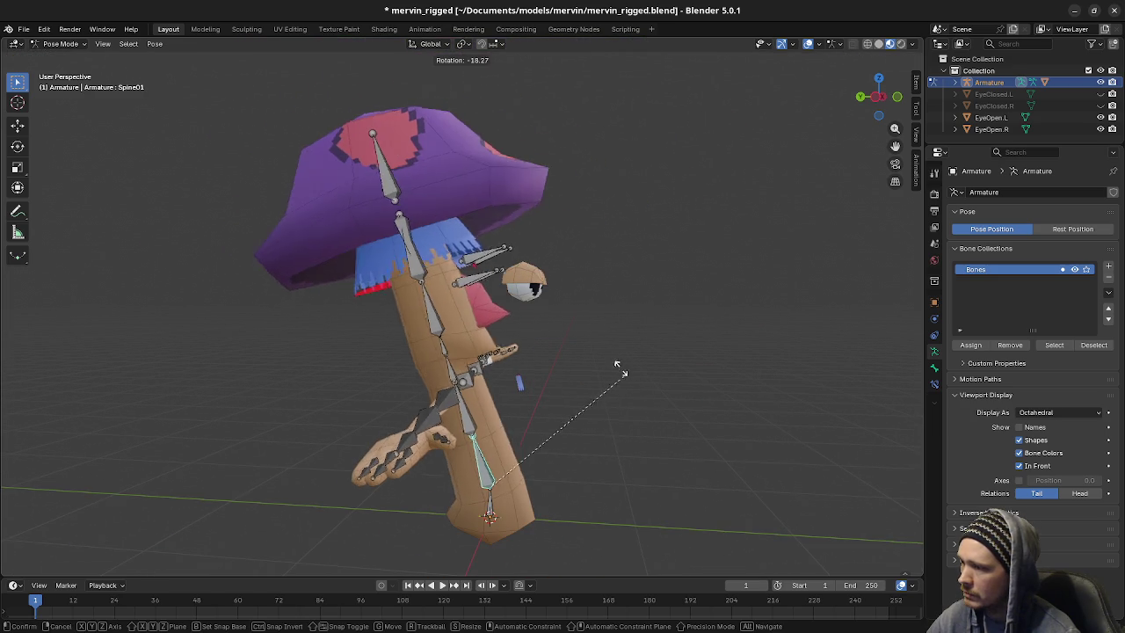
{"action": "key", "text": "Escape"}
{"action": "left_click", "coordinate": [497, 411]}
{"action": "key", "text": "r"}
{"action": "key", "text": "Escape"}
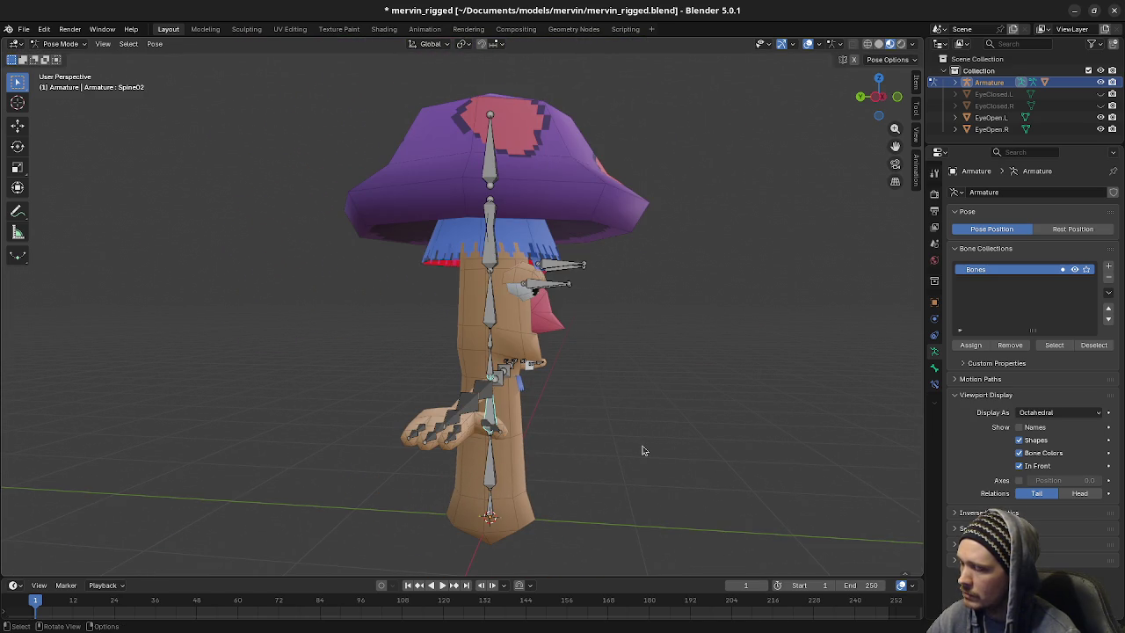
{"action": "key", "text": "r"}
{"action": "key", "text": "Escape"}
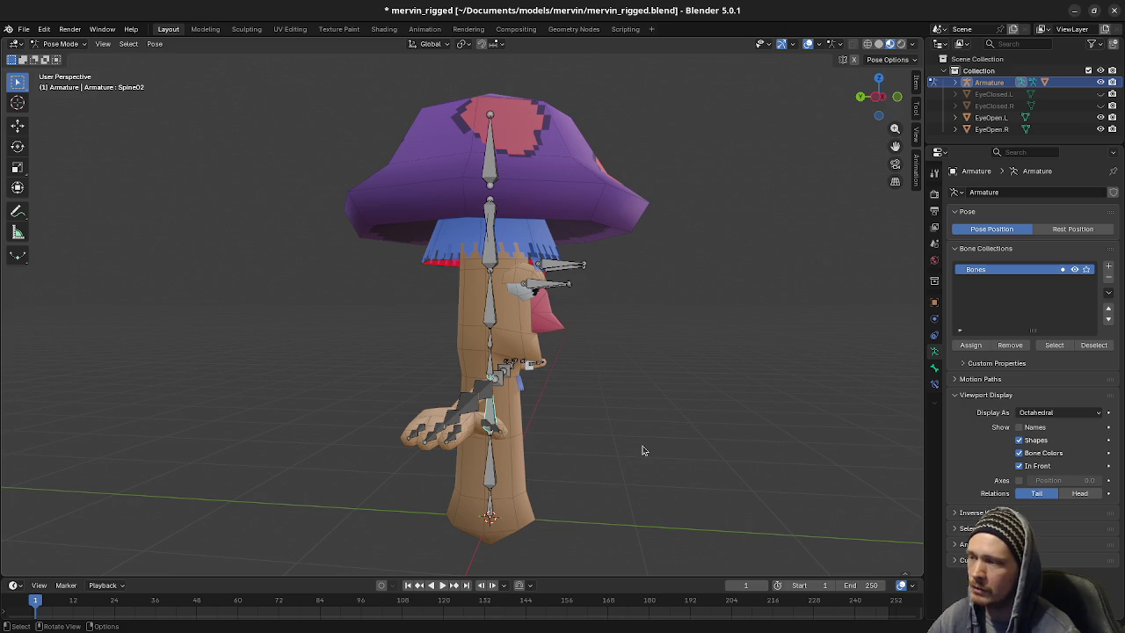
Trial-rotate and cancel the first spine bone, Spine01 and Spine02 (Spine02 on global X)
{"action": "middle_click_drag", "start_coordinate": [643, 450], "coordinate": [612, 455]}
{"action": "key", "text": "r"}
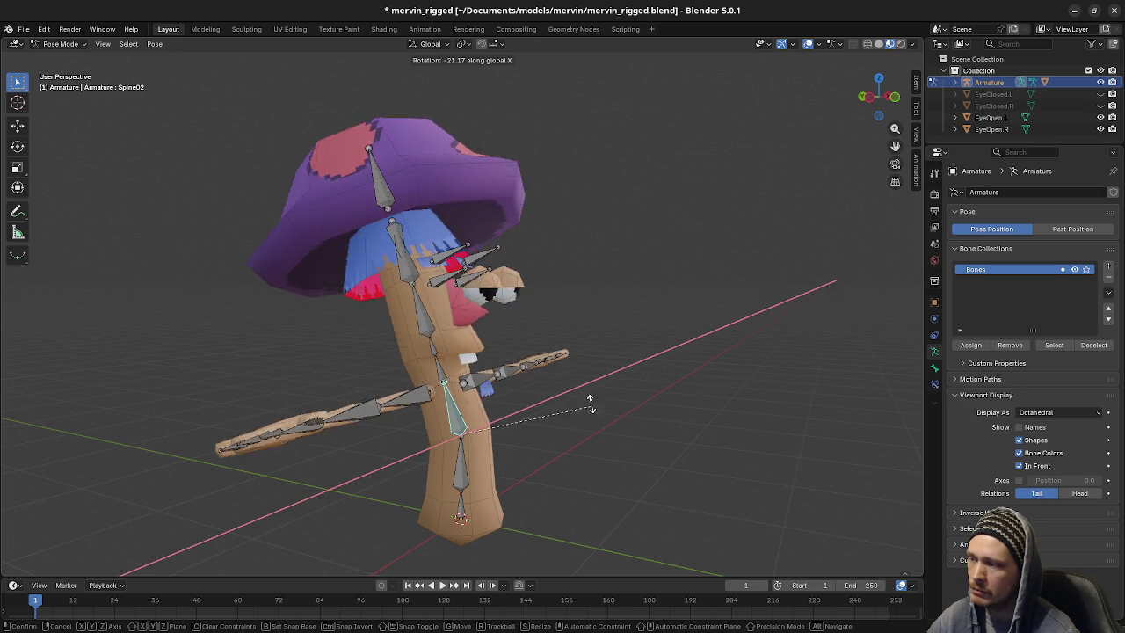
{"action": "right_click", "coordinate": [589, 396]}
{"action": "middle_click_drag", "start_coordinate": [590, 396], "coordinate": [571, 415]}
{"action": "left_click", "coordinate": [492, 456]}
{"action": "key", "text": "r"}
{"action": "right_click", "coordinate": [505, 424]}
{"action": "left_click", "coordinate": [485, 400]}
{"action": "key", "text": "r"}
{"action": "key", "text": "x"}
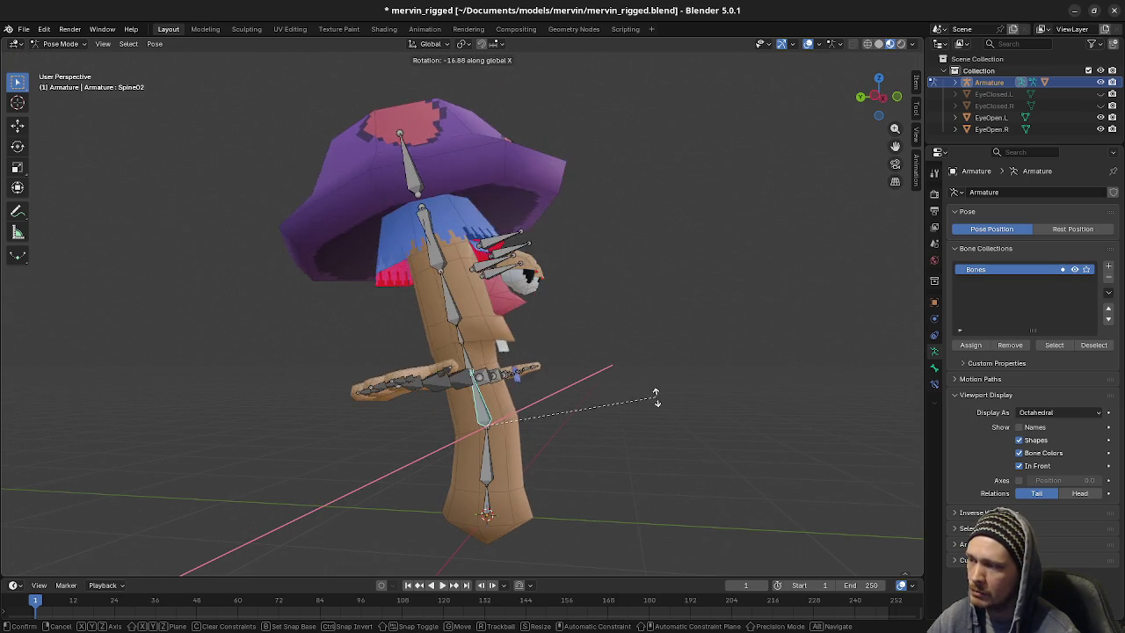
{"action": "right_click", "coordinate": [660, 400]}
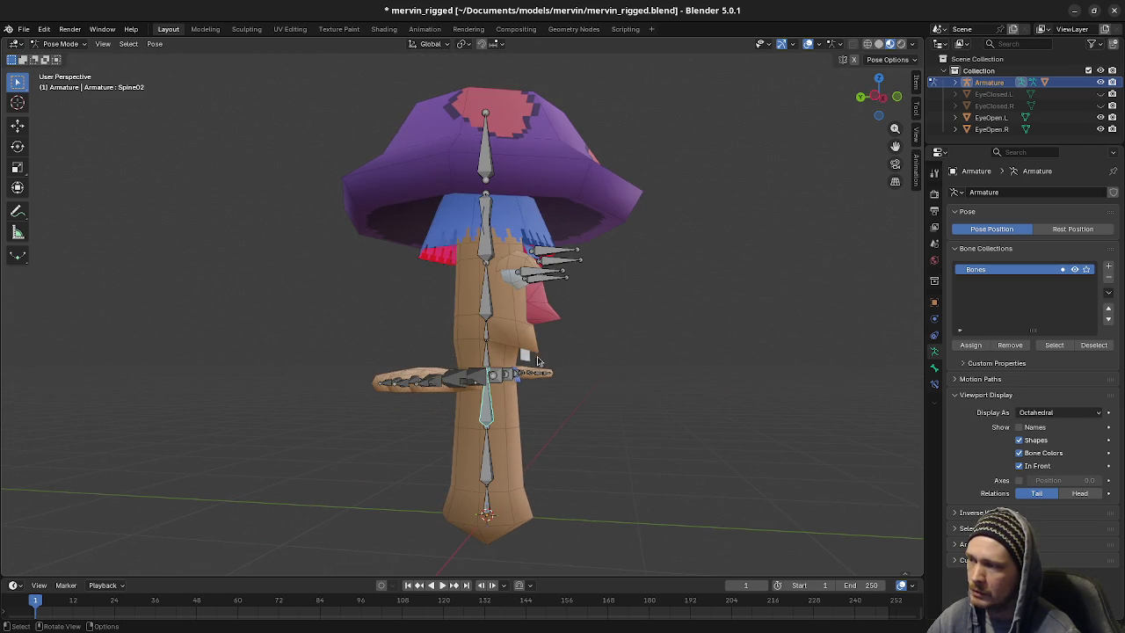
Trial-rotate and cancel Spine03 through Spine06 to see how each bends the mesh
{"action": "left_click", "coordinate": [485, 360]}
{"action": "key", "text": "r"}
{"action": "right_click", "coordinate": [690, 376]}
{"action": "left_click", "coordinate": [490, 337]}
{"action": "key", "text": "r"}
{"action": "right_click", "coordinate": [753, 403]}
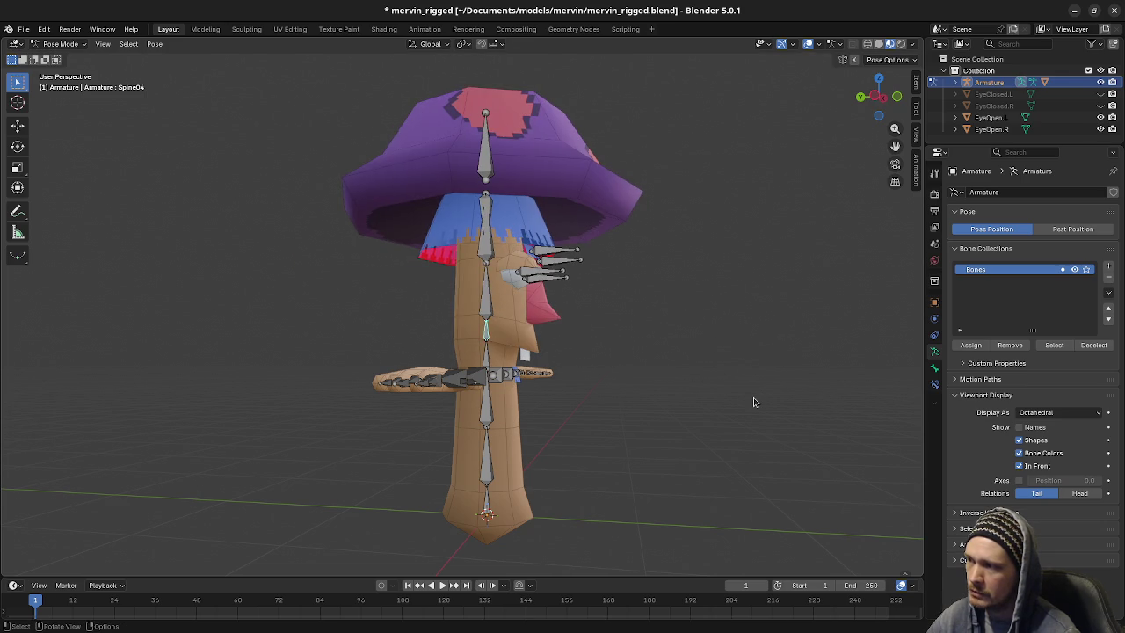
{"action": "left_click", "coordinate": [490, 318]}
{"action": "key", "text": "r"}
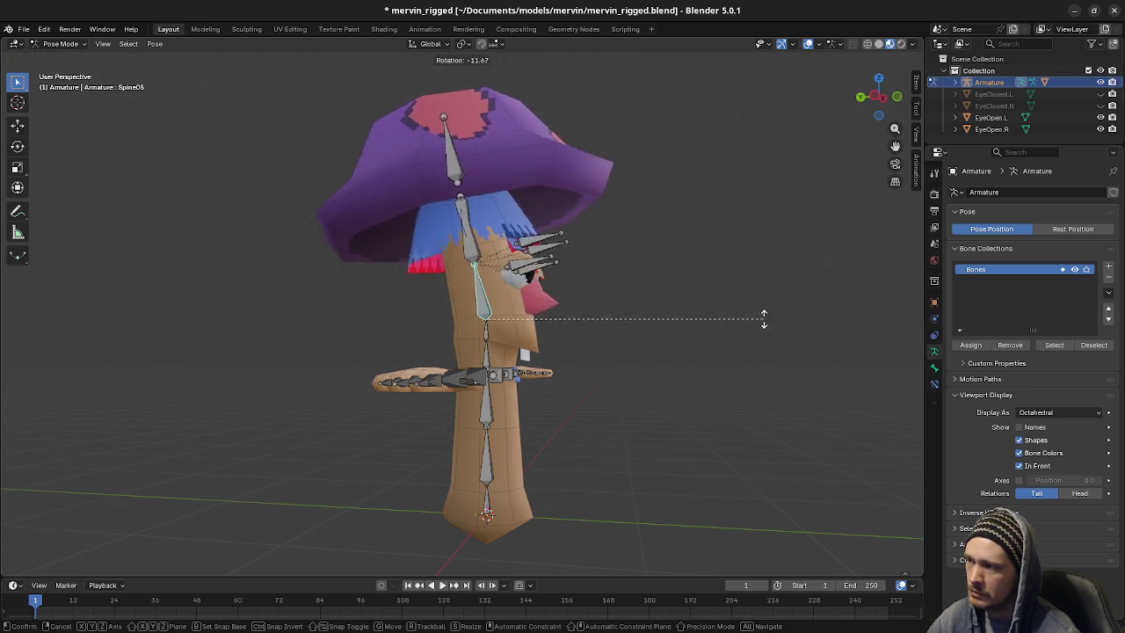
{"action": "right_click", "coordinate": [764, 319]}
{"action": "left_click", "coordinate": [497, 244]}
{"action": "key", "text": "r"}
{"action": "right_click", "coordinate": [701, 304]}
Bend Spine04 to -37.5° to lean the head and hat, then switch to Chrome
{"action": "left_click", "coordinate": [491, 328]}
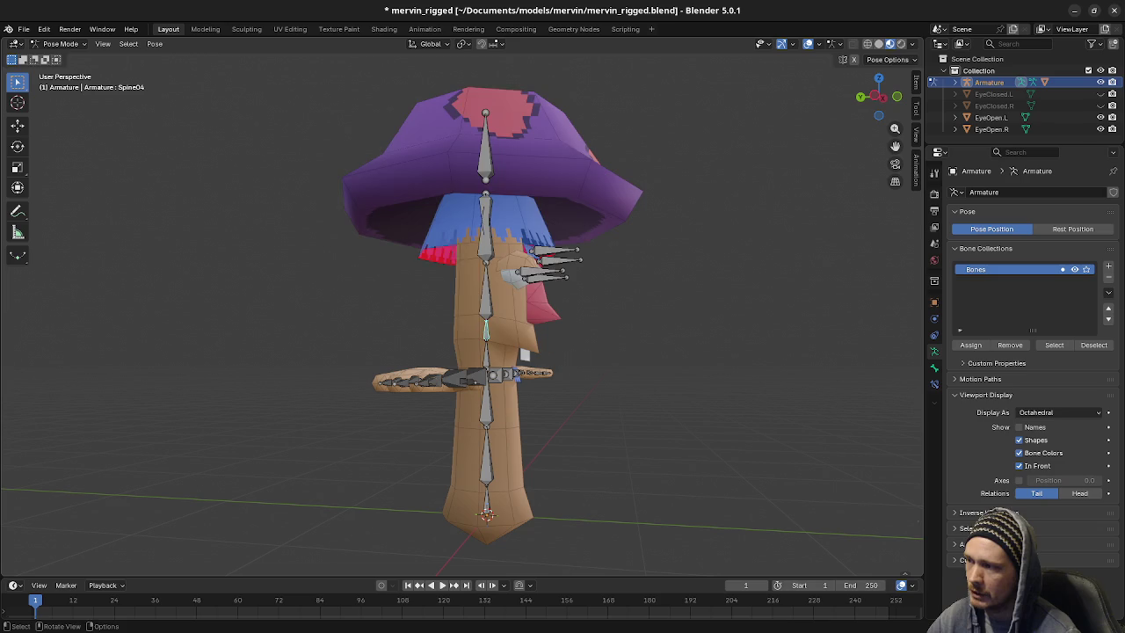
{"action": "key", "text": "r"}
{"action": "left_click", "coordinate": [713, 318]}
{"action": "middle_click_drag", "start_coordinate": [712, 318], "coordinate": [575, 344]}
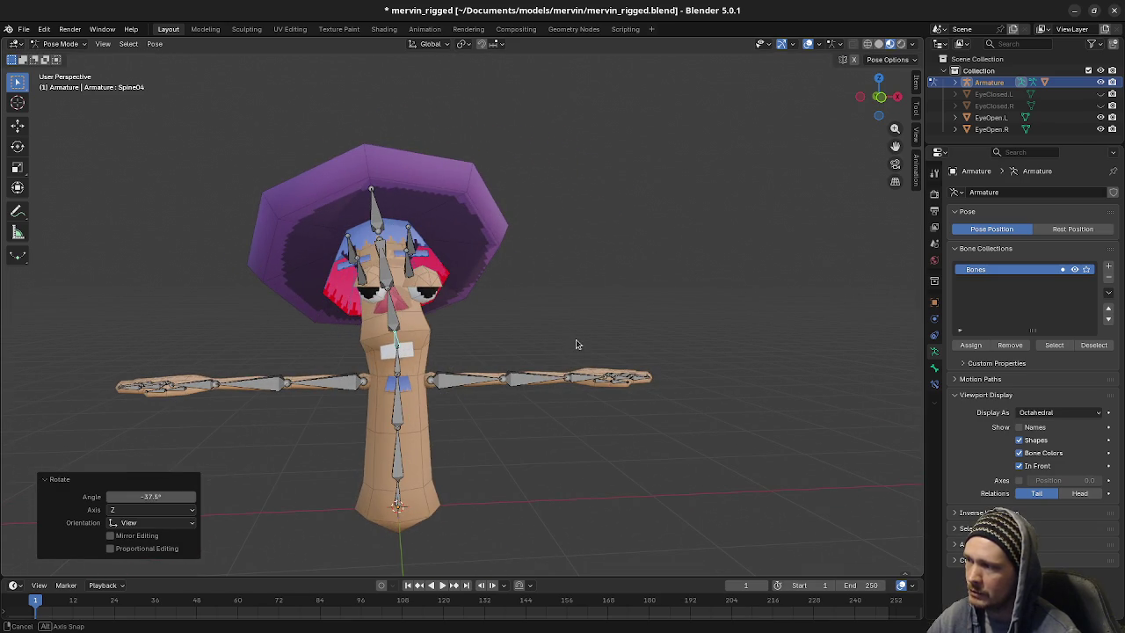
{"action": "scroll", "coordinate": [495, 354], "scroll_direction": "up", "scroll_amount": 3}
{"action": "middle_click_drag", "start_coordinate": [515, 364], "coordinate": [420, 303]}
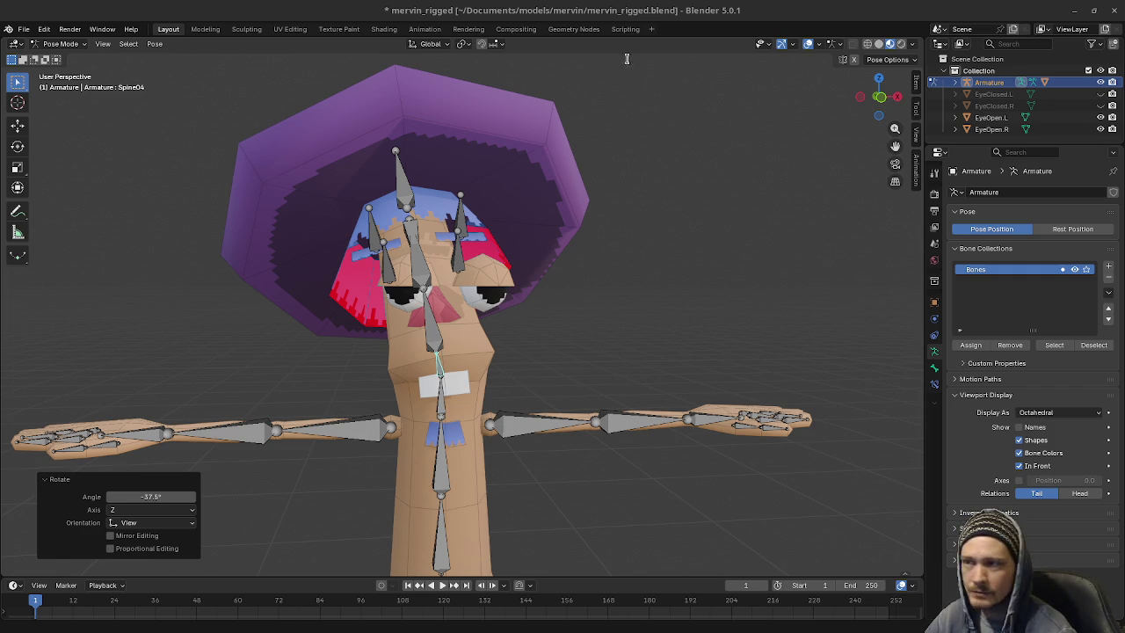
{"action": "key", "text": "alt+Tab"}
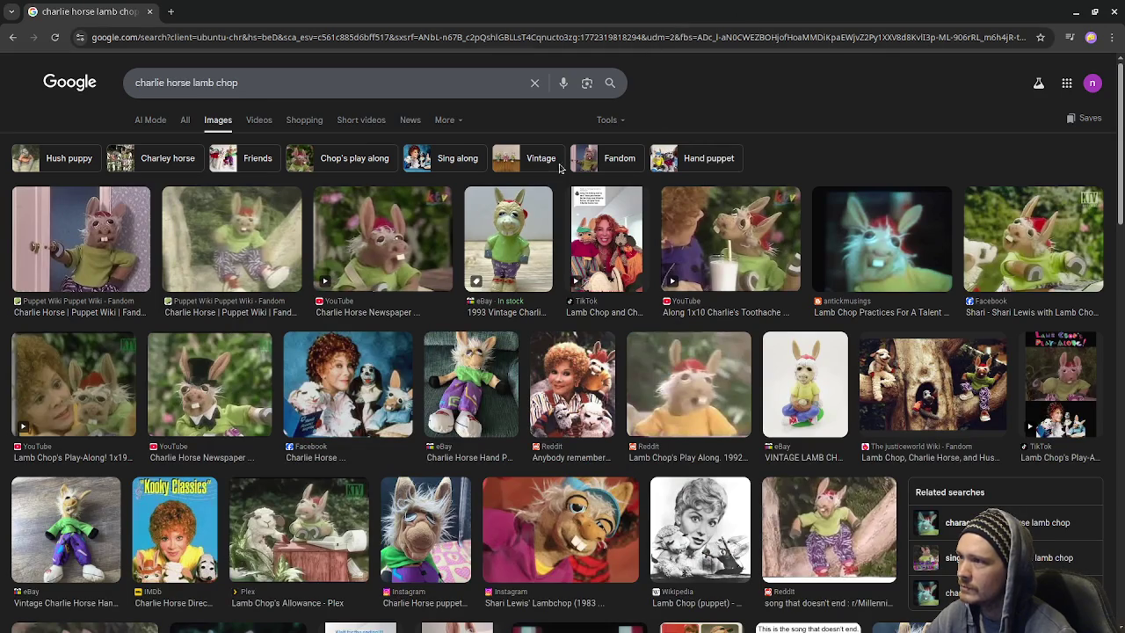
Preview the first Charlie Horse photo in a smaller browser window and hide all armature bones
{"action": "left_click", "coordinate": [101, 233]}
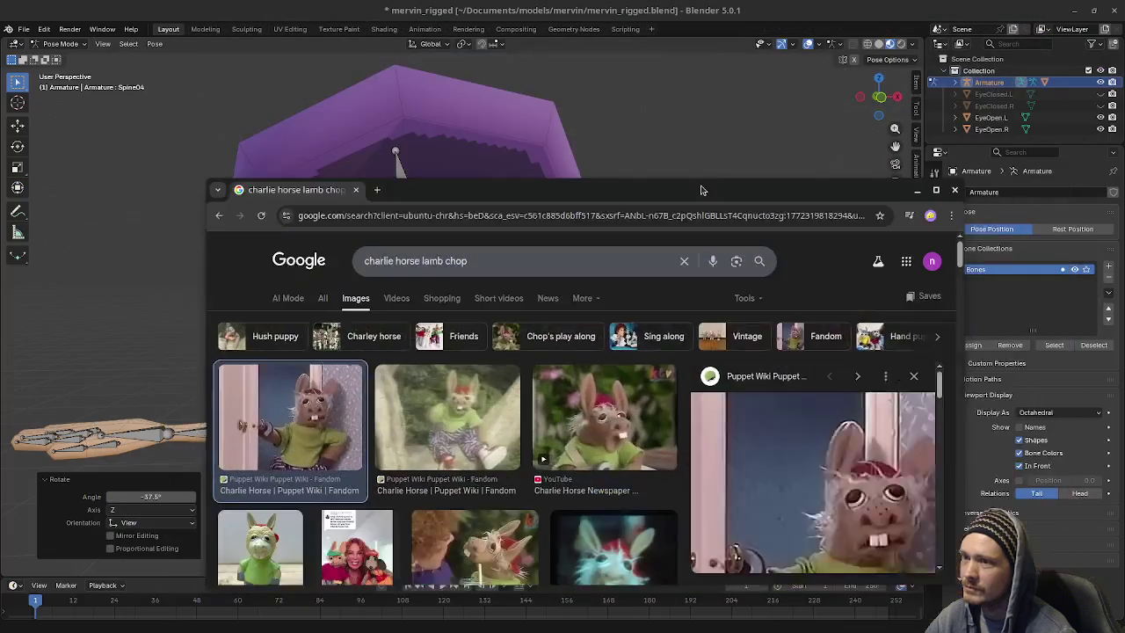
{"action": "mouse_move", "coordinate": [734, 11]}
{"action": "left_mouse_down"}
{"action": "mouse_move", "coordinate": [870, 175]}
{"action": "mouse_move", "coordinate": [1010, 182]}
{"action": "left_mouse_up"}
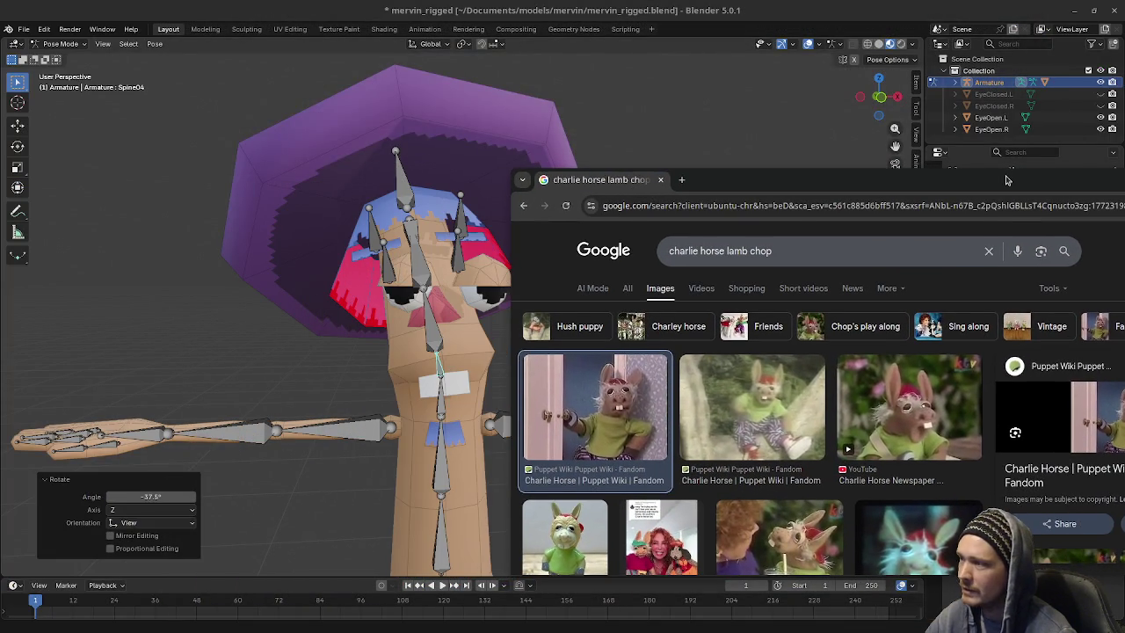
{"action": "left_click", "coordinate": [423, 276]}
{"action": "key", "text": "a"}
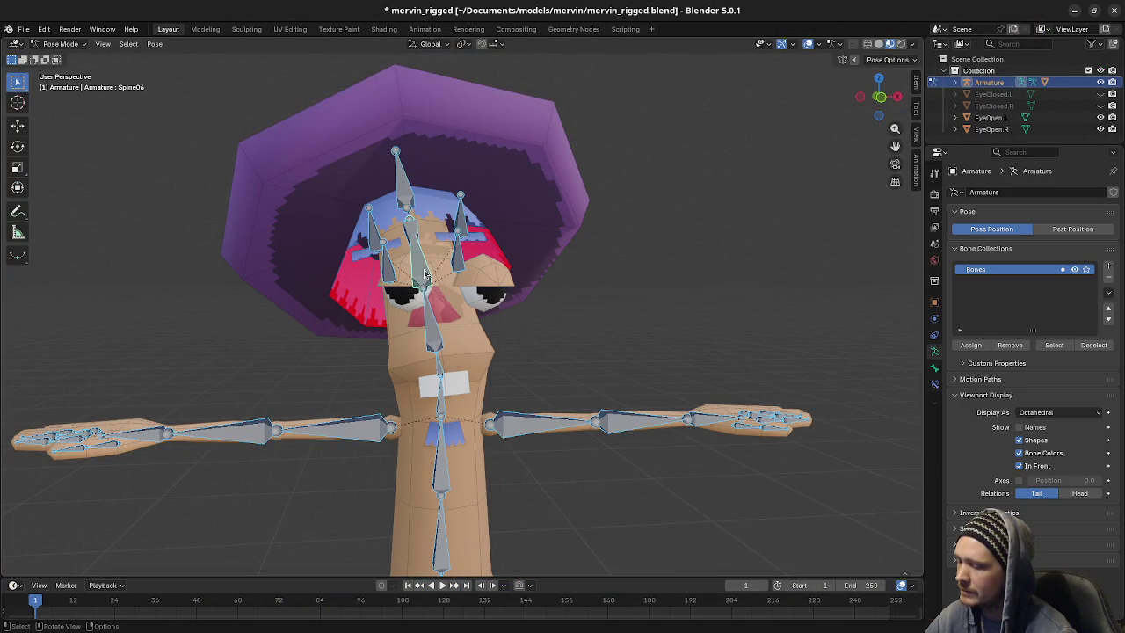
{"action": "key", "text": "h"}
{"action": "key", "text": "alt+Tab"}
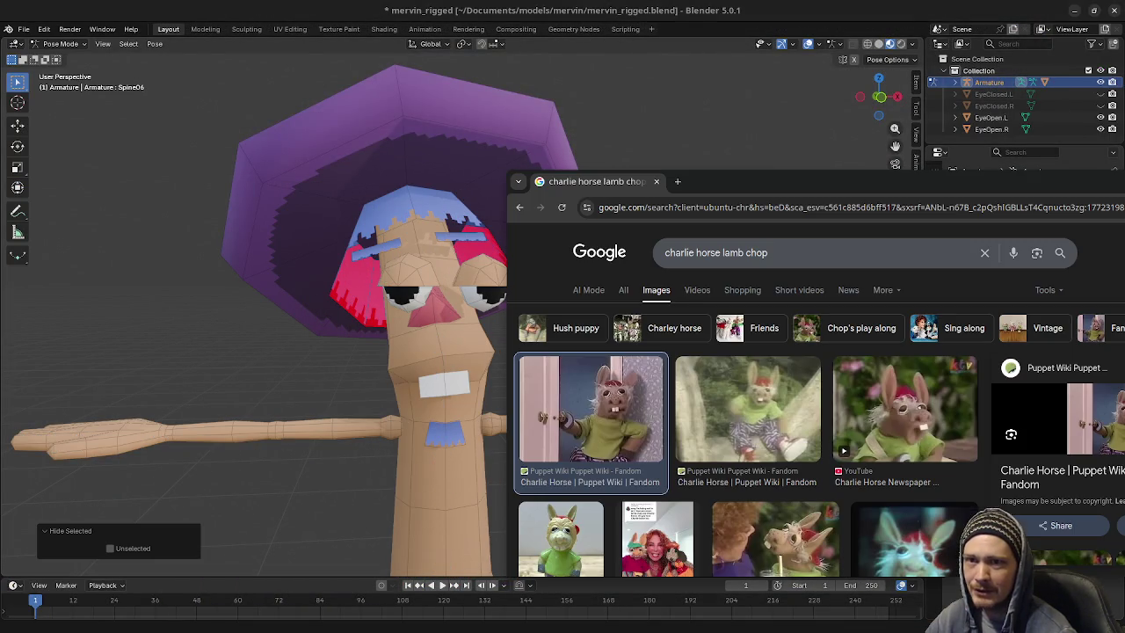
Step through the second, Newspaper video and antickmusings Lamb Chop previews, then move the browser beside the head
{"action": "left_click", "coordinate": [789, 414]}
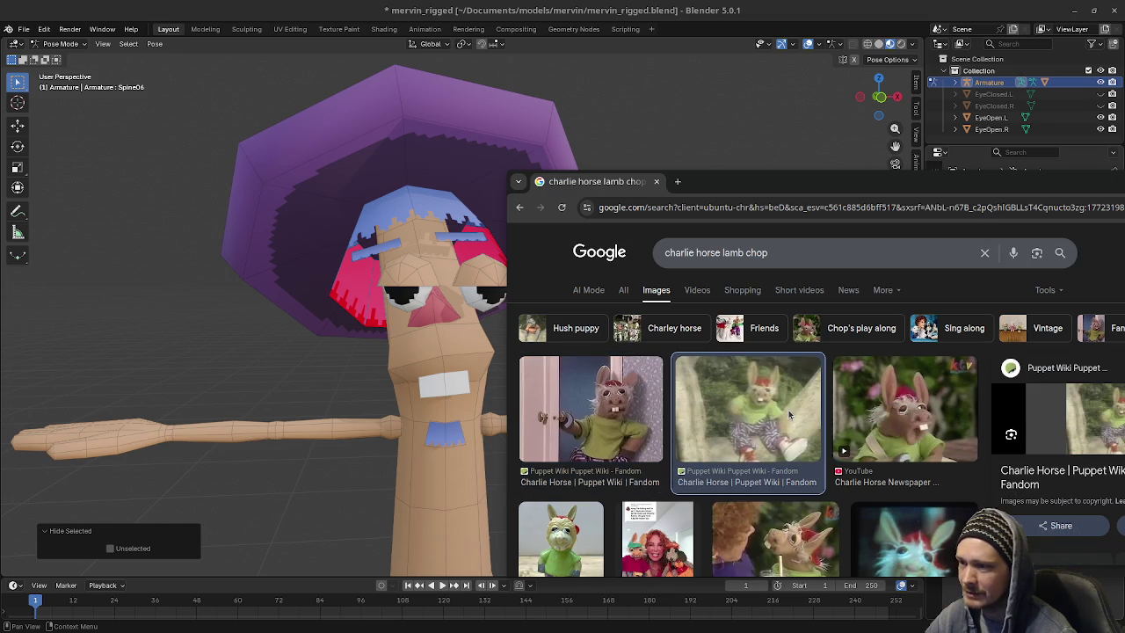
{"action": "left_click", "coordinate": [917, 429]}
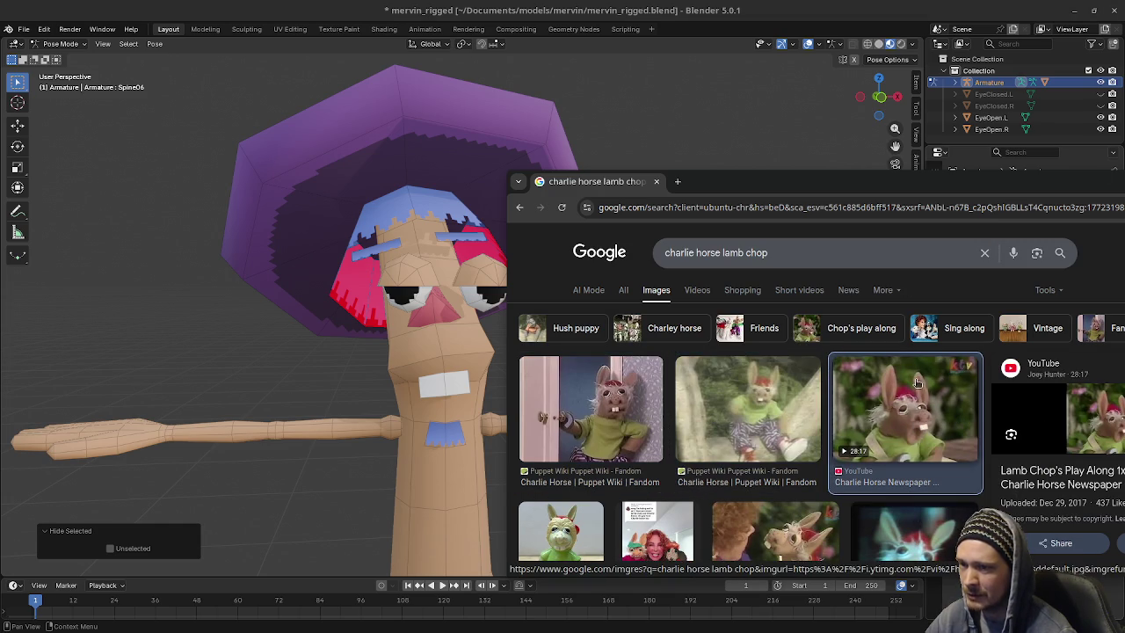
{"action": "scroll", "coordinate": [719, 501], "scroll_direction": "down", "scroll_amount": 2}
{"action": "scroll", "coordinate": [747, 488], "scroll_direction": "down", "scroll_amount": 1}
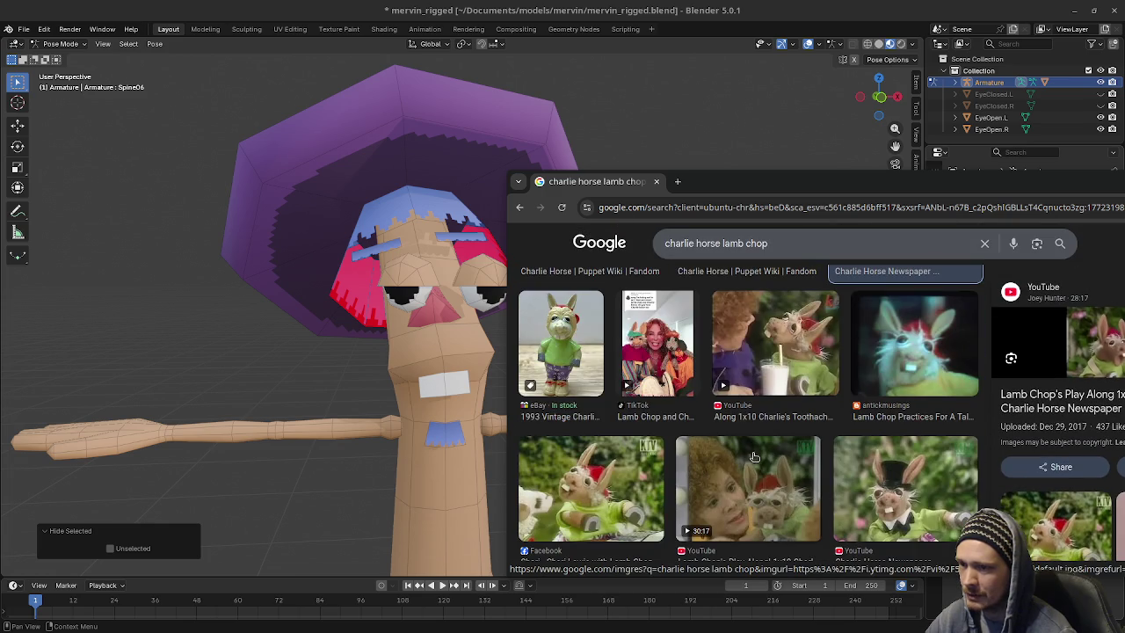
{"action": "left_click", "coordinate": [927, 356]}
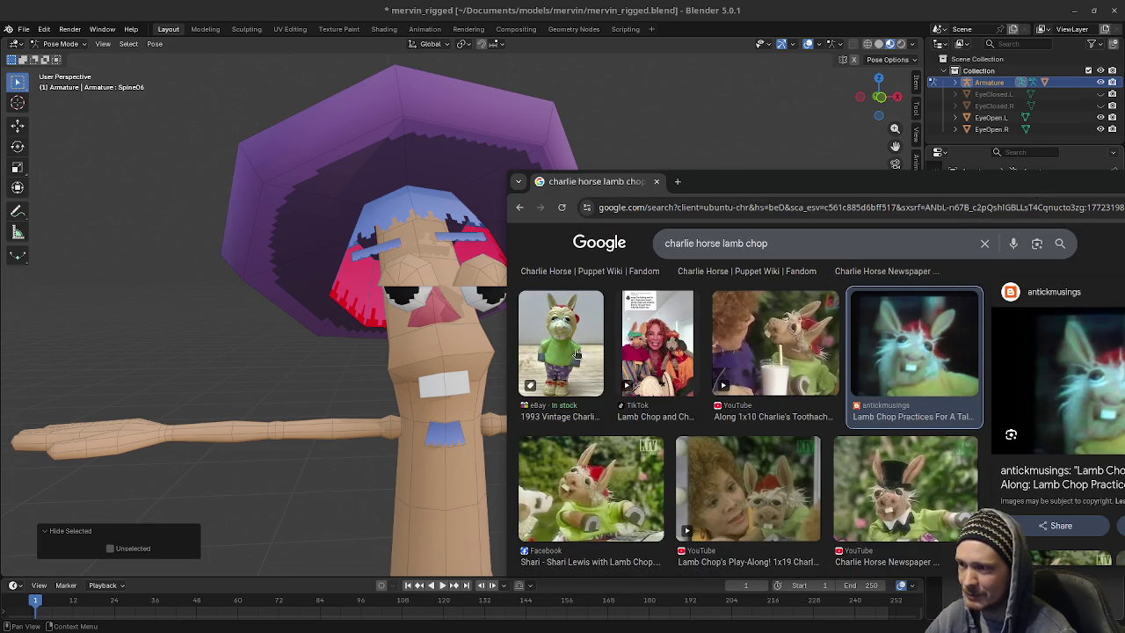
{"action": "mouse_move", "coordinate": [290, 325]}
{"action": "middle_mouse_down"}
{"action": "mouse_move", "coordinate": [189, 325]}
{"action": "mouse_move", "coordinate": [232, 320]}
{"action": "mouse_move", "coordinate": [215, 333]}
{"action": "middle_mouse_up"}
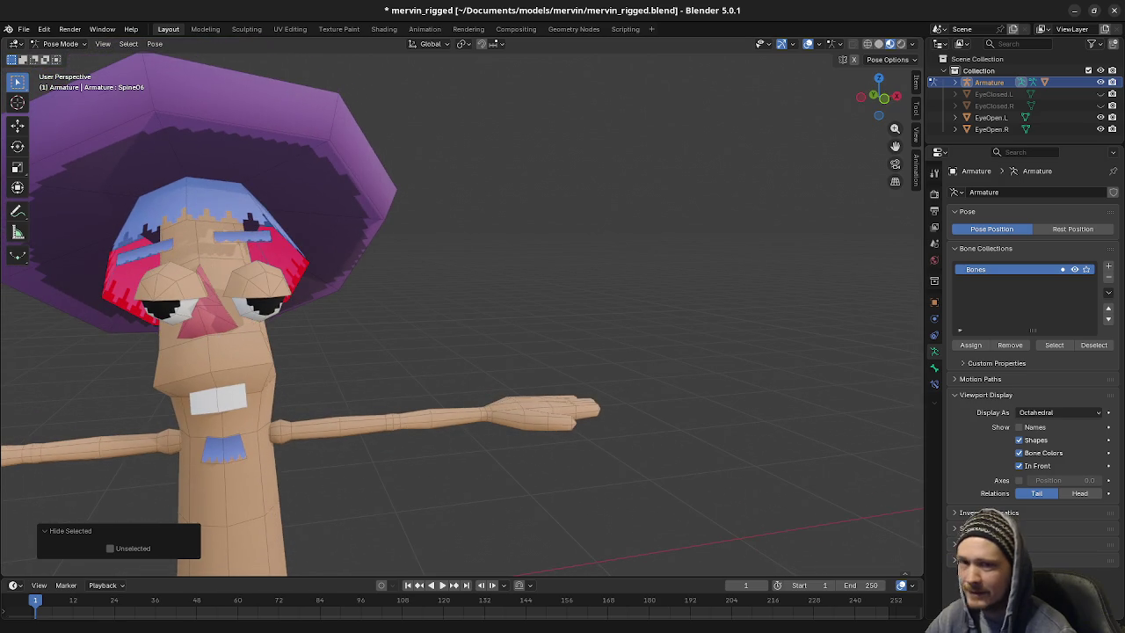
{"action": "key", "text": "alt+Tab"}
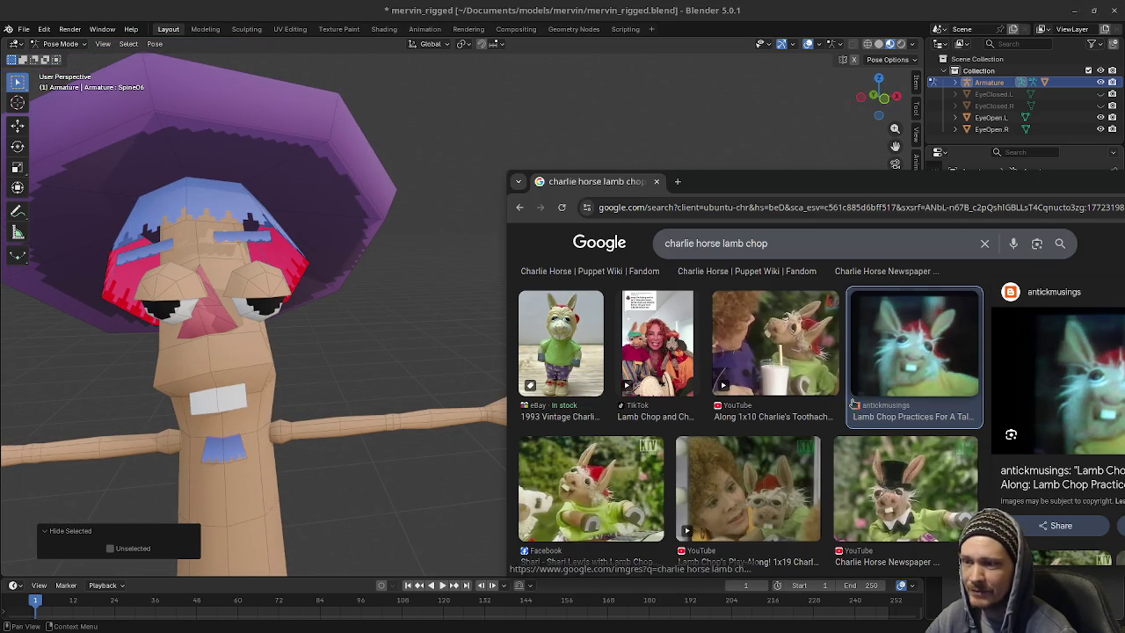
{"action": "left_click_drag", "start_coordinate": [996, 228], "coordinate": [916, 211], "text": "super"}
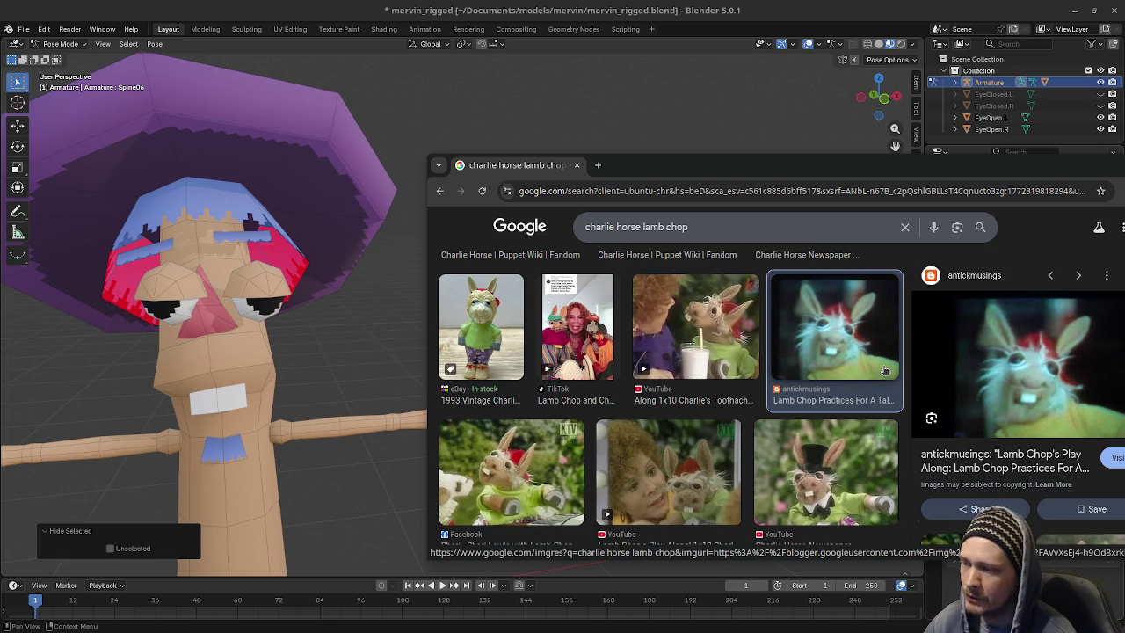
Scroll through the Charlie Horse image results, glance at Blender, and return to the browser
{"action": "scroll", "coordinate": [823, 466], "scroll_direction": "down", "scroll_amount": 1}
{"action": "scroll", "coordinate": [823, 458], "scroll_direction": "down", "scroll_amount": 3}
{"action": "scroll", "coordinate": [826, 457], "scroll_direction": "down", "scroll_amount": 3}
{"action": "scroll", "coordinate": [830, 457], "scroll_direction": "down", "scroll_amount": 3}
{"action": "scroll", "coordinate": [832, 455], "scroll_direction": "down", "scroll_amount": 3}
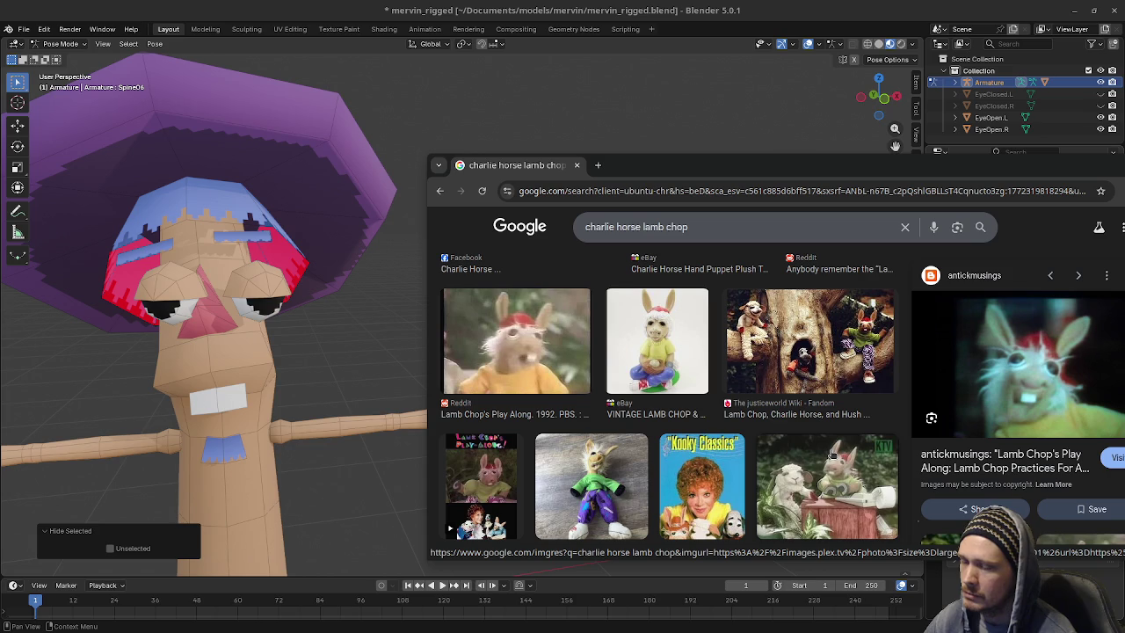
{"action": "scroll", "coordinate": [833, 454], "scroll_direction": "up", "scroll_amount": 2}
{"action": "scroll", "coordinate": [832, 454], "scroll_direction": "up", "scroll_amount": 2}
{"action": "scroll", "coordinate": [833, 454], "scroll_direction": "up", "scroll_amount": 2}
{"action": "scroll", "coordinate": [833, 454], "scroll_direction": "up", "scroll_amount": 2}
{"action": "scroll", "coordinate": [832, 455], "scroll_direction": "up", "scroll_amount": 3}
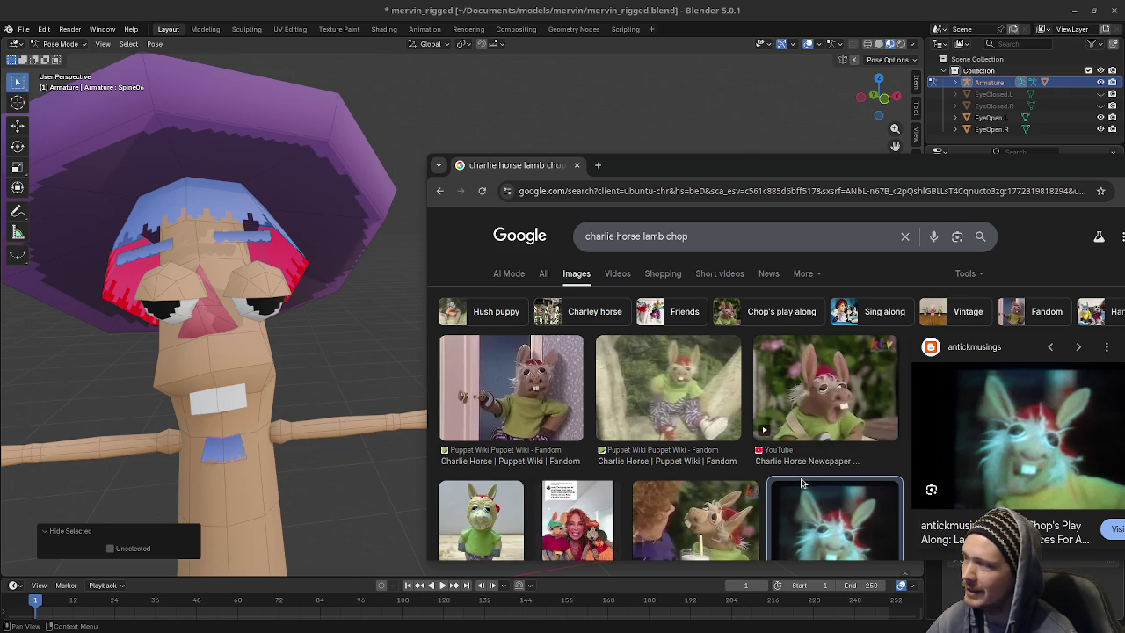
{"action": "left_click", "coordinate": [353, 409]}
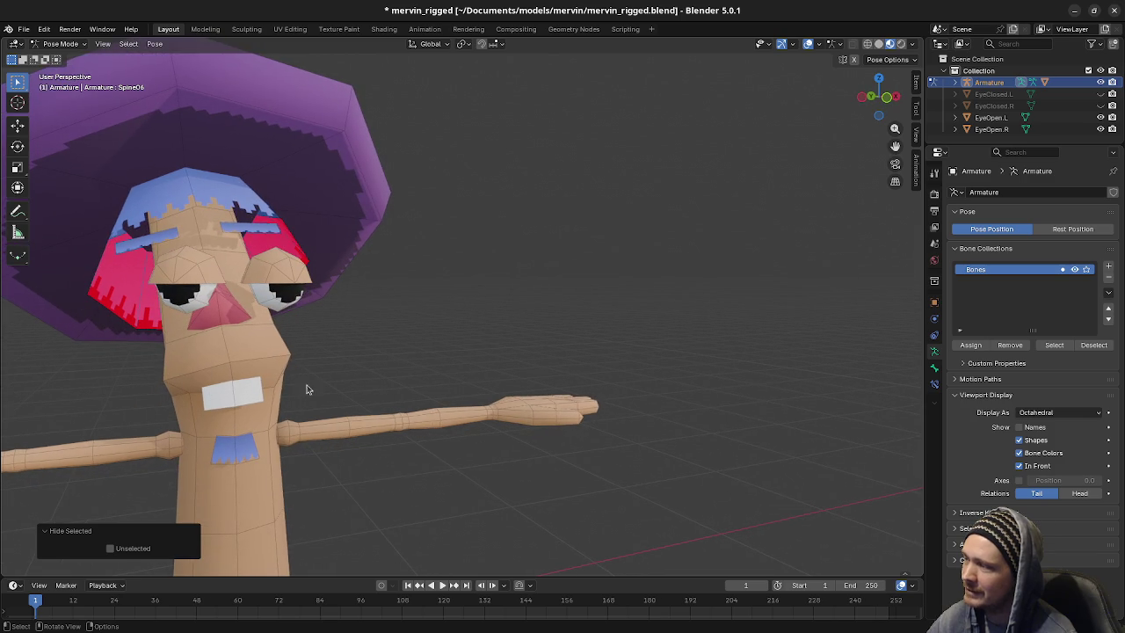
{"action": "key", "text": "alt+Tab"}
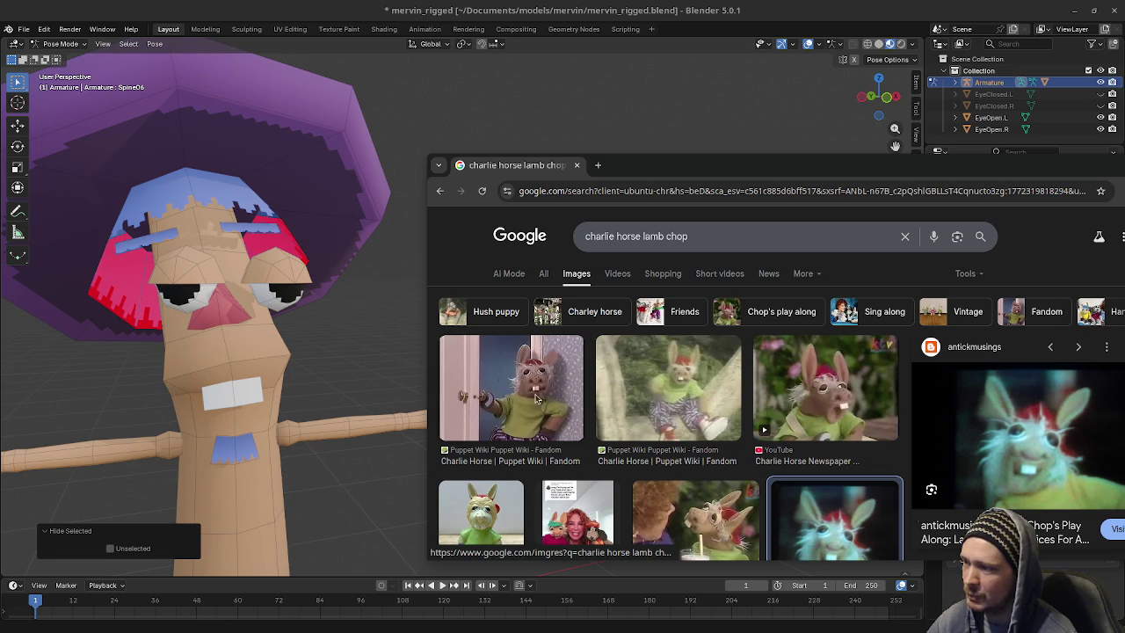
Preview the Puppet Wiki Charlie Horse photo and the antickmusings close-up again
{"action": "left_click", "coordinate": [510, 387]}
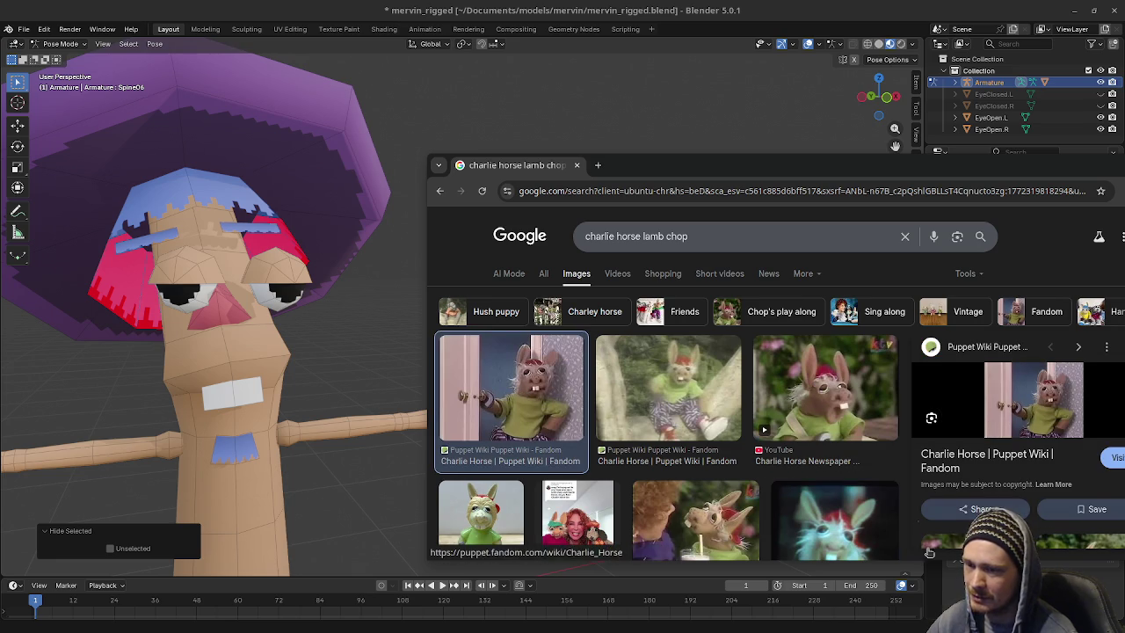
{"action": "scroll", "coordinate": [789, 464], "scroll_direction": "down", "scroll_amount": 1}
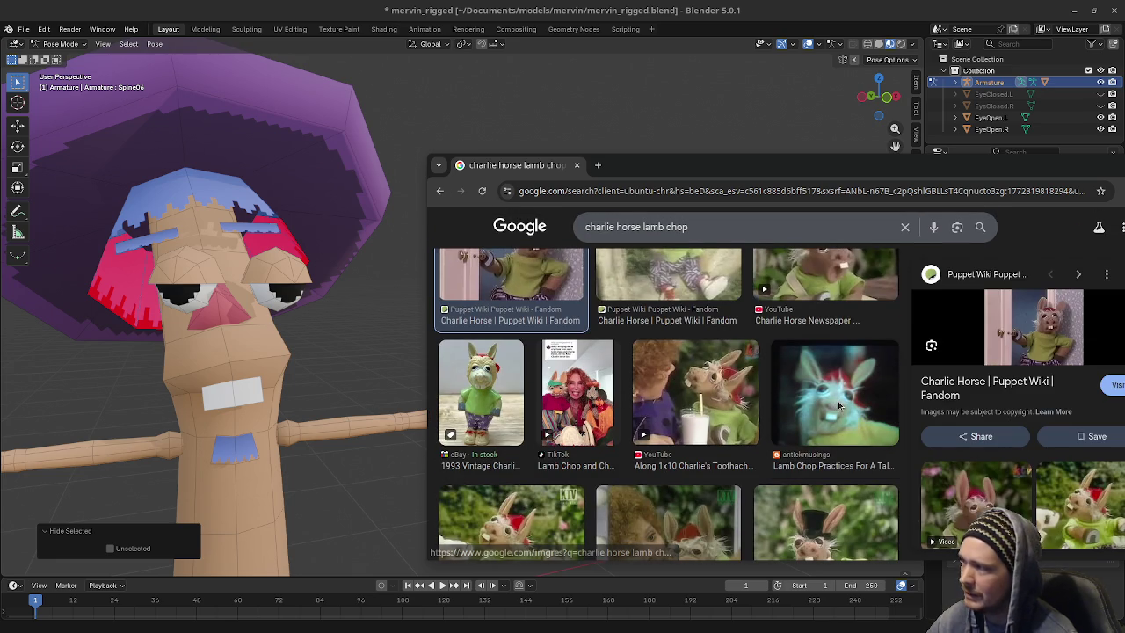
{"action": "left_click", "coordinate": [789, 462]}
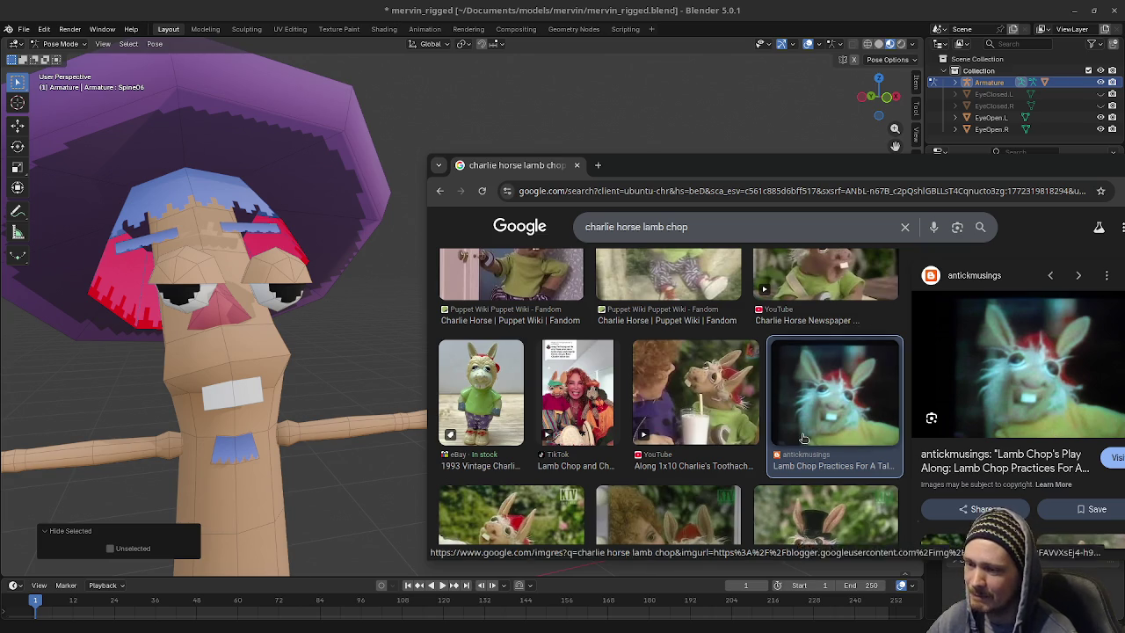
{"action": "scroll", "coordinate": [802, 436], "scroll_direction": "down", "scroll_amount": 3}
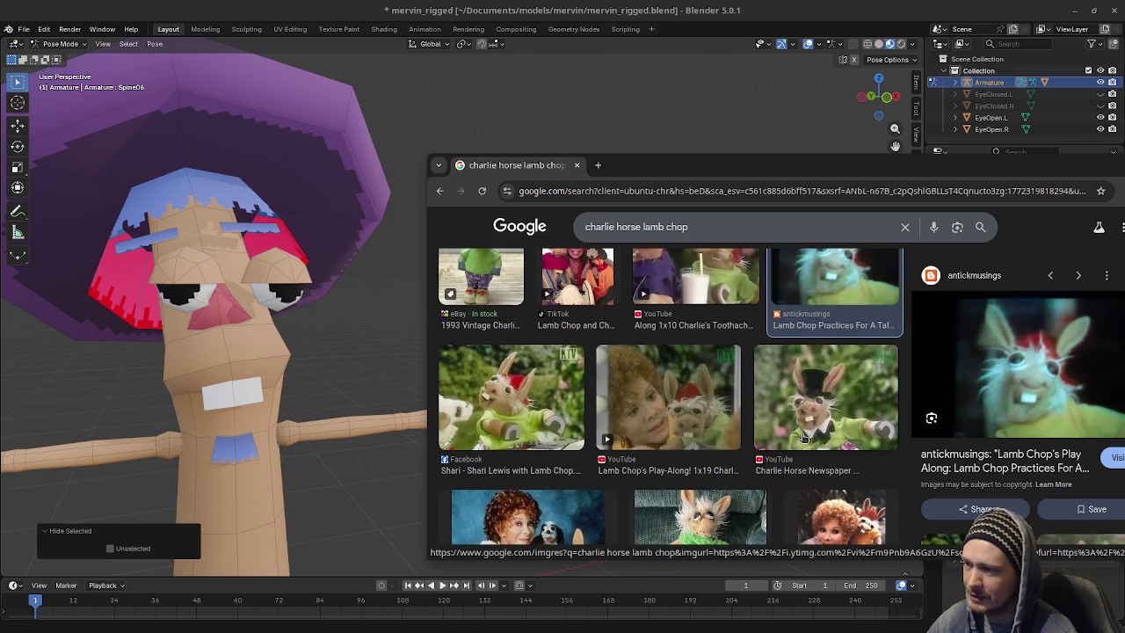
{"action": "scroll", "coordinate": [803, 437], "scroll_direction": "down", "scroll_amount": 3}
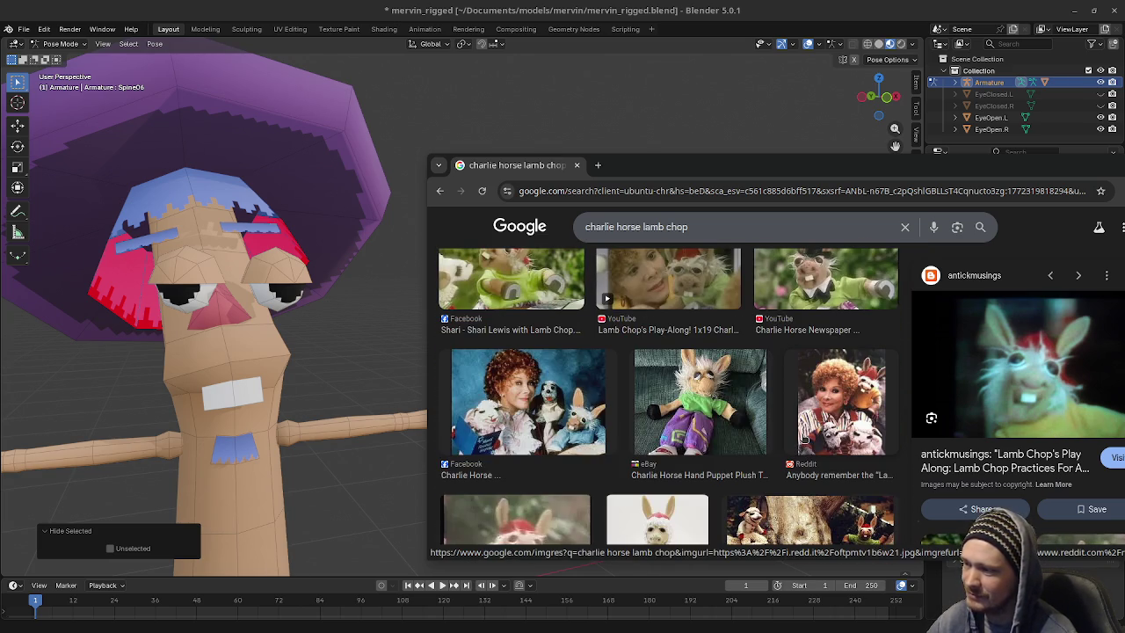
{"action": "scroll", "coordinate": [802, 436], "scroll_direction": "down", "scroll_amount": 2}
{"action": "scroll", "coordinate": [802, 437], "scroll_direction": "down", "scroll_amount": 1}
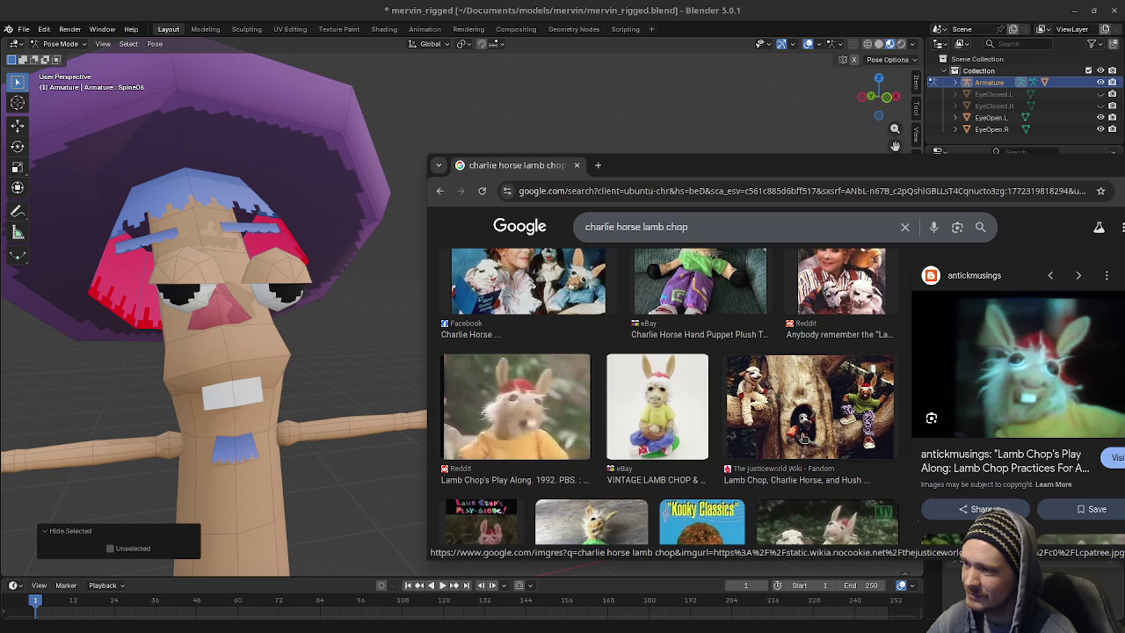
{"action": "scroll", "coordinate": [803, 437], "scroll_direction": "down", "scroll_amount": 3}
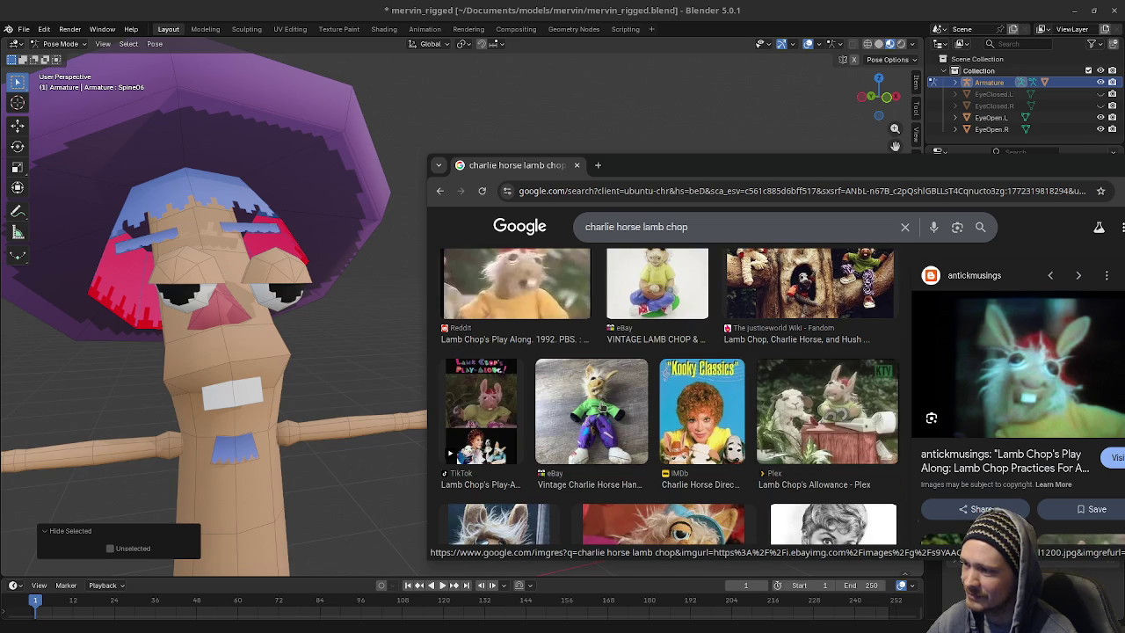
Preview the eBay Vintage Charlie Horse Hand Puppet listing, then return to Blender
{"action": "left_click", "coordinate": [602, 407]}
{"action": "scroll", "coordinate": [729, 400], "scroll_direction": "down", "scroll_amount": 3}
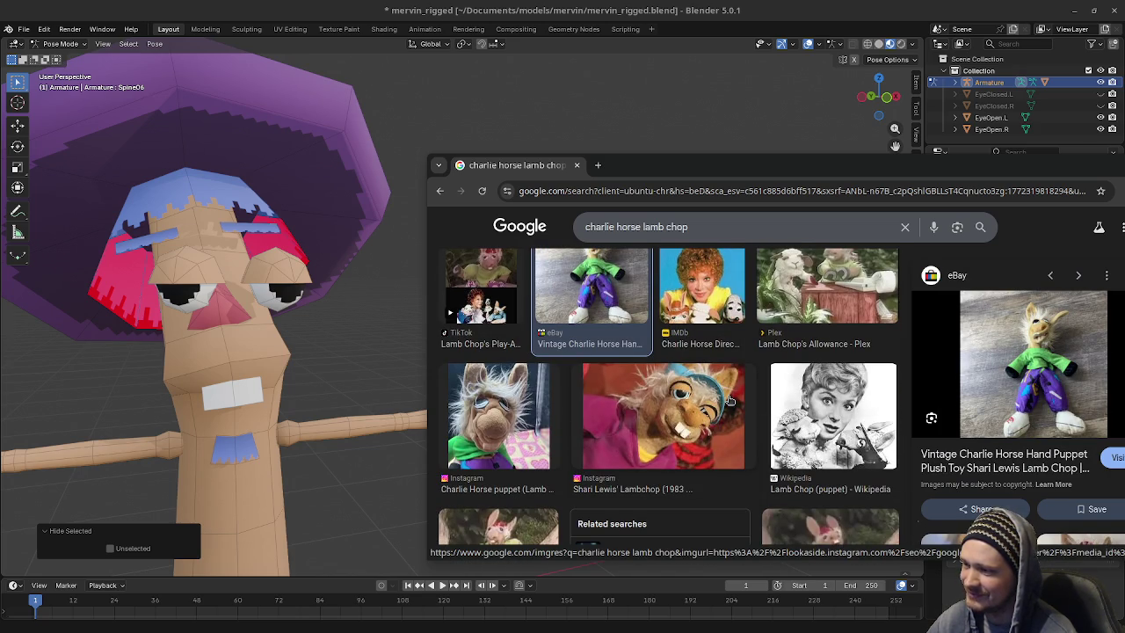
{"action": "scroll", "coordinate": [729, 399], "scroll_direction": "down", "scroll_amount": 3}
{"action": "scroll", "coordinate": [728, 399], "scroll_direction": "down", "scroll_amount": 3}
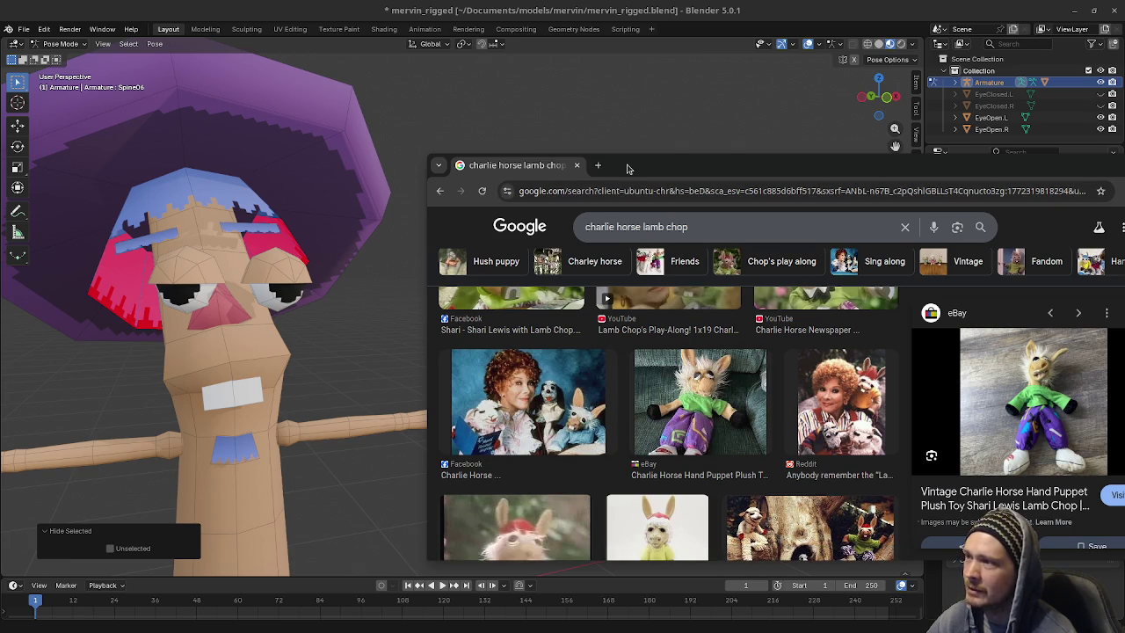
{"action": "scroll", "coordinate": [751, 424], "scroll_direction": "up", "scroll_amount": 3}
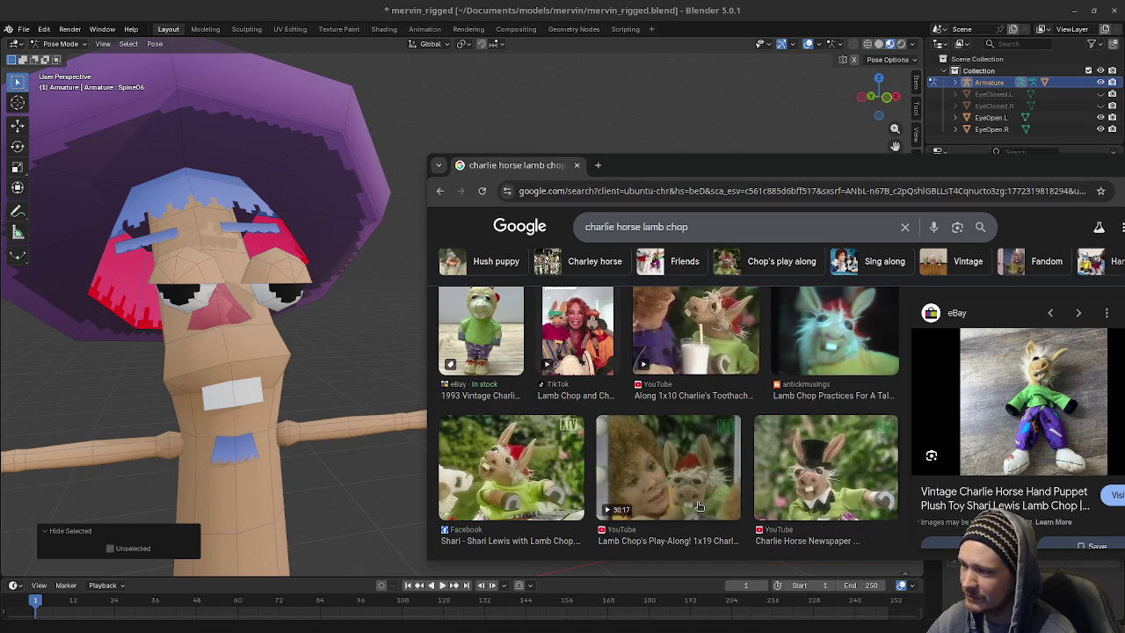
{"action": "scroll", "coordinate": [700, 499], "scroll_direction": "up", "scroll_amount": 1}
{"action": "scroll", "coordinate": [699, 499], "scroll_direction": "up", "scroll_amount": 1}
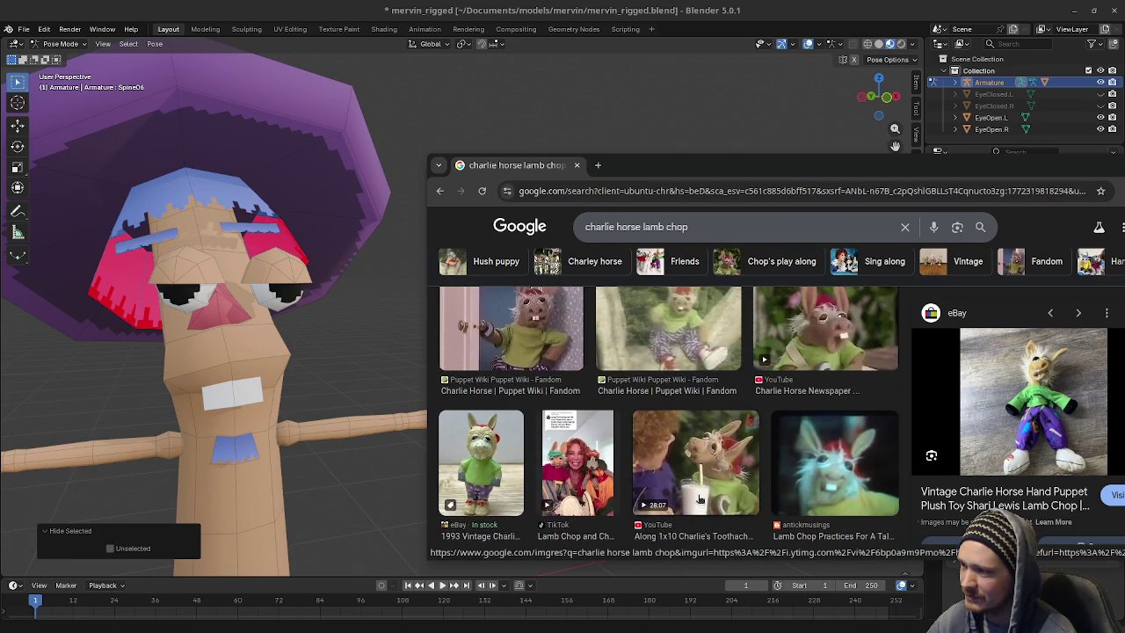
{"action": "scroll", "coordinate": [699, 499], "scroll_direction": "up", "scroll_amount": 1}
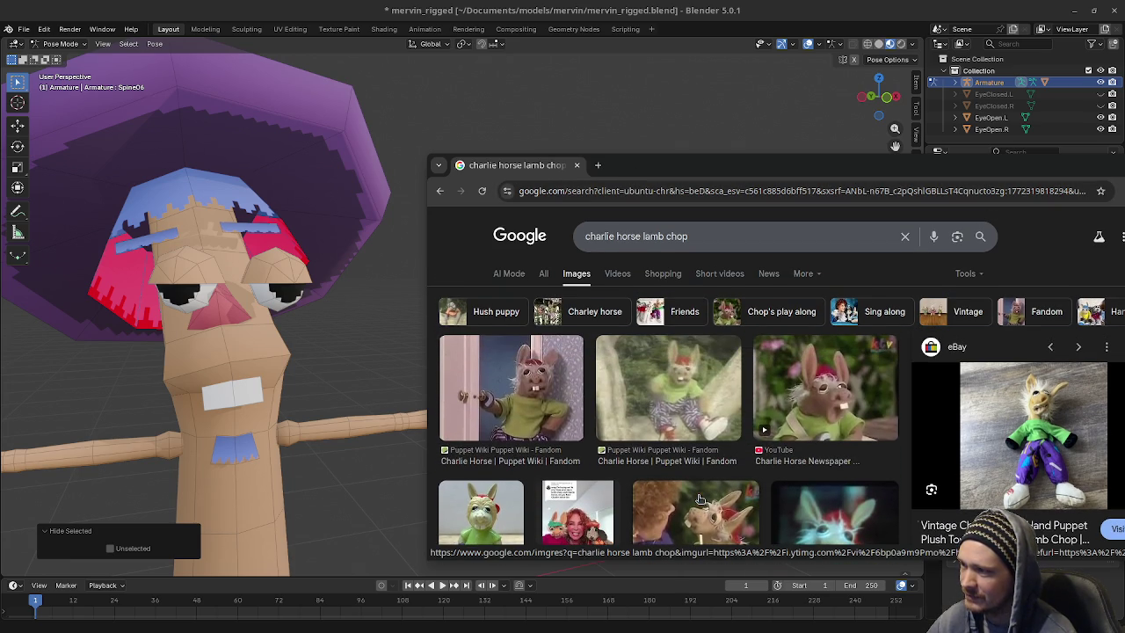
{"action": "left_click", "coordinate": [577, 165]}
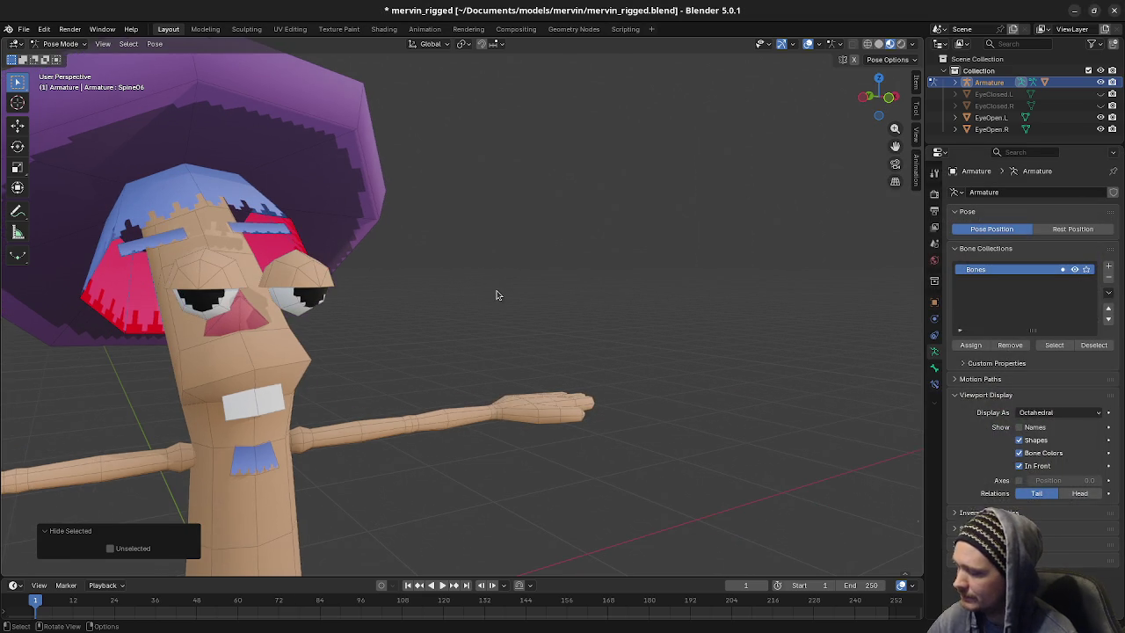
Unhide the bones, clear their rotation, and bend Spine05 about -35.8° on X to inspect
{"action": "key", "text": "alt+h"}
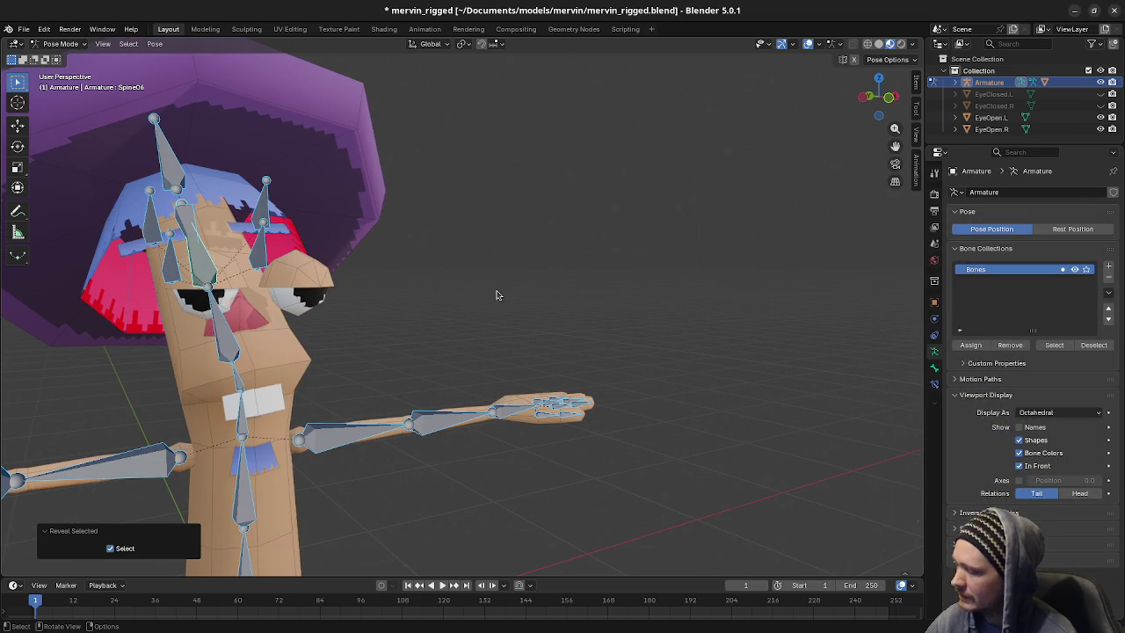
{"action": "key", "text": "alt+r"}
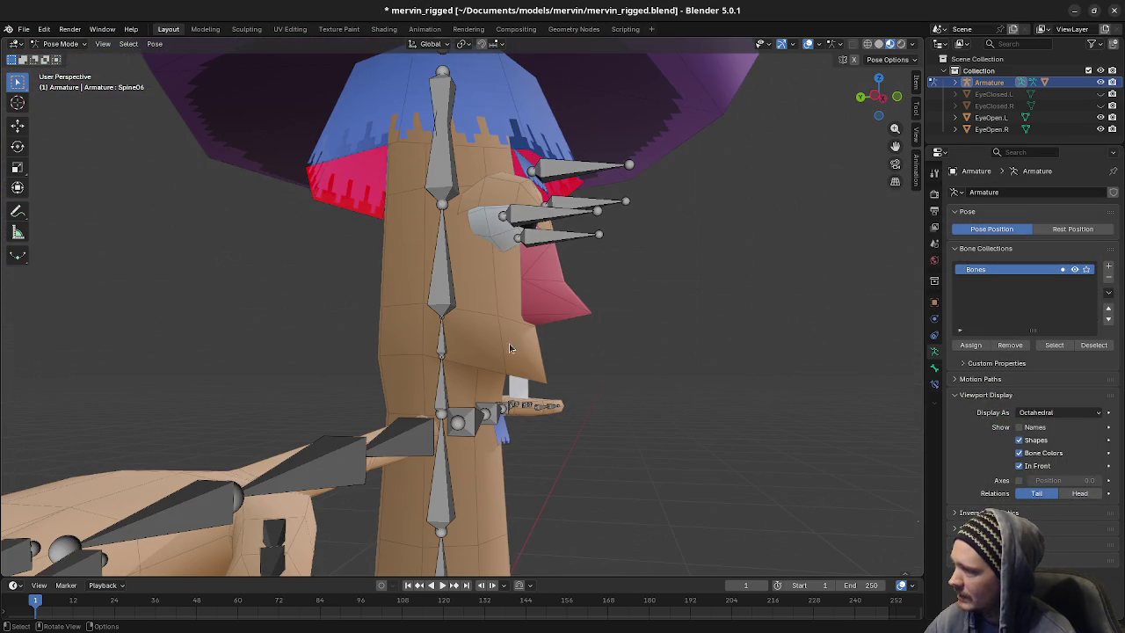
{"action": "middle_click_drag", "start_coordinate": [323, 343], "coordinate": [510, 349]}
{"action": "left_click", "coordinate": [442, 263]}
{"action": "key", "text": "r"}
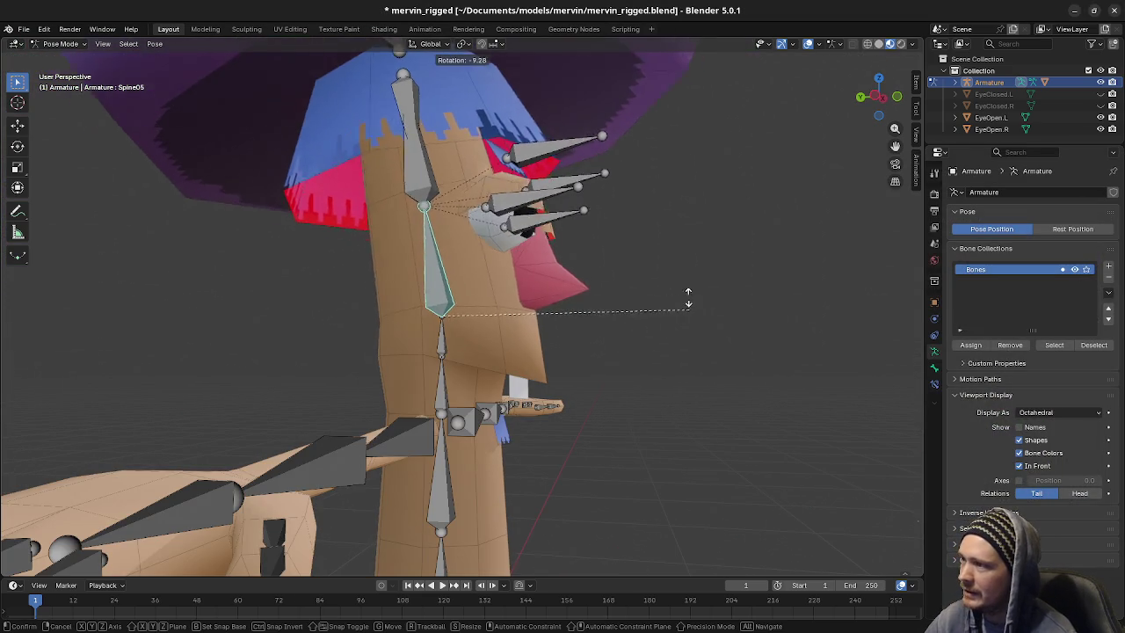
{"action": "key", "text": "x"}
{"action": "left_click", "coordinate": [650, 285]}
{"action": "mouse_move", "coordinate": [655, 293]}
{"action": "middle_mouse_down"}
{"action": "mouse_move", "coordinate": [505, 354]}
{"action": "mouse_move", "coordinate": [508, 369]}
{"action": "middle_mouse_up"}
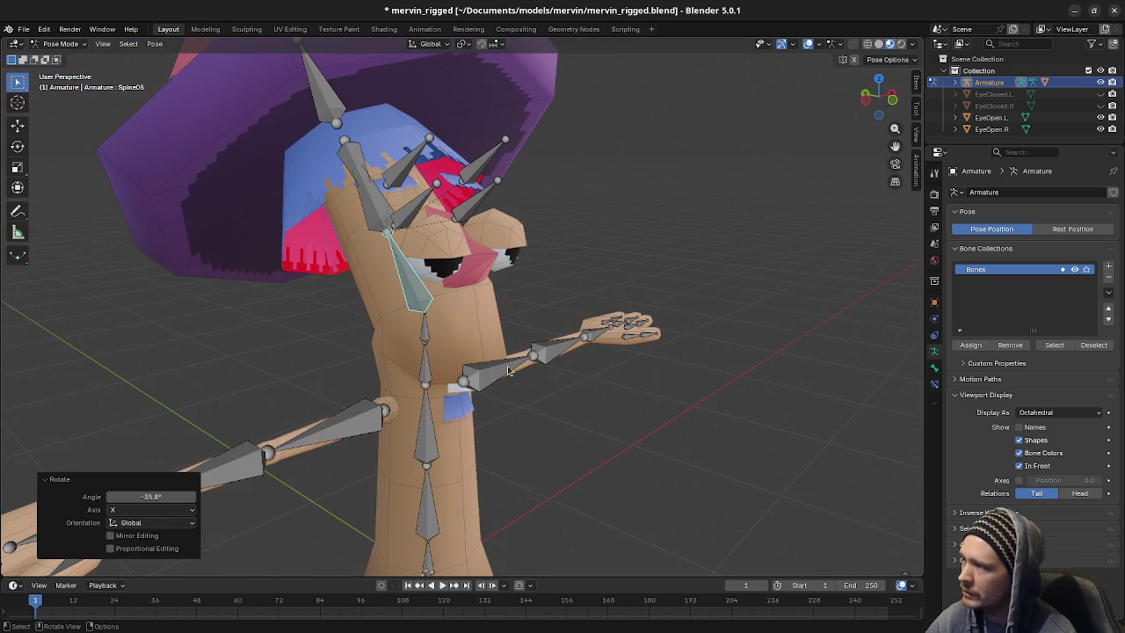
{"action": "middle_click_drag", "start_coordinate": [381, 338], "coordinate": [659, 326]}
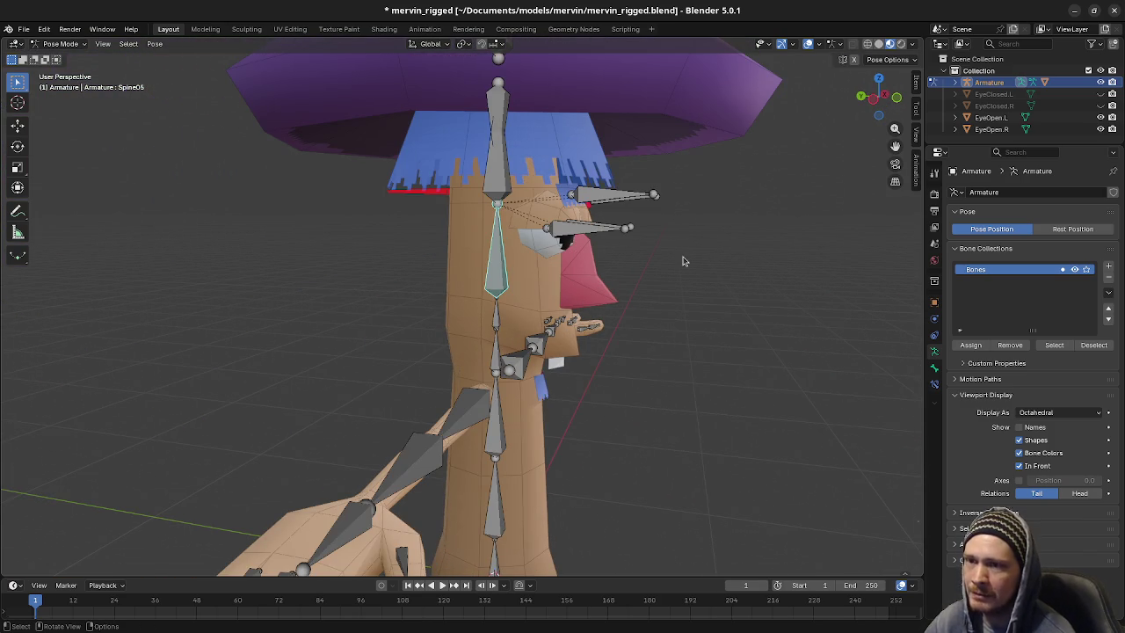
Deselect Spine05 and switch the armature back to Object Mode
{"action": "left_click", "coordinate": [546, 284]}
{"action": "left_click", "coordinate": [61, 44]}
{"action": "left_click", "coordinate": [58, 58]}
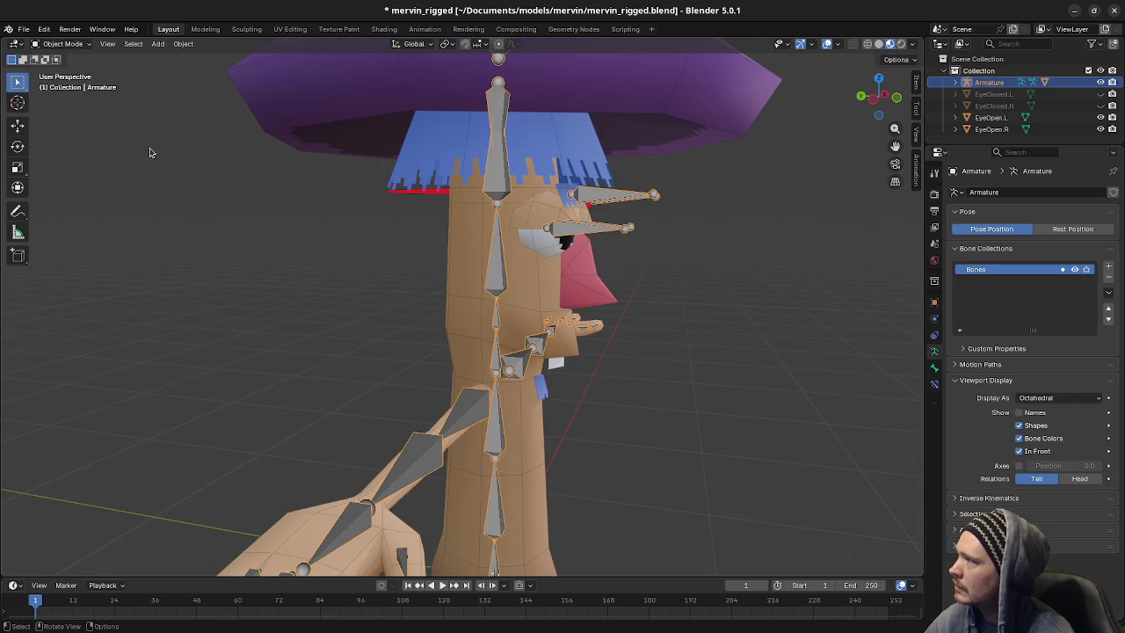
Enter Edit Mode on the Body mesh and view the Spine04, Spine05 and Spine06 weights
{"action": "left_click", "coordinate": [529, 293]}
{"action": "key", "text": "Tab"}
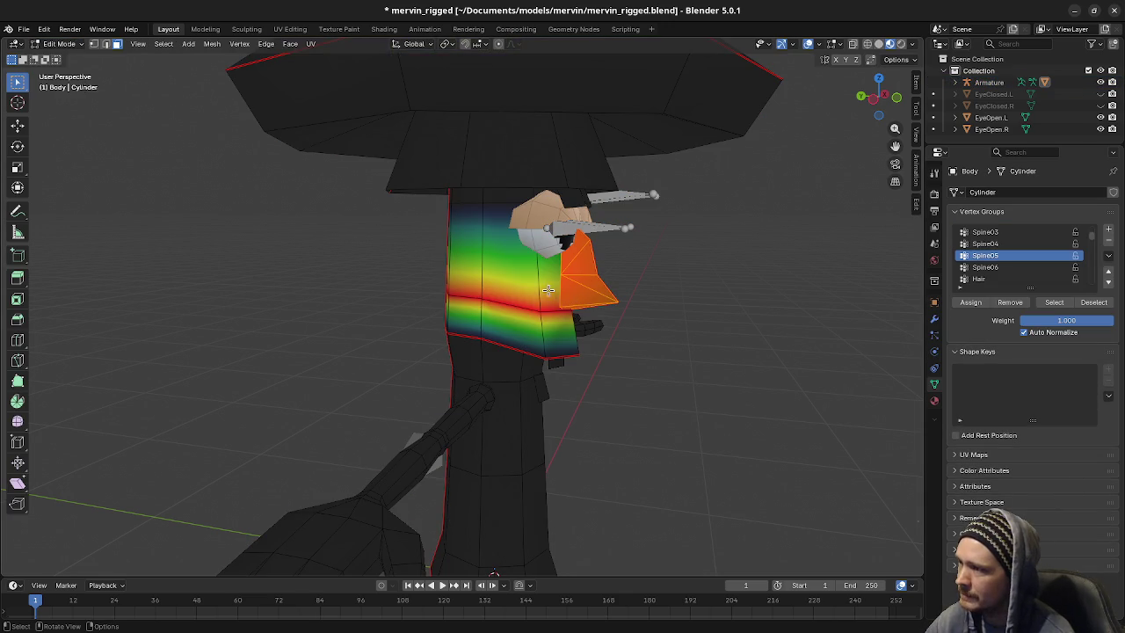
{"action": "key", "text": "alt+a"}
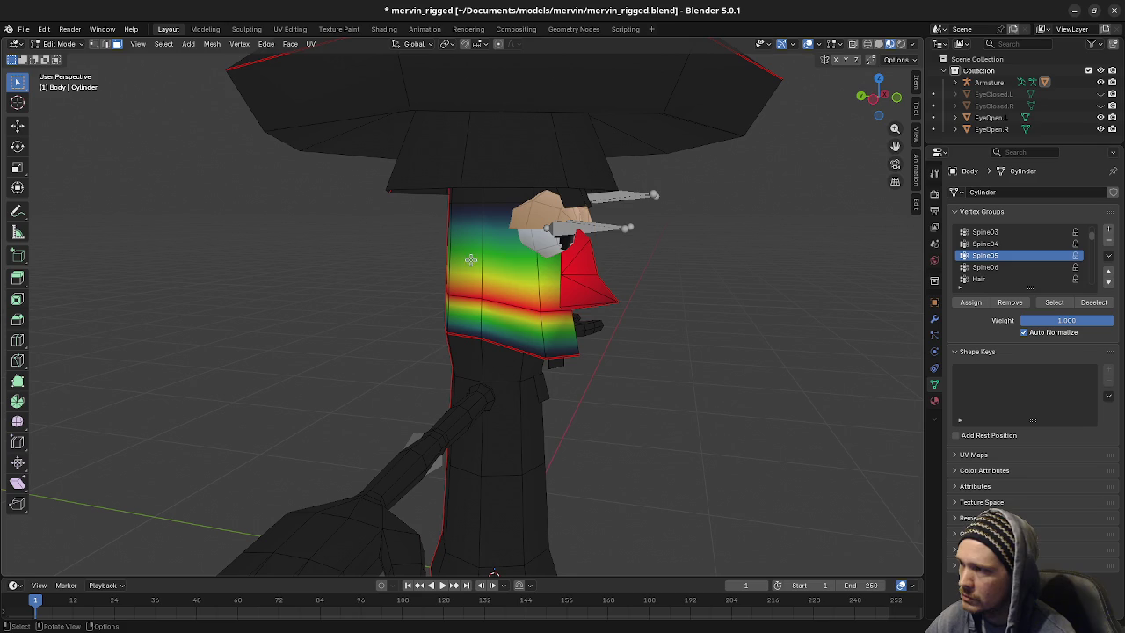
{"action": "left_click", "coordinate": [982, 246]}
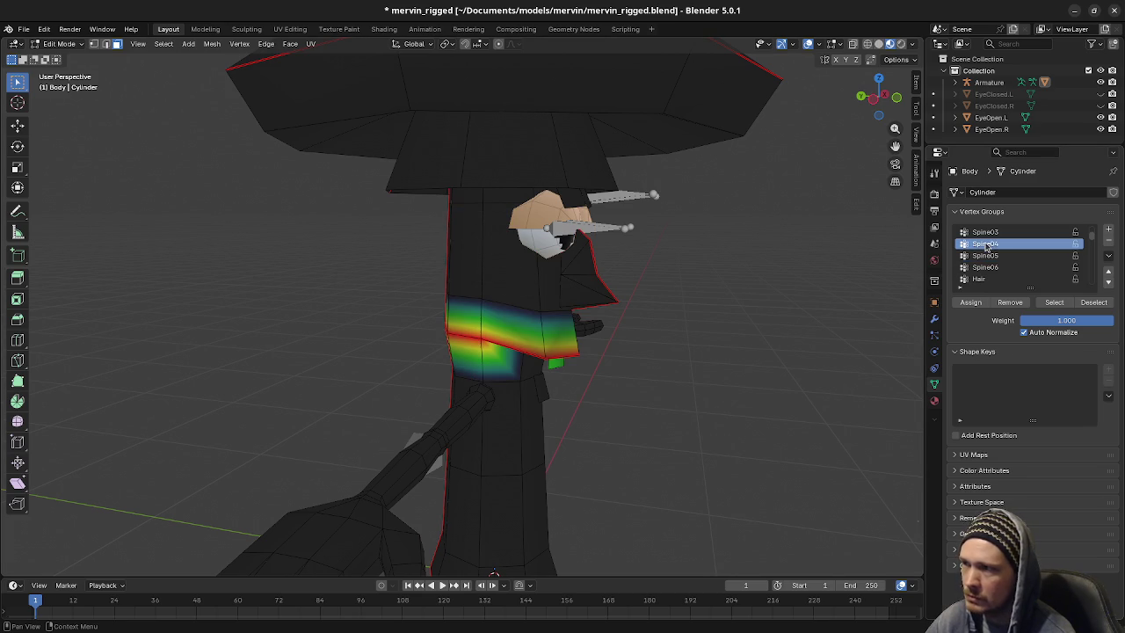
{"action": "left_click", "coordinate": [977, 256]}
{"action": "left_click", "coordinate": [973, 267]}
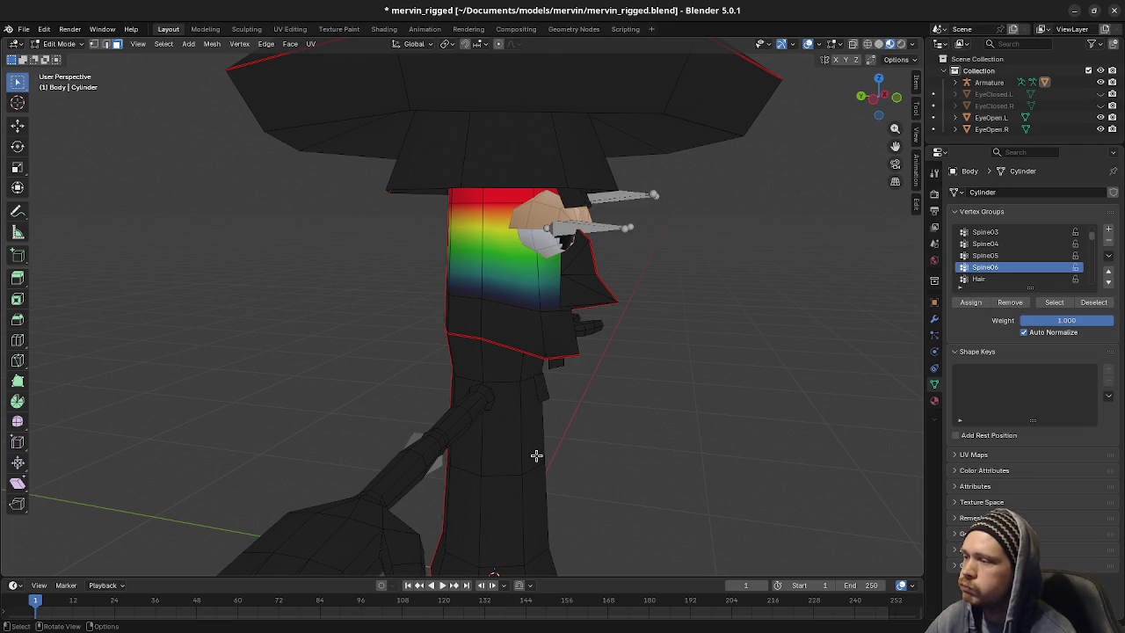
Select the linked lower body, torso band and face pieces, then inspect them from several angles
{"action": "key", "text": "l"}
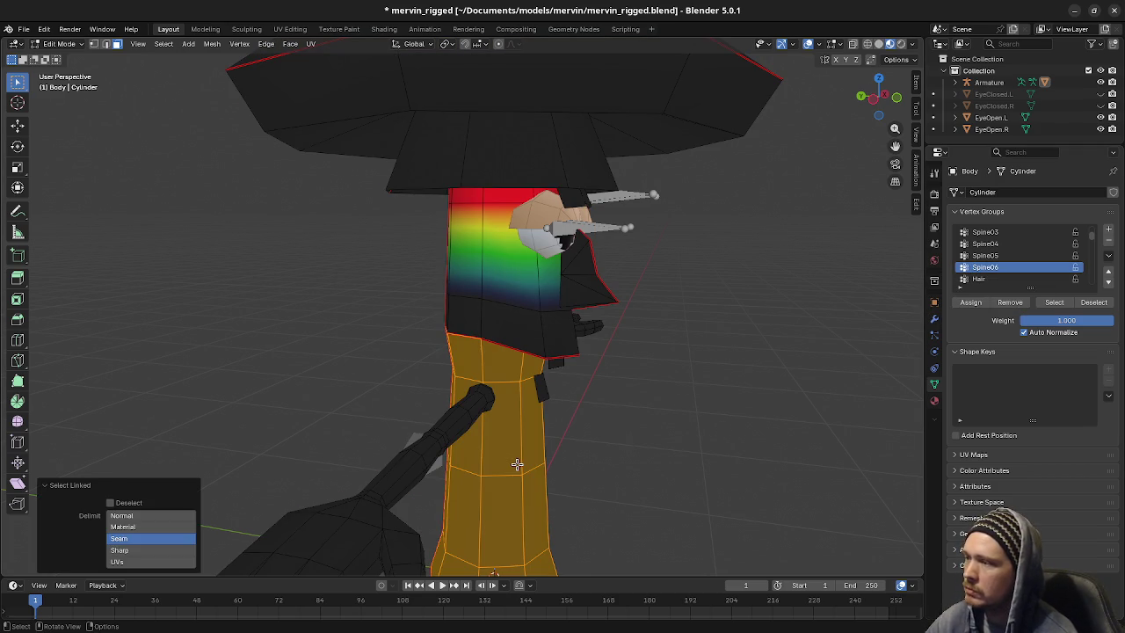
{"action": "key", "text": "l"}
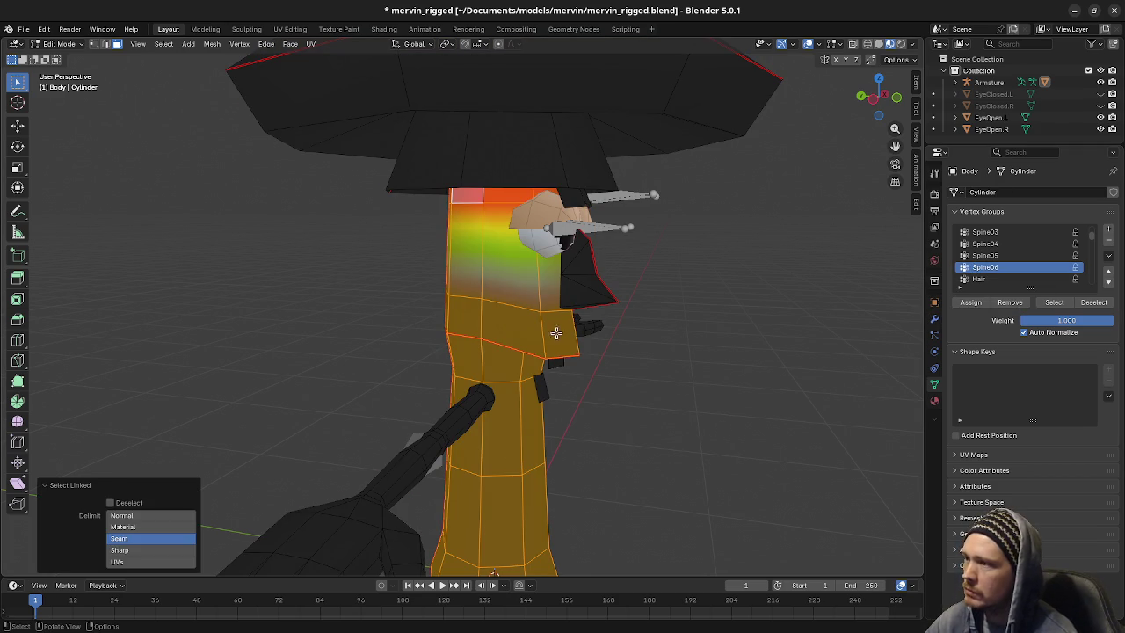
{"action": "key", "text": "l"}
{"action": "mouse_move", "coordinate": [581, 292]}
{"action": "middle_mouse_down"}
{"action": "mouse_move", "coordinate": [567, 322]}
{"action": "mouse_move", "coordinate": [302, 271]}
{"action": "middle_mouse_up"}
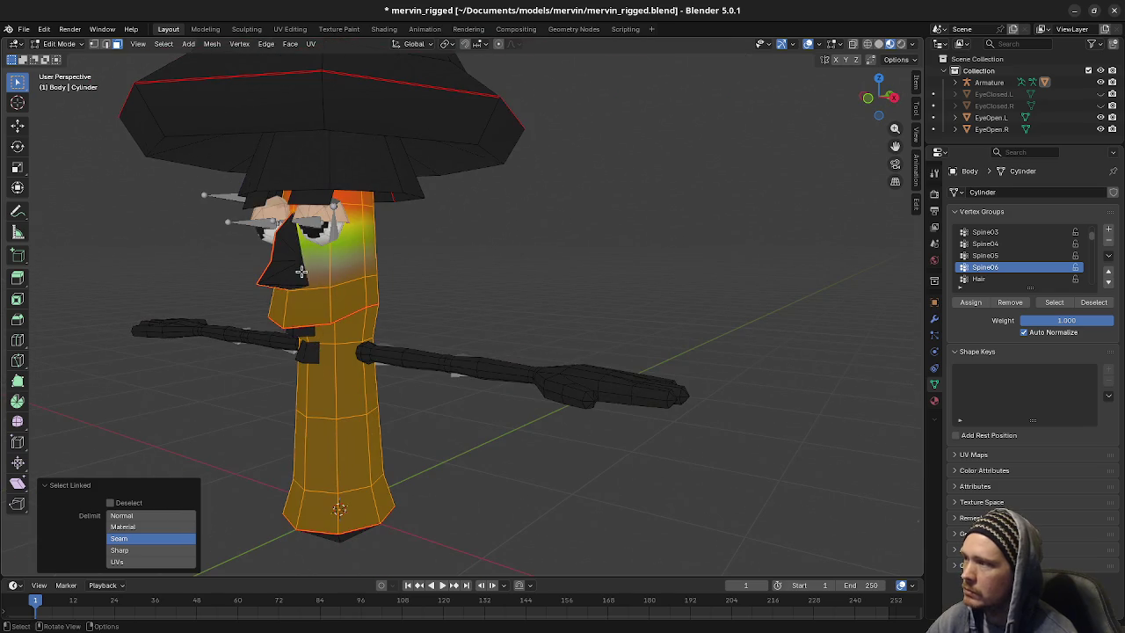
{"action": "mouse_move", "coordinate": [391, 403]}
{"action": "middle_mouse_down"}
{"action": "mouse_move", "coordinate": [396, 379]}
{"action": "mouse_move", "coordinate": [454, 404]}
{"action": "middle_mouse_up"}
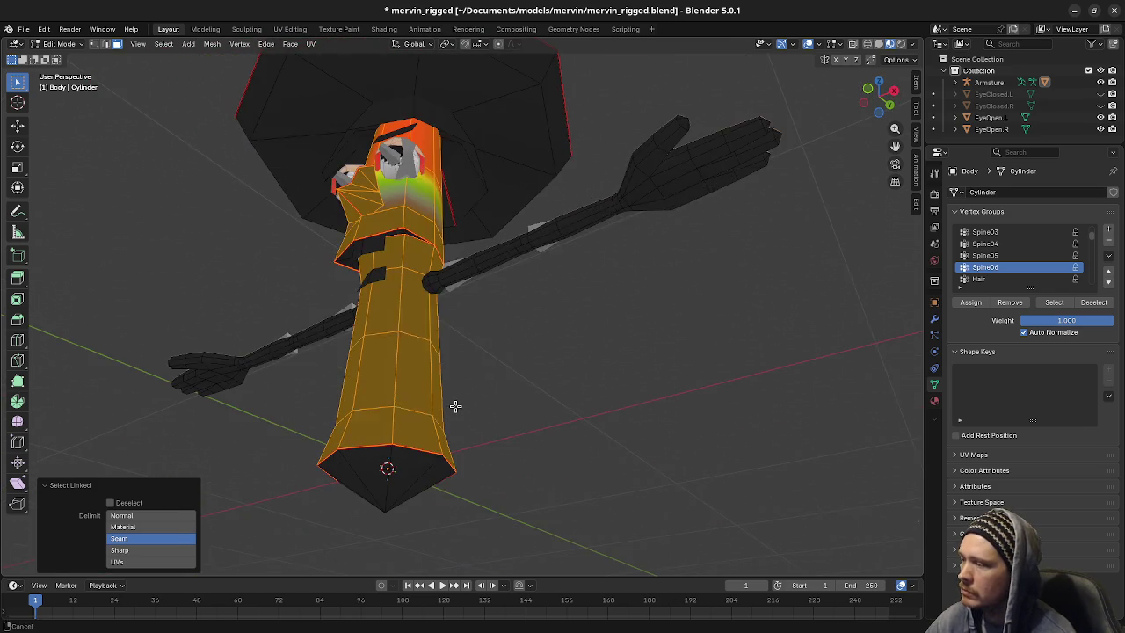
{"action": "mouse_move", "coordinate": [388, 508]}
{"action": "middle_mouse_down"}
{"action": "mouse_move", "coordinate": [394, 394]}
{"action": "mouse_move", "coordinate": [553, 448]}
{"action": "mouse_move", "coordinate": [568, 389]}
{"action": "mouse_move", "coordinate": [592, 410]}
{"action": "mouse_move", "coordinate": [554, 422]}
{"action": "middle_mouse_up"}
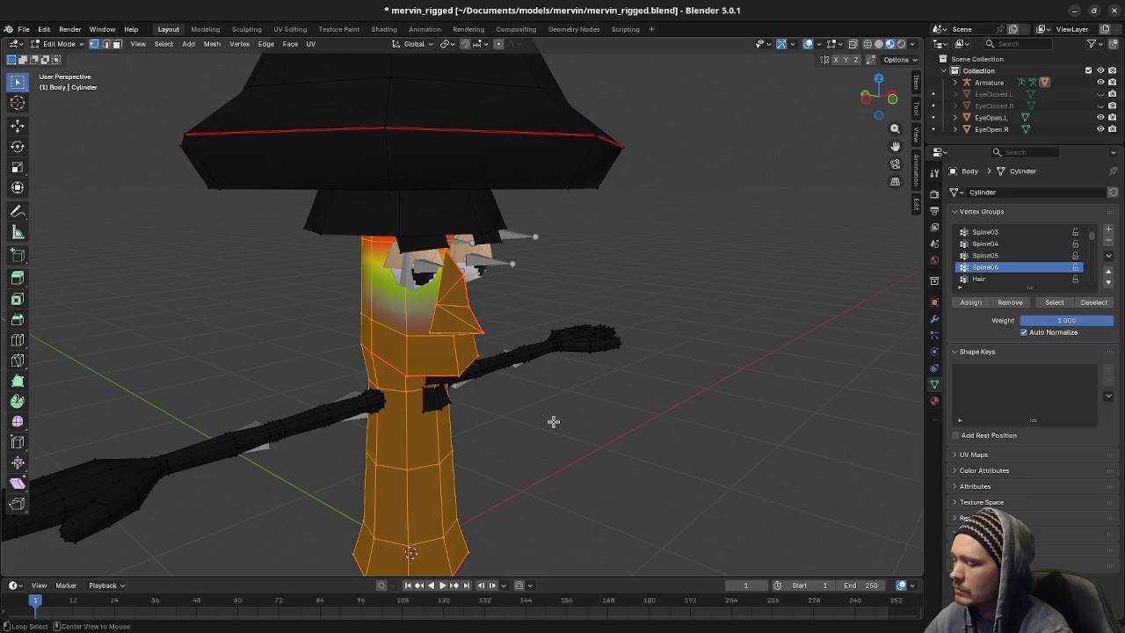
{"action": "key", "text": "ctrl+p"}
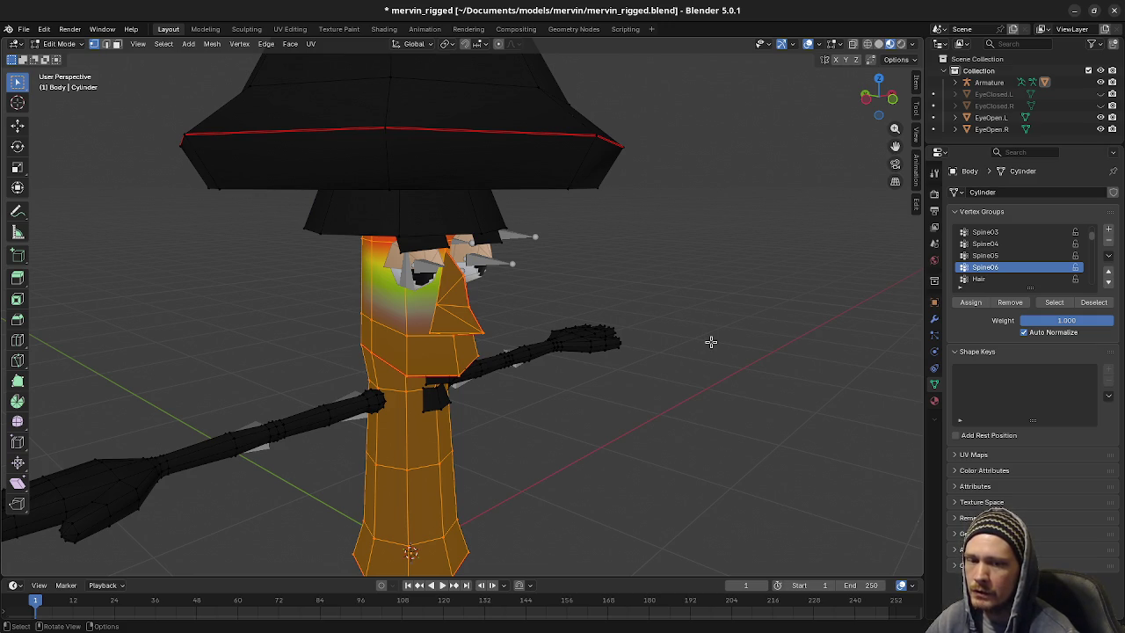
{"action": "mouse_move", "coordinate": [515, 410]}
{"action": "middle_mouse_down"}
{"action": "mouse_move", "coordinate": [510, 382]}
{"action": "mouse_move", "coordinate": [555, 382]}
{"action": "mouse_move", "coordinate": [569, 360]}
{"action": "middle_mouse_up"}
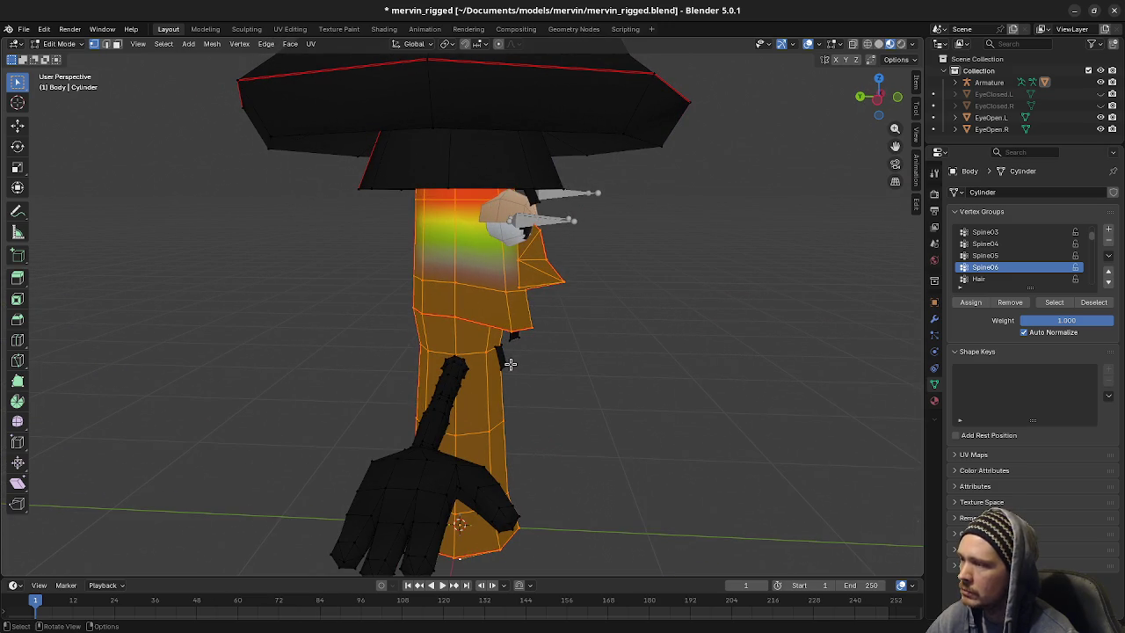
{"action": "middle_click_drag", "start_coordinate": [573, 401], "coordinate": [545, 407]}
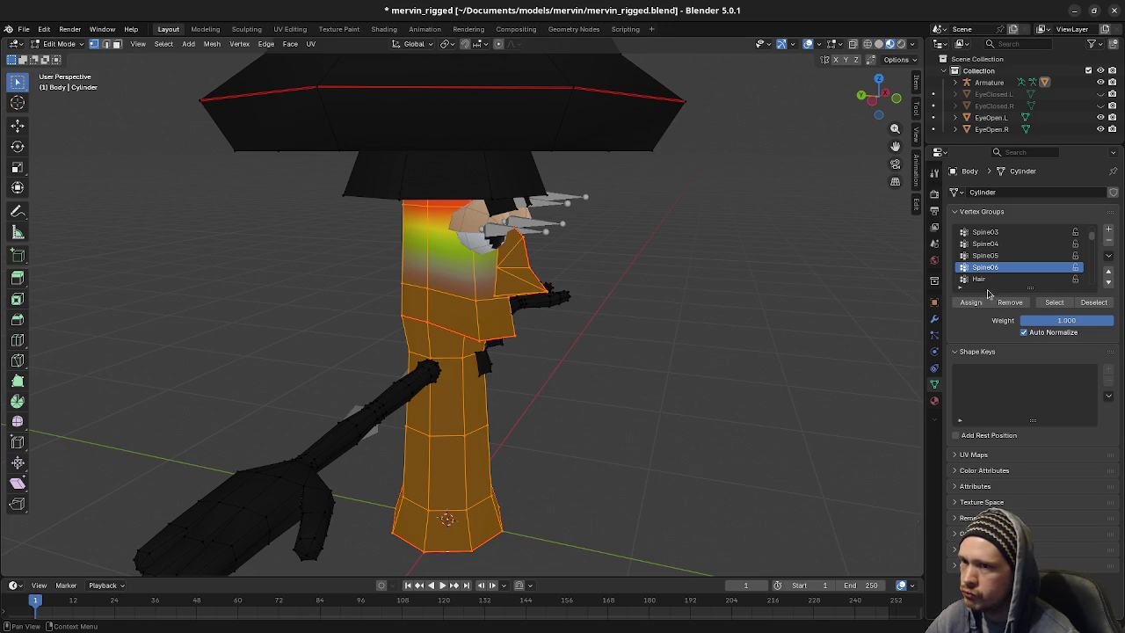
{"action": "scroll", "coordinate": [1010, 270], "scroll_direction": "up", "scroll_amount": 2}
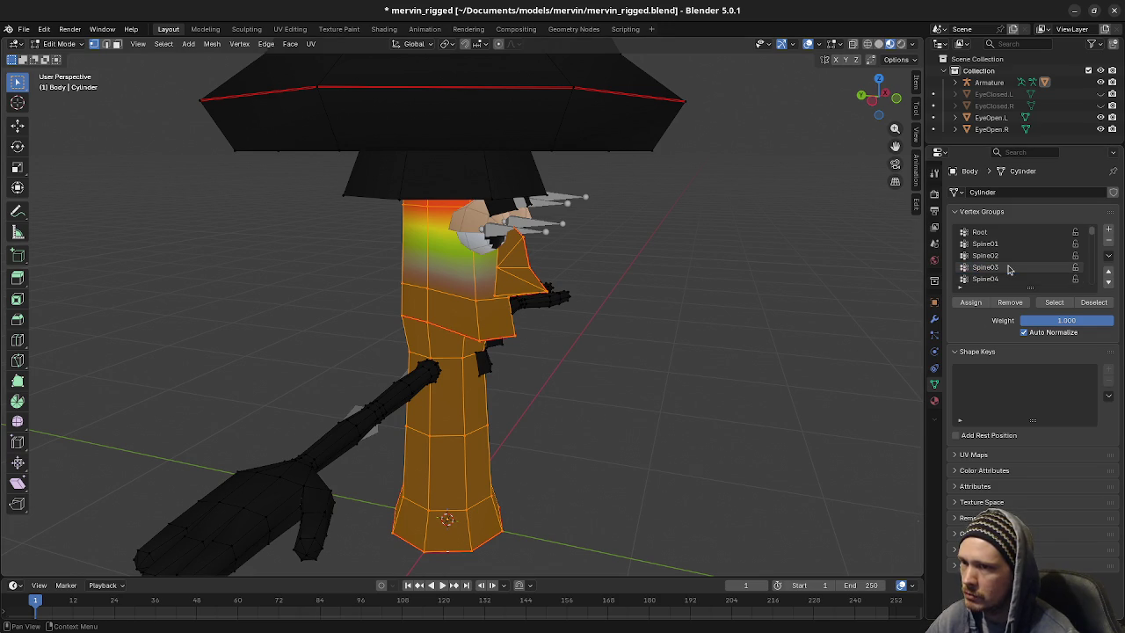
Scroll down the Vertex Groups list, then bring up the F3 operator search
{"action": "scroll", "coordinate": [1011, 269], "scroll_direction": "down", "scroll_amount": 1}
{"action": "scroll", "coordinate": [1011, 270], "scroll_direction": "down", "scroll_amount": 1}
{"action": "scroll", "coordinate": [1010, 270], "scroll_direction": "down", "scroll_amount": 2}
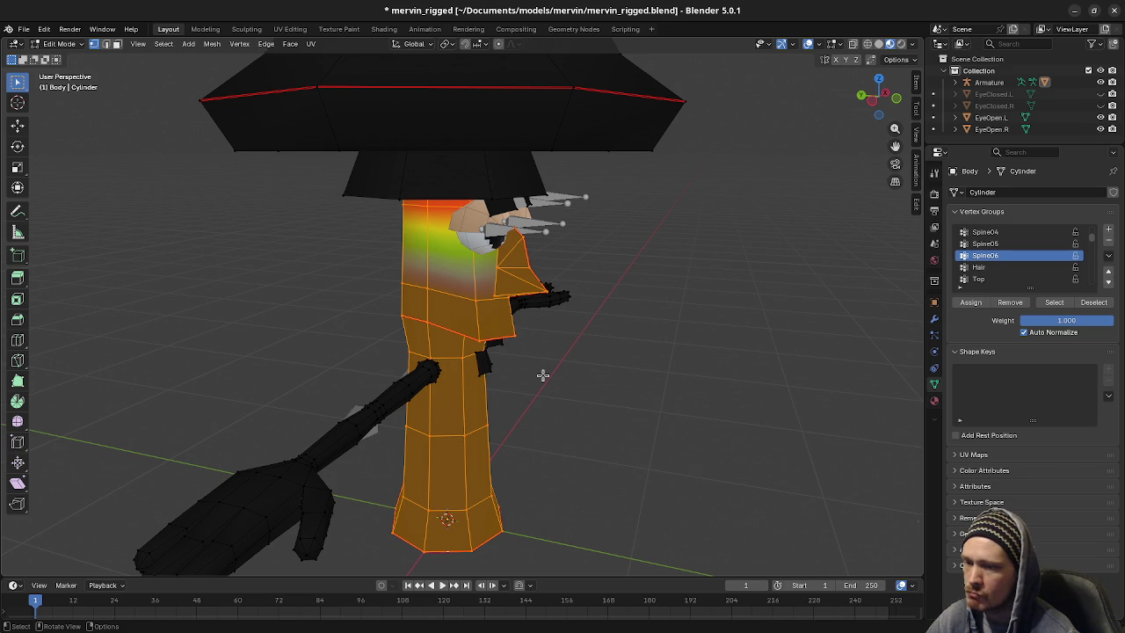
{"action": "key", "text": "F3"}
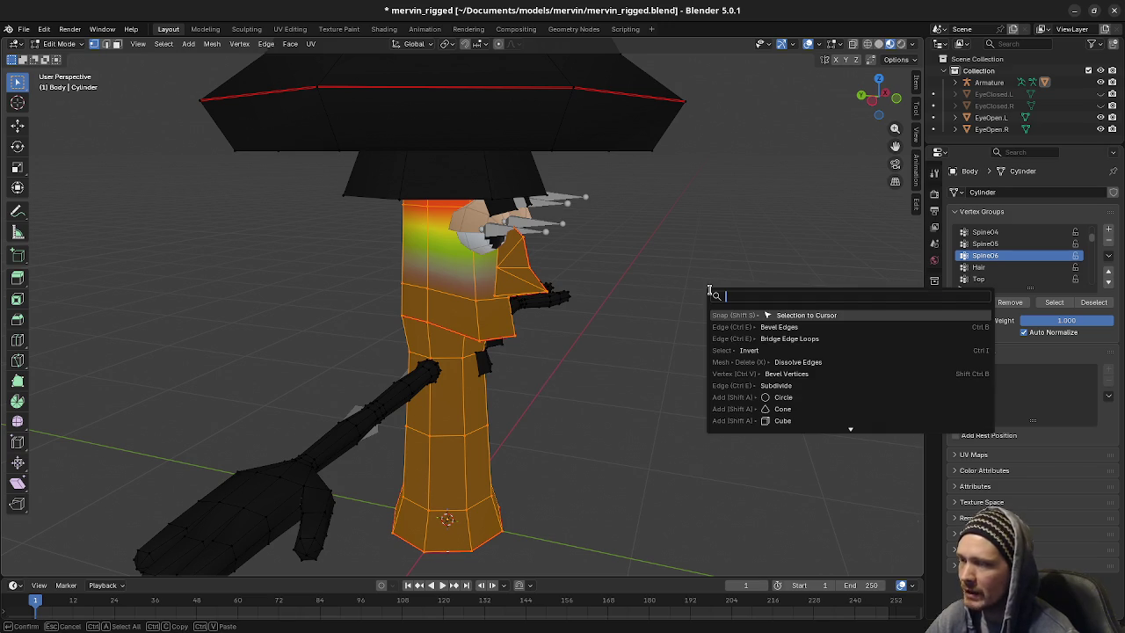
Search 'wei', browse the weight Lock entries, cancel with Esc, and deselect the whole mesh
{"action": "type", "text": "weight"}
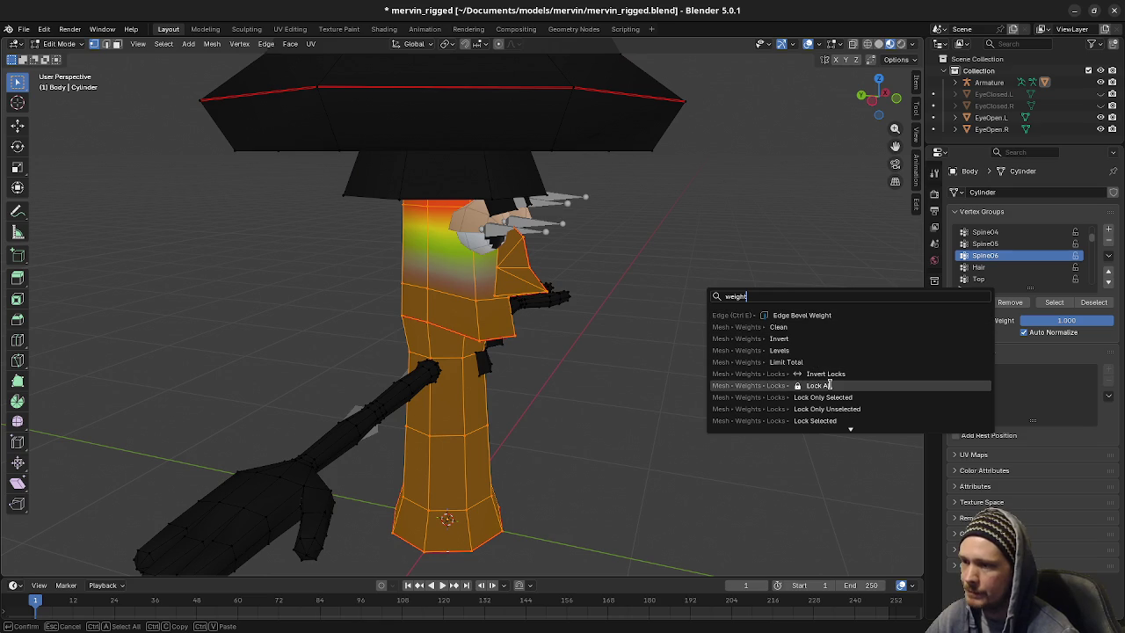
{"action": "key", "text": "Down"}
{"action": "key", "text": "Down"}
{"action": "key", "text": "Down"}
{"action": "key", "text": "Down"}
{"action": "key", "text": "Down"}
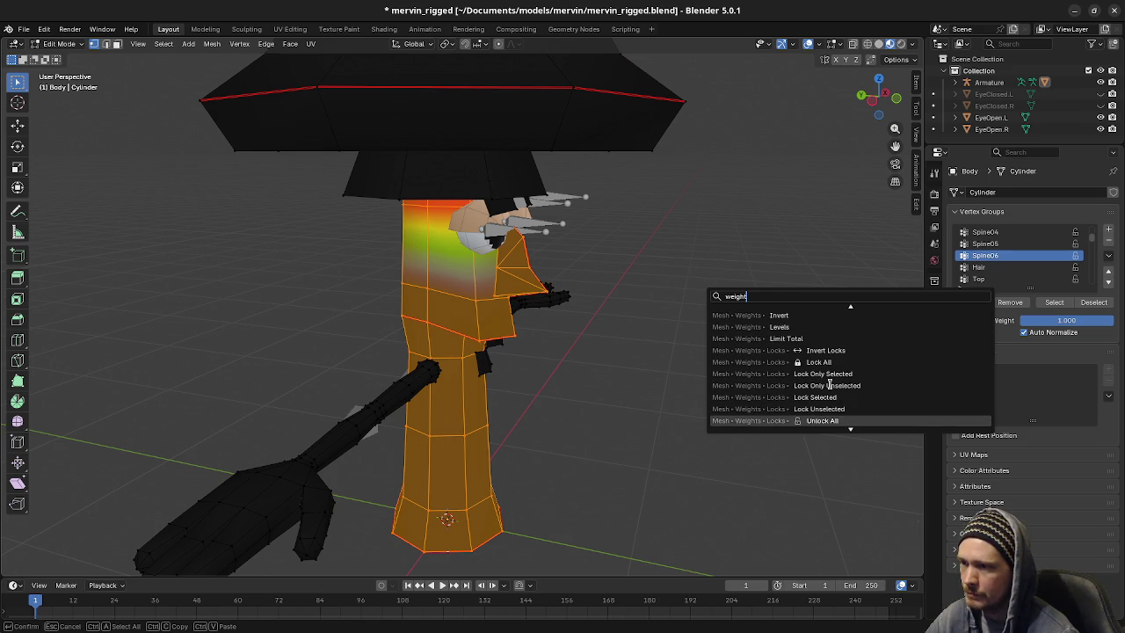
{"action": "key", "text": "Up"}
{"action": "key", "text": "Up"}
{"action": "key", "text": "Up"}
{"action": "key", "text": "Up"}
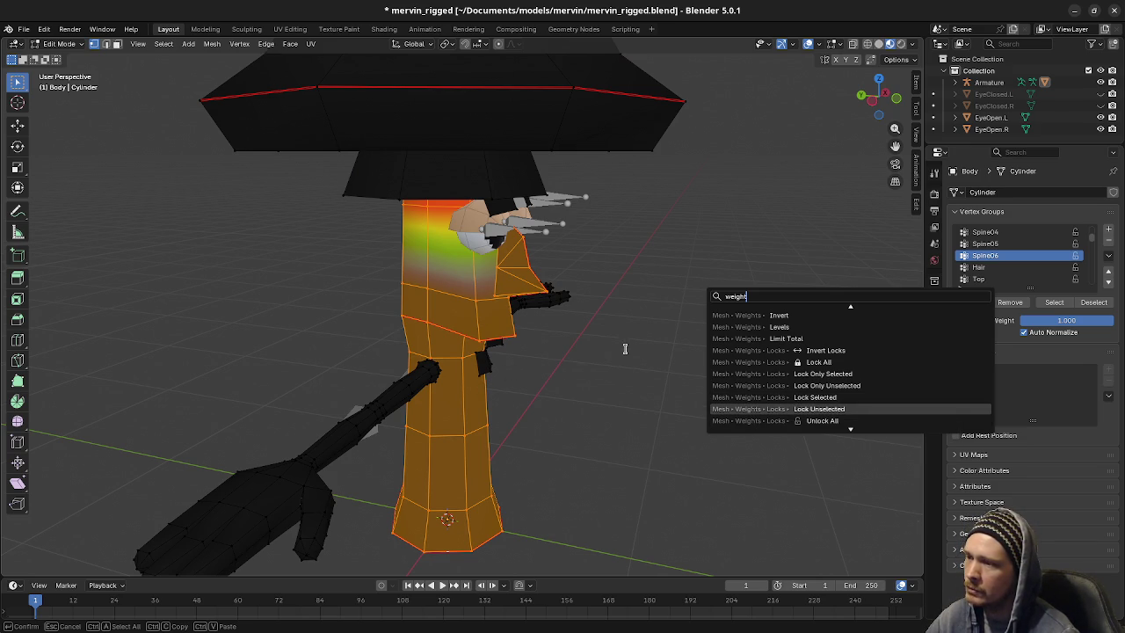
{"action": "key", "text": "Escape"}
{"action": "key", "text": "alt+a"}
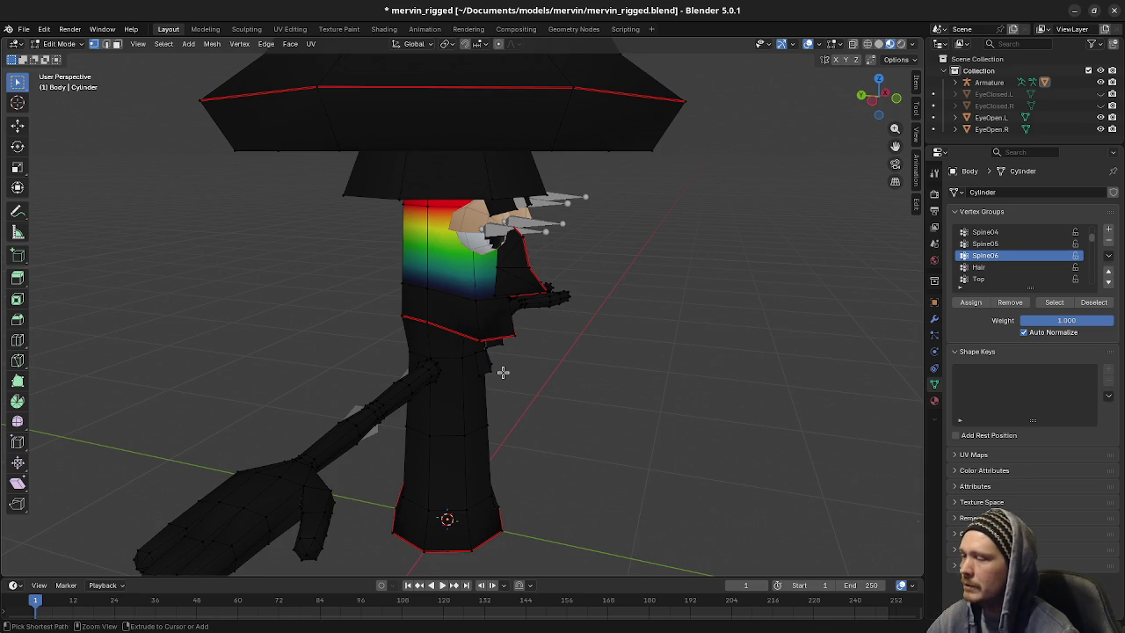
Reselect the linked body pieces, orbit to a three-quarter view, and F3-search 'lock weight'
{"action": "key", "text": "l"}
{"action": "key", "text": "l"}
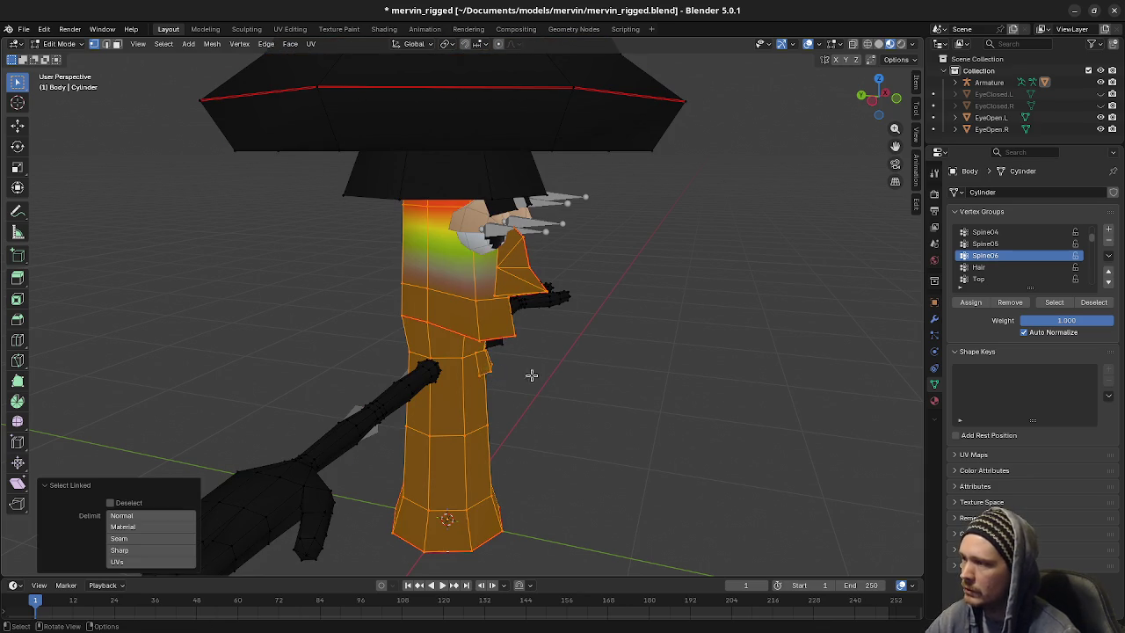
{"action": "middle_click_drag", "start_coordinate": [533, 371], "coordinate": [518, 359]}
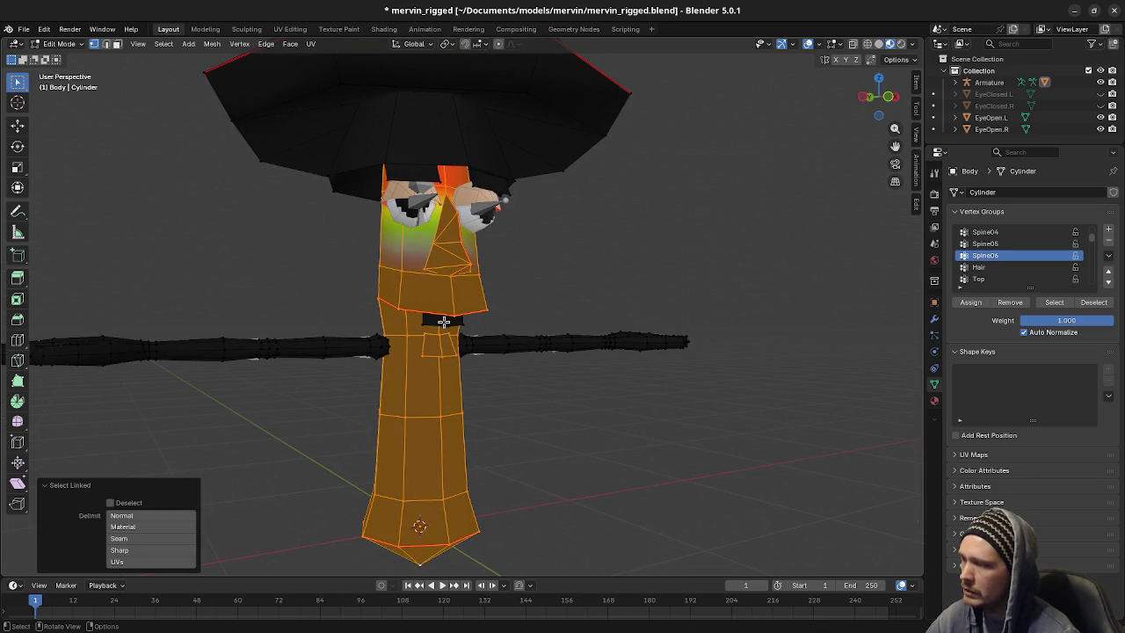
{"action": "mouse_move", "coordinate": [615, 306]}
{"action": "middle_mouse_down"}
{"action": "mouse_move", "coordinate": [588, 301]}
{"action": "mouse_move", "coordinate": [575, 313]}
{"action": "middle_mouse_up"}
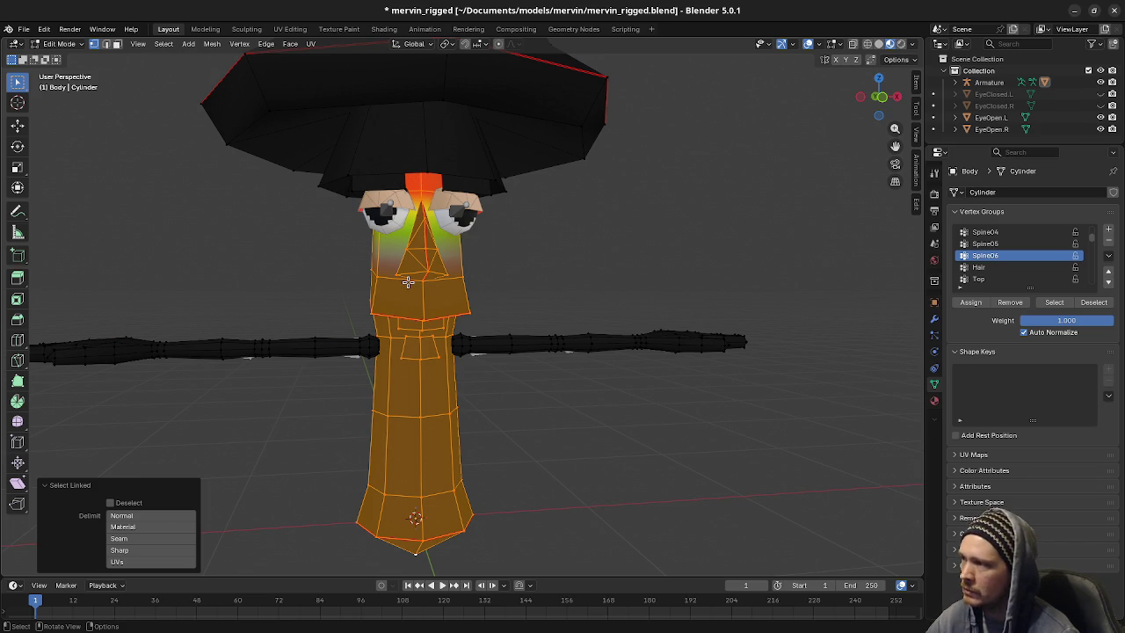
{"action": "mouse_move", "coordinate": [423, 321]}
{"action": "middle_mouse_down"}
{"action": "mouse_move", "coordinate": [515, 293]}
{"action": "mouse_move", "coordinate": [494, 318]}
{"action": "mouse_move", "coordinate": [507, 326]}
{"action": "middle_mouse_up"}
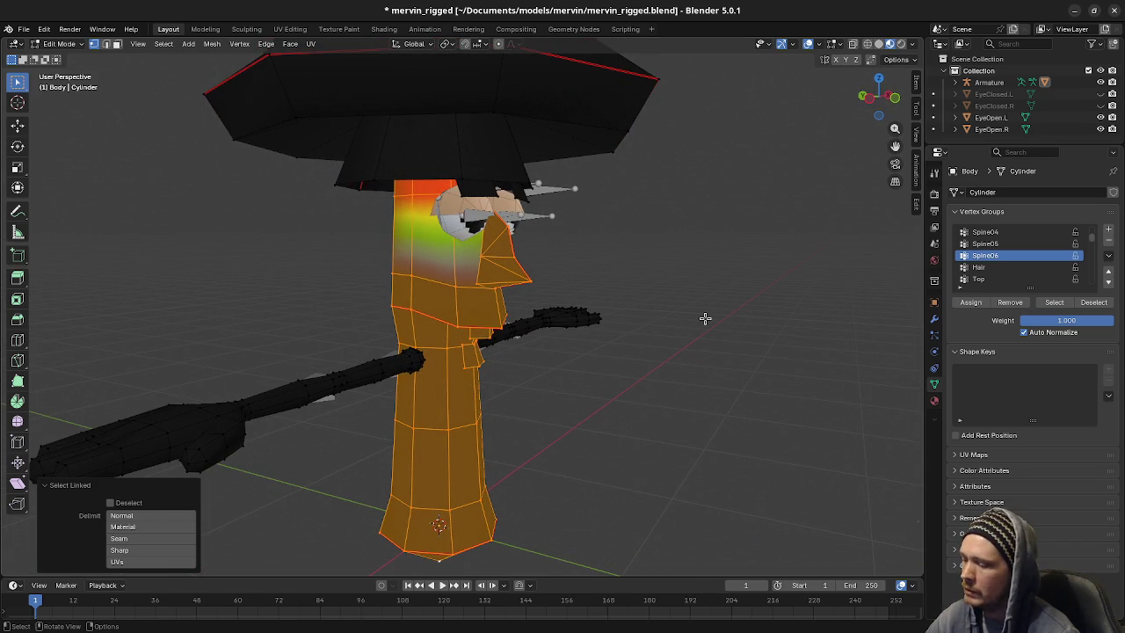
{"action": "key", "text": "F3"}
{"action": "type", "text": "l"}
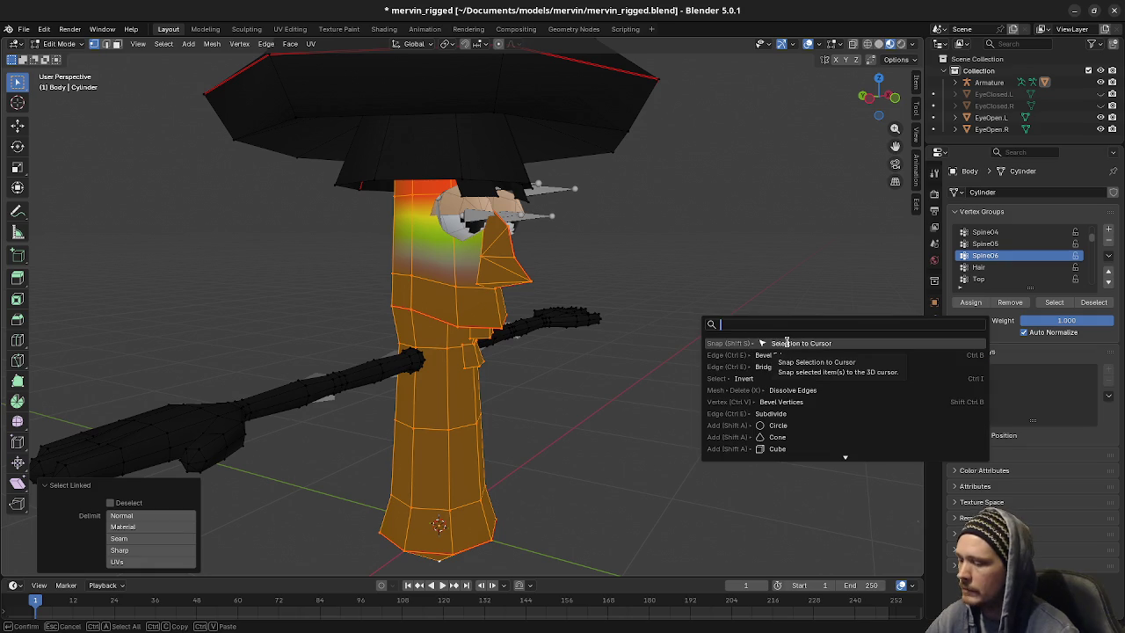
{"action": "type", "text": "ock weight"}
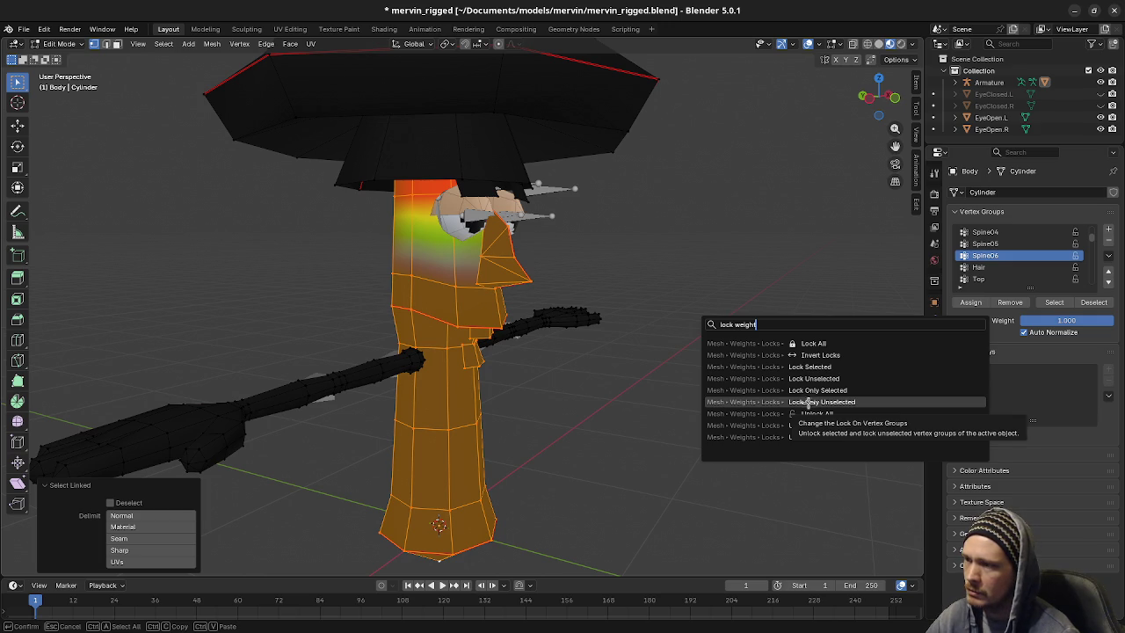
Run Lock Only Unselected so only Spine06 stays unlocked, then Tab out of Edit Mode
{"action": "left_click", "coordinate": [807, 402]}
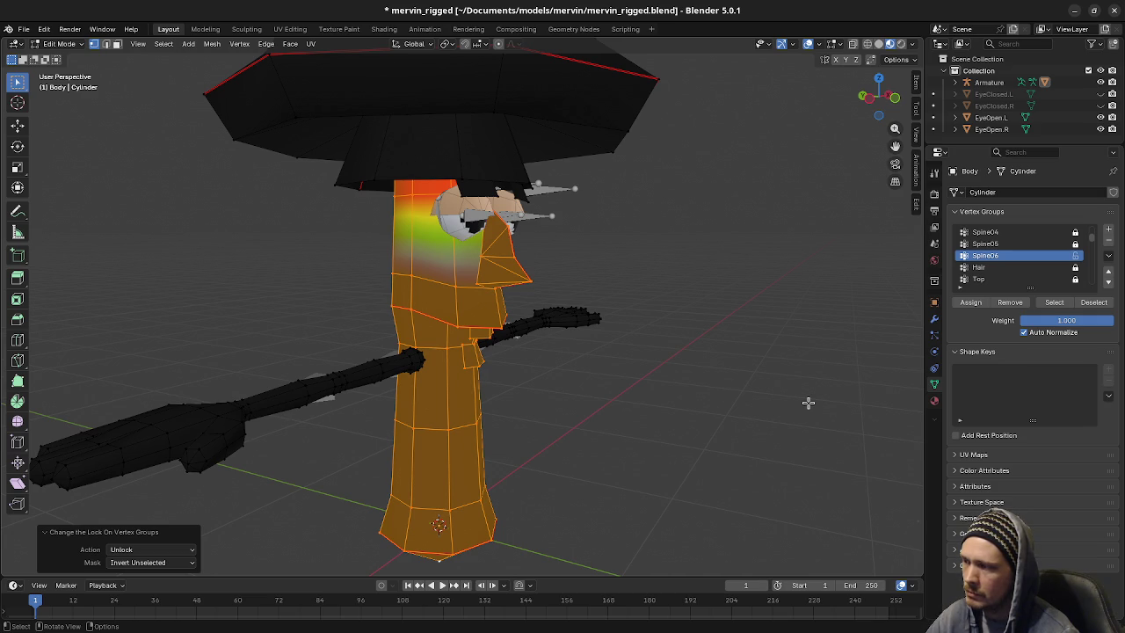
{"action": "key", "text": "Tab"}
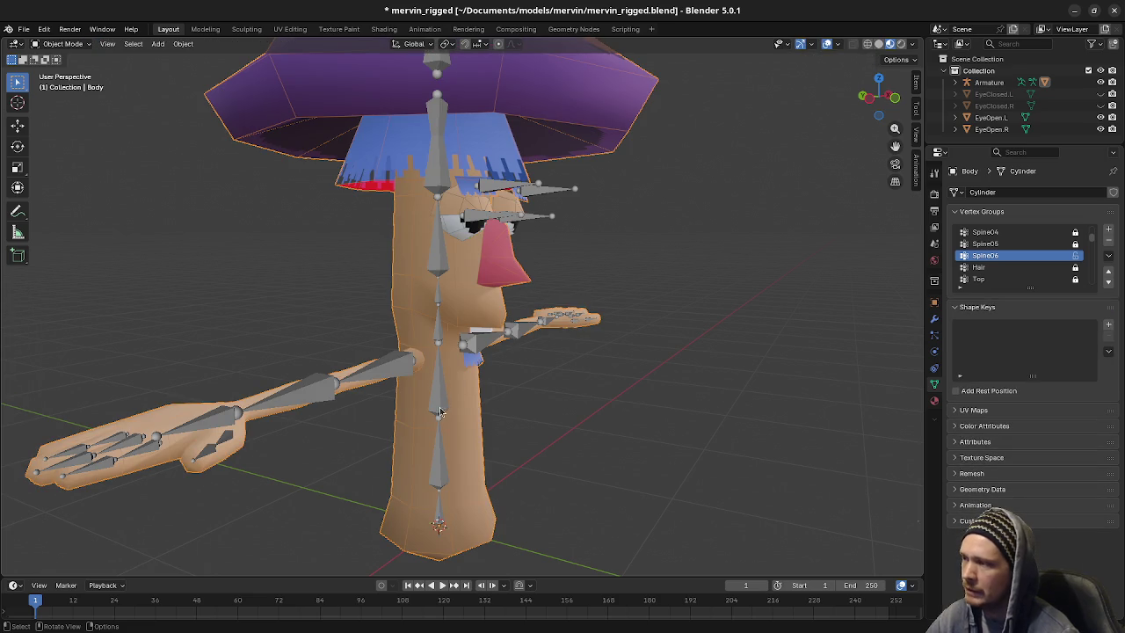
Select the Body mesh with the Armature active and bring up the Set Parent To menu
{"action": "left_click", "coordinate": [444, 398], "text": "shift"}
{"action": "key", "text": "ctrl+p"}
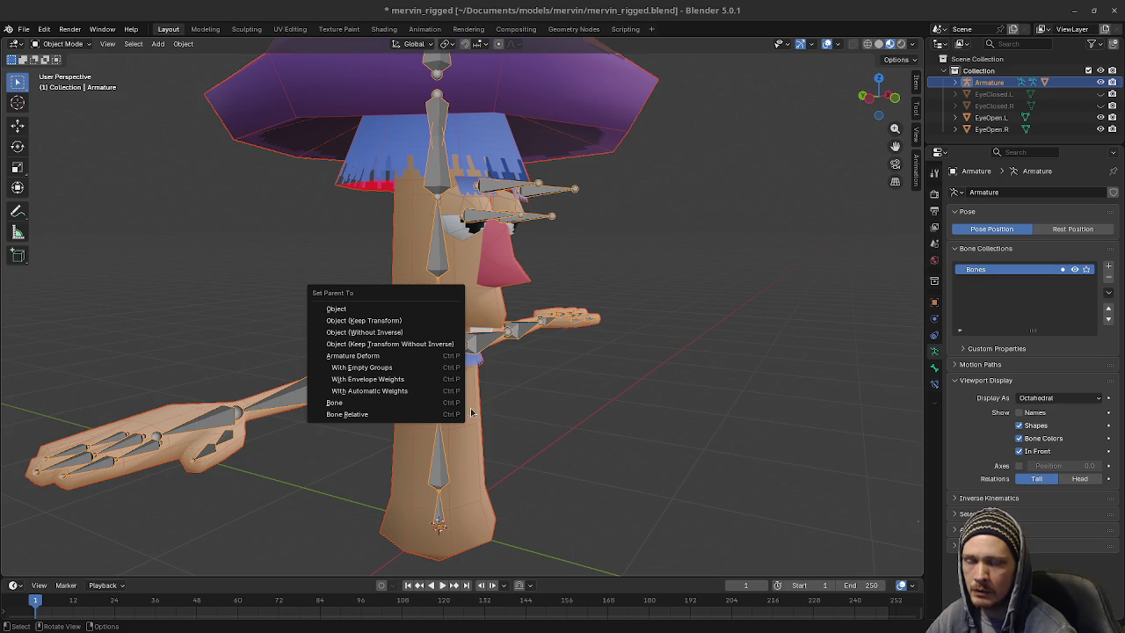
Parent the body to the armature with envelope weights and test-rotate Spine02 in Pose Mode
{"action": "left_click", "coordinate": [400, 378]}
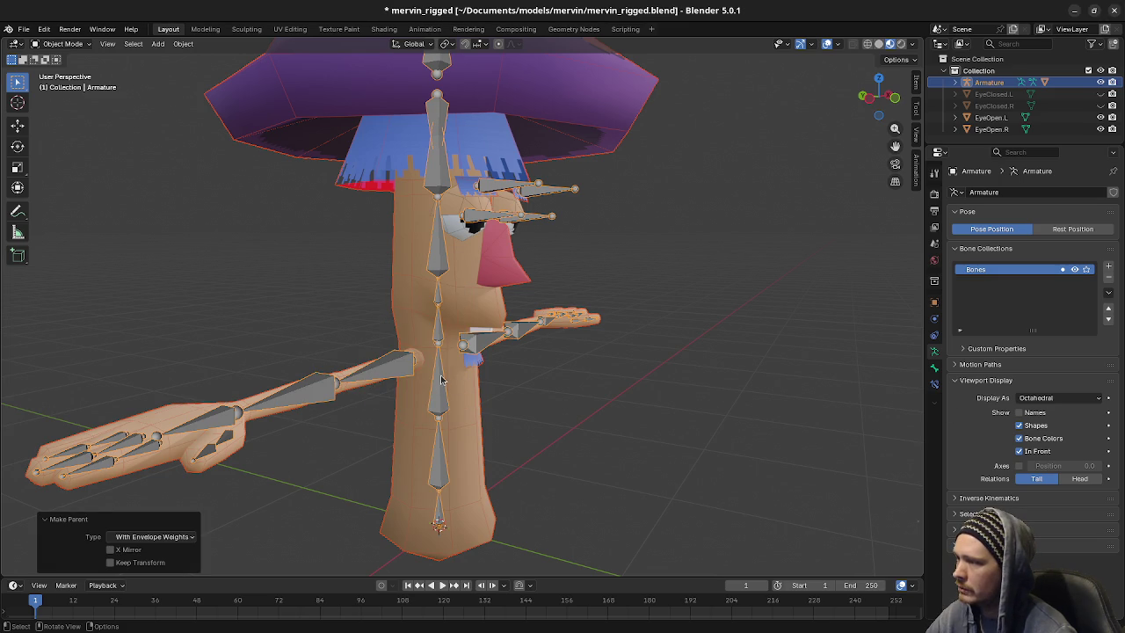
{"action": "left_click", "coordinate": [442, 380]}
{"action": "left_click", "coordinate": [64, 44]}
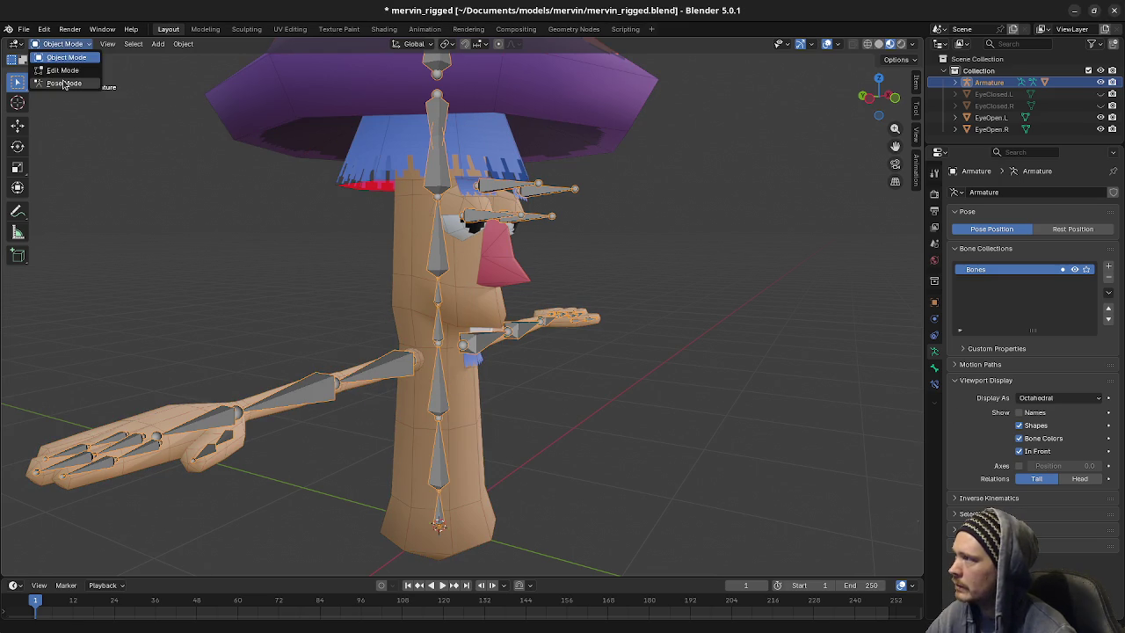
{"action": "left_click", "coordinate": [63, 82]}
{"action": "left_click", "coordinate": [440, 378]}
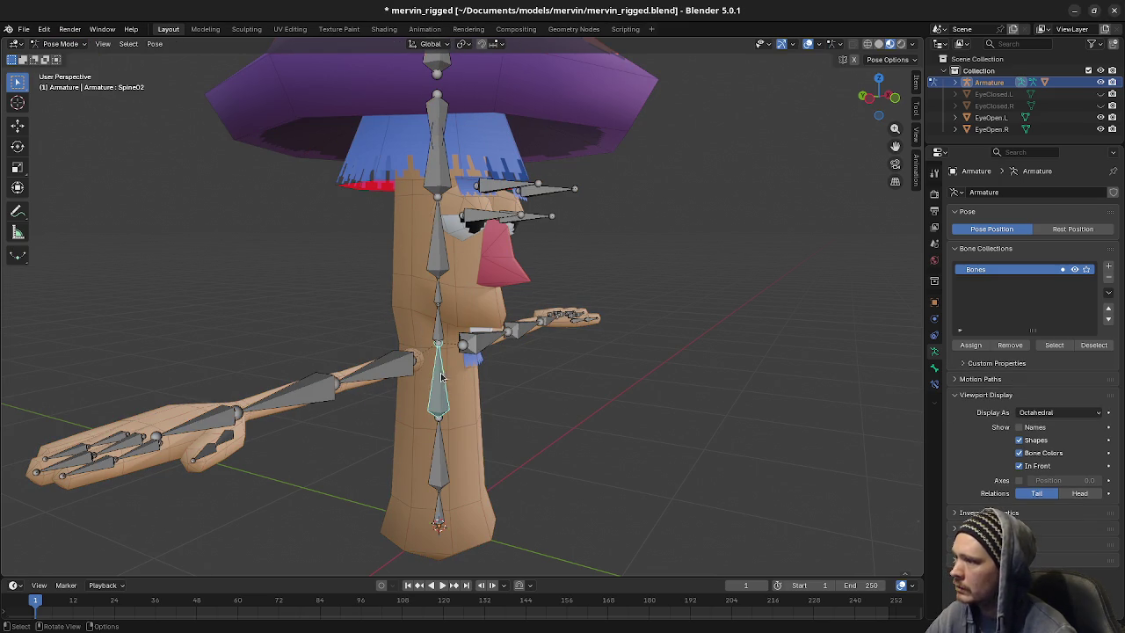
{"action": "middle_click_drag", "start_coordinate": [440, 378], "coordinate": [518, 398]}
{"action": "key", "text": "r"}
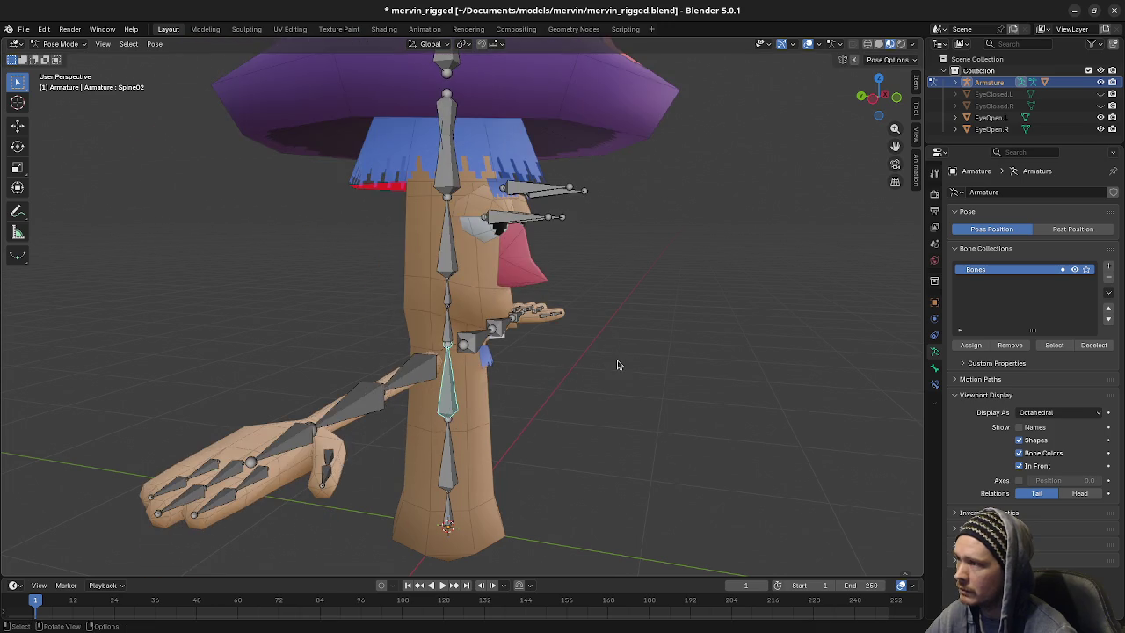
{"action": "key", "text": "Escape"}
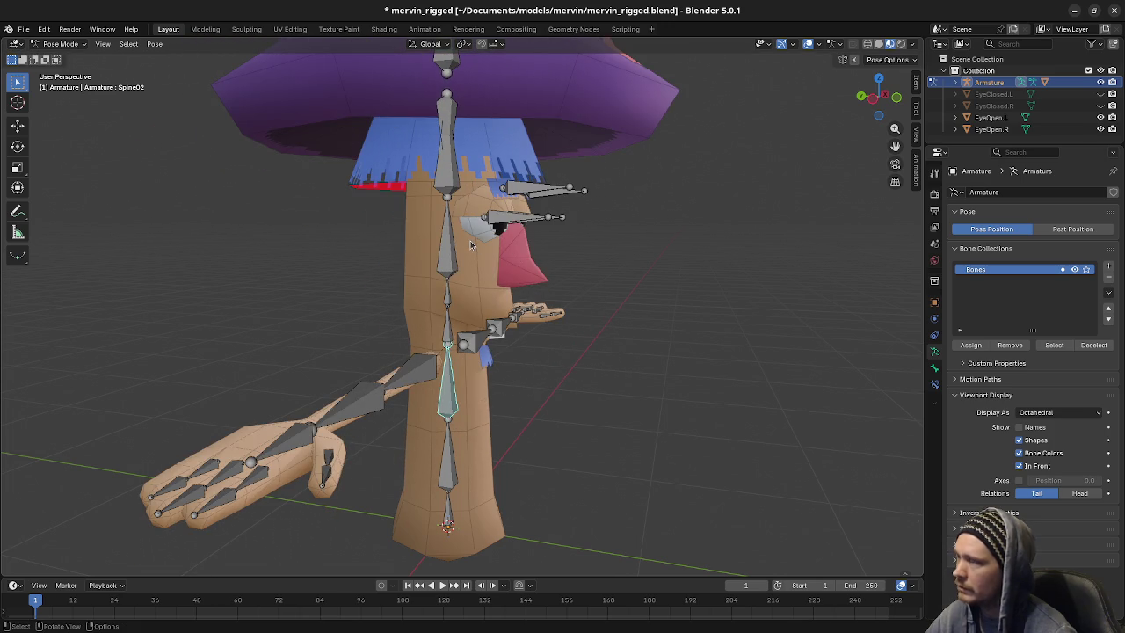
Return to Object Mode and reselect the Body mesh with the Armature active
{"action": "key", "text": "Tab"}
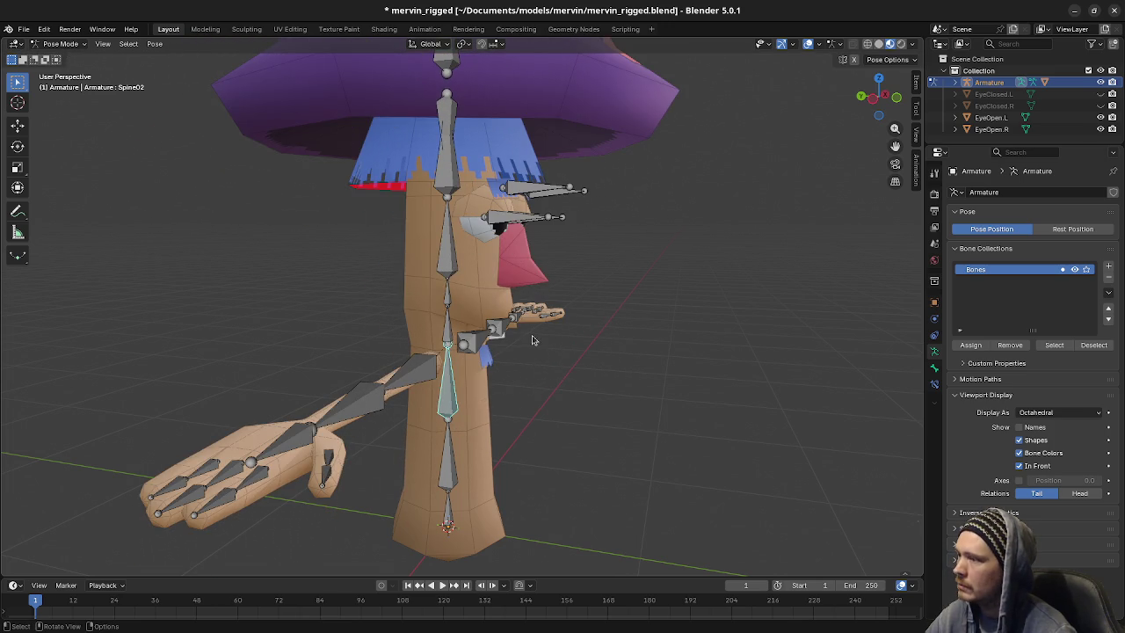
{"action": "key", "text": "Tab"}
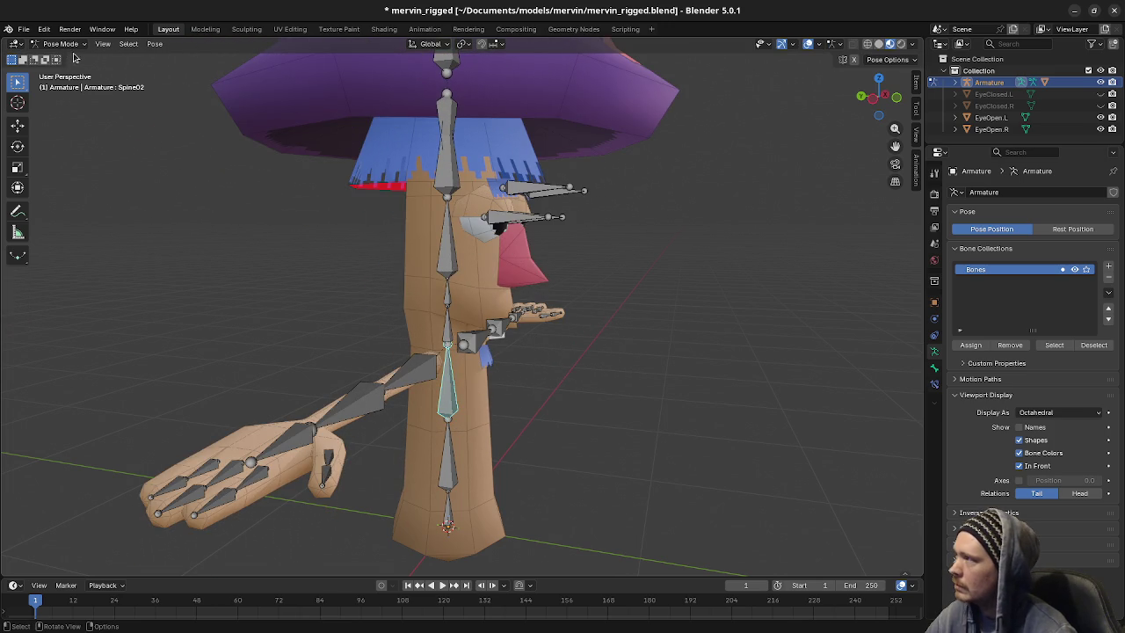
{"action": "left_click", "coordinate": [68, 46]}
{"action": "left_click", "coordinate": [63, 57]}
{"action": "left_click", "coordinate": [489, 389]}
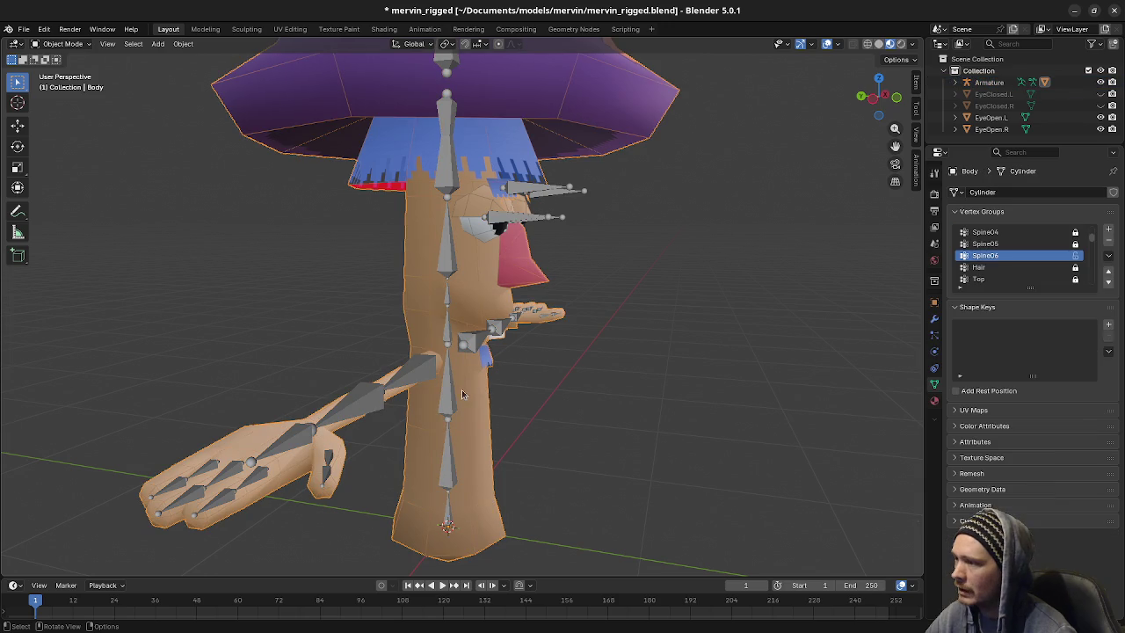
{"action": "left_click", "coordinate": [448, 398], "text": "shift"}
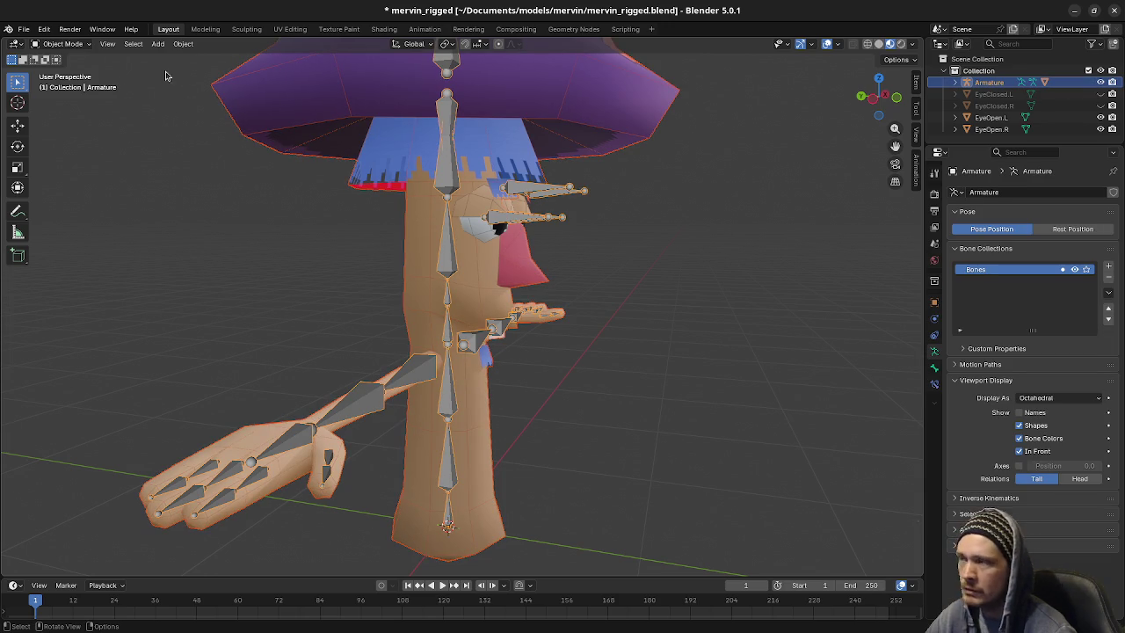
{"action": "left_click", "coordinate": [72, 45]}
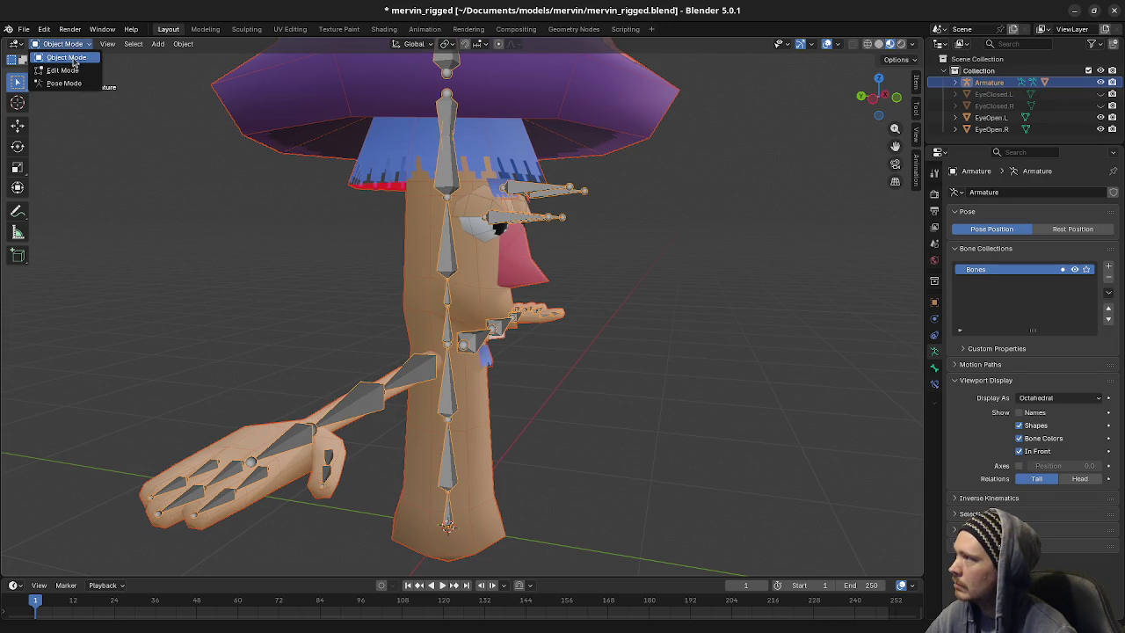
{"action": "left_click", "coordinate": [74, 59]}
{"action": "left_click", "coordinate": [448, 400]}
{"action": "left_click", "coordinate": [450, 401], "text": "shift"}
Re-parent the body with automatic weights, then test-rotate Spine02 in Pose Mode and cancel
{"action": "key", "text": "ctrl+p"}
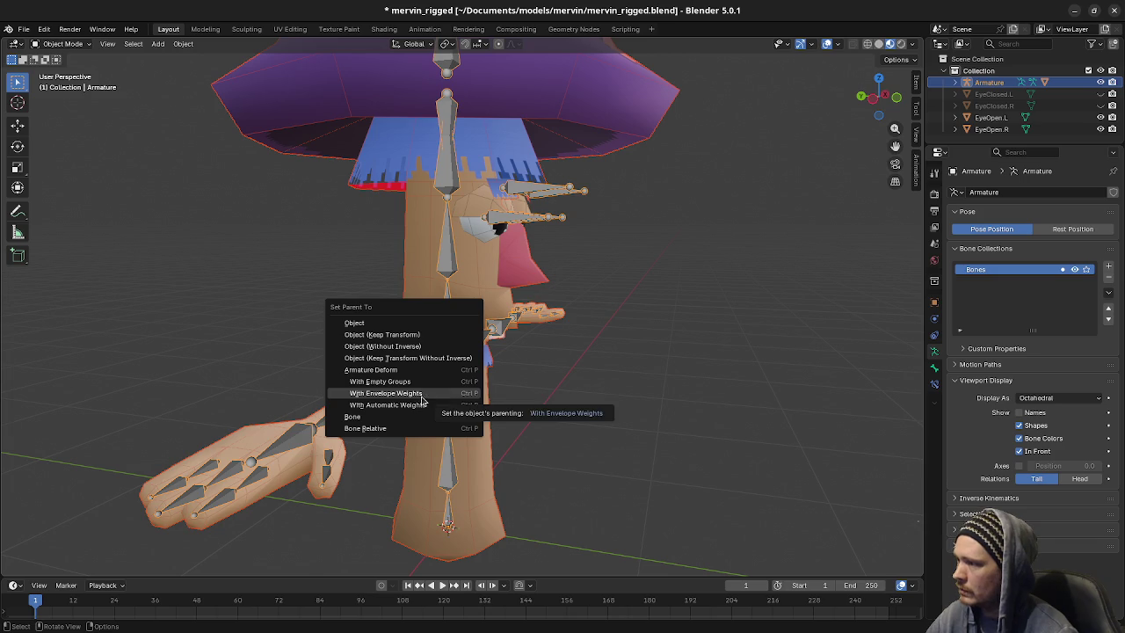
{"action": "left_click", "coordinate": [413, 407]}
{"action": "left_click", "coordinate": [448, 398]}
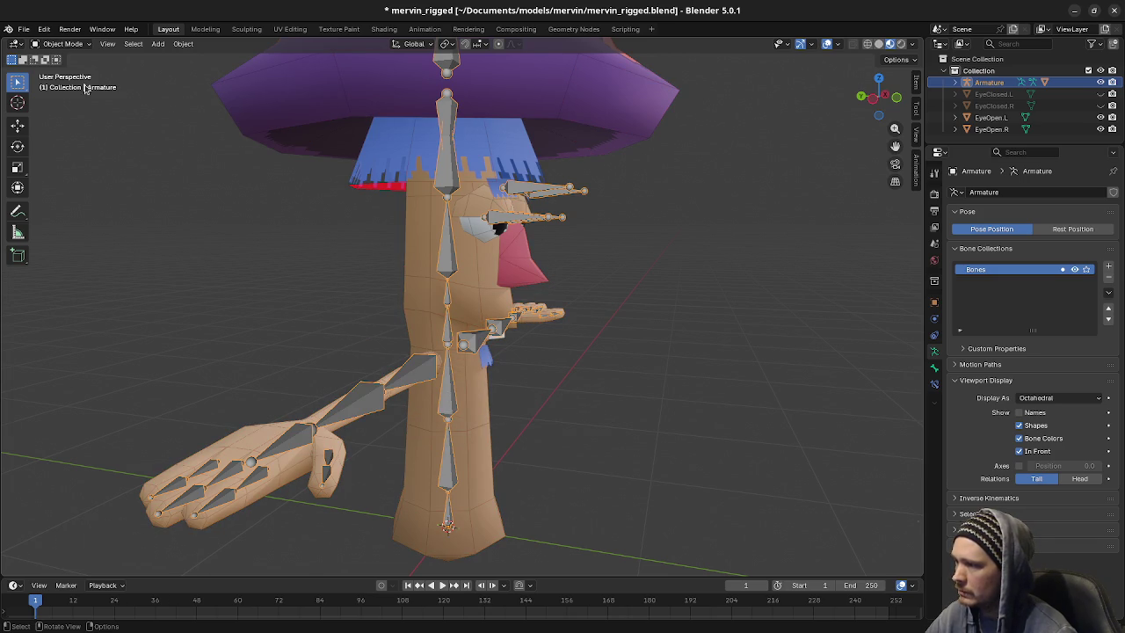
{"action": "left_click", "coordinate": [63, 44]}
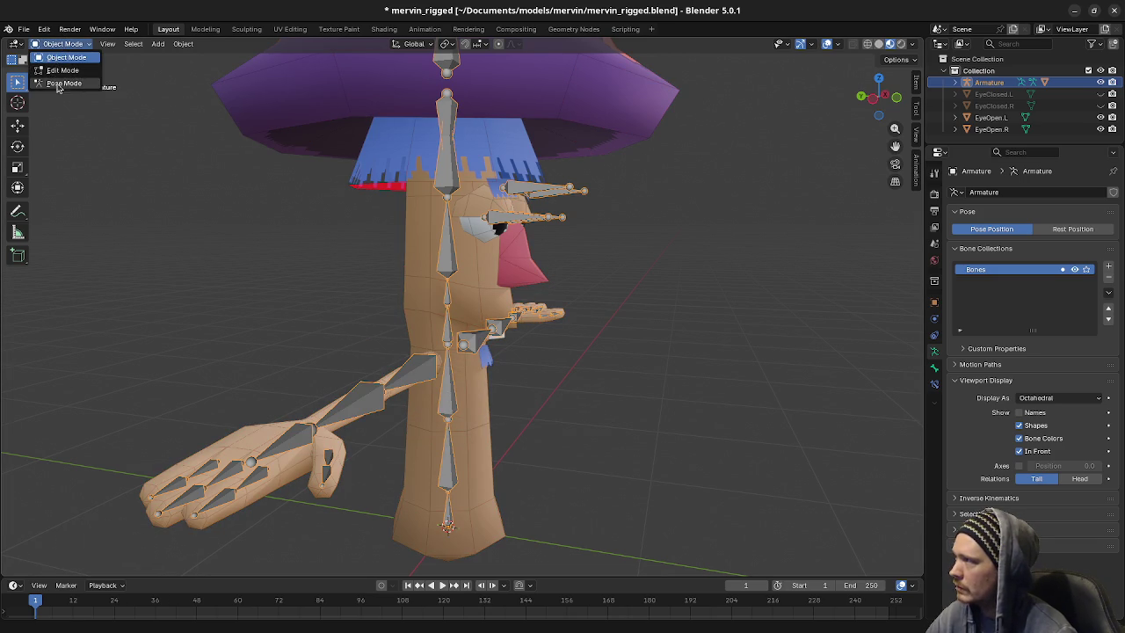
{"action": "left_click", "coordinate": [64, 83]}
{"action": "left_click", "coordinate": [446, 386]}
{"action": "key", "text": "r"}
{"action": "right_click", "coordinate": [546, 341]}
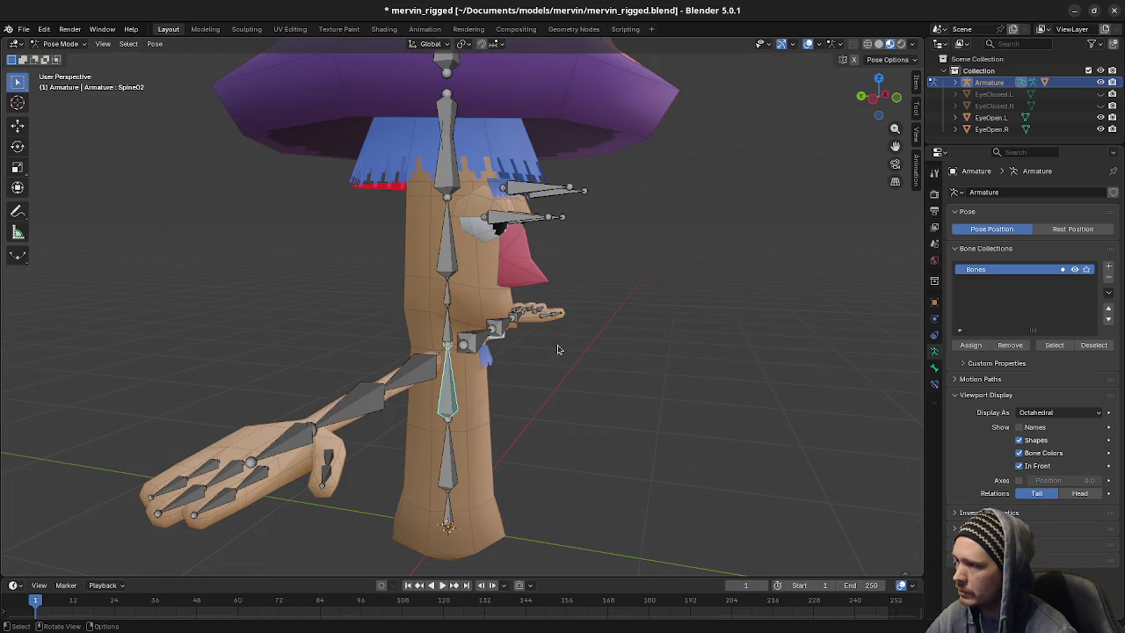
Test-rotate the Spine03, Spine05 and Spine04 bones, cancelling each rotation
{"action": "left_click", "coordinate": [446, 327]}
{"action": "key", "text": "r"}
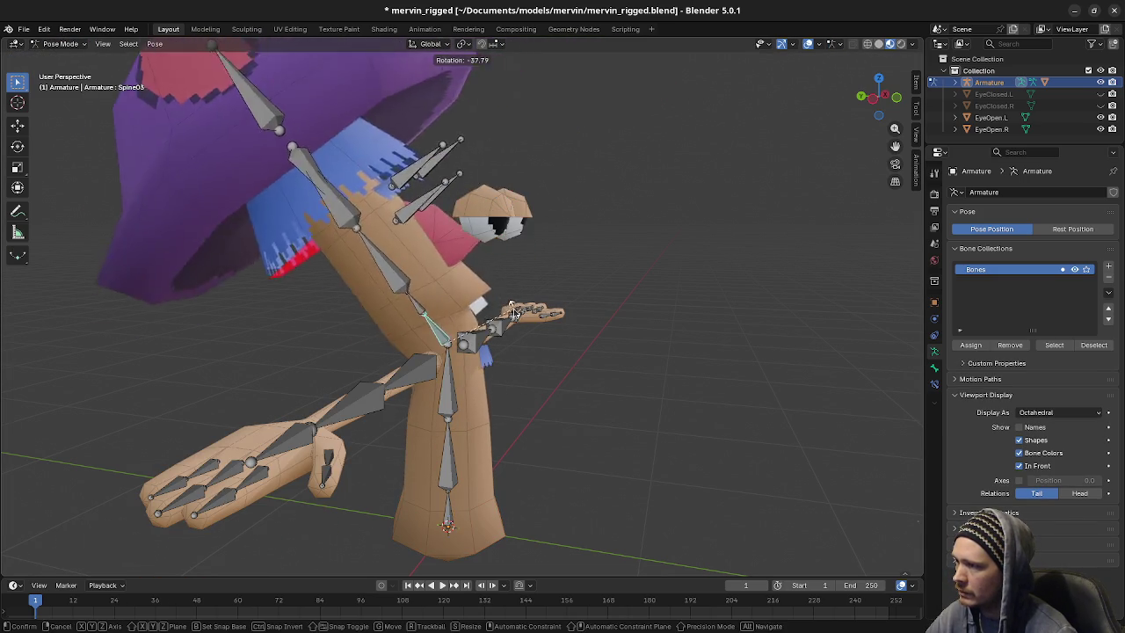
{"action": "right_click", "coordinate": [544, 308]}
{"action": "left_click", "coordinate": [439, 246]}
{"action": "key", "text": "r"}
{"action": "right_click", "coordinate": [557, 268]}
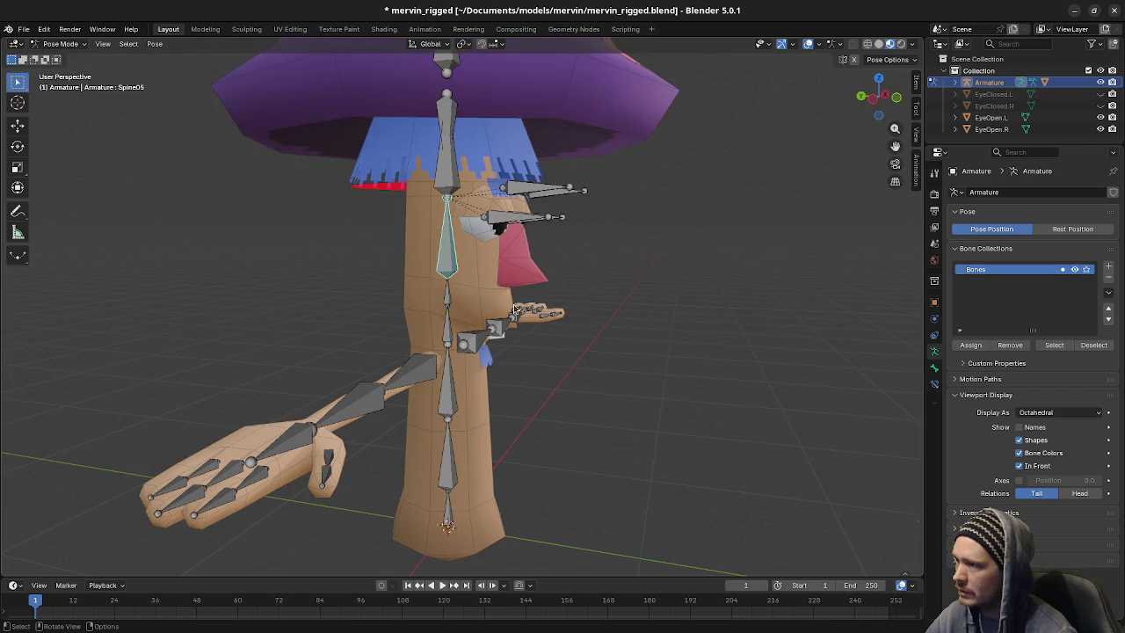
{"action": "left_click", "coordinate": [449, 297]}
{"action": "key", "text": "r"}
{"action": "right_click", "coordinate": [575, 345]}
{"action": "key", "text": "r"}
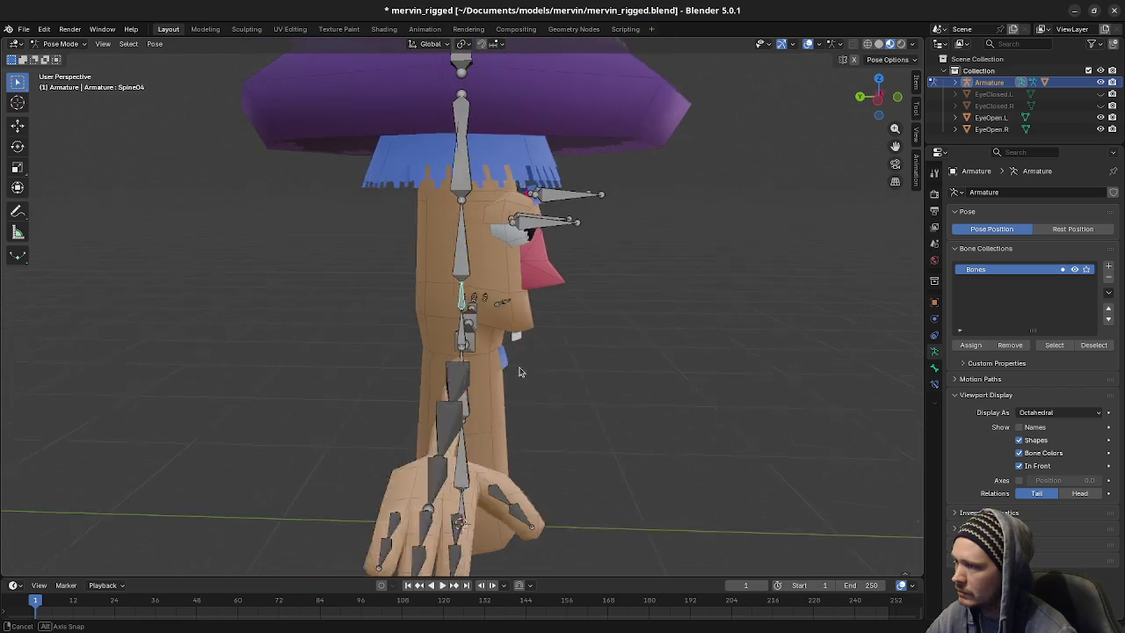
{"action": "key", "text": "Escape"}
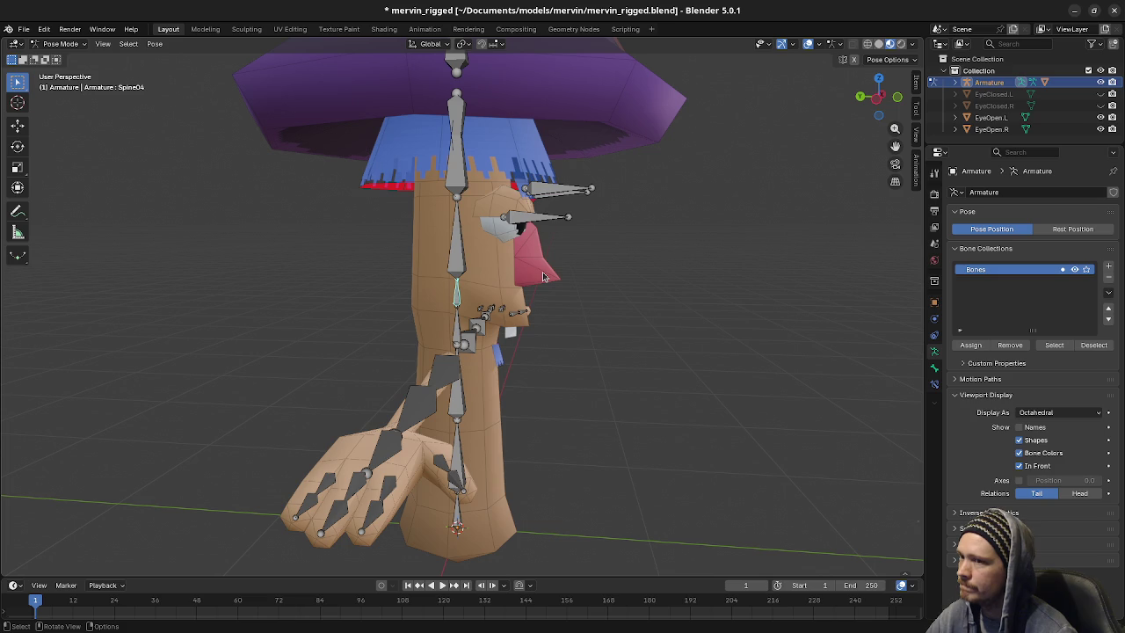
Test-rotate the hat's Top bone from the front, then cancel it
{"action": "left_click", "coordinate": [453, 128]}
{"action": "mouse_move", "coordinate": [472, 92]}
{"action": "middle_mouse_down"}
{"action": "mouse_move", "coordinate": [502, 134]}
{"action": "mouse_move", "coordinate": [470, 101]}
{"action": "middle_mouse_up"}
{"action": "left_click", "coordinate": [461, 105]}
{"action": "key", "text": "r"}
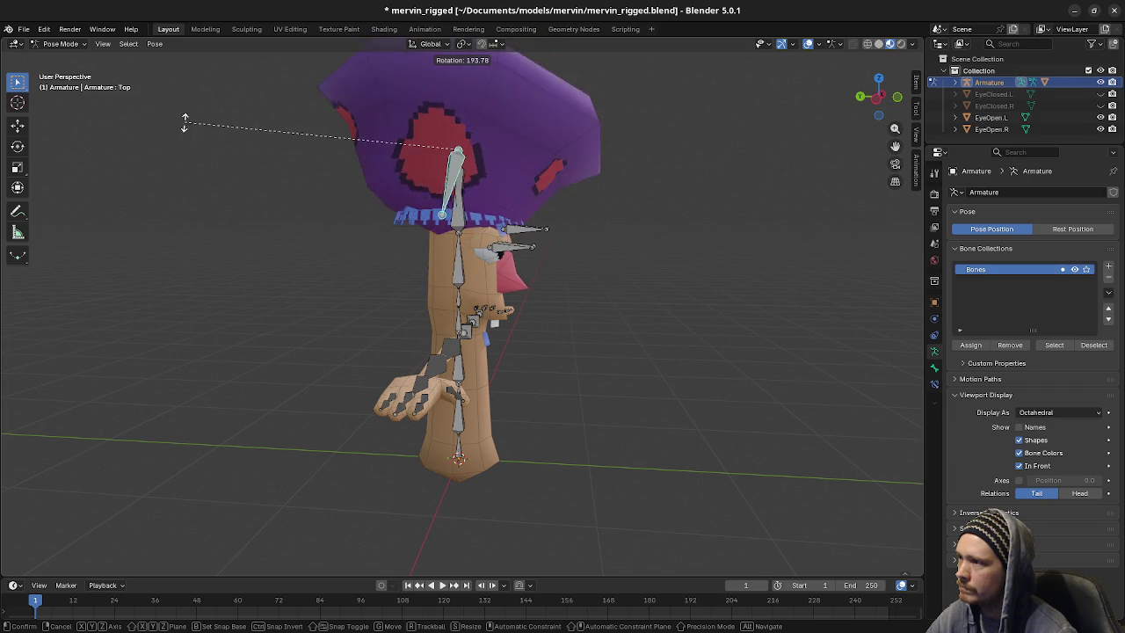
{"action": "middle_click_drag", "start_coordinate": [185, 123], "coordinate": [507, 238], "text": "alt"}
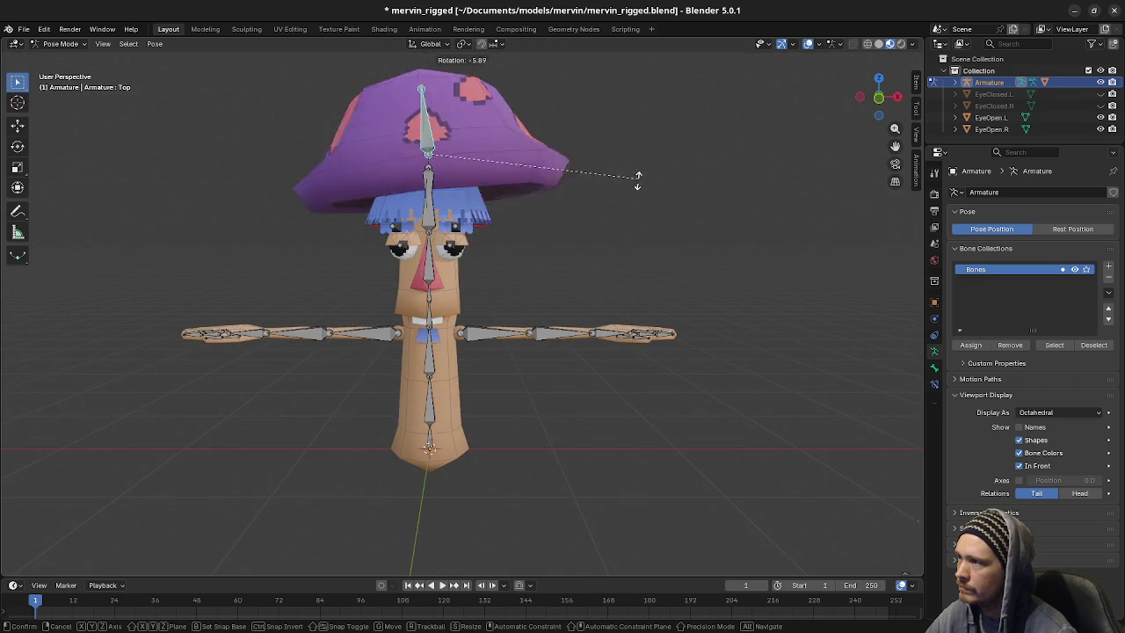
{"action": "right_click", "coordinate": [650, 200]}
Test-move the EyeBrow.L bone to check the eyebrow deformation, cancelling the move
{"action": "left_click", "coordinate": [461, 230]}
{"action": "key", "text": "g"}
{"action": "right_click", "coordinate": [512, 287]}
{"action": "key", "text": "g"}
{"action": "right_click", "coordinate": [492, 281]}
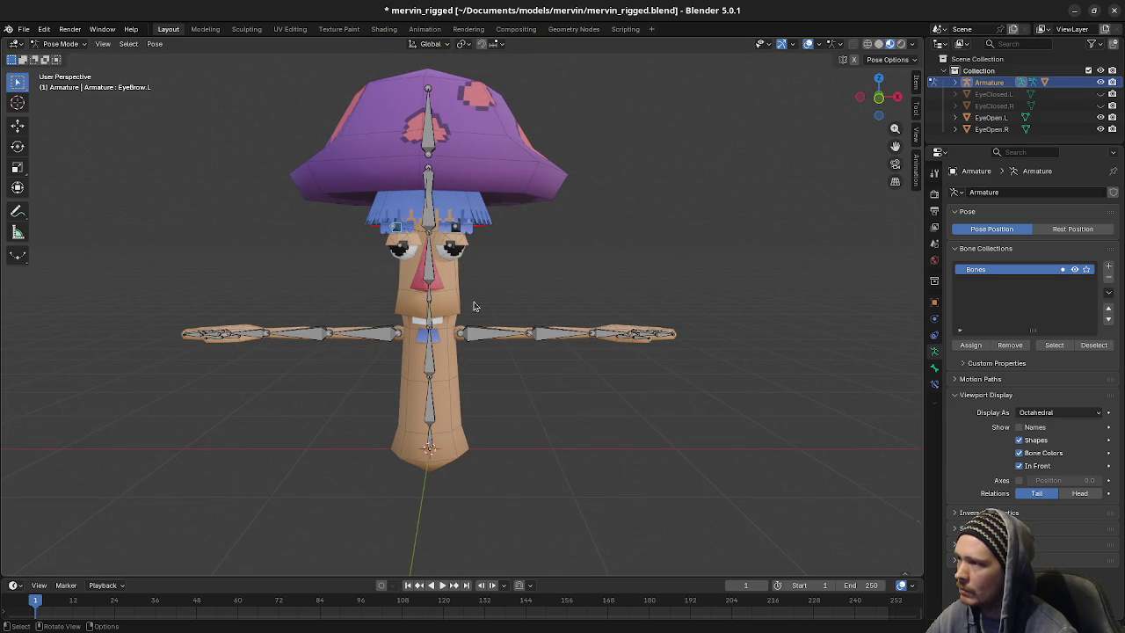
{"action": "middle_click_drag", "start_coordinate": [473, 306], "coordinate": [448, 434]}
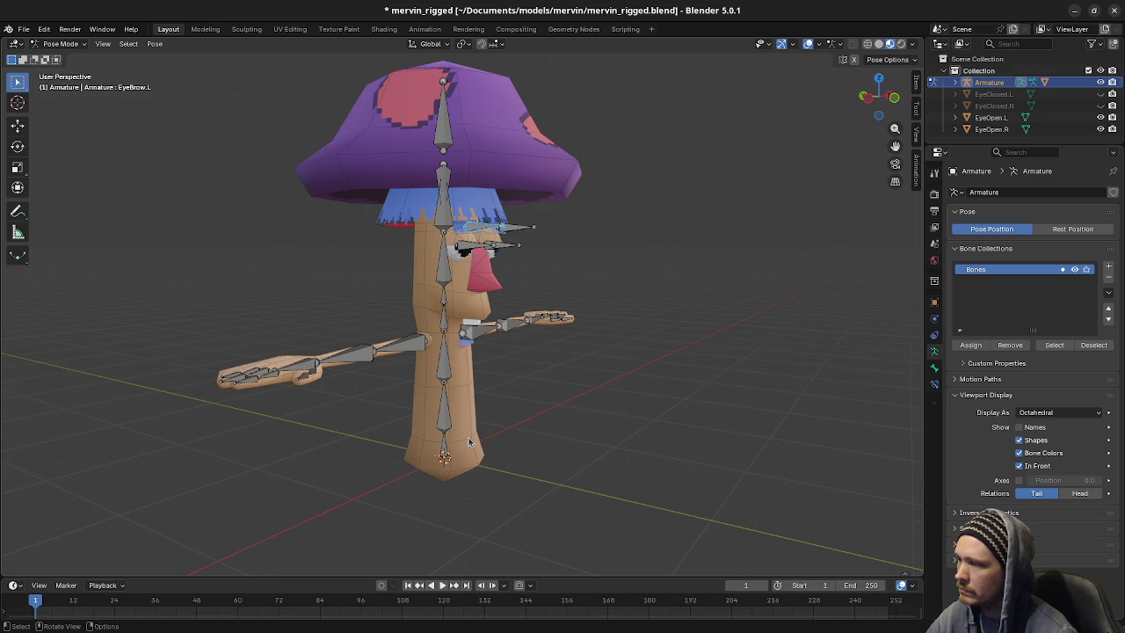
Leave posing for Object Mode and select the Body mesh
{"action": "key", "text": "Tab"}
{"action": "left_click", "coordinate": [73, 45]}
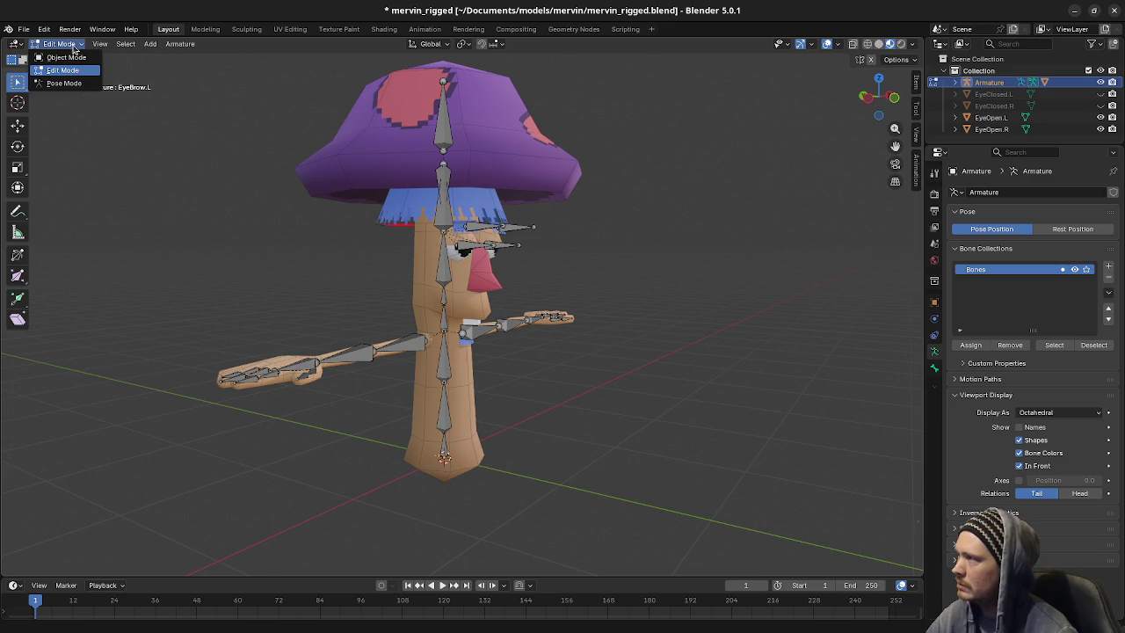
{"action": "left_click", "coordinate": [66, 57]}
{"action": "left_click", "coordinate": [472, 387]}
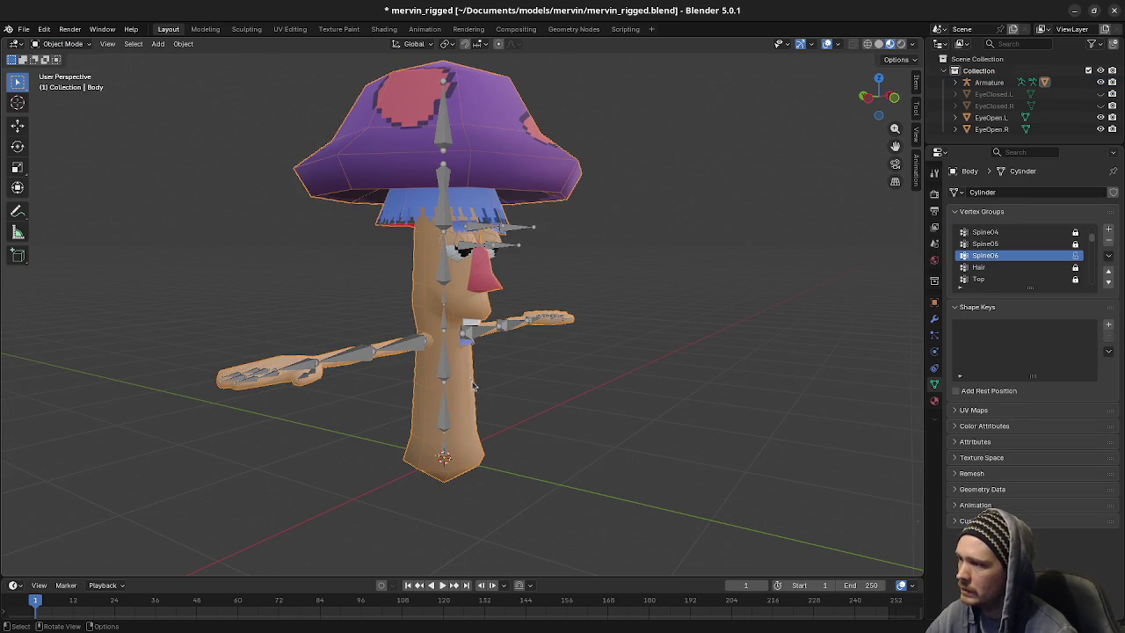
Enter Edit Mode on the body and view the Root, Spine01, Spine02, Spine03 and Spine04 weights in turn
{"action": "scroll", "coordinate": [463, 413], "scroll_direction": "up", "scroll_amount": 3}
{"action": "scroll", "coordinate": [463, 413], "scroll_direction": "up", "scroll_amount": 2}
{"action": "key", "text": "Tab"}
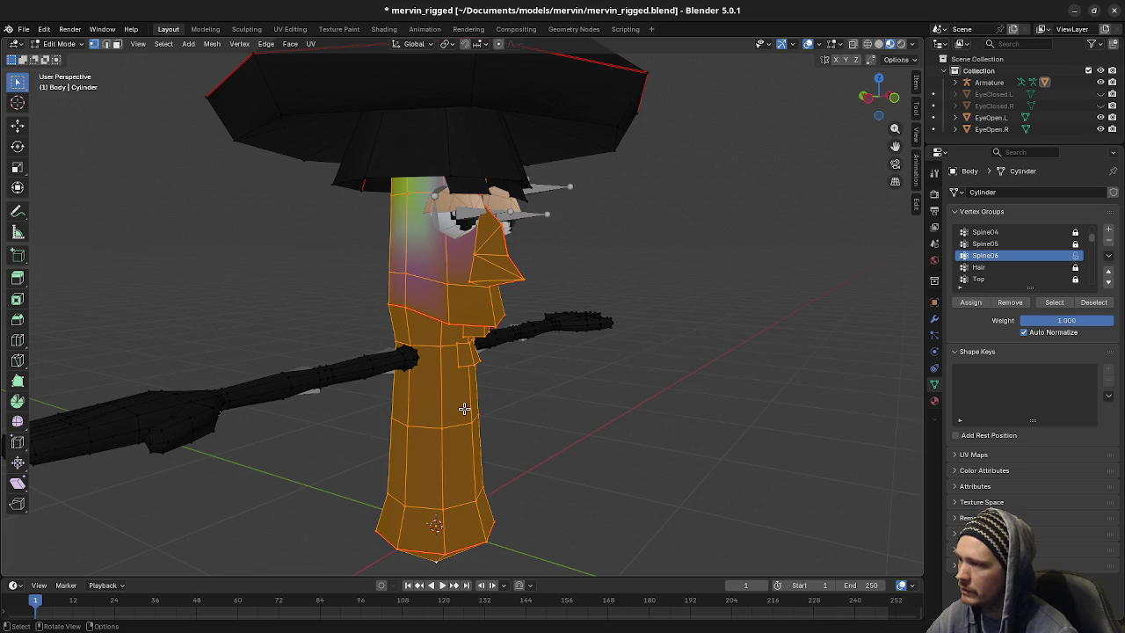
{"action": "scroll", "coordinate": [993, 255], "scroll_direction": "up", "scroll_amount": 3}
{"action": "scroll", "coordinate": [993, 251], "scroll_direction": "up", "scroll_amount": 2}
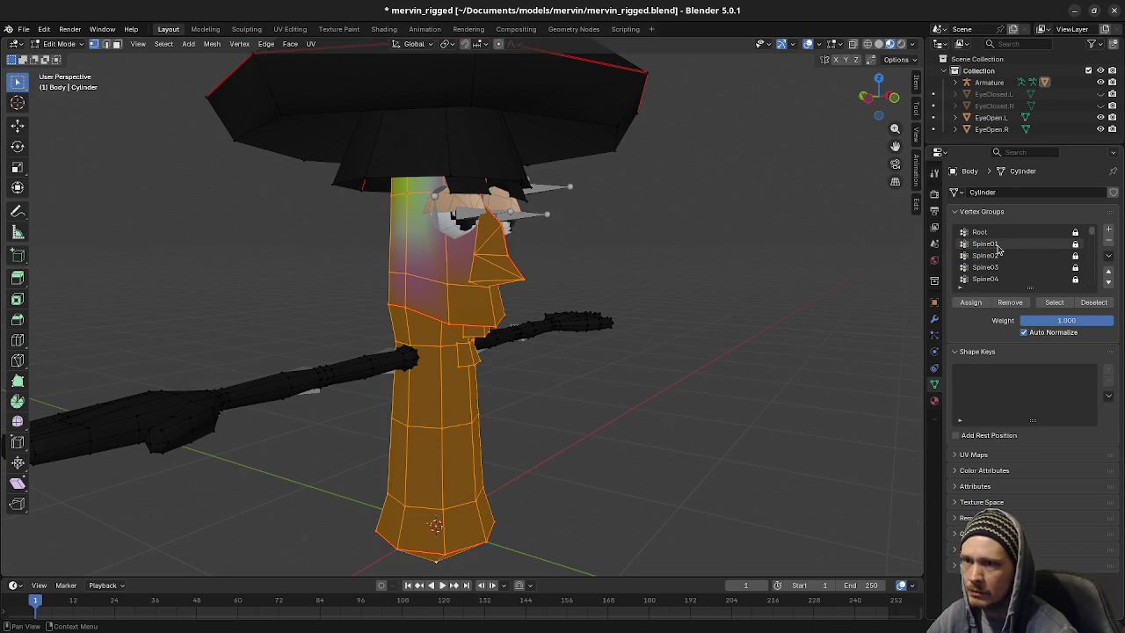
{"action": "left_click", "coordinate": [995, 233]}
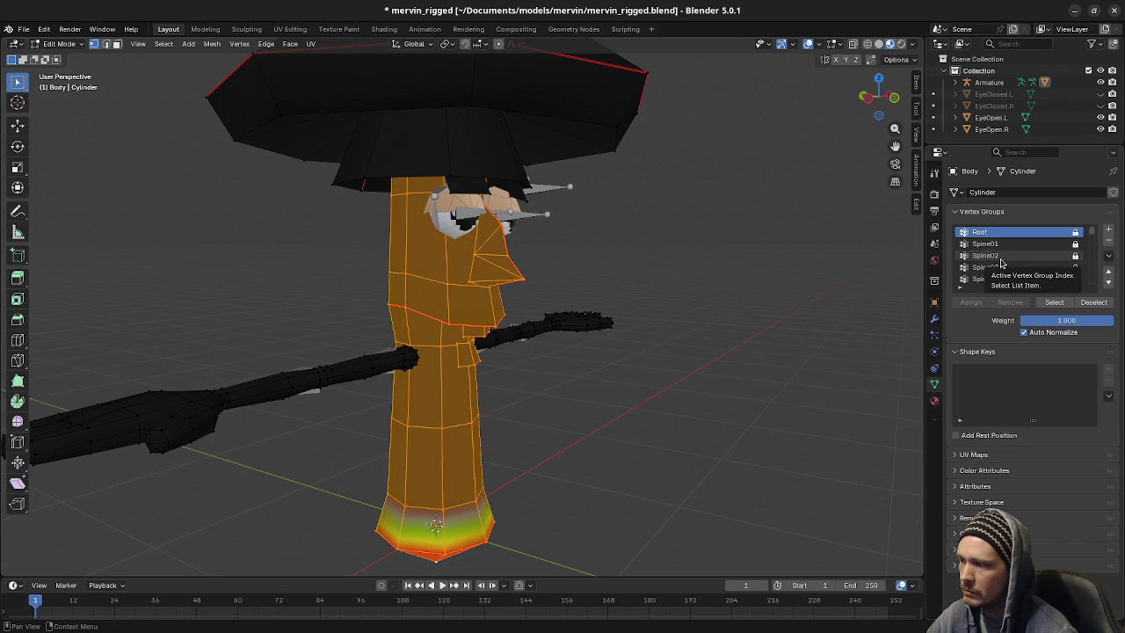
{"action": "left_click", "coordinate": [985, 244]}
{"action": "left_click", "coordinate": [987, 254]}
{"action": "left_click", "coordinate": [992, 268]}
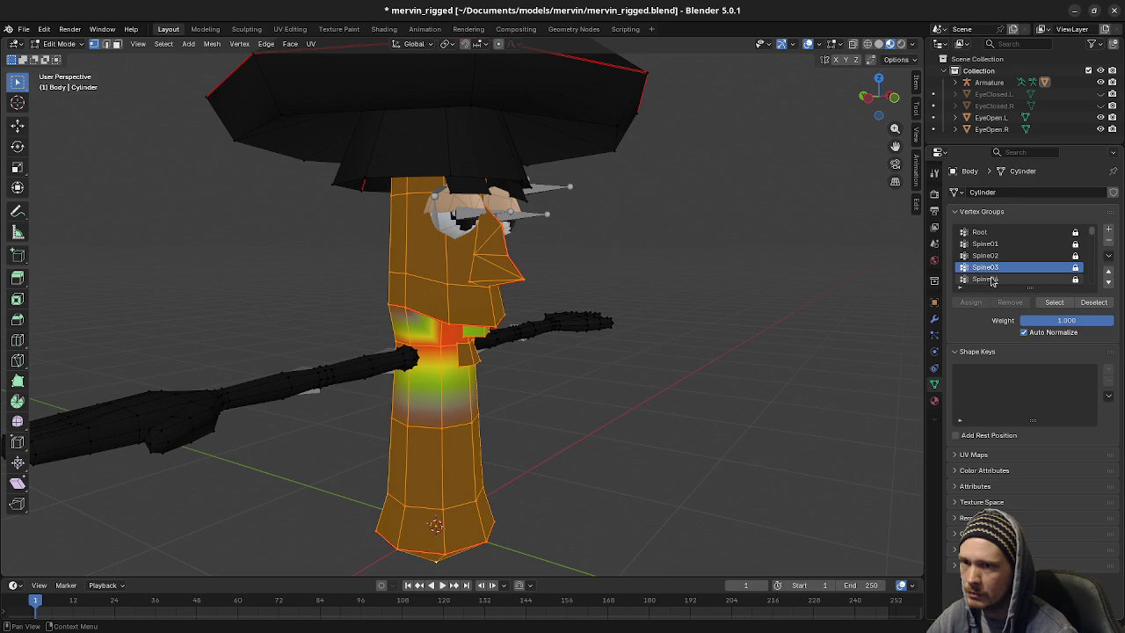
{"action": "left_click", "coordinate": [990, 279]}
{"action": "scroll", "coordinate": [992, 280], "scroll_direction": "down", "scroll_amount": 1}
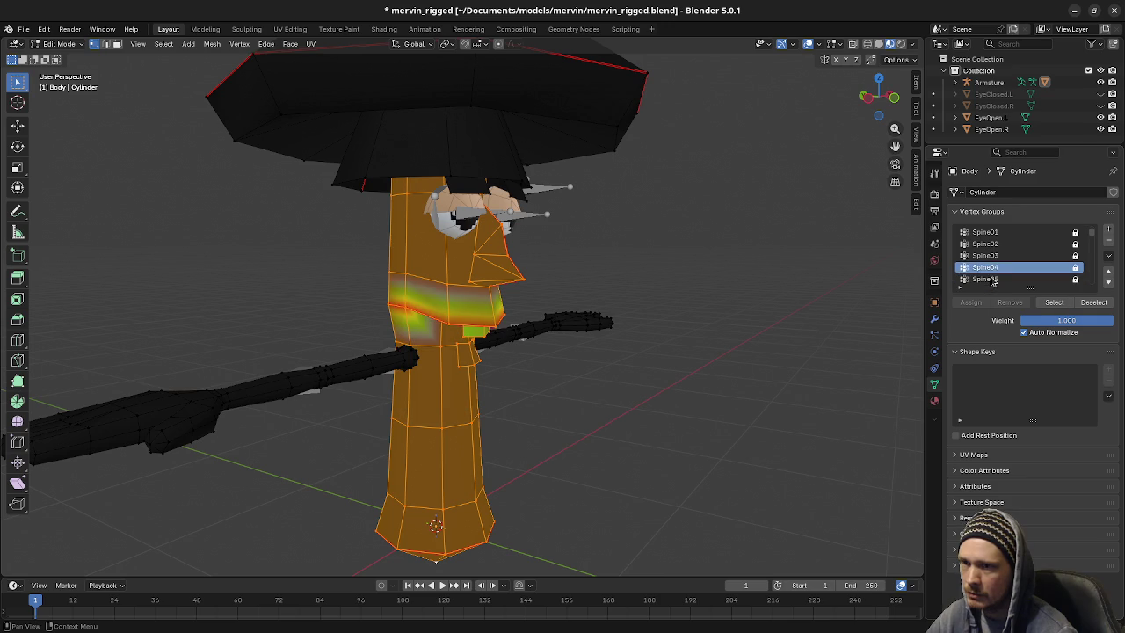
{"action": "scroll", "coordinate": [991, 279], "scroll_direction": "down", "scroll_amount": 1}
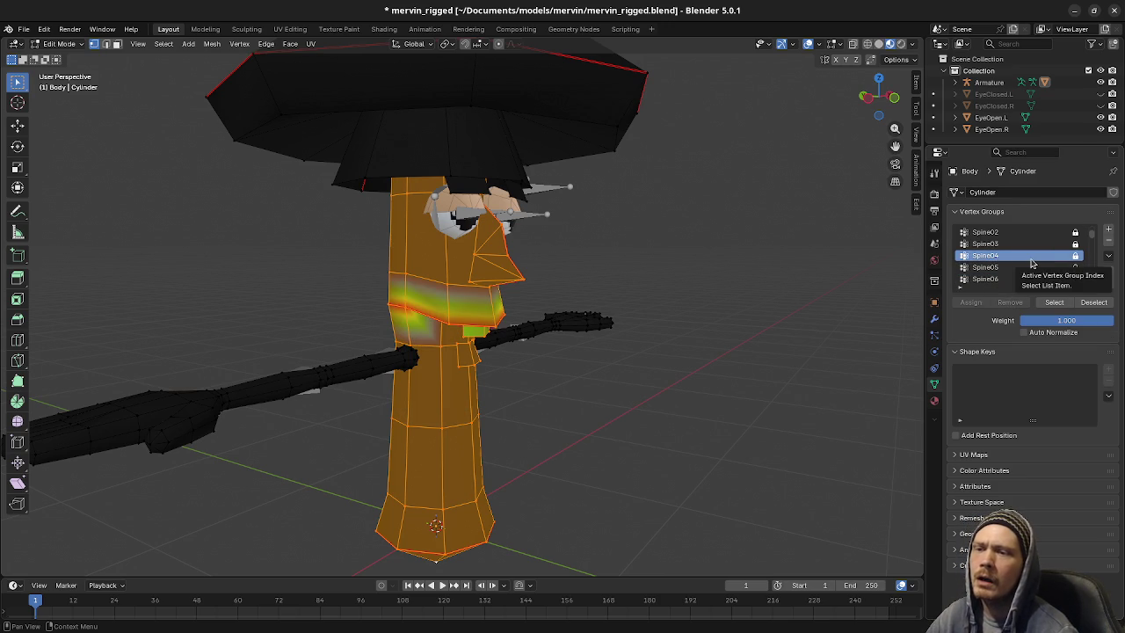
Unlock the Spine05, Spine04, Spine03, Spine02, Spine01 and Root vertex groups
{"action": "left_click", "coordinate": [1075, 267]}
{"action": "left_click", "coordinate": [1076, 255]}
{"action": "left_click", "coordinate": [1076, 244]}
{"action": "left_click", "coordinate": [1075, 232]}
{"action": "scroll", "coordinate": [1075, 250], "scroll_direction": "up", "scroll_amount": 2}
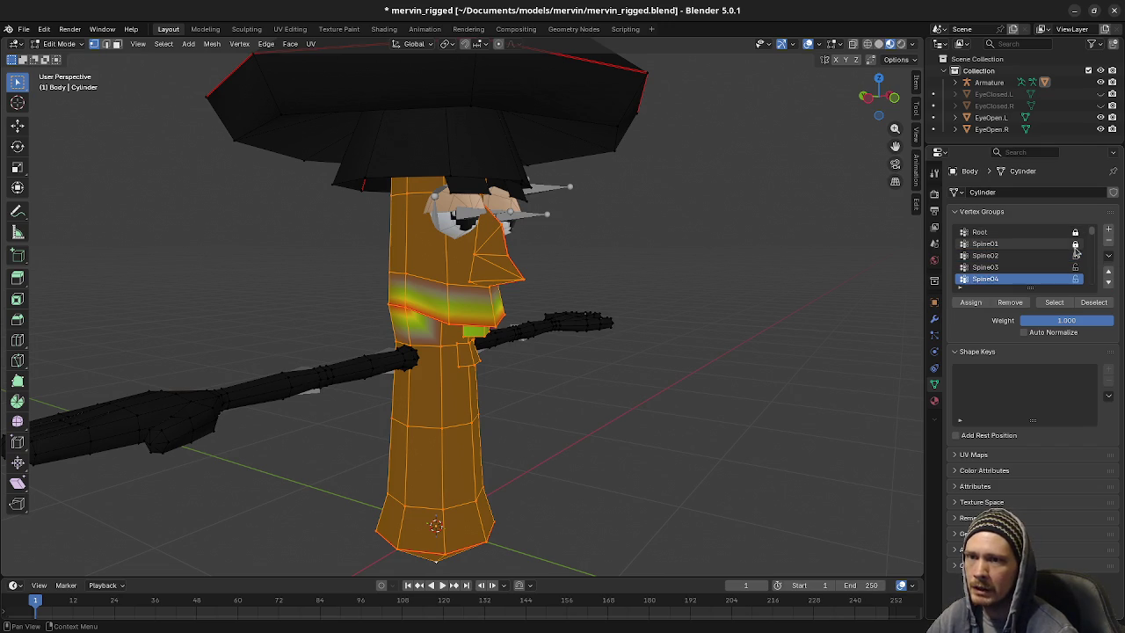
{"action": "left_click", "coordinate": [1075, 243]}
{"action": "left_click", "coordinate": [1075, 232]}
Unlock the Top, Eye.R and EyeBrow.L vertex groups
{"action": "scroll", "coordinate": [1073, 264], "scroll_direction": "down", "scroll_amount": 2}
{"action": "scroll", "coordinate": [1075, 264], "scroll_direction": "down", "scroll_amount": 2}
{"action": "scroll", "coordinate": [1077, 265], "scroll_direction": "down", "scroll_amount": 2}
{"action": "left_click", "coordinate": [1076, 256]}
{"action": "left_click", "coordinate": [1075, 279]}
{"action": "scroll", "coordinate": [1076, 279], "scroll_direction": "down", "scroll_amount": 1}
{"action": "scroll", "coordinate": [1076, 280], "scroll_direction": "down", "scroll_amount": 1}
{"action": "scroll", "coordinate": [1077, 278], "scroll_direction": "down", "scroll_amount": 2}
{"action": "left_click", "coordinate": [1075, 244]}
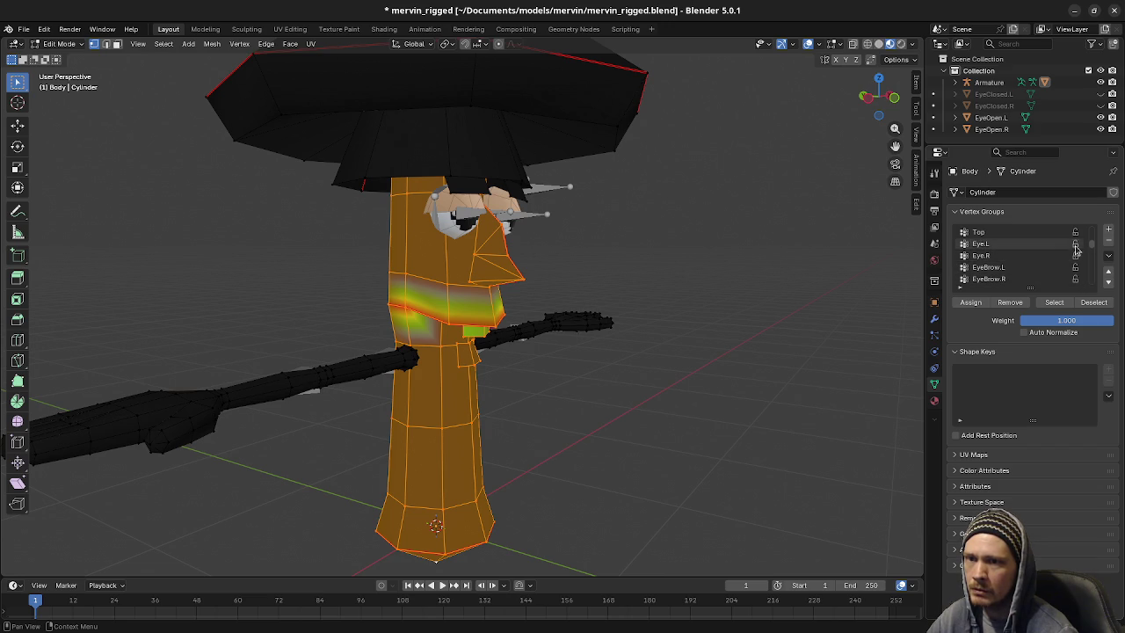
Unlock the left-hand finger groups: Pinky01.L, Pinky02.L, Middle01.L, Middle02.L, Pointer02.L and Thumb01.L
{"action": "scroll", "coordinate": [1077, 272], "scroll_direction": "down", "scroll_amount": 1}
{"action": "scroll", "coordinate": [1076, 268], "scroll_direction": "down", "scroll_amount": 1}
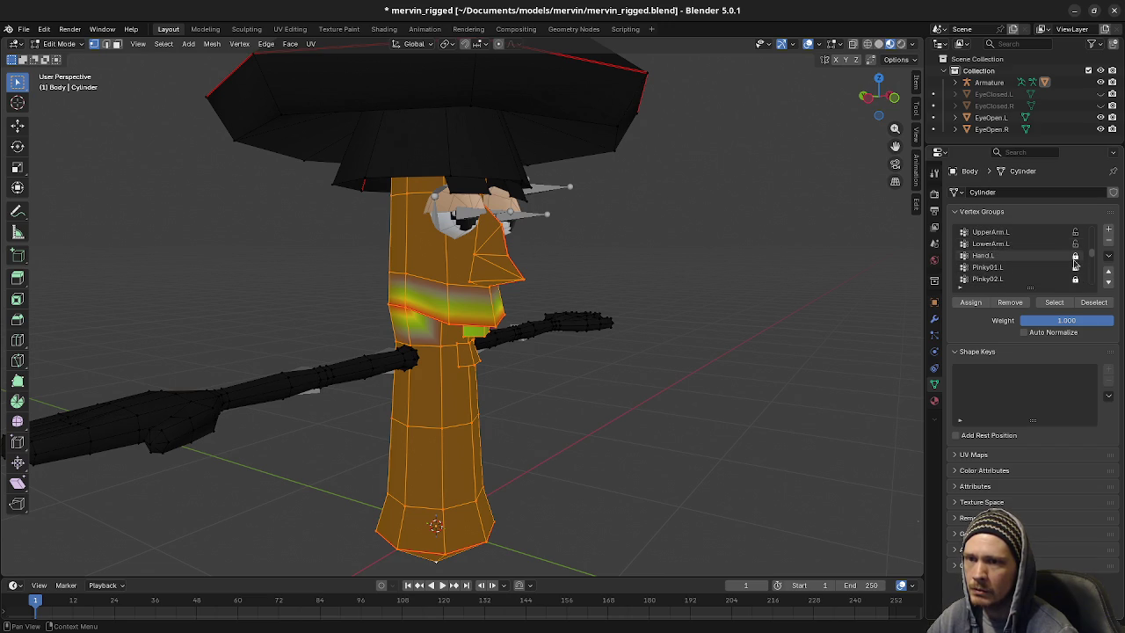
{"action": "scroll", "coordinate": [1076, 264], "scroll_direction": "down", "scroll_amount": 1}
{"action": "left_click", "coordinate": [1076, 266]}
{"action": "scroll", "coordinate": [1075, 266], "scroll_direction": "down", "scroll_amount": 1}
{"action": "left_click", "coordinate": [1076, 267]}
{"action": "scroll", "coordinate": [1075, 271], "scroll_direction": "down", "scroll_amount": 1}
{"action": "left_click", "coordinate": [1074, 267]}
{"action": "scroll", "coordinate": [1075, 267], "scroll_direction": "down", "scroll_amount": 1}
{"action": "left_click", "coordinate": [1075, 267]}
{"action": "scroll", "coordinate": [1076, 263], "scroll_direction": "down", "scroll_amount": 2}
{"action": "left_click", "coordinate": [1077, 265]}
{"action": "scroll", "coordinate": [1076, 264], "scroll_direction": "down", "scroll_amount": 1}
{"action": "left_click", "coordinate": [1076, 265]}
Unlock the right-arm and right-hand finger groups down to Pointer02.R
{"action": "scroll", "coordinate": [1078, 263], "scroll_direction": "down", "scroll_amount": 2}
{"action": "left_click", "coordinate": [1076, 265]}
{"action": "scroll", "coordinate": [1076, 265], "scroll_direction": "down", "scroll_amount": 1}
{"action": "left_click", "coordinate": [1077, 268]}
{"action": "scroll", "coordinate": [1077, 272], "scroll_direction": "down", "scroll_amount": 2}
{"action": "left_click", "coordinate": [1075, 267]}
{"action": "scroll", "coordinate": [1077, 269], "scroll_direction": "down", "scroll_amount": 1}
{"action": "left_click", "coordinate": [1074, 267]}
{"action": "scroll", "coordinate": [1077, 272], "scroll_direction": "down", "scroll_amount": 2}
{"action": "left_click", "coordinate": [1075, 267]}
{"action": "scroll", "coordinate": [1076, 271], "scroll_direction": "down", "scroll_amount": 1}
{"action": "left_click", "coordinate": [1075, 267]}
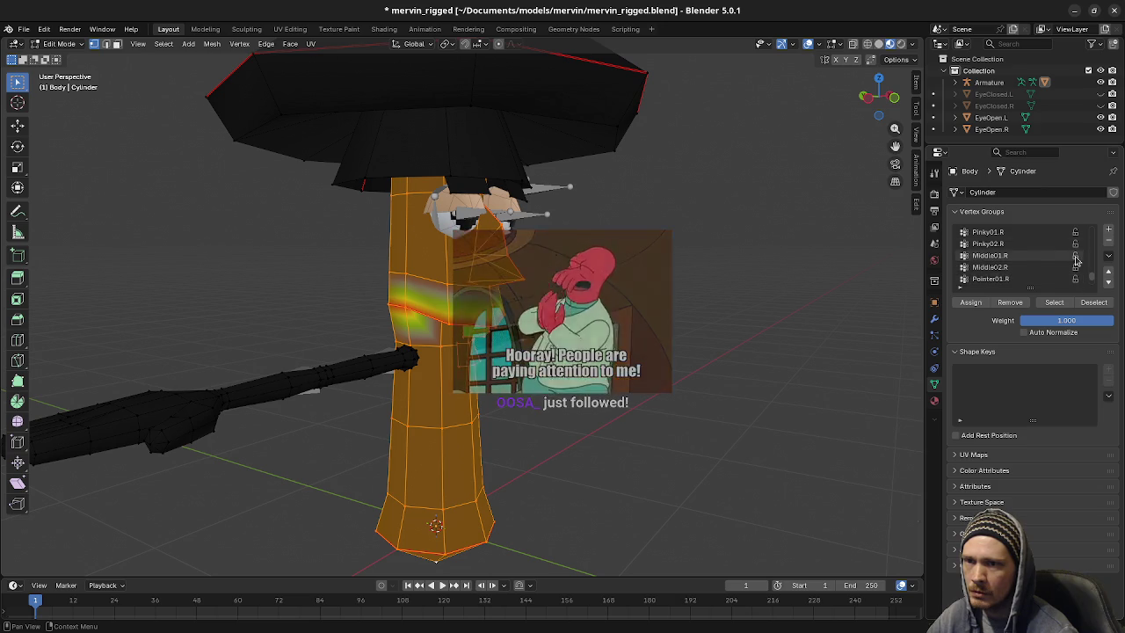
{"action": "scroll", "coordinate": [1076, 273], "scroll_direction": "down", "scroll_amount": 2}
{"action": "left_click", "coordinate": [1075, 255]}
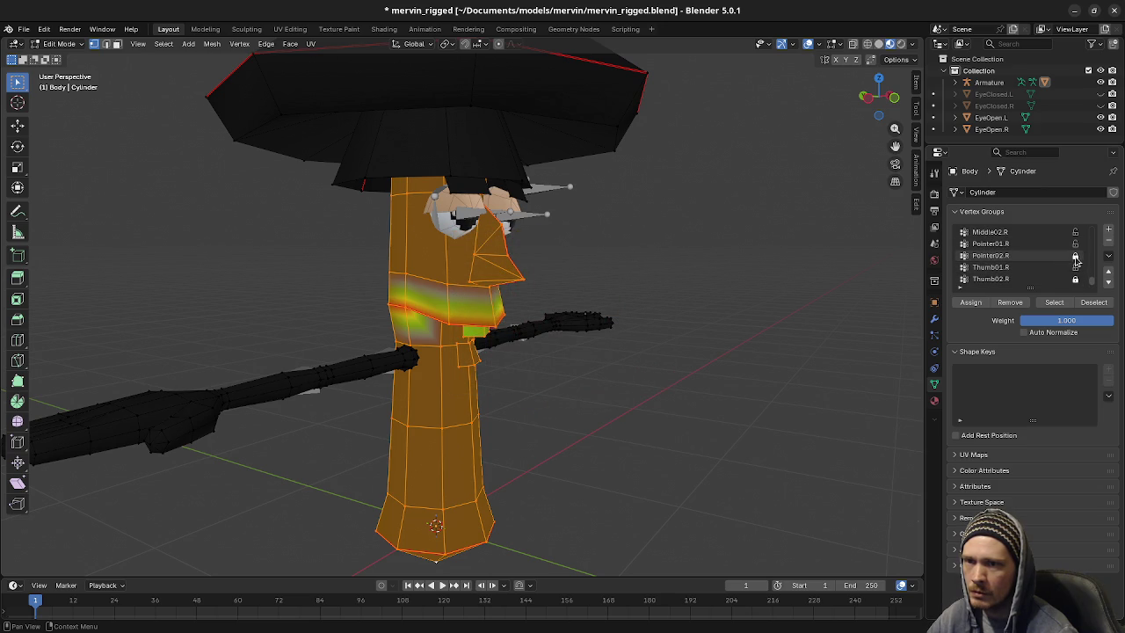
{"action": "scroll", "coordinate": [1079, 259], "scroll_direction": "up", "scroll_amount": 6}
{"action": "scroll", "coordinate": [1079, 257], "scroll_direction": "up", "scroll_amount": 7}
{"action": "scroll", "coordinate": [1079, 257], "scroll_direction": "up", "scroll_amount": 5}
{"action": "scroll", "coordinate": [1079, 257], "scroll_direction": "up", "scroll_amount": 5}
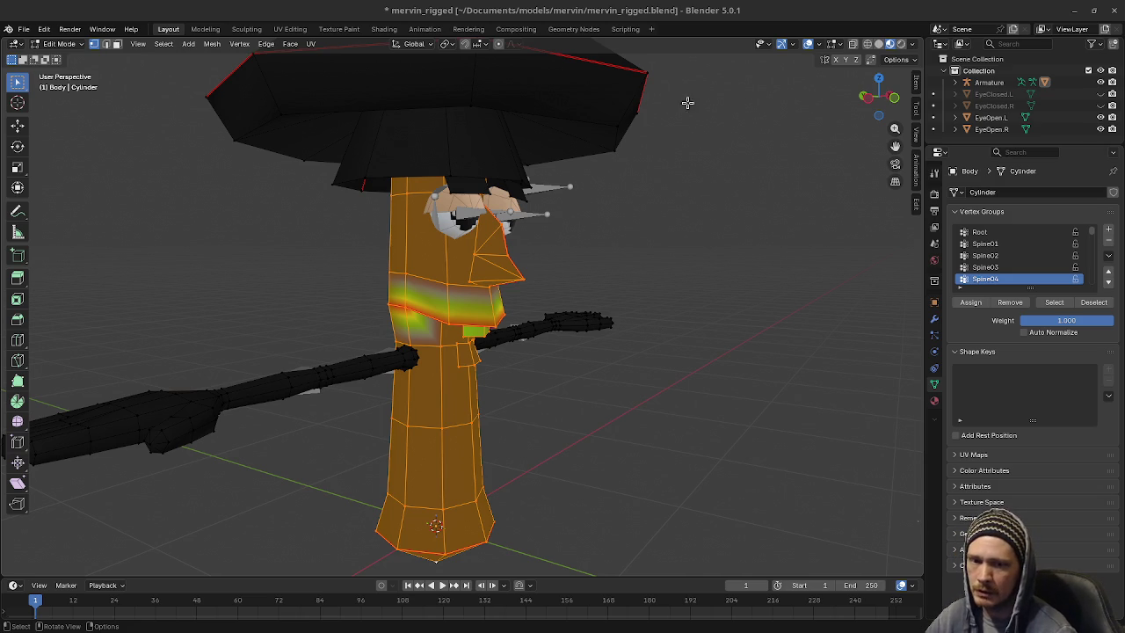
{"action": "middle_click_drag", "start_coordinate": [693, 259], "coordinate": [701, 259]}
{"action": "key", "text": "F3"}
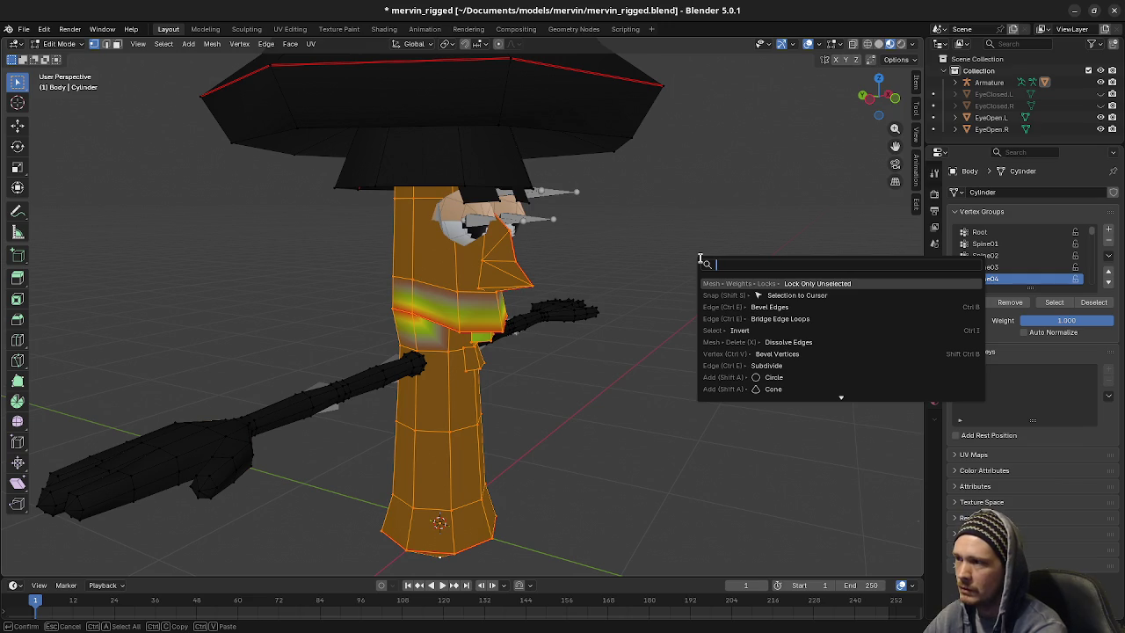
{"action": "type", "text": "auto"}
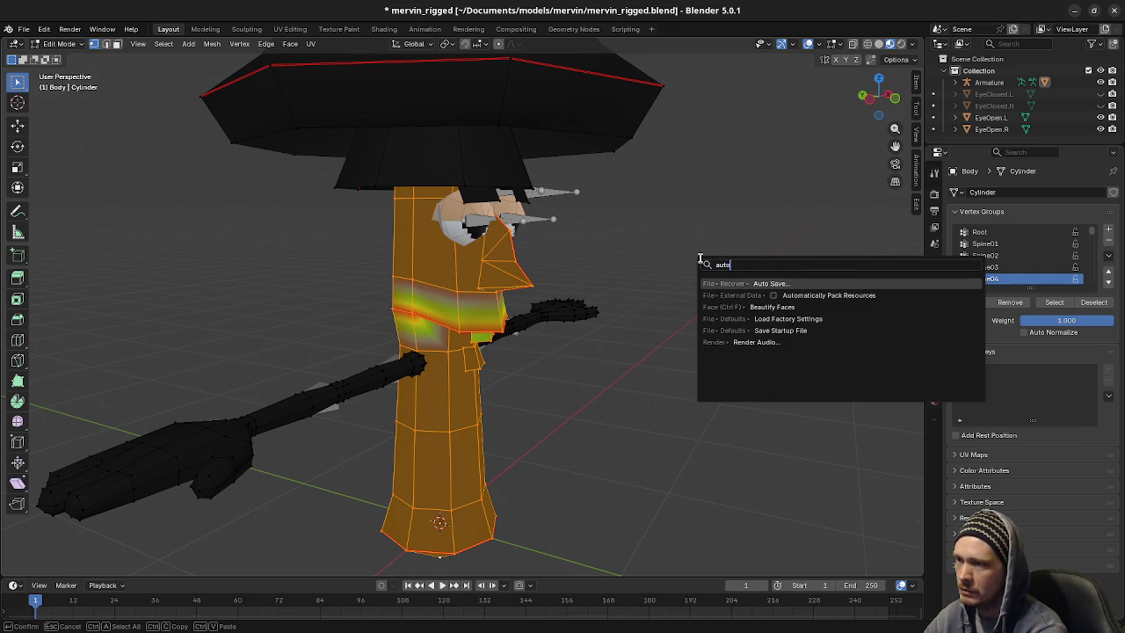
{"action": "key", "text": "BackSpace"}
{"action": "key", "text": "BackSpace"}
{"action": "key", "text": "BackSpace"}
{"action": "type", "text": "weight"}
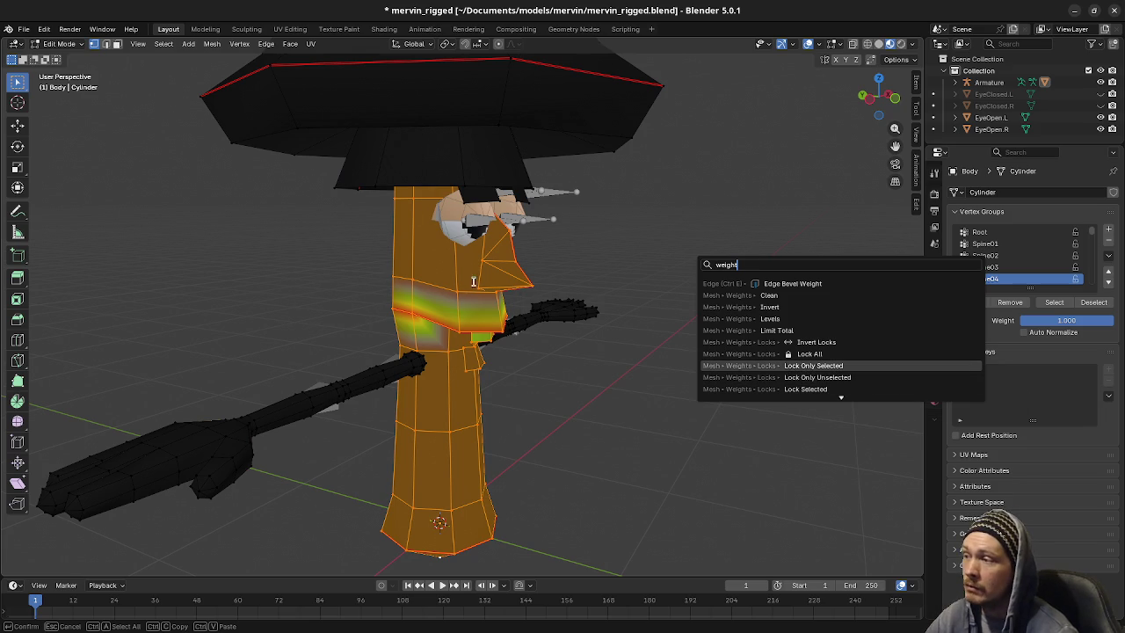
{"action": "scroll", "coordinate": [755, 374], "scroll_direction": "down", "scroll_amount": 2}
{"action": "scroll", "coordinate": [786, 369], "scroll_direction": "down", "scroll_amount": 2}
{"action": "scroll", "coordinate": [788, 369], "scroll_direction": "down", "scroll_amount": 3}
{"action": "scroll", "coordinate": [787, 370], "scroll_direction": "down", "scroll_amount": 1}
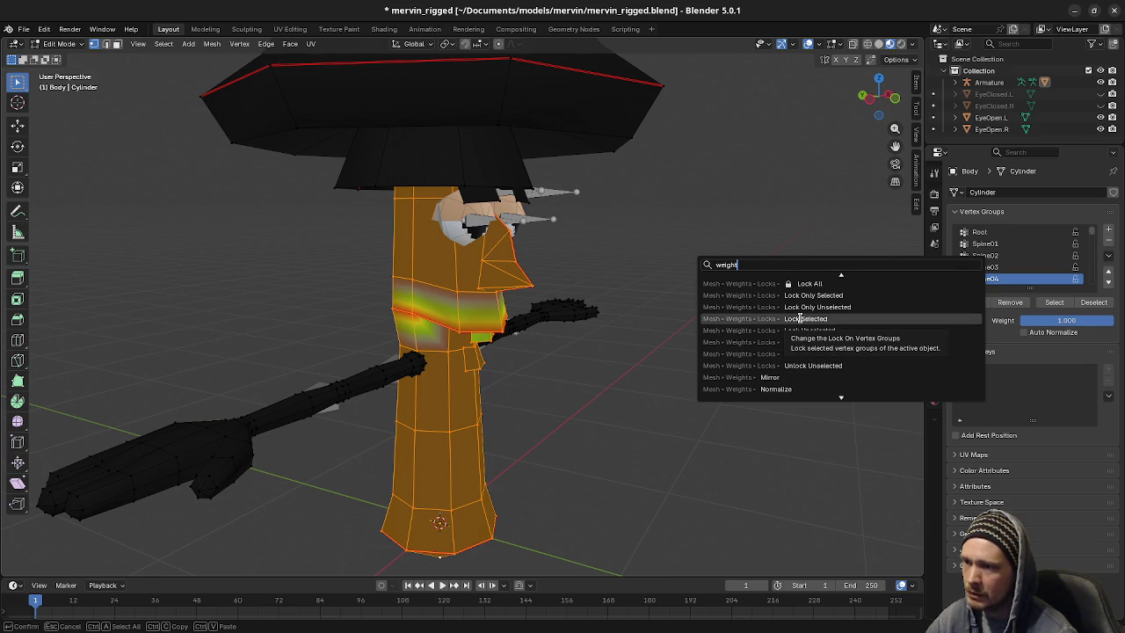
{"action": "scroll", "coordinate": [800, 319], "scroll_direction": "up", "scroll_amount": 3}
{"action": "scroll", "coordinate": [800, 319], "scroll_direction": "down", "scroll_amount": 4}
{"action": "scroll", "coordinate": [800, 319], "scroll_direction": "down", "scroll_amount": 3}
{"action": "scroll", "coordinate": [800, 319], "scroll_direction": "up", "scroll_amount": 2}
{"action": "scroll", "coordinate": [799, 321], "scroll_direction": "down", "scroll_amount": 4}
{"action": "scroll", "coordinate": [800, 323], "scroll_direction": "down", "scroll_amount": 2}
{"action": "scroll", "coordinate": [800, 327], "scroll_direction": "down", "scroll_amount": 1}
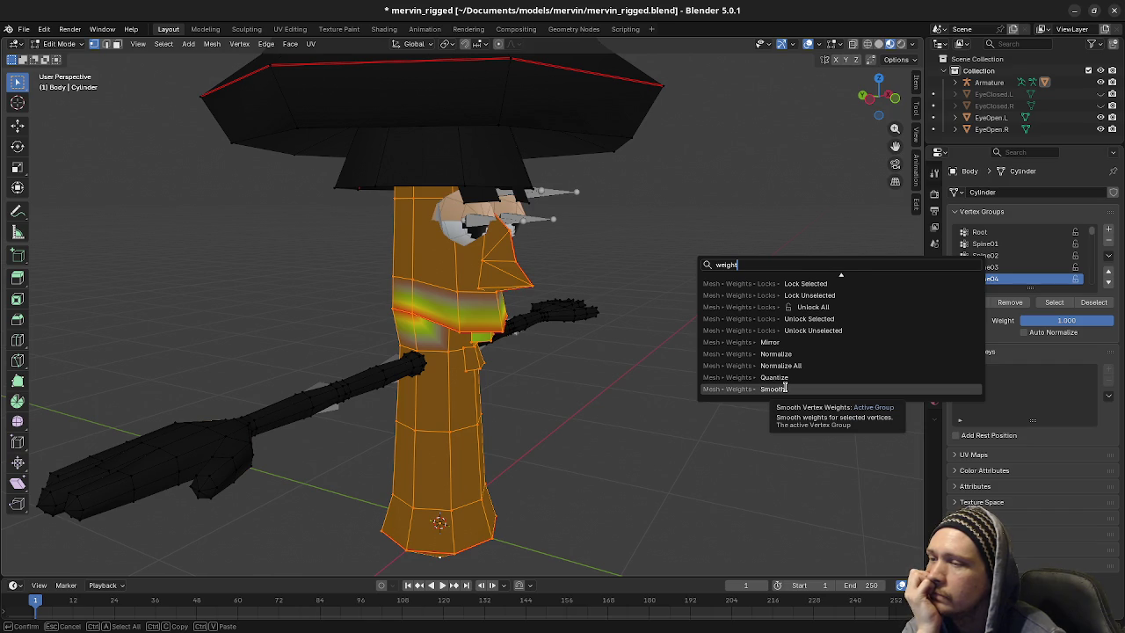
{"action": "scroll", "coordinate": [811, 350], "scroll_direction": "up", "scroll_amount": 4}
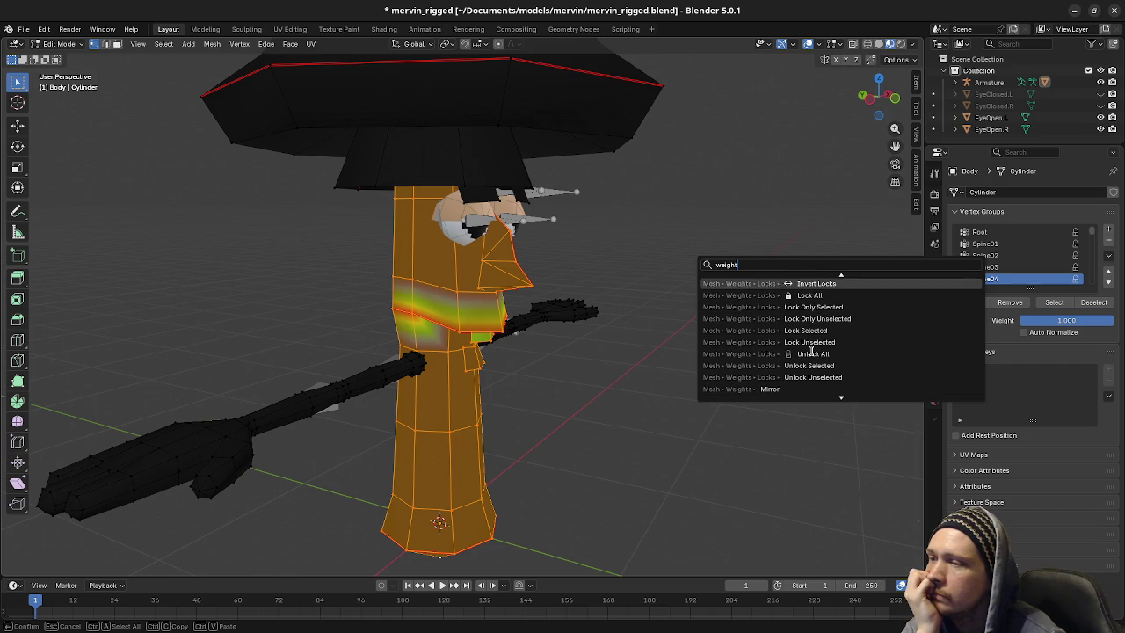
{"action": "scroll", "coordinate": [814, 347], "scroll_direction": "up", "scroll_amount": 5}
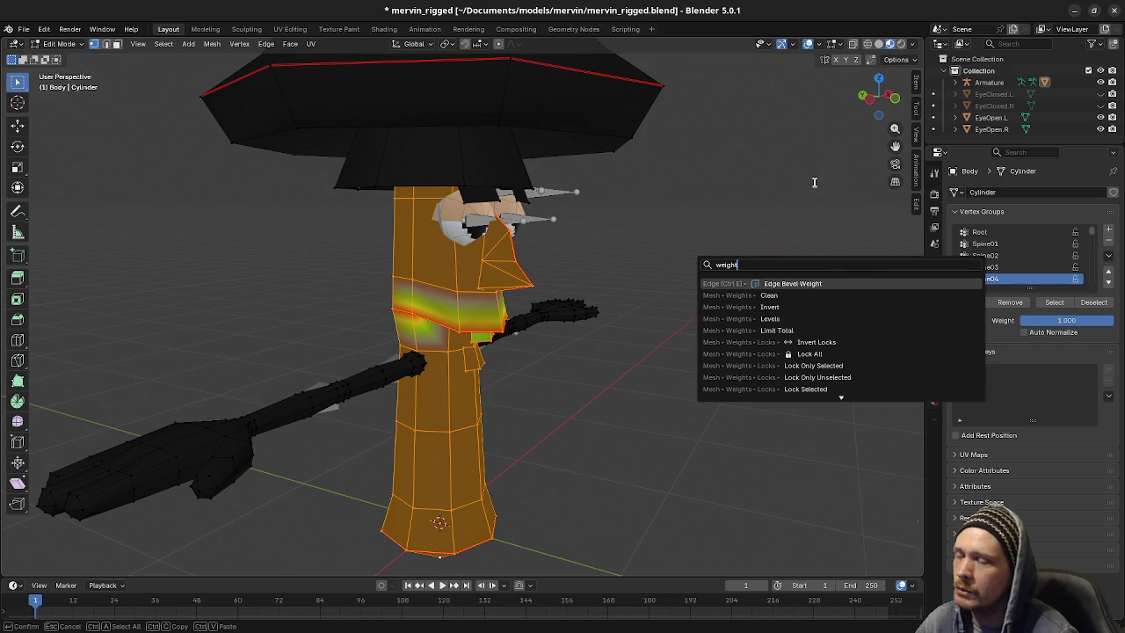
{"action": "left_click", "coordinate": [1019, 235]}
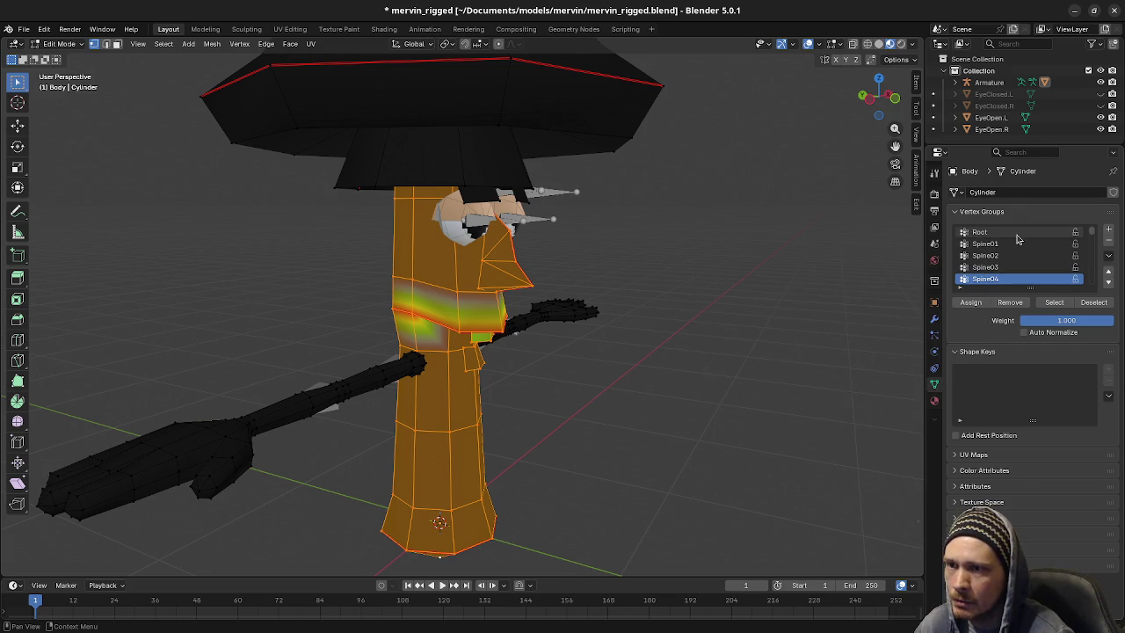
Check the spine and Hair group weights, then lock the Hair and Top vertex groups
{"action": "left_click", "coordinate": [1010, 243]}
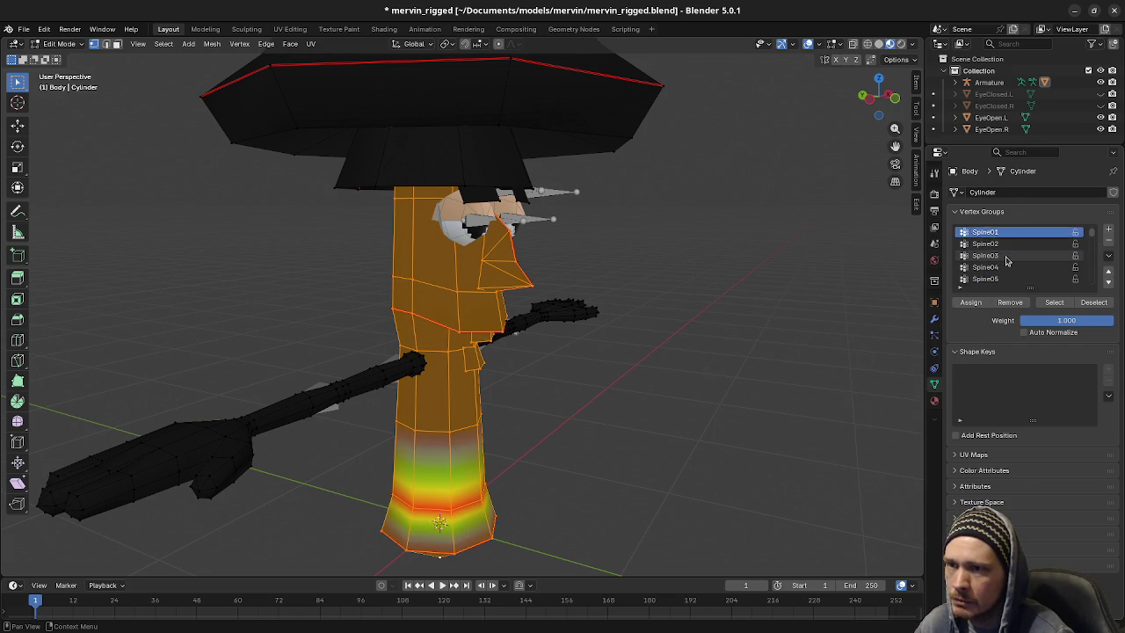
{"action": "scroll", "coordinate": [1006, 263], "scroll_direction": "down", "scroll_amount": 4}
{"action": "left_click", "coordinate": [999, 267]}
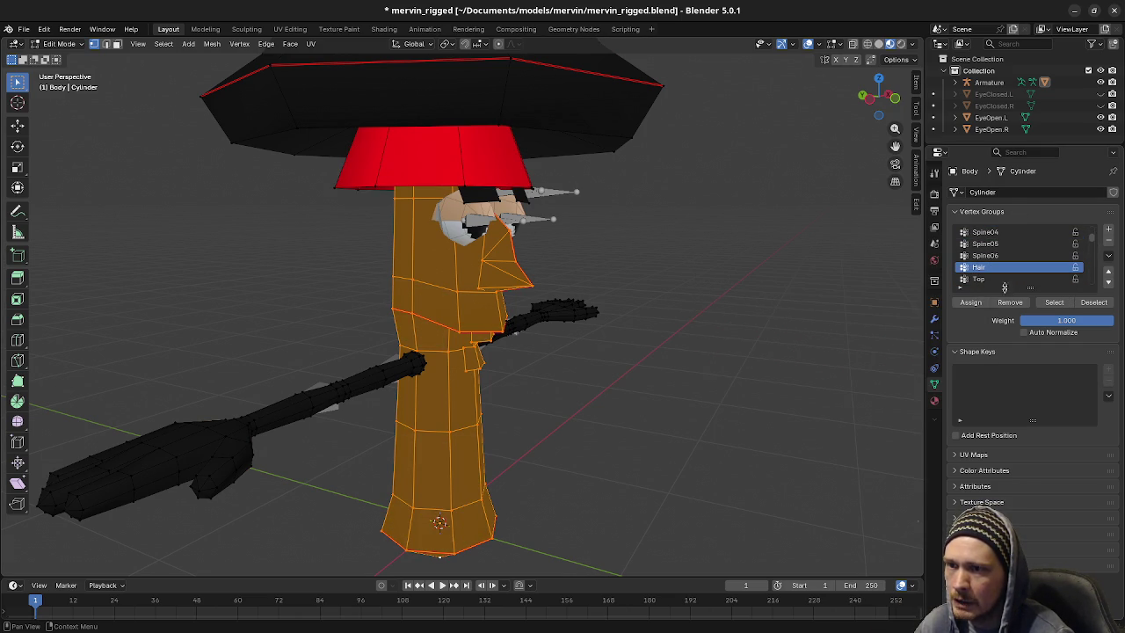
{"action": "left_click", "coordinate": [1075, 267]}
{"action": "left_click", "coordinate": [1075, 279]}
Lock the EyeBrow.L, Eye.R and Eye.L vertex groups
{"action": "scroll", "coordinate": [1074, 279], "scroll_direction": "down", "scroll_amount": 2}
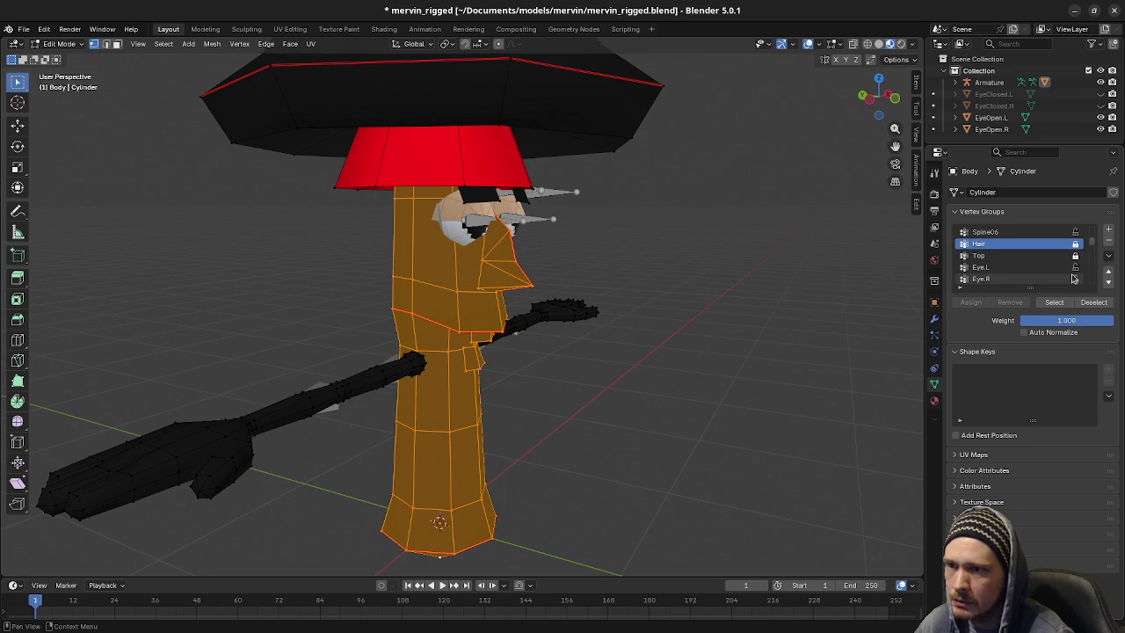
{"action": "scroll", "coordinate": [1074, 279], "scroll_direction": "down", "scroll_amount": 1}
{"action": "scroll", "coordinate": [1073, 279], "scroll_direction": "down", "scroll_amount": 1}
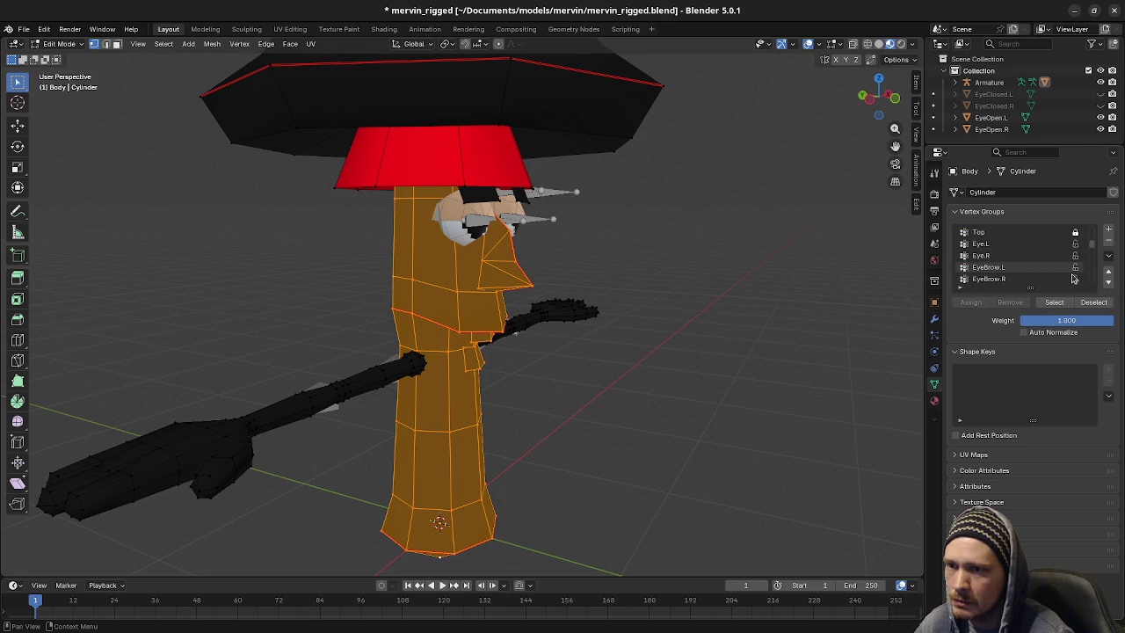
{"action": "left_click", "coordinate": [1075, 267]}
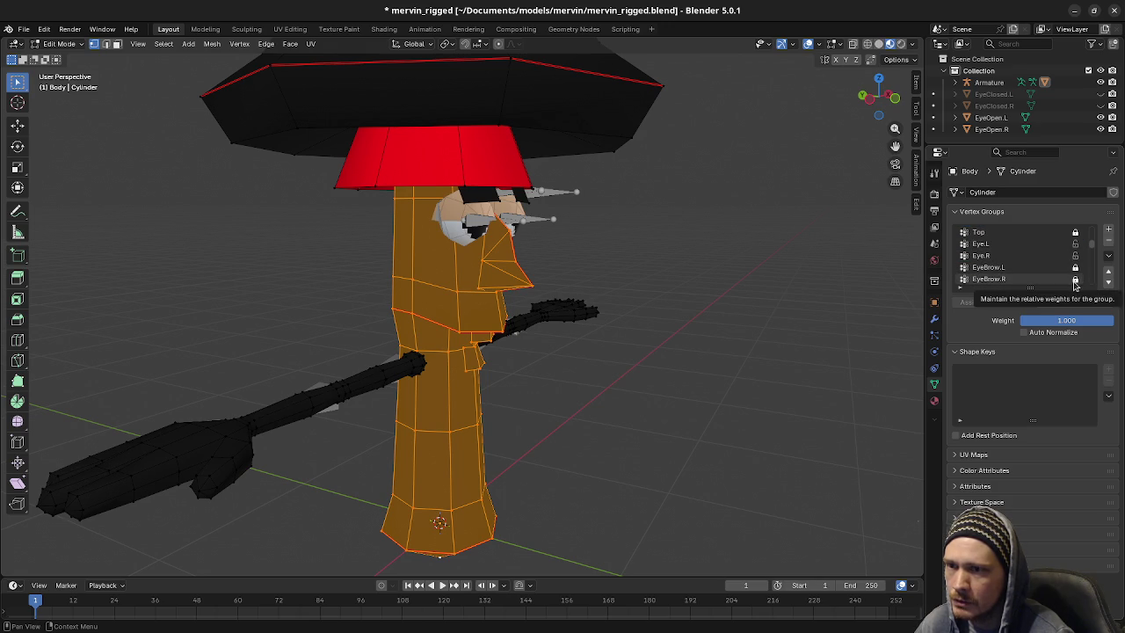
{"action": "left_click", "coordinate": [1074, 254]}
{"action": "left_click", "coordinate": [1074, 243]}
Lock the LowerArm.L, Hand.L, Middle01.L and Middle02.L vertex groups
{"action": "scroll", "coordinate": [1054, 266], "scroll_direction": "down", "scroll_amount": 1}
{"action": "scroll", "coordinate": [1040, 270], "scroll_direction": "down", "scroll_amount": 1}
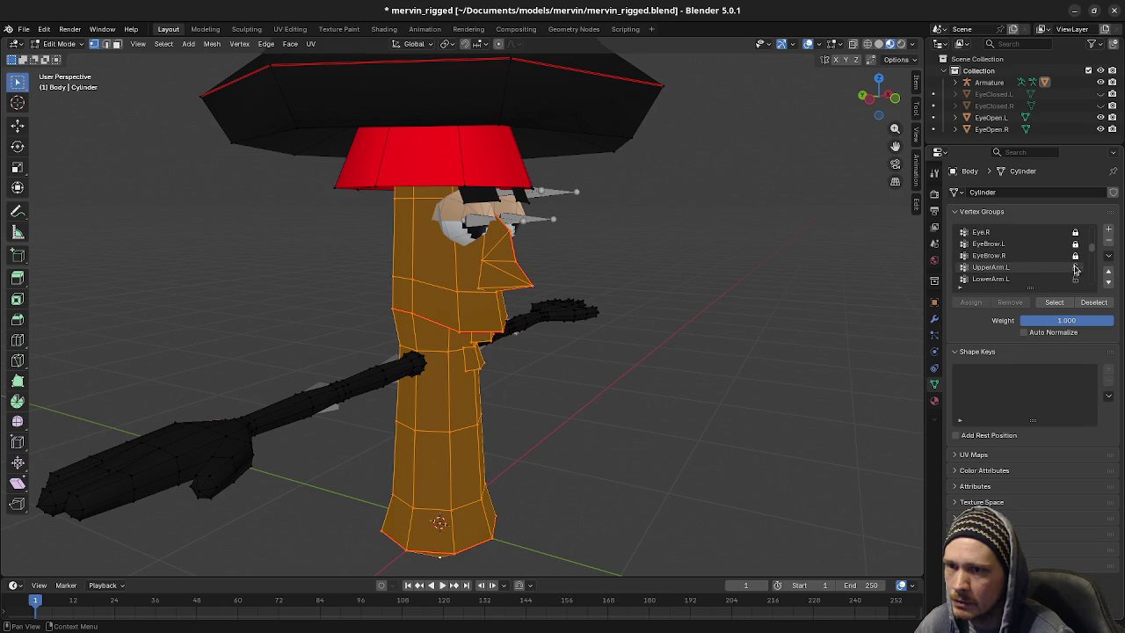
{"action": "left_click", "coordinate": [1076, 279]}
{"action": "scroll", "coordinate": [1078, 278], "scroll_direction": "down", "scroll_amount": 1}
{"action": "left_click", "coordinate": [1076, 278]}
{"action": "scroll", "coordinate": [1078, 279], "scroll_direction": "down", "scroll_amount": 2}
{"action": "scroll", "coordinate": [1076, 281], "scroll_direction": "down", "scroll_amount": 1}
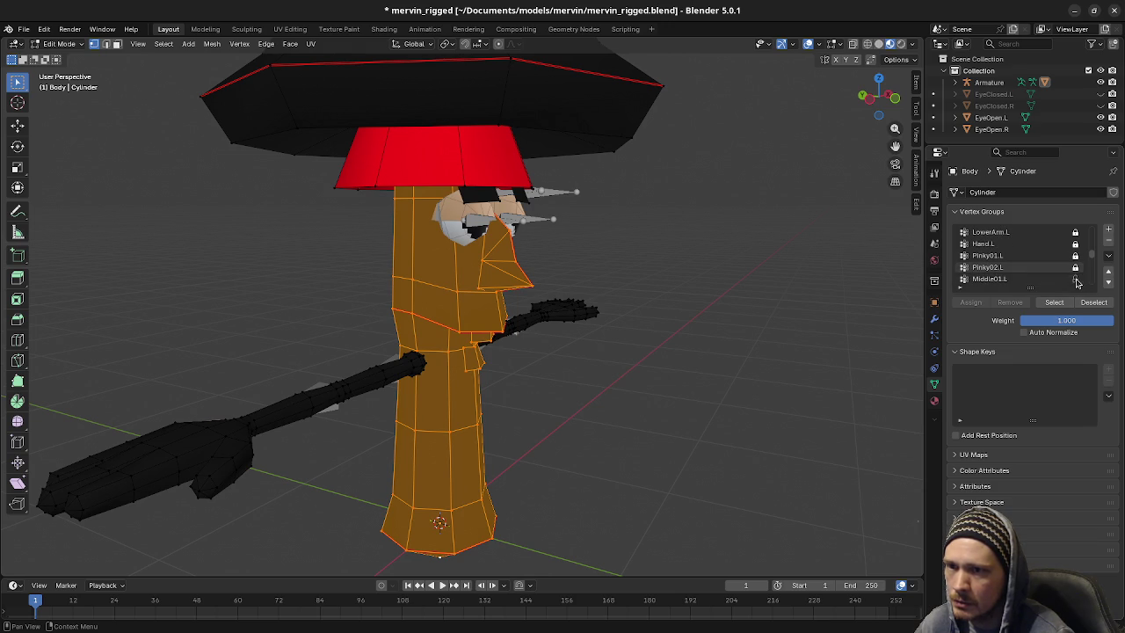
{"action": "left_click", "coordinate": [1077, 278]}
{"action": "scroll", "coordinate": [1079, 279], "scroll_direction": "down", "scroll_amount": 1}
{"action": "left_click", "coordinate": [1076, 279]}
Lock the Pointer02.L, Thumb01.L and Thumb02.L vertex groups
{"action": "scroll", "coordinate": [1078, 276], "scroll_direction": "down", "scroll_amount": 1}
{"action": "scroll", "coordinate": [1078, 272], "scroll_direction": "down", "scroll_amount": 1}
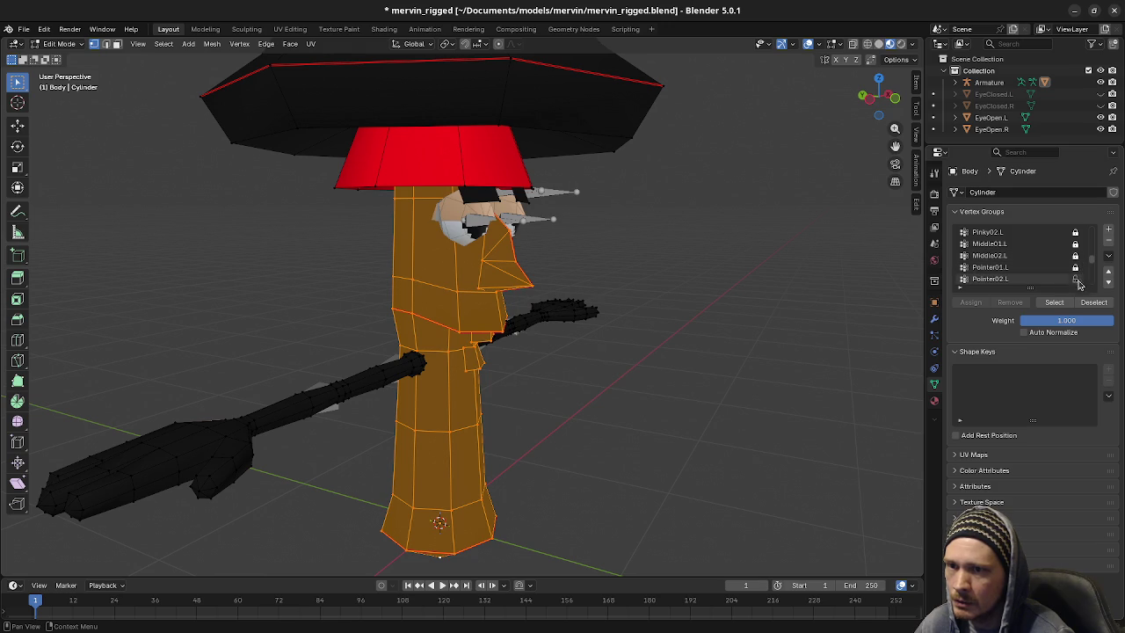
{"action": "left_click", "coordinate": [1076, 279]}
{"action": "scroll", "coordinate": [1076, 280], "scroll_direction": "down", "scroll_amount": 1}
{"action": "left_click", "coordinate": [1075, 279]}
{"action": "scroll", "coordinate": [1076, 280], "scroll_direction": "down", "scroll_amount": 1}
{"action": "left_click", "coordinate": [1075, 279]}
{"action": "scroll", "coordinate": [1077, 281], "scroll_direction": "down", "scroll_amount": 1}
Lock the UpperArm.R, LowerArm.R, Hand.R and a right pinky vertex group
{"action": "left_click", "coordinate": [1075, 278]}
{"action": "scroll", "coordinate": [1076, 280], "scroll_direction": "down", "scroll_amount": 1}
{"action": "scroll", "coordinate": [1077, 276], "scroll_direction": "down", "scroll_amount": 1}
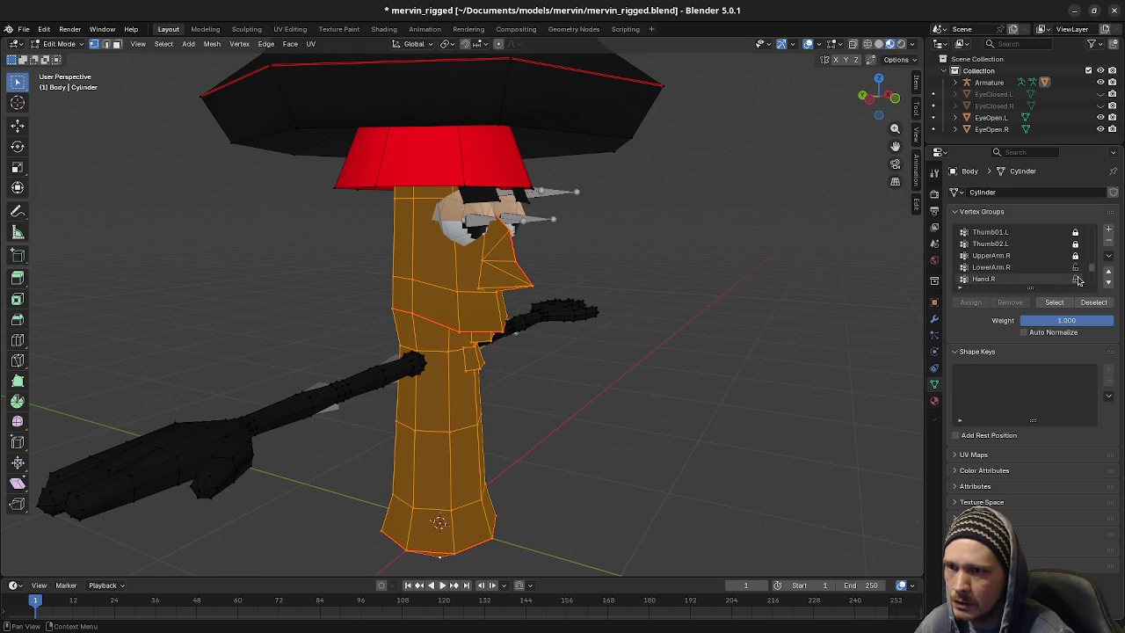
{"action": "left_click", "coordinate": [1075, 267]}
{"action": "left_click", "coordinate": [1076, 278]}
{"action": "scroll", "coordinate": [1078, 282], "scroll_direction": "down", "scroll_amount": 1}
{"action": "left_click", "coordinate": [1075, 279]}
{"action": "scroll", "coordinate": [1078, 281], "scroll_direction": "down", "scroll_amount": 1}
{"action": "scroll", "coordinate": [1079, 282], "scroll_direction": "down", "scroll_amount": 2}
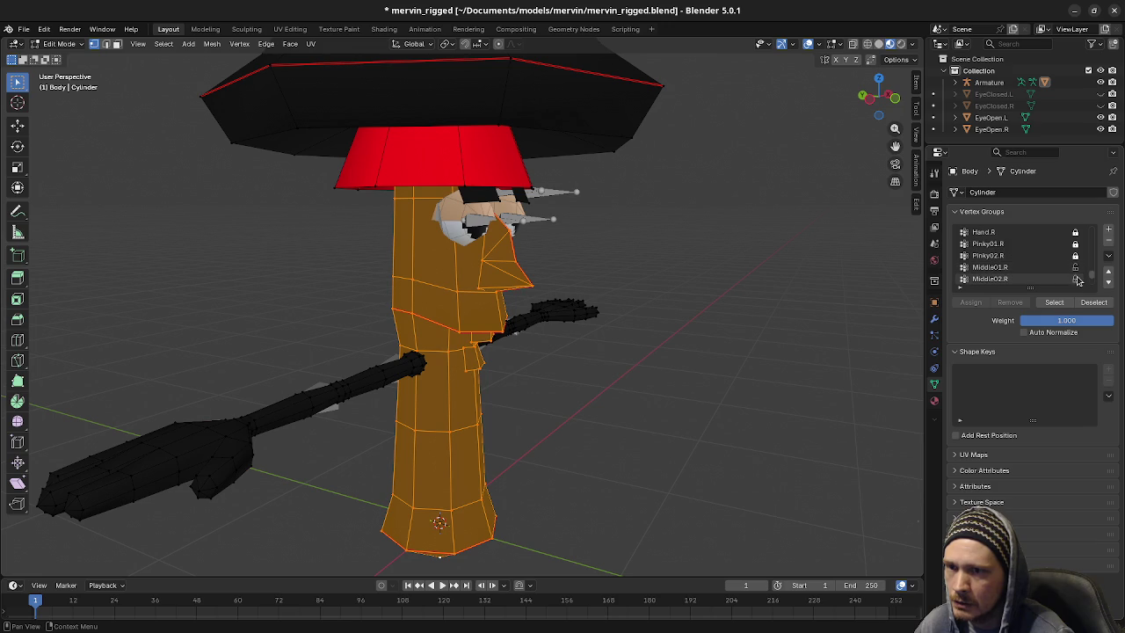
Lock Middle01.R, Pointer01.R, Pointer02.R, Thumb01.R and Thumb02.R, then scroll back through the list
{"action": "left_click", "coordinate": [1075, 268]}
{"action": "scroll", "coordinate": [1077, 269], "scroll_direction": "down", "scroll_amount": 3}
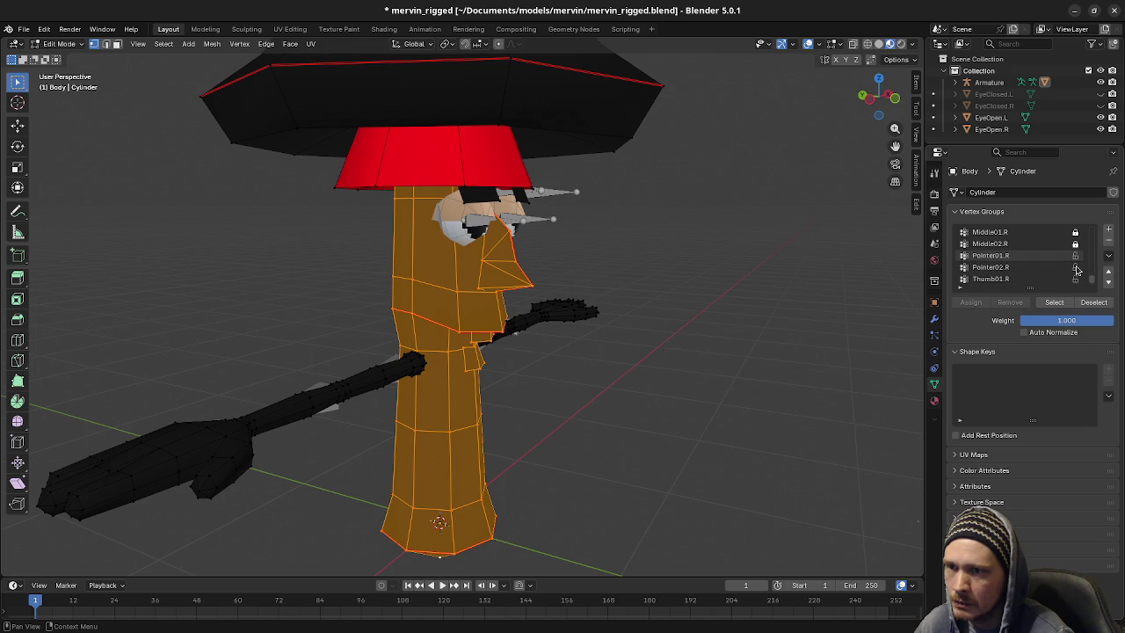
{"action": "left_click", "coordinate": [1075, 255]}
{"action": "left_click", "coordinate": [1075, 267]}
{"action": "scroll", "coordinate": [1075, 273], "scroll_direction": "down", "scroll_amount": 1}
{"action": "left_click", "coordinate": [1076, 268]}
{"action": "left_click", "coordinate": [1076, 279]}
{"action": "left_click_drag", "start_coordinate": [1090, 280], "coordinate": [1095, 237]}
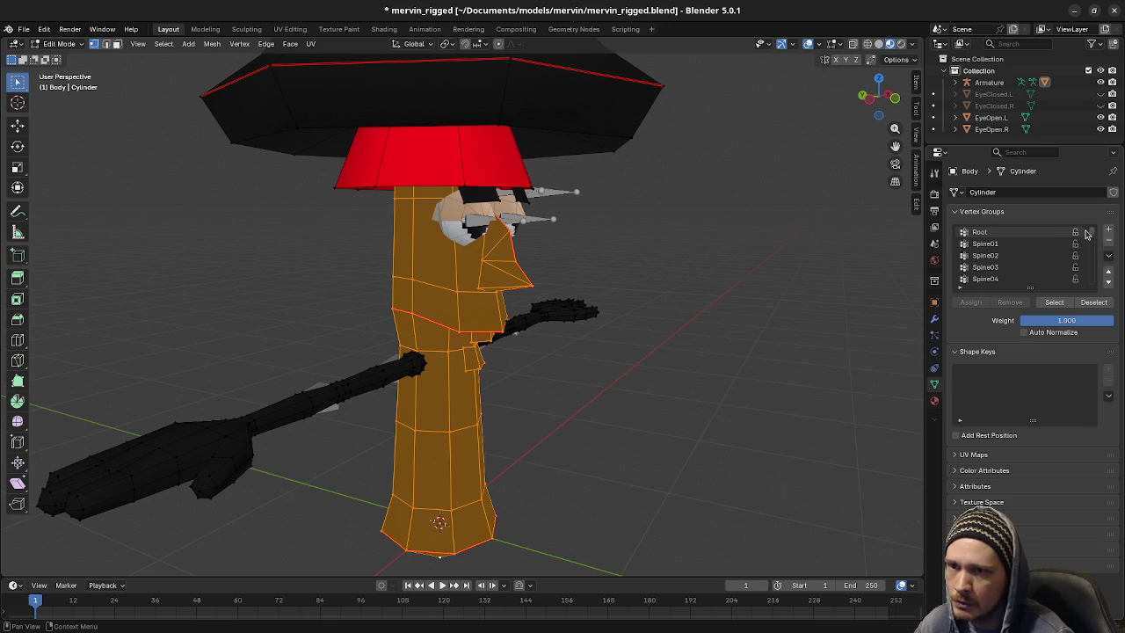
{"action": "scroll", "coordinate": [1026, 247], "scroll_direction": "down", "scroll_amount": 2}
{"action": "scroll", "coordinate": [1028, 247], "scroll_direction": "down", "scroll_amount": 2}
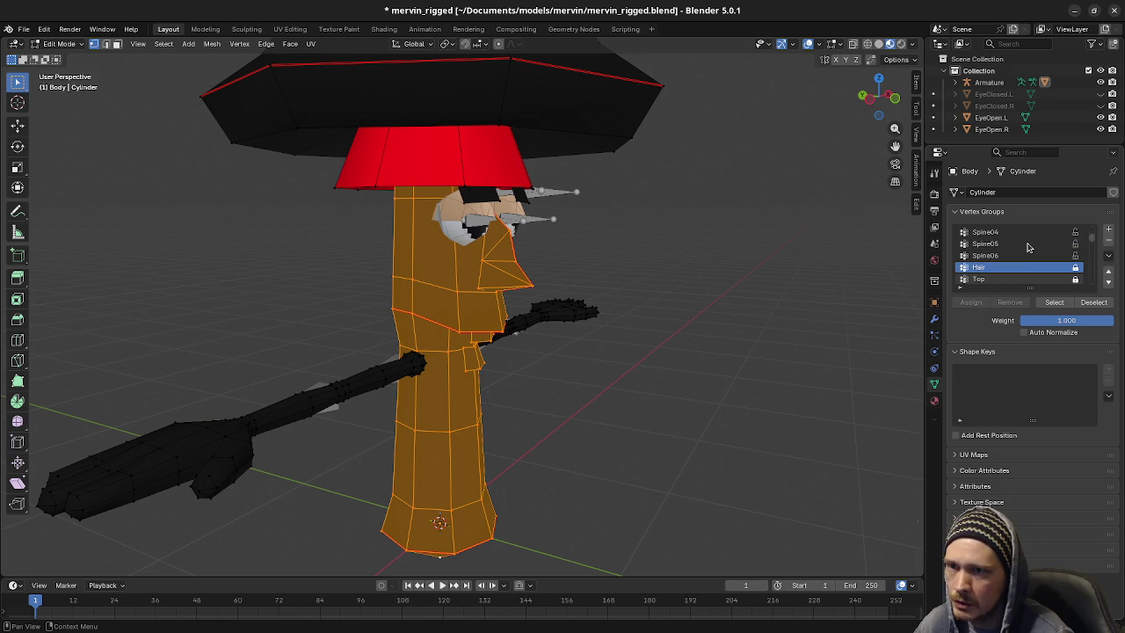
Parent the Body mesh to the Armature With Automatic Weights, then put the armature in Pose Mode
{"action": "mouse_move", "coordinate": [776, 304]}
{"action": "middle_mouse_down"}
{"action": "mouse_move", "coordinate": [558, 318]}
{"action": "mouse_move", "coordinate": [519, 308]}
{"action": "middle_mouse_up"}
{"action": "key", "text": "Tab"}
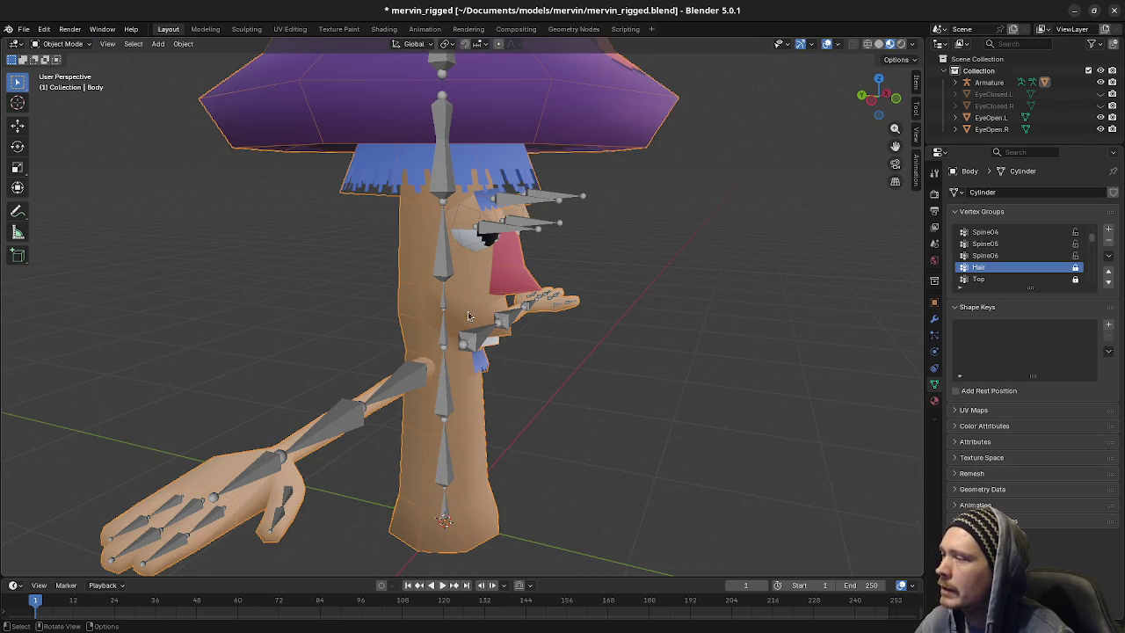
{"action": "left_click", "coordinate": [444, 271], "text": "shift"}
{"action": "key", "text": "ctrl+p"}
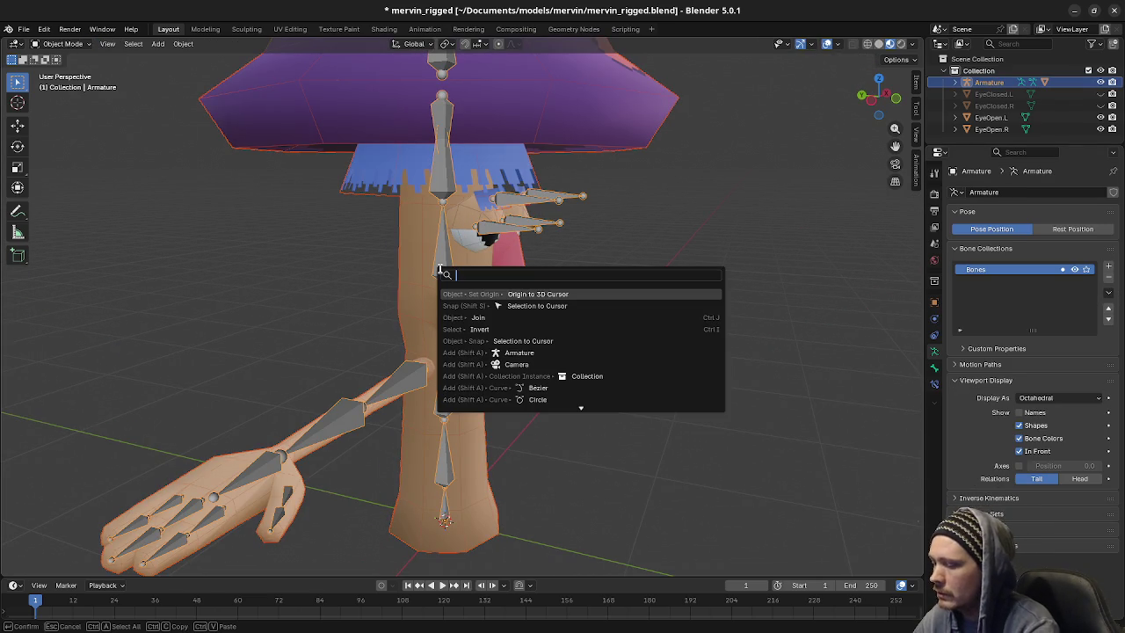
{"action": "key", "text": "Escape"}
{"action": "key", "text": "ctrl+p"}
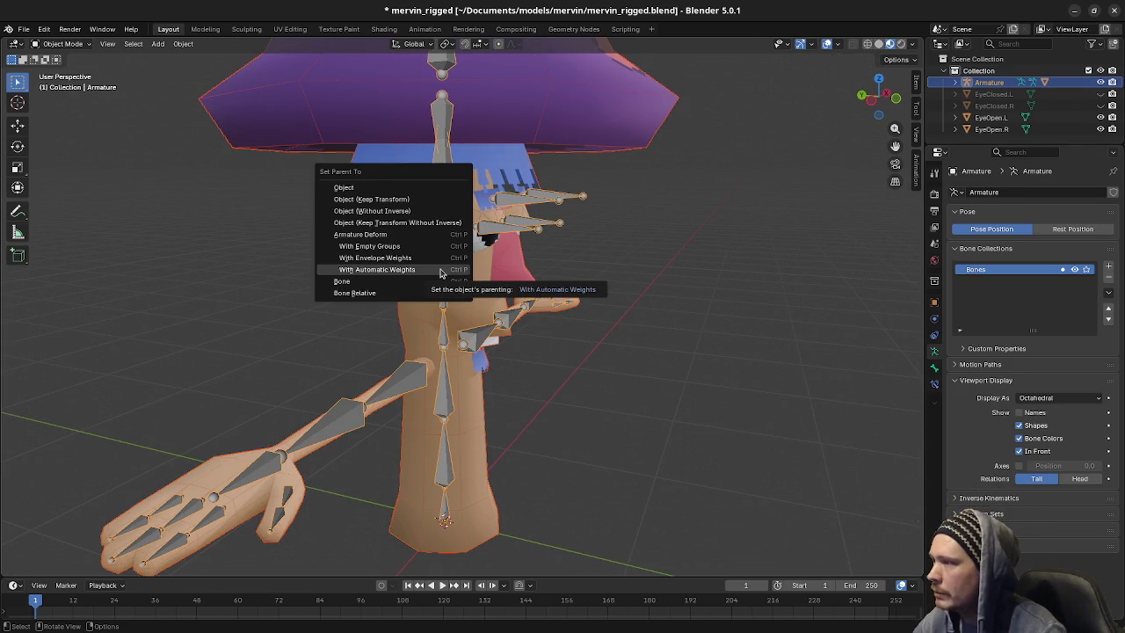
{"action": "left_click", "coordinate": [441, 273]}
{"action": "key", "text": "ctrl+z"}
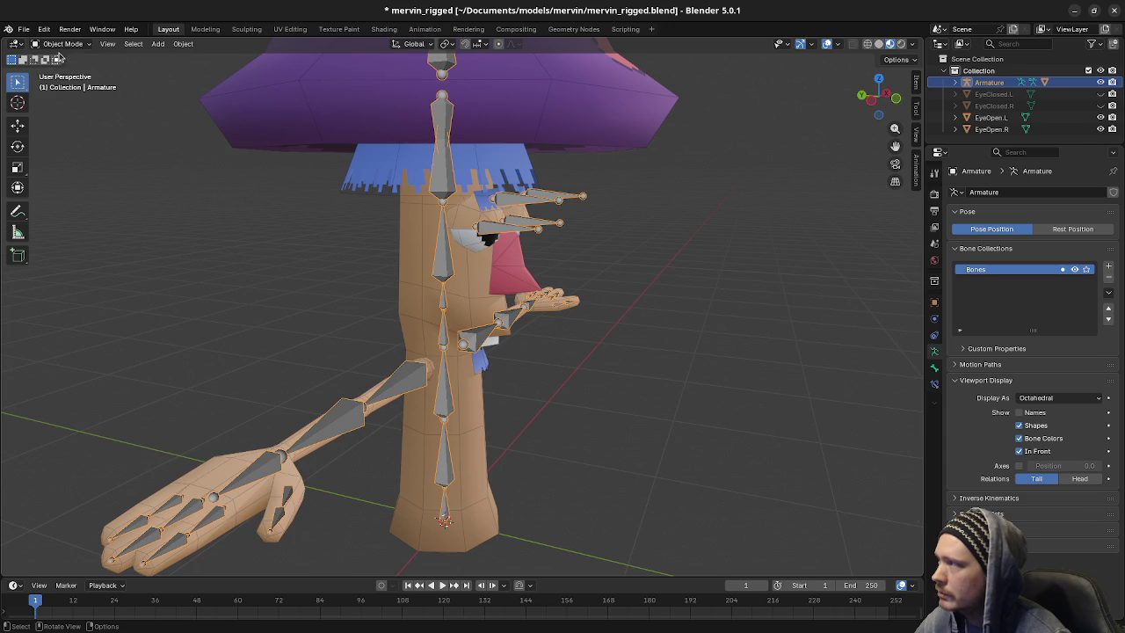
{"action": "left_click", "coordinate": [61, 44]}
{"action": "left_click", "coordinate": [58, 82]}
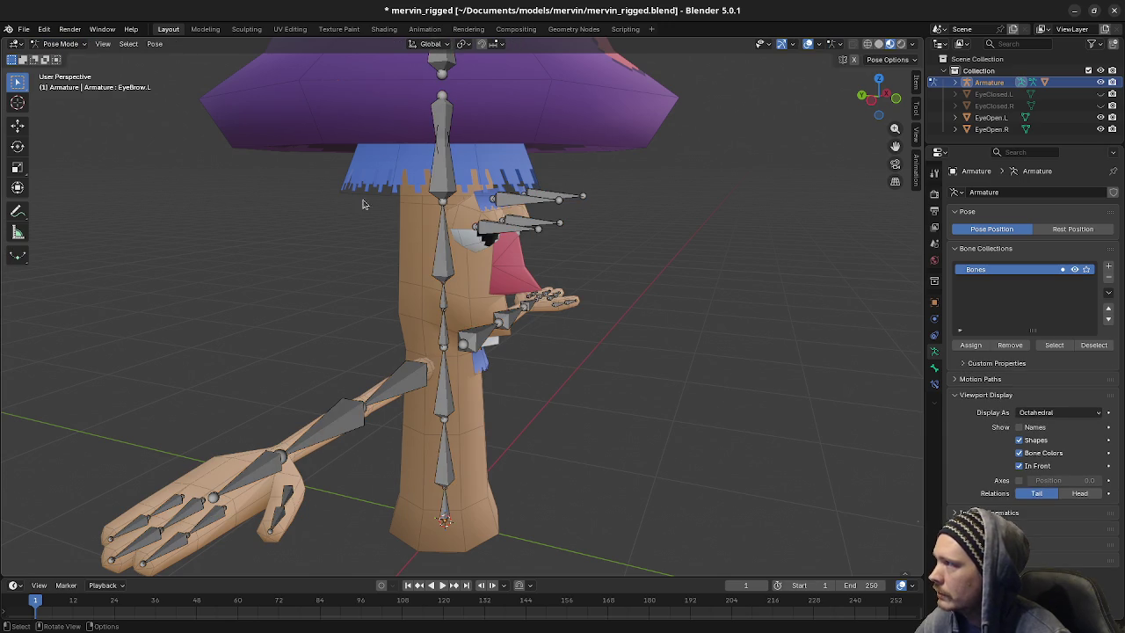
Test-rotate the Spine05 and Spine04 bones, cancelling each rotation
{"action": "left_click", "coordinate": [436, 244]}
{"action": "key", "text": "r"}
{"action": "key", "text": "Escape"}
{"action": "middle_click_drag", "start_coordinate": [444, 264], "coordinate": [452, 297]}
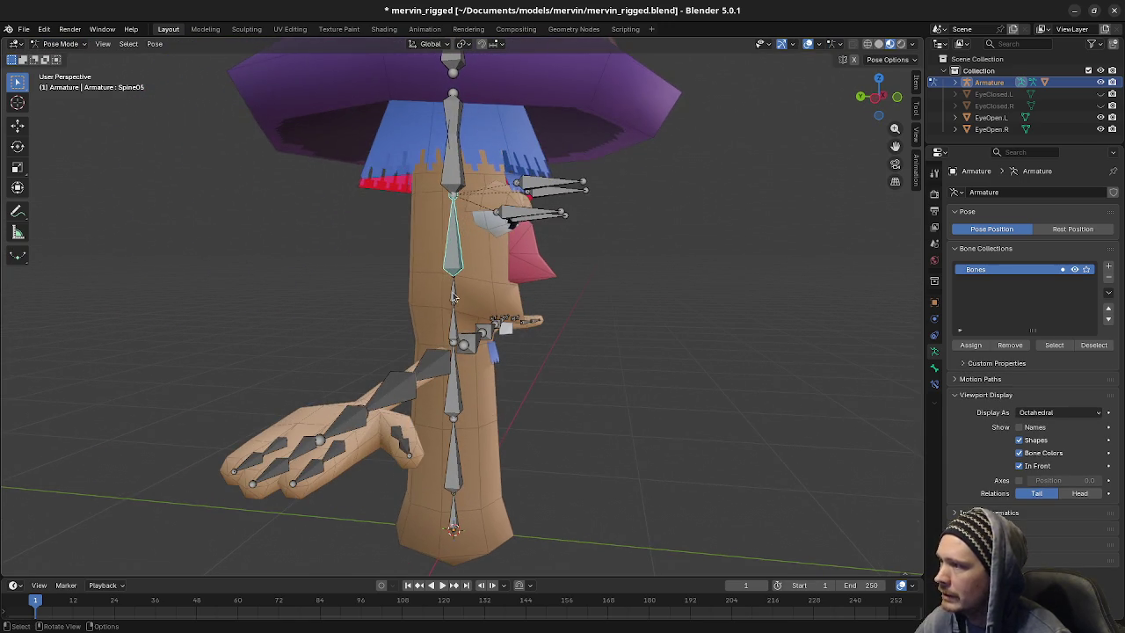
{"action": "left_click", "coordinate": [453, 297]}
{"action": "key", "text": "r"}
{"action": "key", "text": "Escape"}
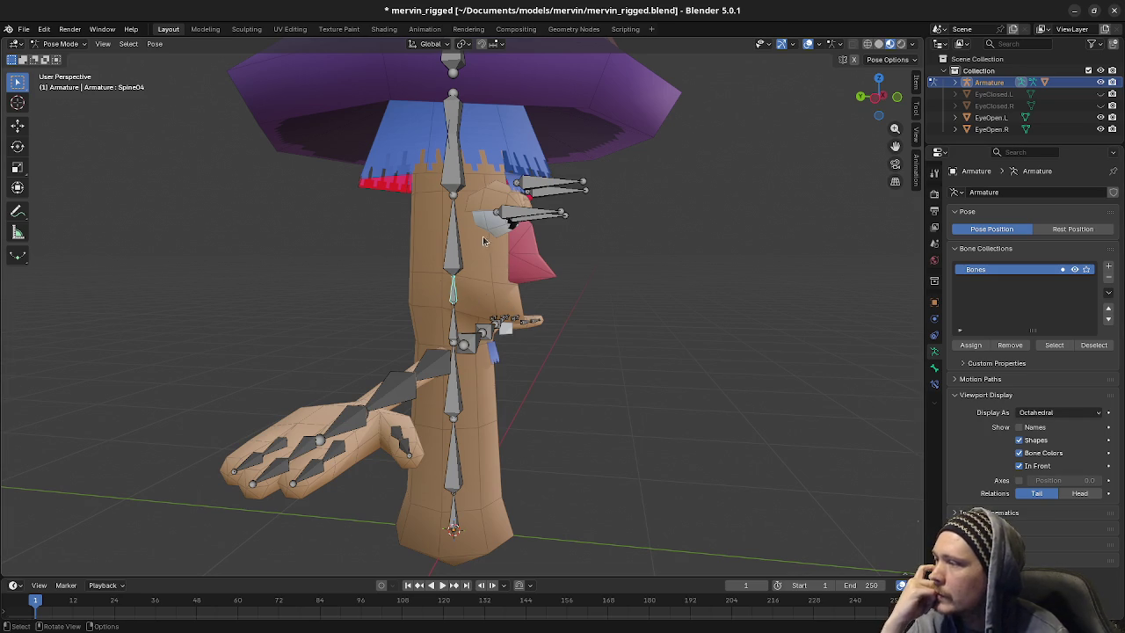
Bend Spine05 to tilt the head and hat, cancel it, and view the face from the front
{"action": "left_click", "coordinate": [454, 405]}
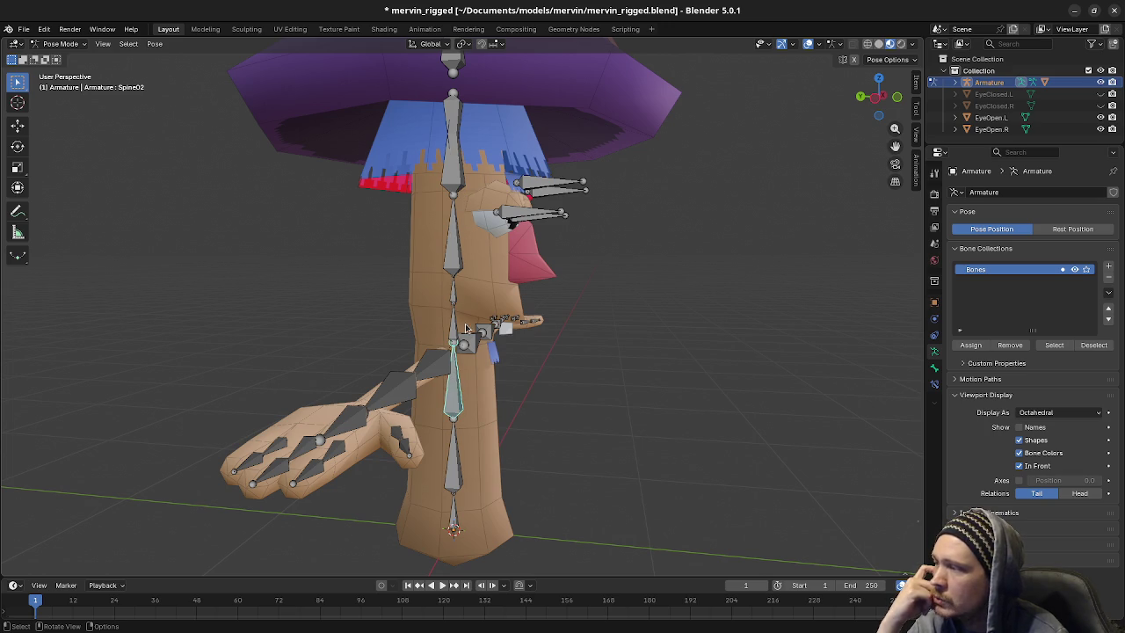
{"action": "left_click", "coordinate": [454, 235]}
{"action": "key", "text": "r"}
{"action": "right_click", "coordinate": [536, 305]}
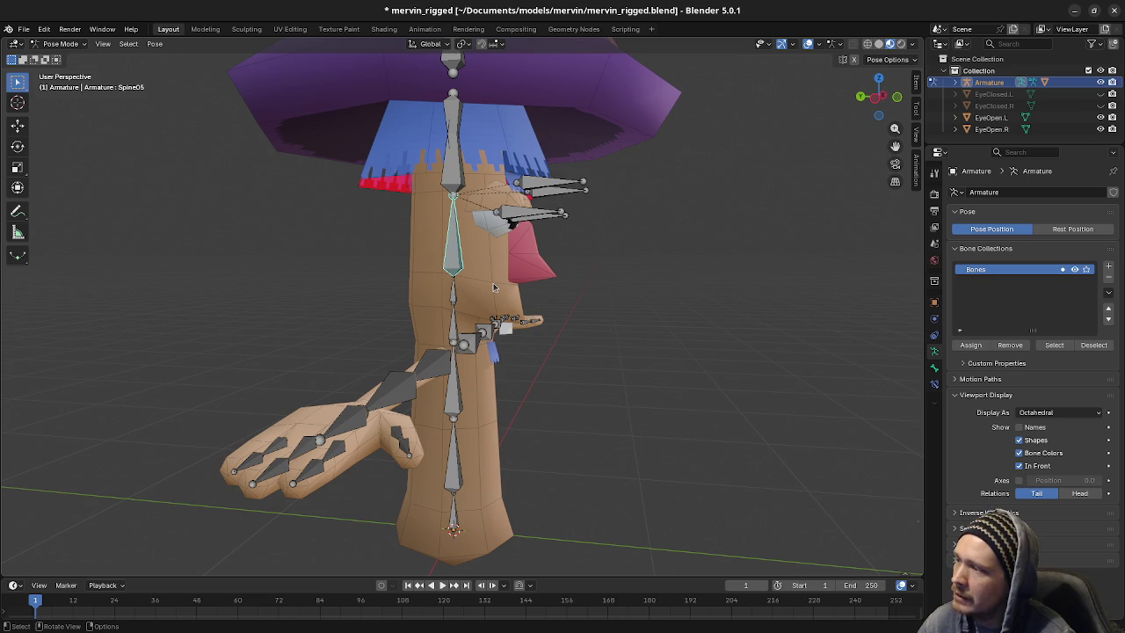
{"action": "key", "text": "r"}
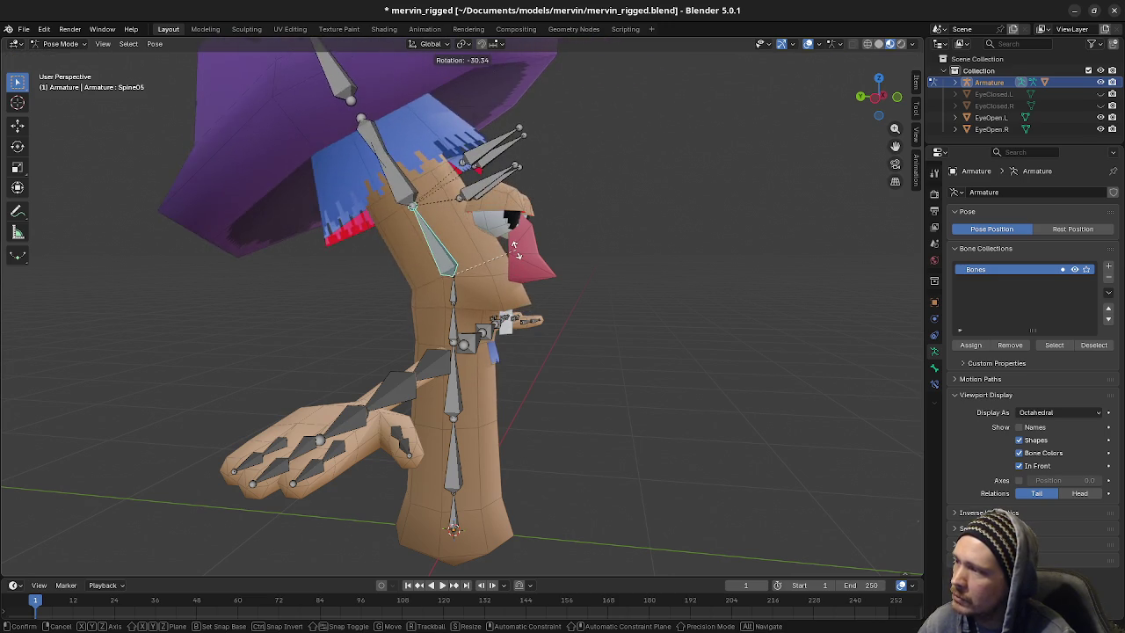
{"action": "key", "text": "Escape"}
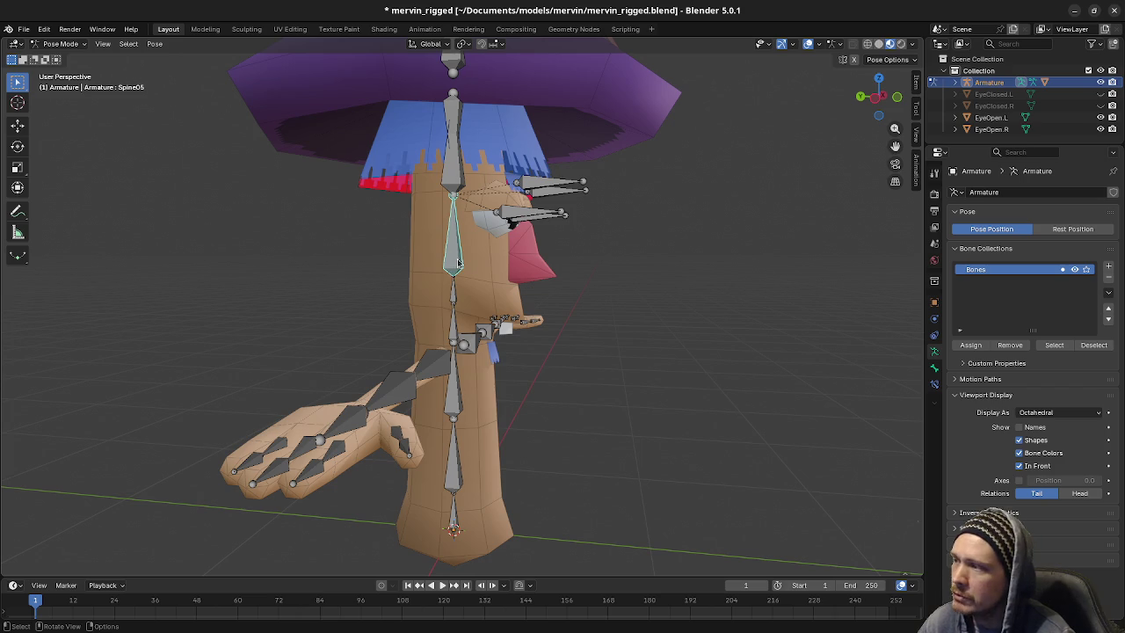
{"action": "mouse_move", "coordinate": [541, 412]}
{"action": "middle_mouse_down"}
{"action": "mouse_move", "coordinate": [564, 352]}
{"action": "mouse_move", "coordinate": [531, 356]}
{"action": "middle_mouse_up"}
{"action": "scroll", "coordinate": [553, 353], "scroll_direction": "up", "scroll_amount": 4}
{"action": "scroll", "coordinate": [531, 356], "scroll_direction": "up", "scroll_amount": 2}
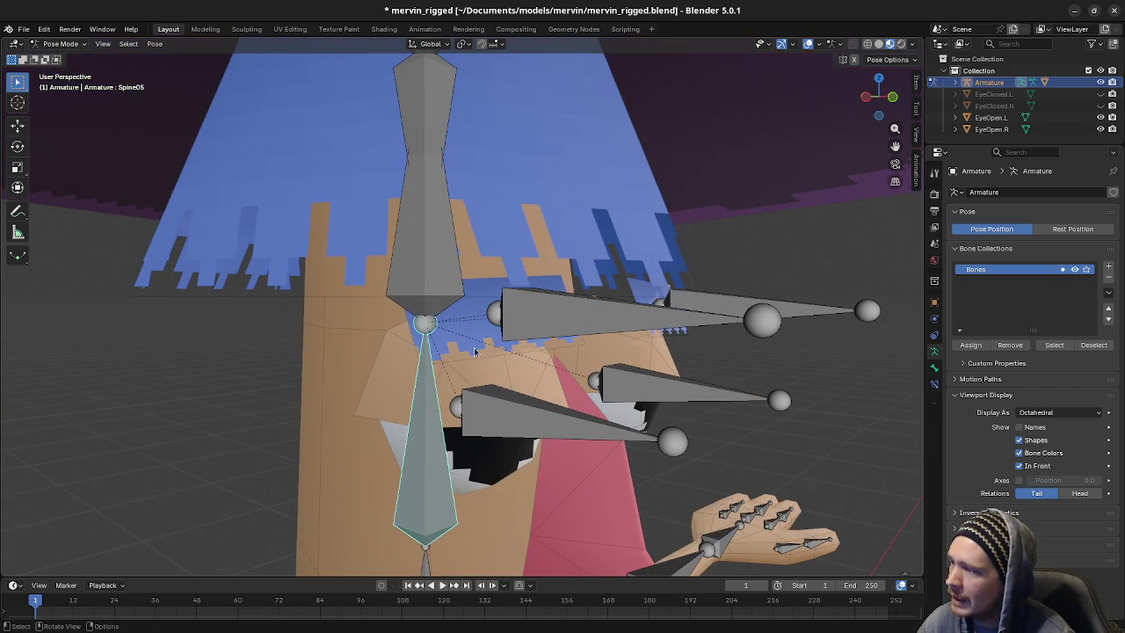
Return the armature to Object Mode and put the Body mesh into Edit Mode
{"action": "key", "text": "Tab"}
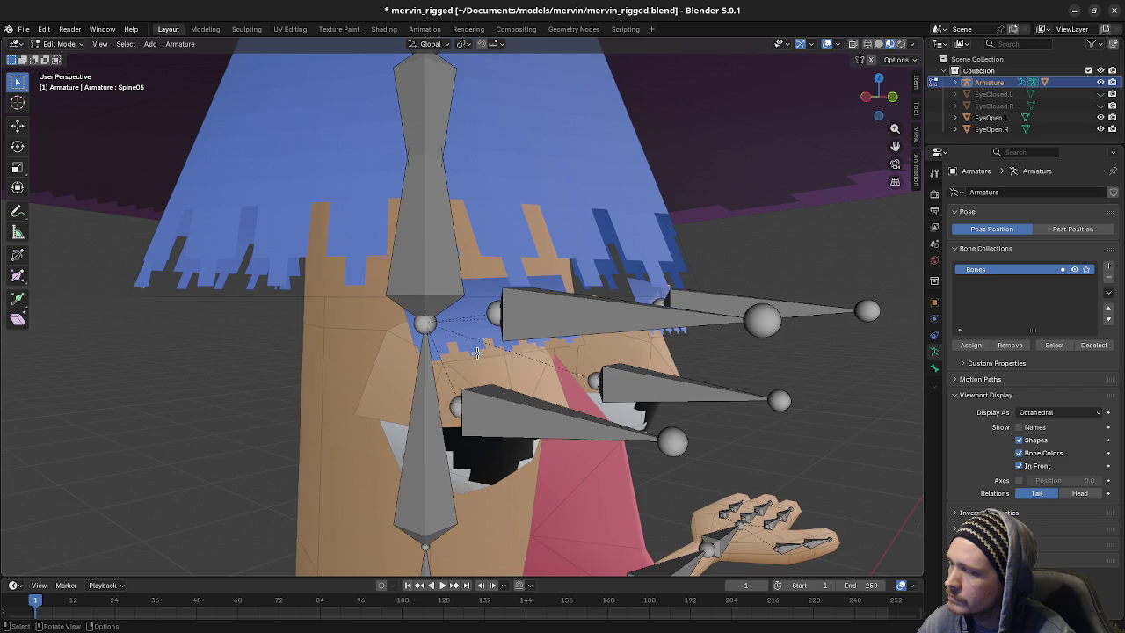
{"action": "right_click", "coordinate": [477, 352]}
{"action": "key", "text": "ctrl+Tab"}
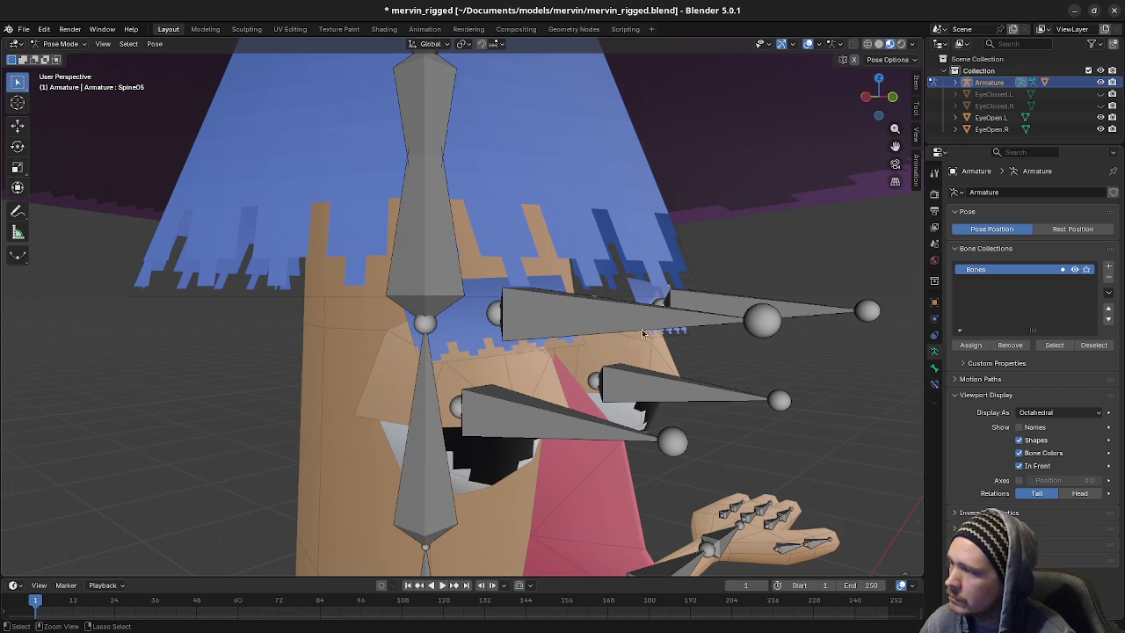
{"action": "left_click", "coordinate": [429, 361]}
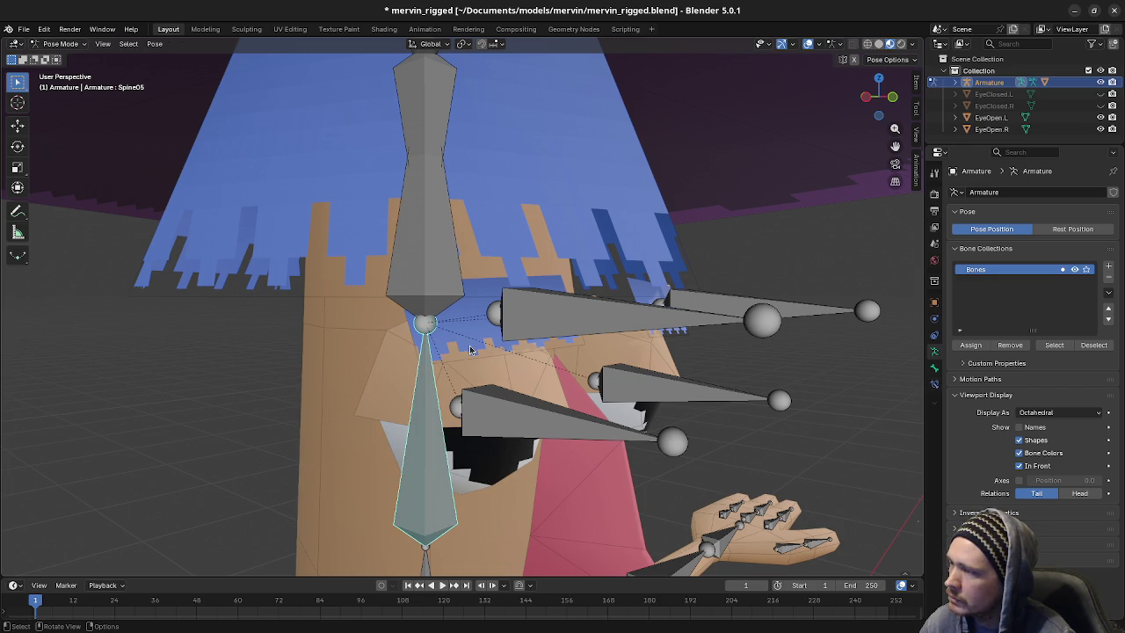
{"action": "left_click", "coordinate": [60, 44]}
{"action": "left_click", "coordinate": [54, 56]}
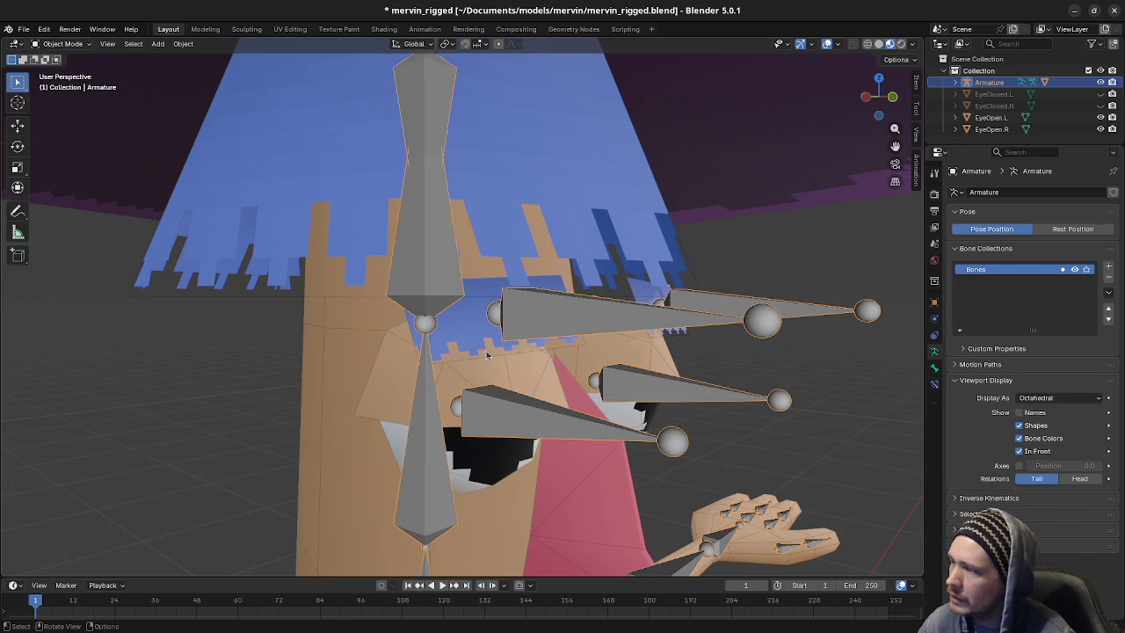
{"action": "left_click", "coordinate": [488, 354]}
{"action": "key", "text": "Tab"}
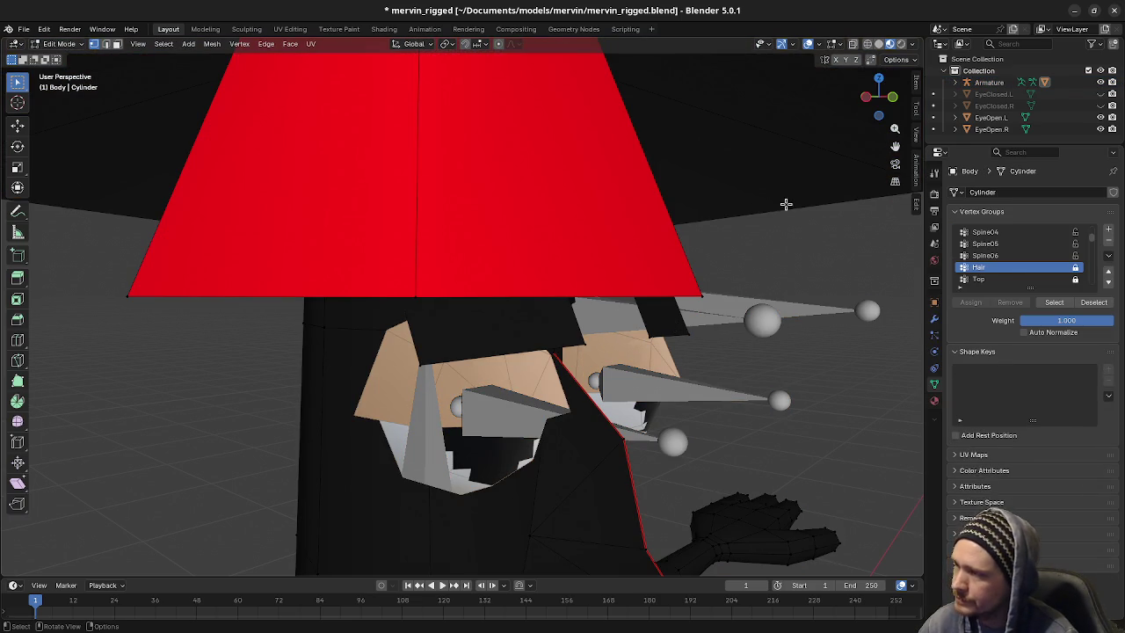
Turn off the Vertex Group Weights overlay and select the connected eyebrow piece with L
{"action": "left_click", "coordinate": [818, 44]}
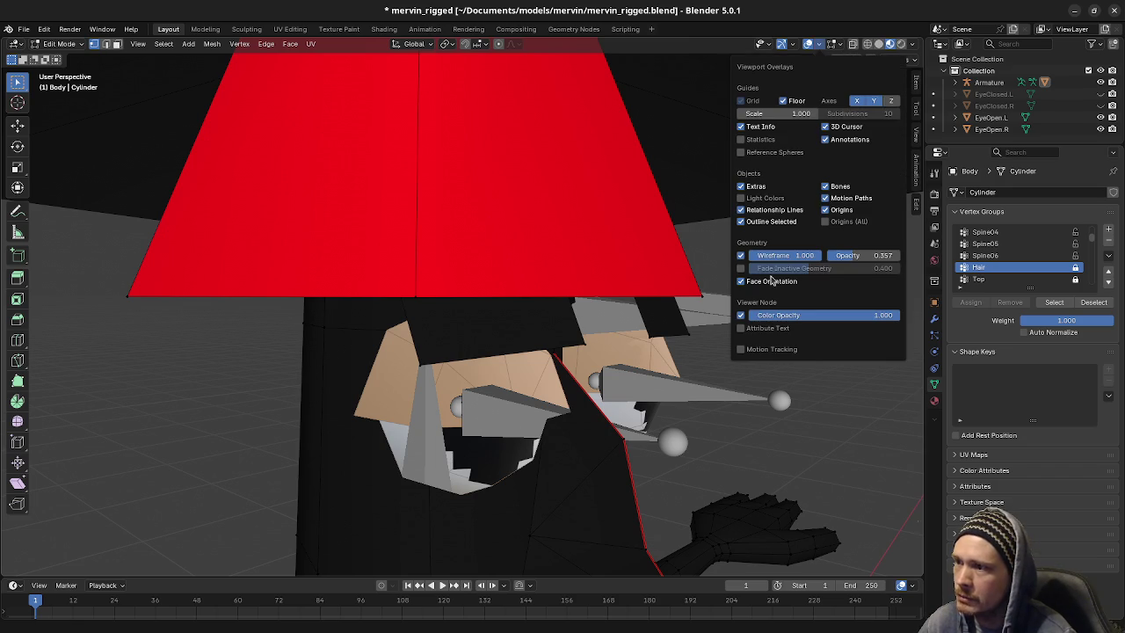
{"action": "left_click", "coordinate": [840, 44]}
{"action": "left_click", "coordinate": [779, 159]}
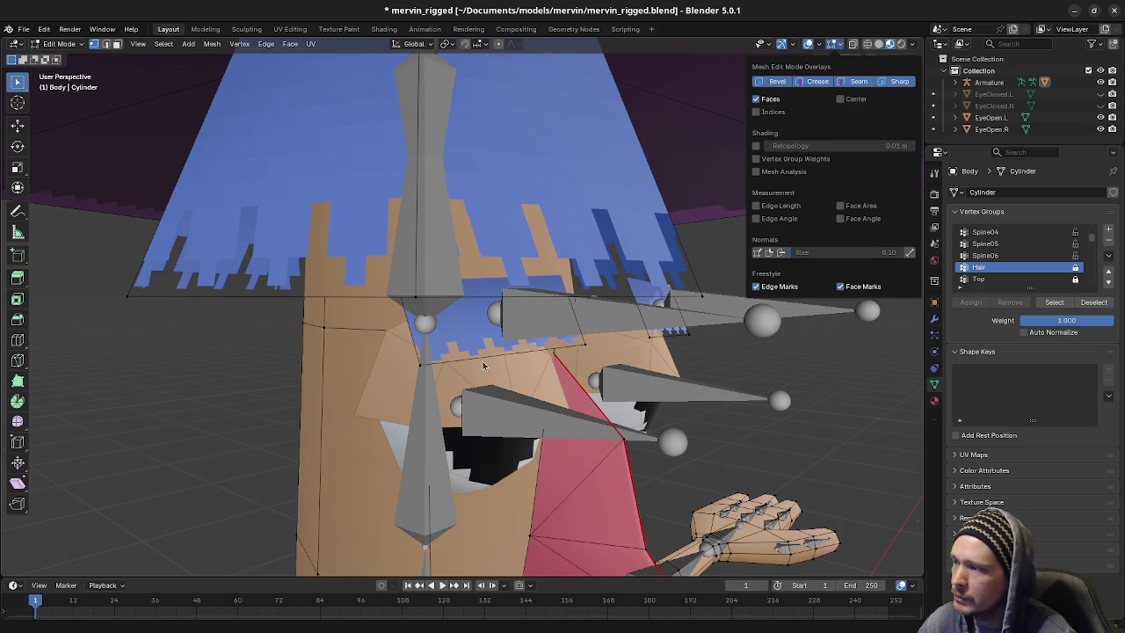
{"action": "mouse_move", "coordinate": [446, 362]}
{"action": "middle_mouse_down"}
{"action": "mouse_move", "coordinate": [371, 379]}
{"action": "mouse_move", "coordinate": [480, 357]}
{"action": "middle_mouse_up"}
{"action": "key", "text": "l"}
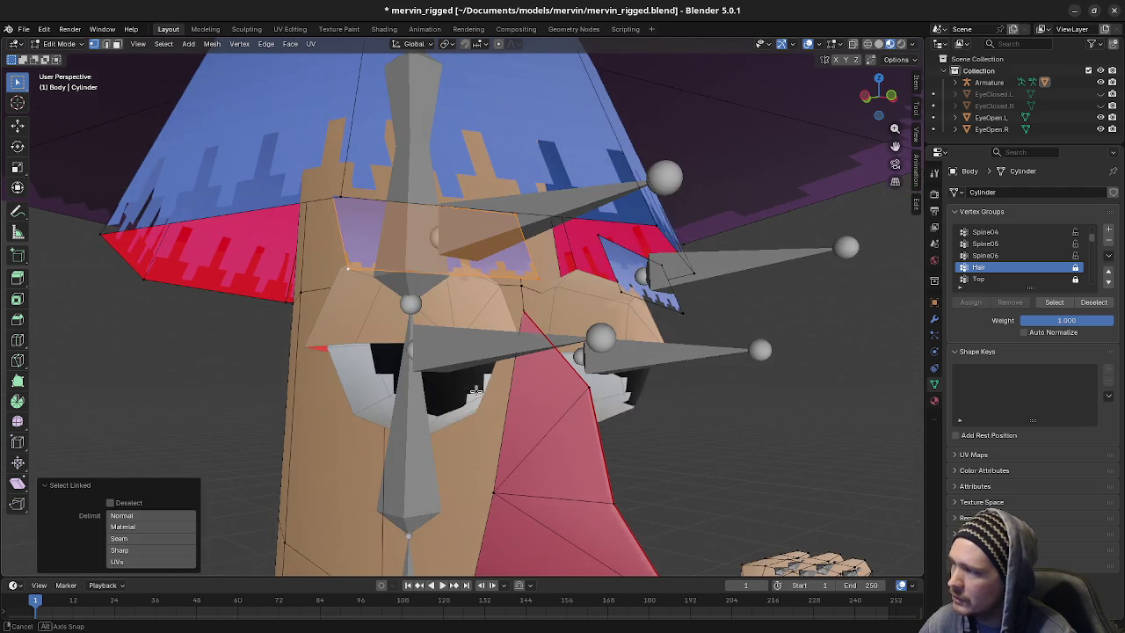
{"action": "scroll", "coordinate": [463, 273], "scroll_direction": "up", "scroll_amount": 2}
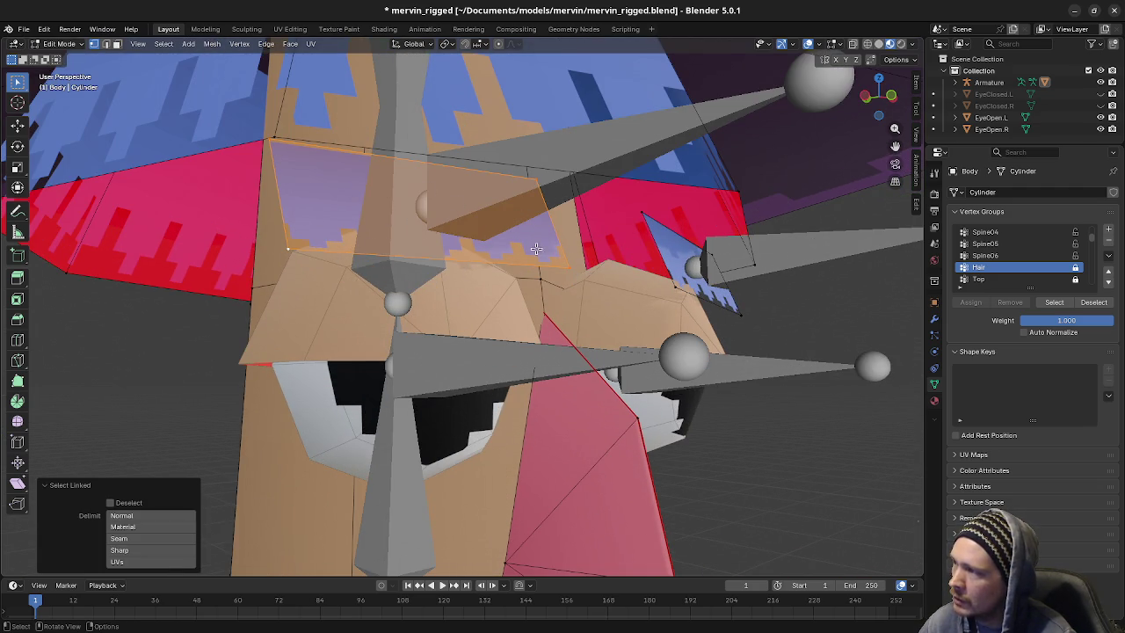
{"action": "middle_click_drag", "start_coordinate": [476, 244], "coordinate": [583, 202]}
{"action": "scroll", "coordinate": [582, 201], "scroll_direction": "down", "scroll_amount": 2}
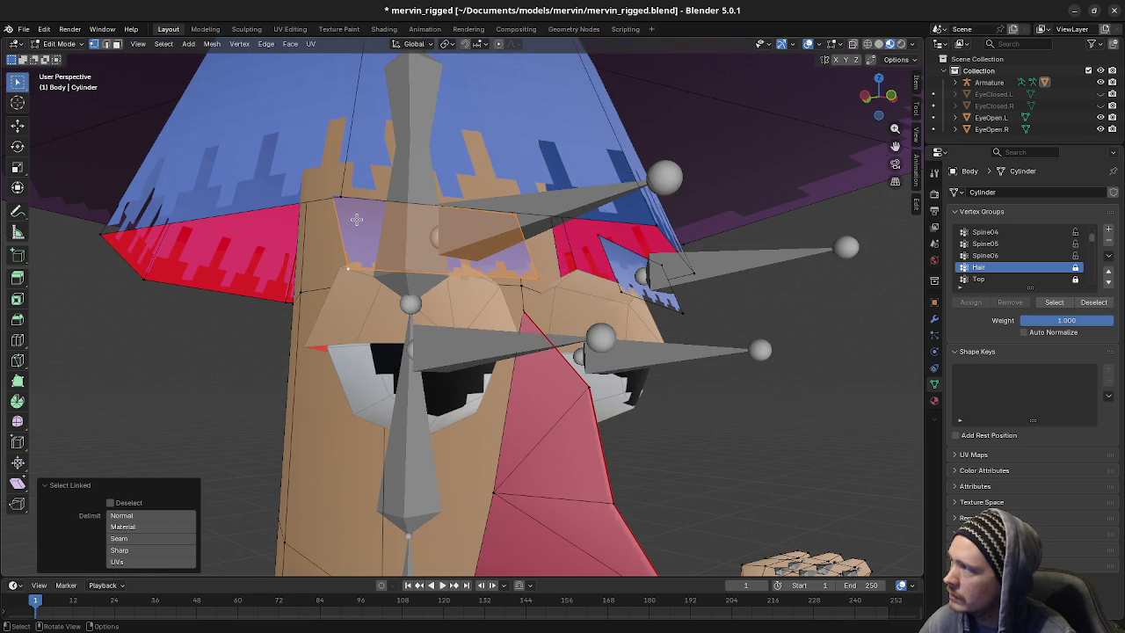
Switch to Object Mode and put the Armature into Edit Mode
{"action": "left_click", "coordinate": [60, 44]}
{"action": "left_click", "coordinate": [54, 59]}
{"action": "left_click", "coordinate": [542, 215]}
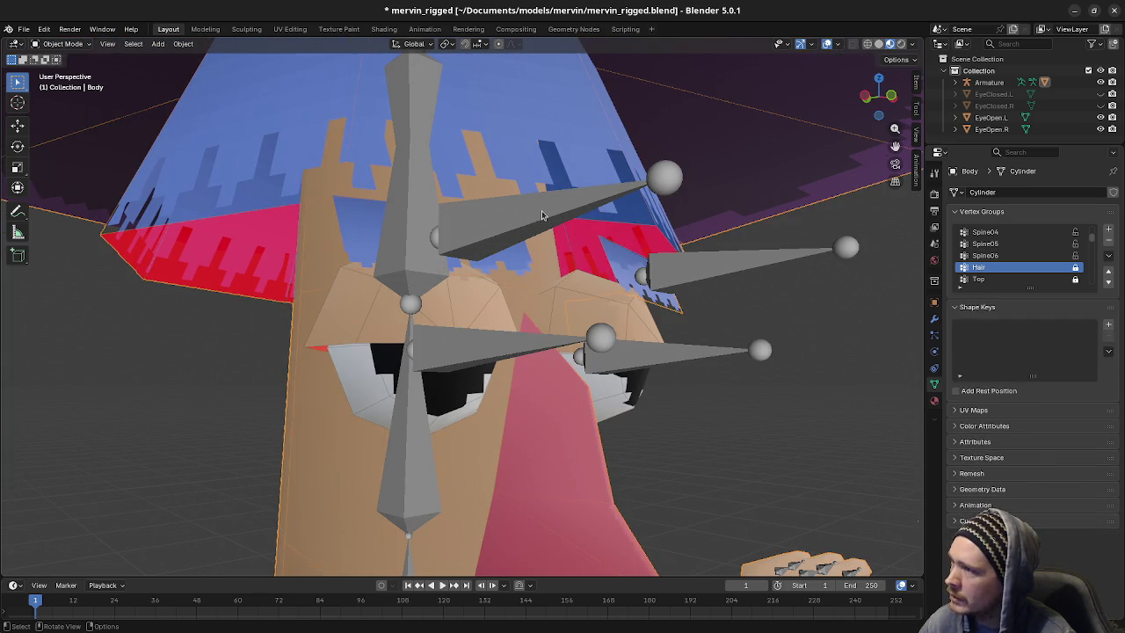
{"action": "key", "text": "Tab"}
{"action": "left_click", "coordinate": [534, 242]}
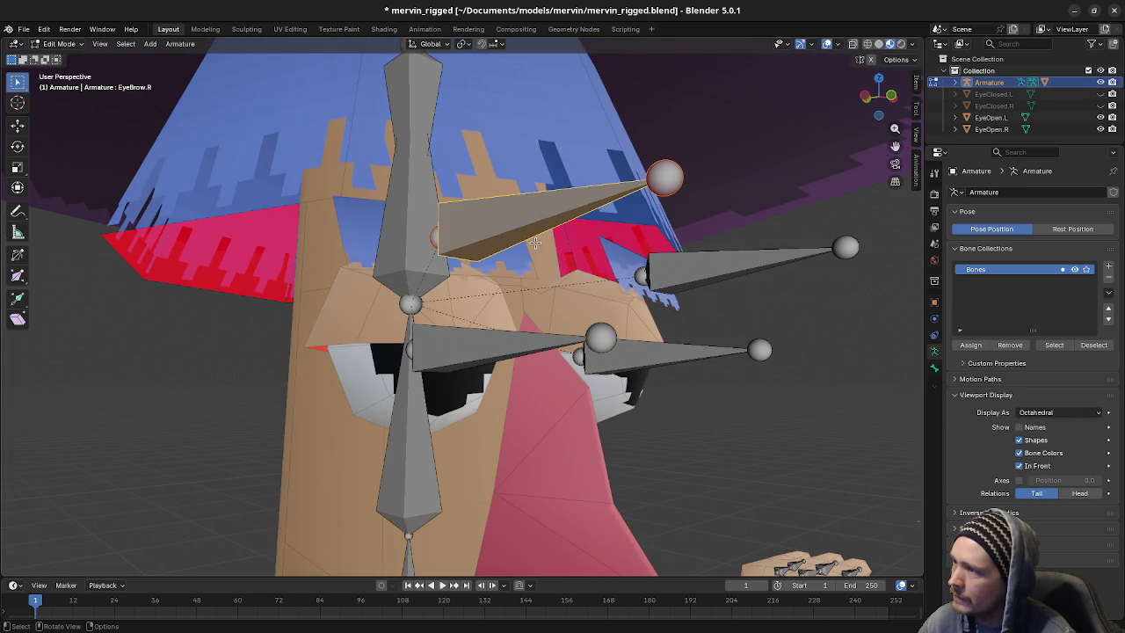
{"action": "left_click", "coordinate": [60, 44]}
{"action": "left_click", "coordinate": [55, 83]}
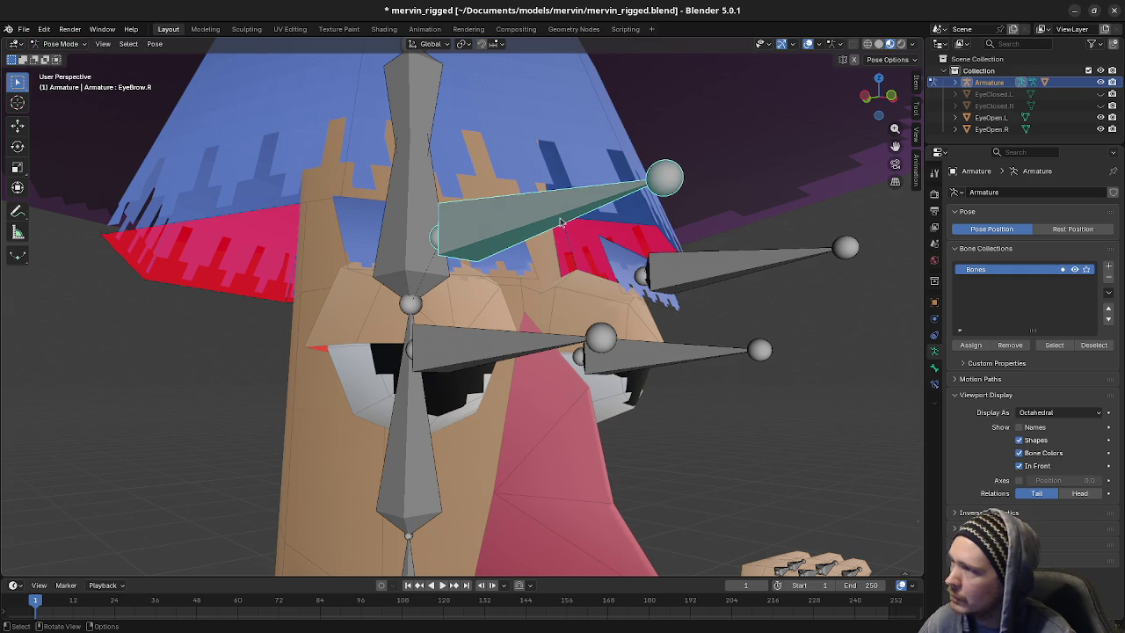
{"action": "key", "text": "g"}
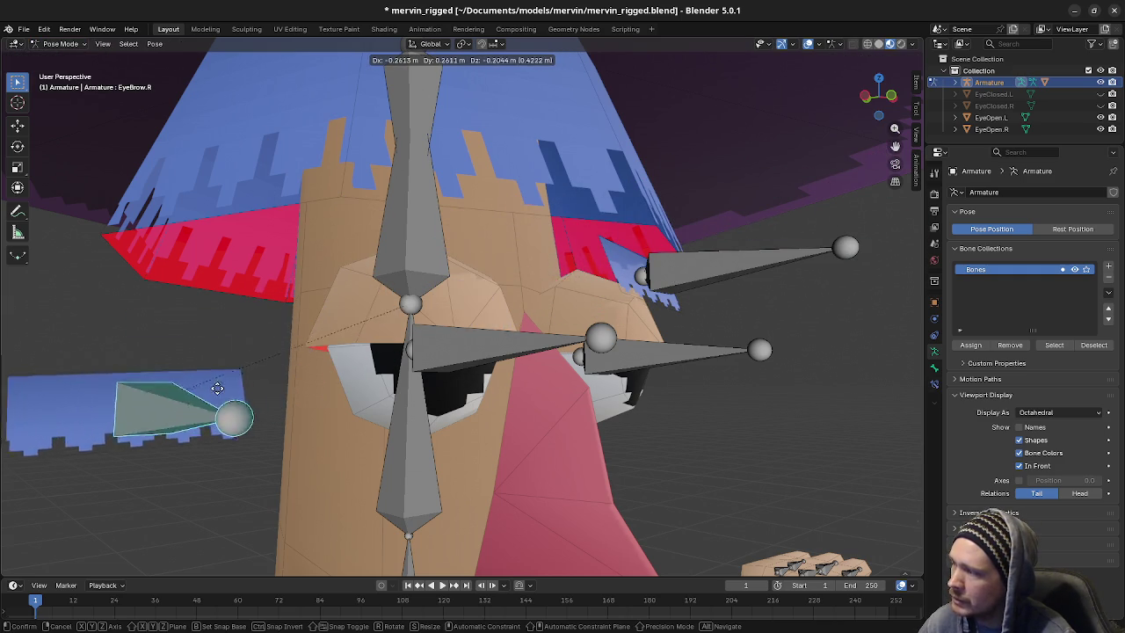
{"action": "key", "text": "Escape"}
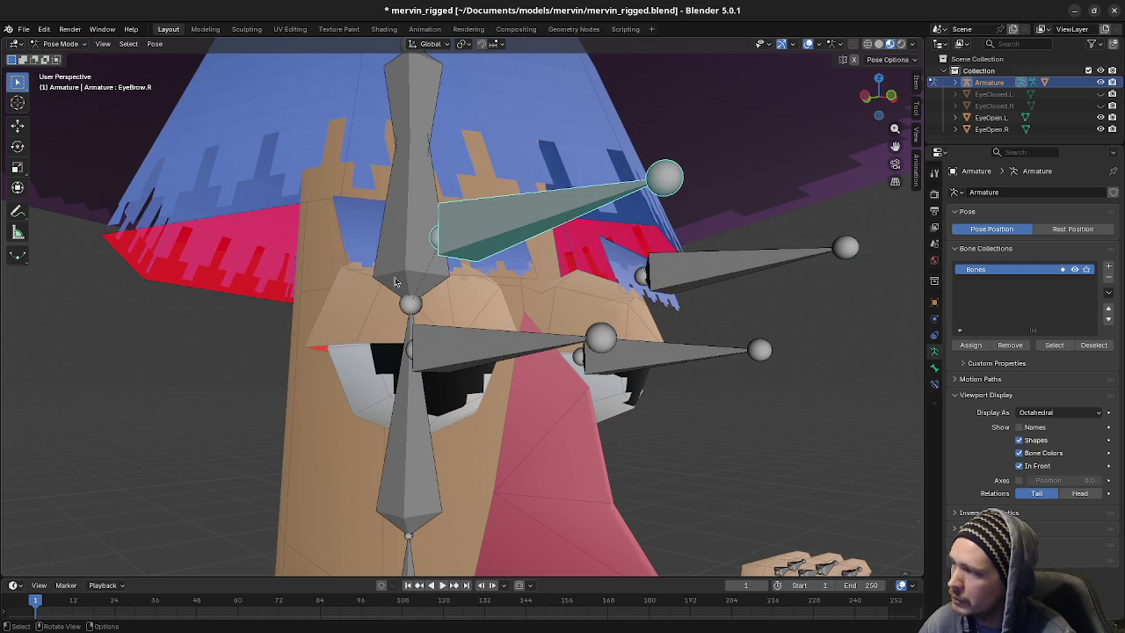
{"action": "key", "text": "g"}
{"action": "key", "text": "Escape"}
{"action": "scroll", "coordinate": [524, 282], "scroll_direction": "down", "scroll_amount": 2}
{"action": "mouse_move", "coordinate": [464, 118]}
{"action": "middle_mouse_down"}
{"action": "mouse_move", "coordinate": [534, 216]}
{"action": "mouse_move", "coordinate": [497, 246]}
{"action": "middle_mouse_up"}
{"action": "left_click", "coordinate": [445, 231]}
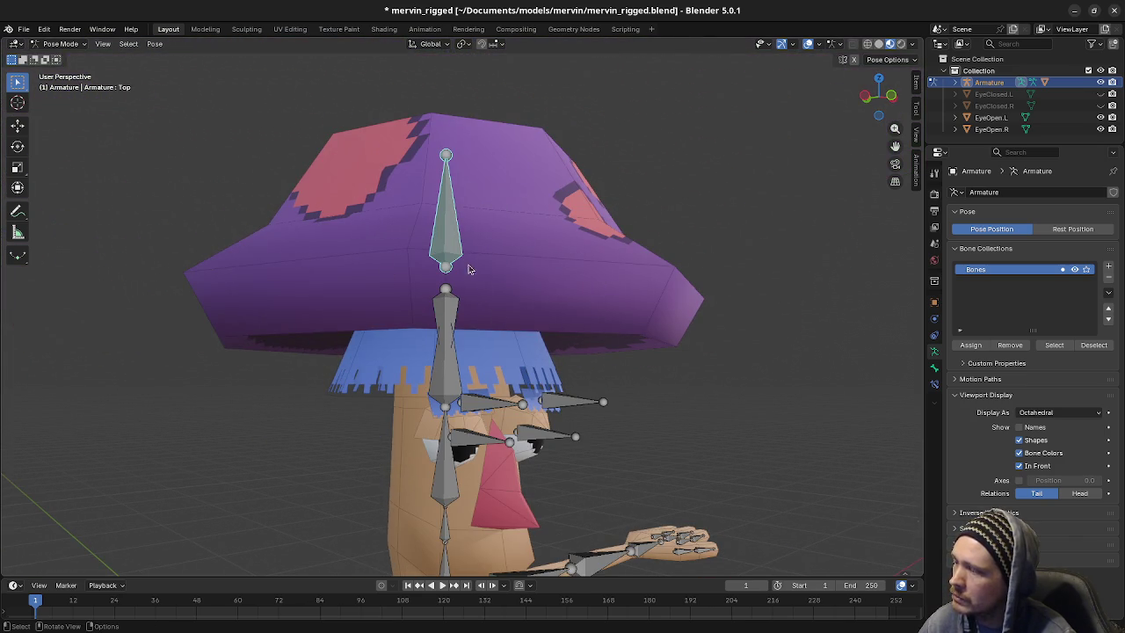
{"action": "key", "text": "g"}
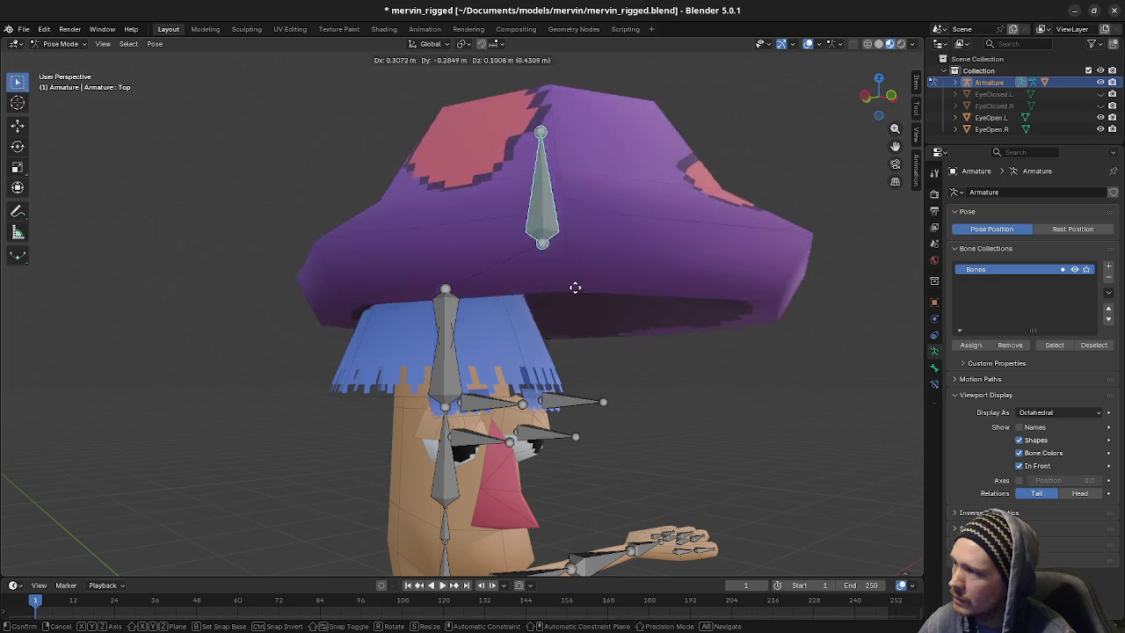
{"action": "key", "text": "r"}
{"action": "key", "text": "Escape"}
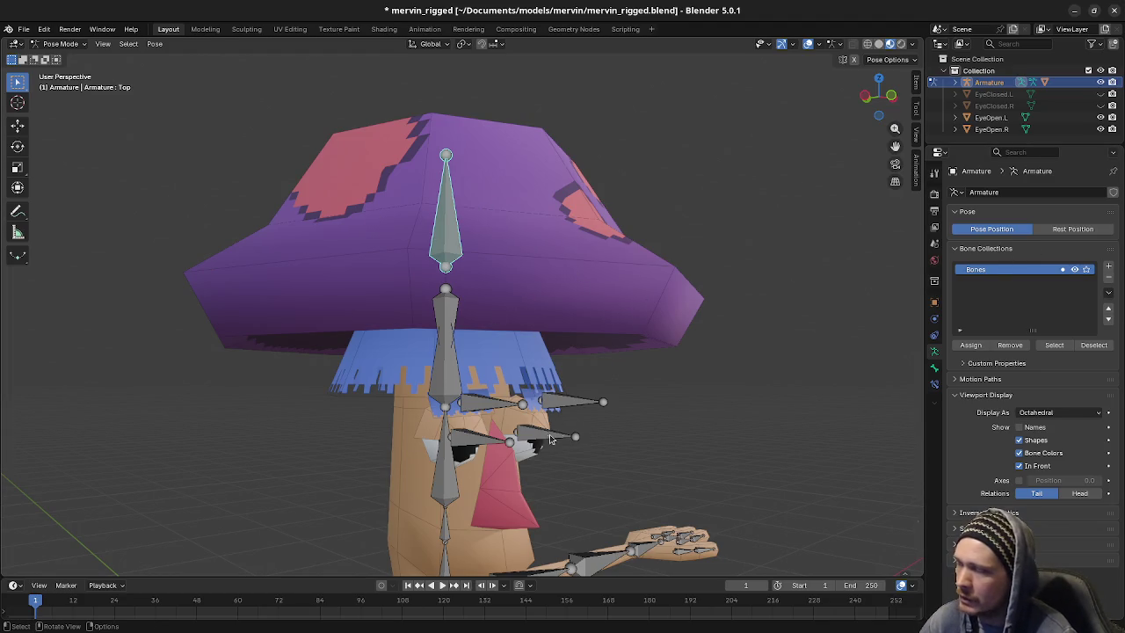
Bend the body by rotating the Spine02 and Spine01 bones
{"action": "middle_click_drag", "start_coordinate": [553, 439], "coordinate": [542, 231], "text": "shift"}
{"action": "left_click", "coordinate": [411, 434]}
{"action": "mouse_move", "coordinate": [573, 454]}
{"action": "middle_mouse_down"}
{"action": "mouse_move", "coordinate": [453, 378]}
{"action": "mouse_move", "coordinate": [549, 407]}
{"action": "middle_mouse_up"}
{"action": "key", "text": "r"}
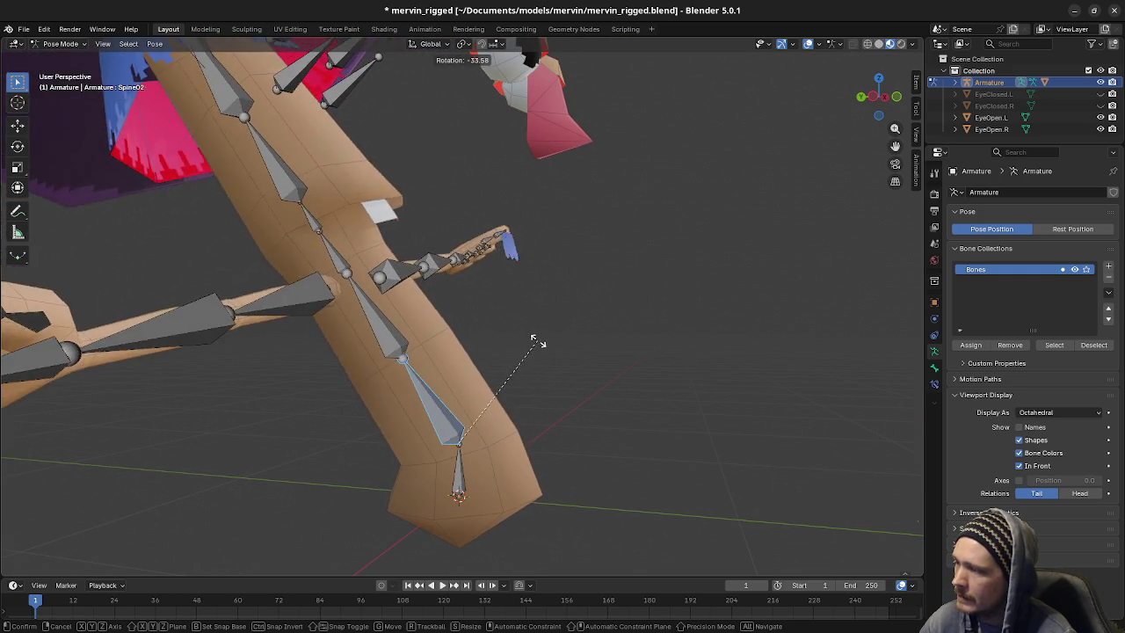
{"action": "left_click", "coordinate": [548, 423]}
{"action": "left_click", "coordinate": [450, 318]}
{"action": "key", "text": "r"}
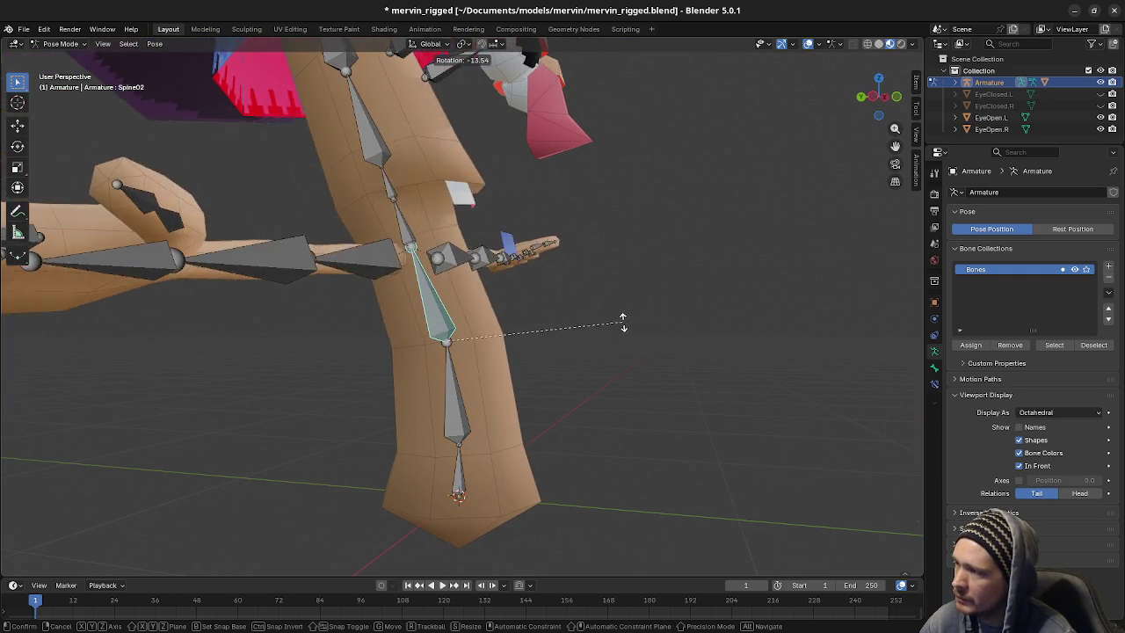
{"action": "right_click", "coordinate": [646, 385]}
{"action": "left_click", "coordinate": [466, 402]}
{"action": "key", "text": "r"}
{"action": "left_click", "coordinate": [665, 375]}
Select all bones, clear their rotations with Alt+R, and deselect to restore the straight pose
{"action": "key", "text": "a"}
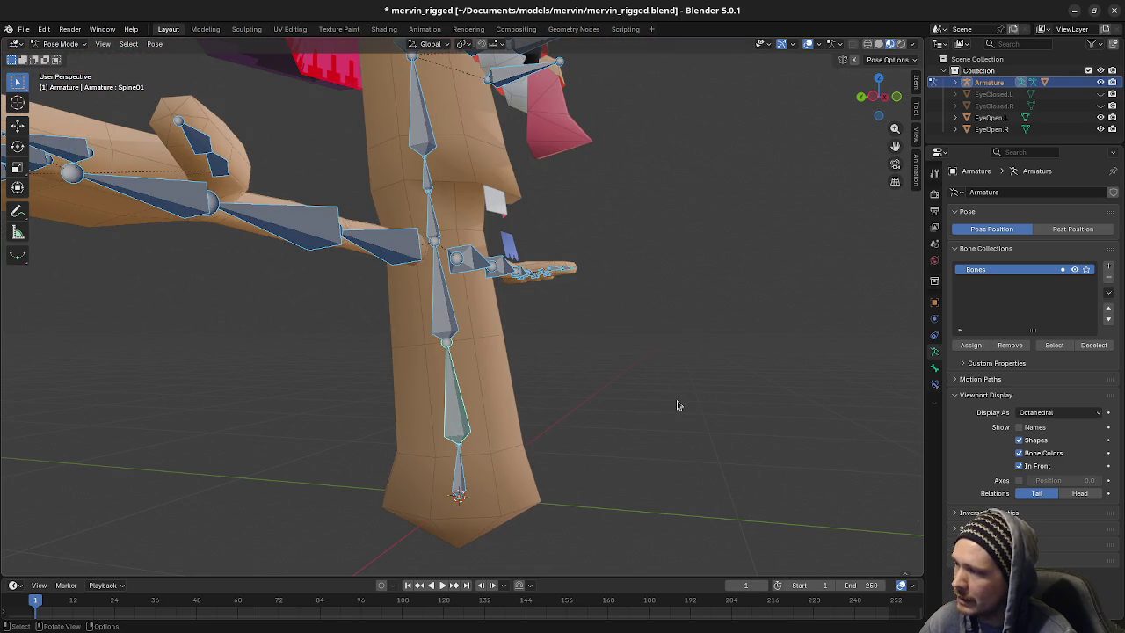
{"action": "key", "text": "alt+r"}
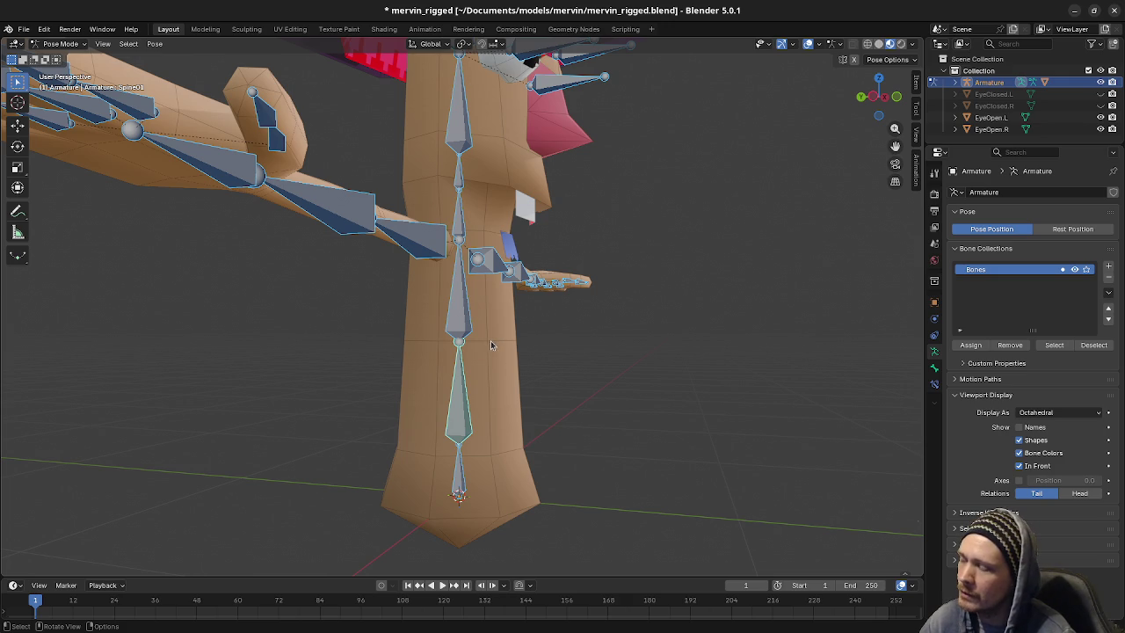
{"action": "key", "text": "alt+a"}
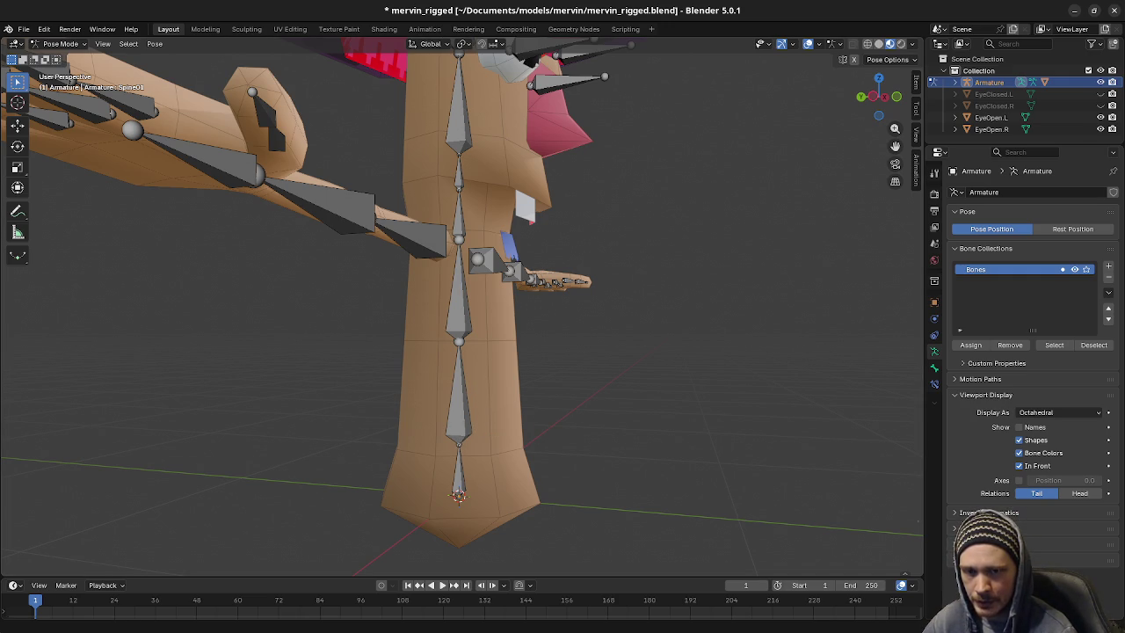
{"action": "left_click", "coordinate": [470, 296]}
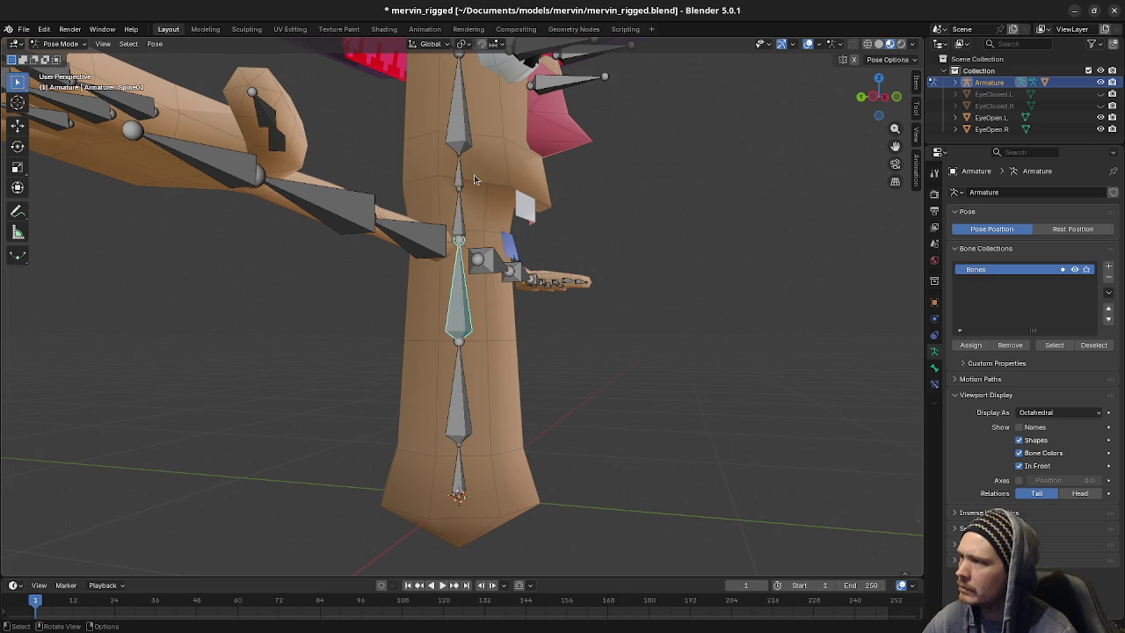
{"action": "middle_click_drag", "start_coordinate": [470, 295], "coordinate": [527, 290]}
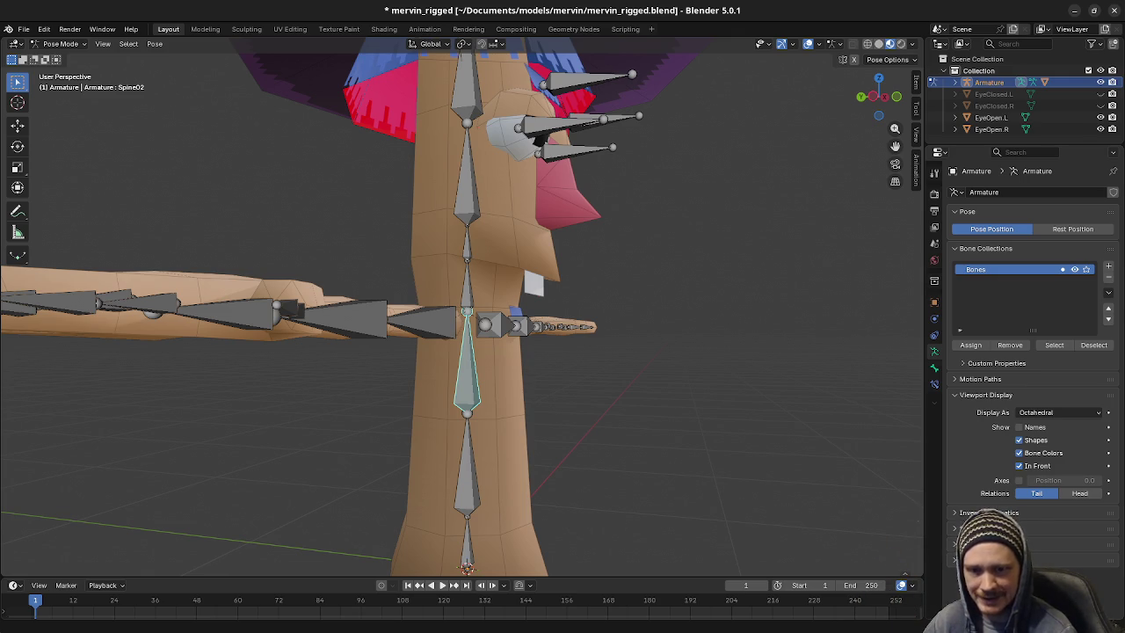
Test-rotate Spine04, Spine03 and Spine05 in turn, cancelling each rotation
{"action": "key", "text": "bracketright"}
{"action": "key", "text": "bracketright"}
{"action": "key", "text": "r"}
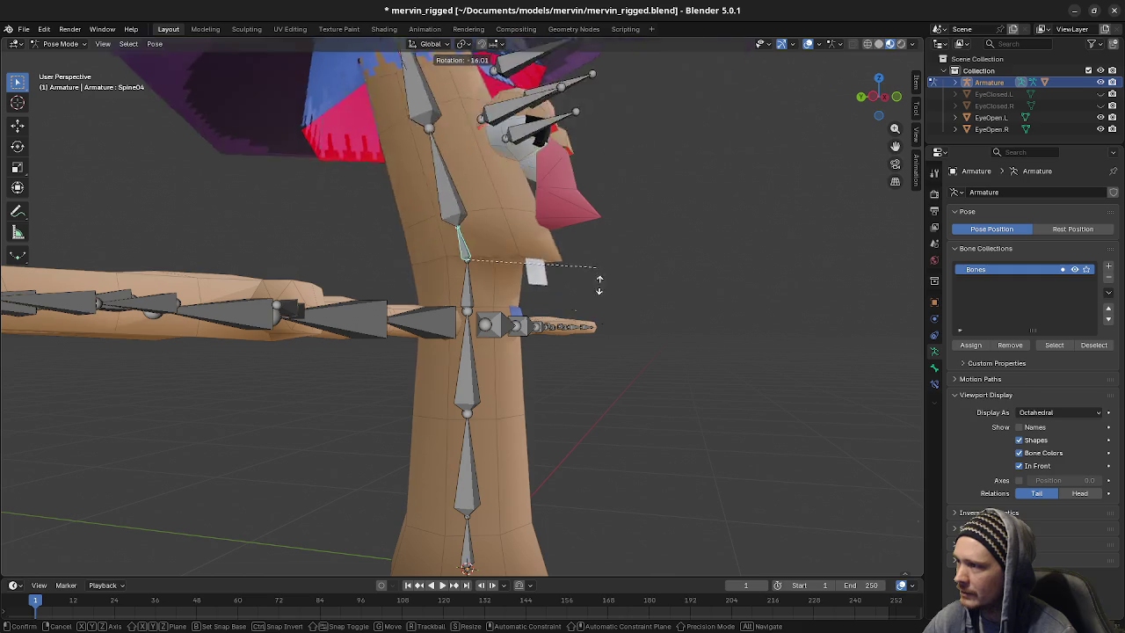
{"action": "key", "text": "Escape"}
{"action": "mouse_move", "coordinate": [574, 371]}
{"action": "middle_mouse_down"}
{"action": "mouse_move", "coordinate": [548, 401]}
{"action": "mouse_move", "coordinate": [629, 340]}
{"action": "middle_mouse_up"}
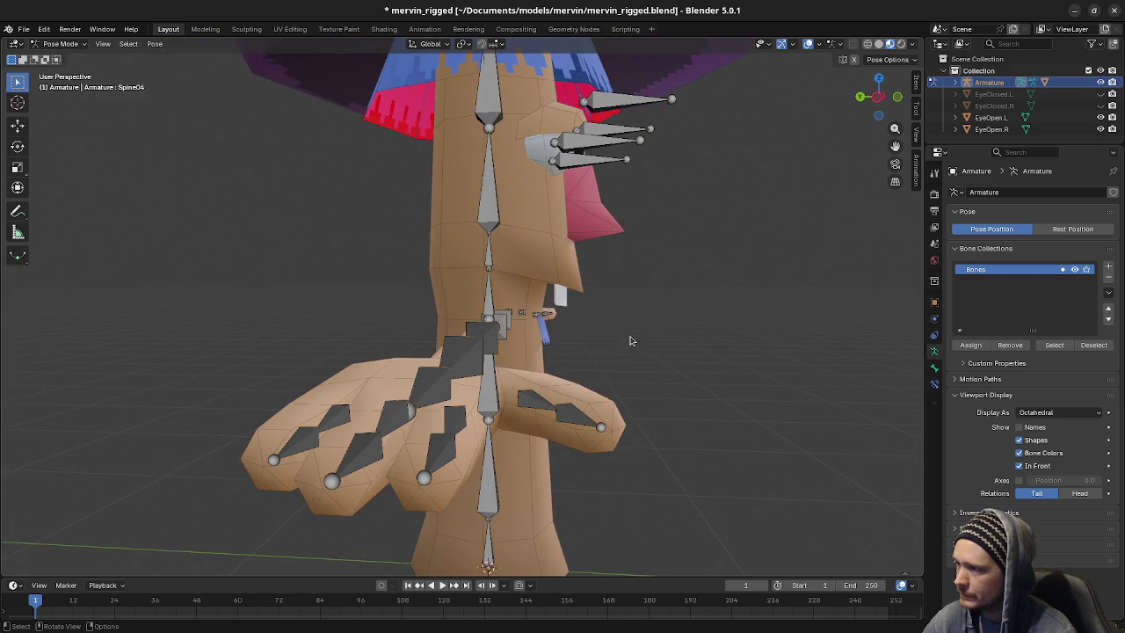
{"action": "key", "text": "bracketleft"}
{"action": "key", "text": "r"}
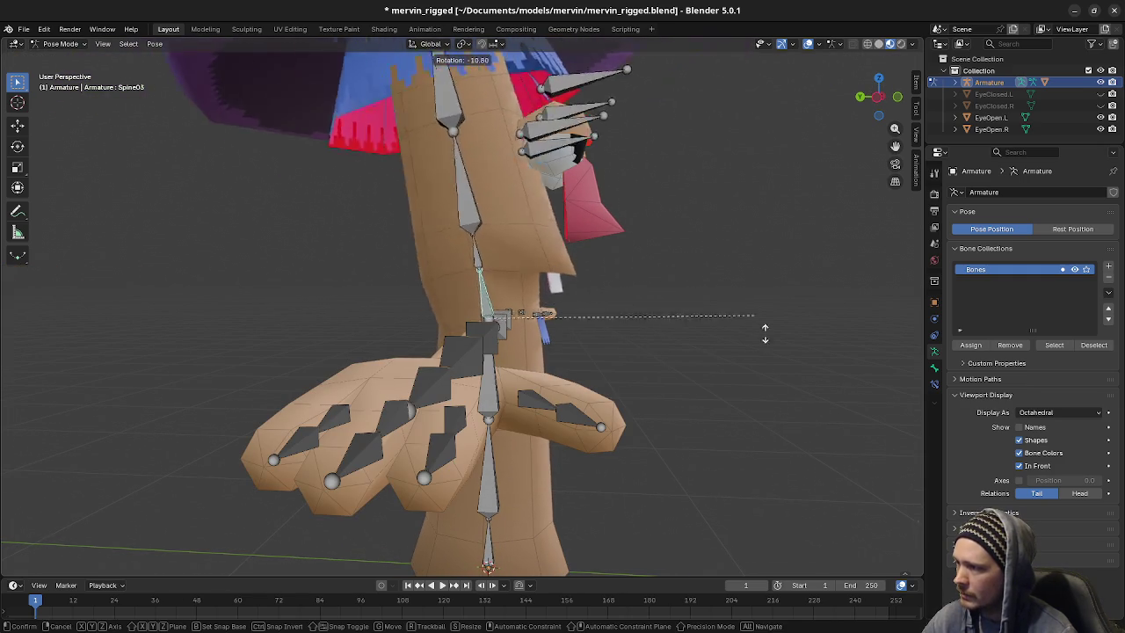
{"action": "key", "text": "Escape"}
{"action": "middle_click_drag", "start_coordinate": [641, 326], "coordinate": [613, 342]}
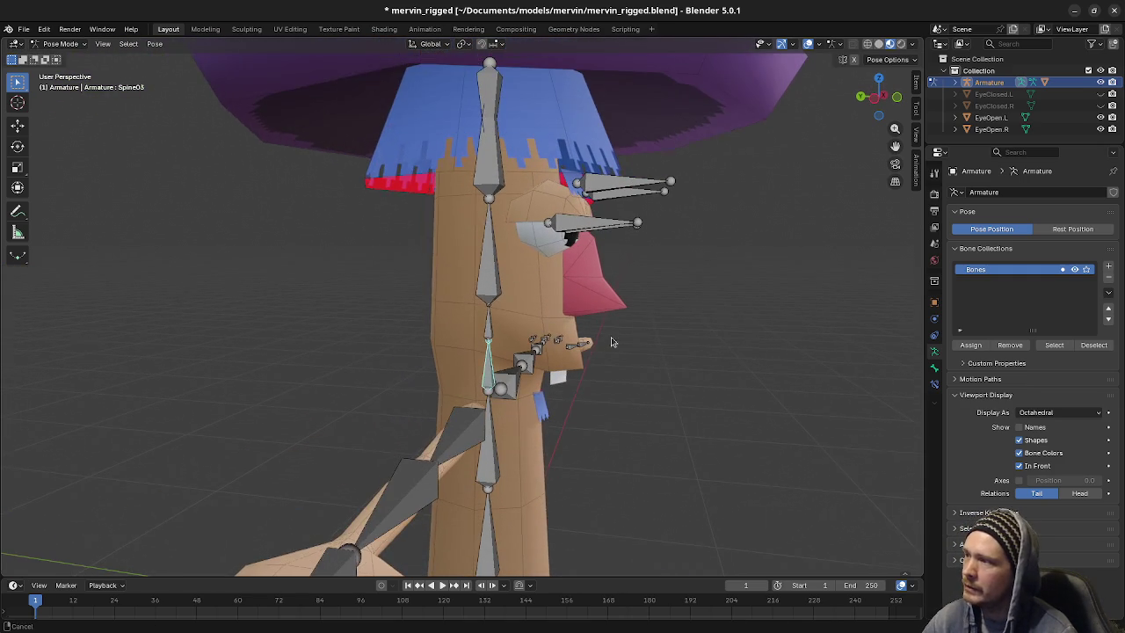
{"action": "key", "text": "bracketright"}
{"action": "key", "text": "bracketright"}
{"action": "key", "text": "r"}
{"action": "key", "text": "Escape"}
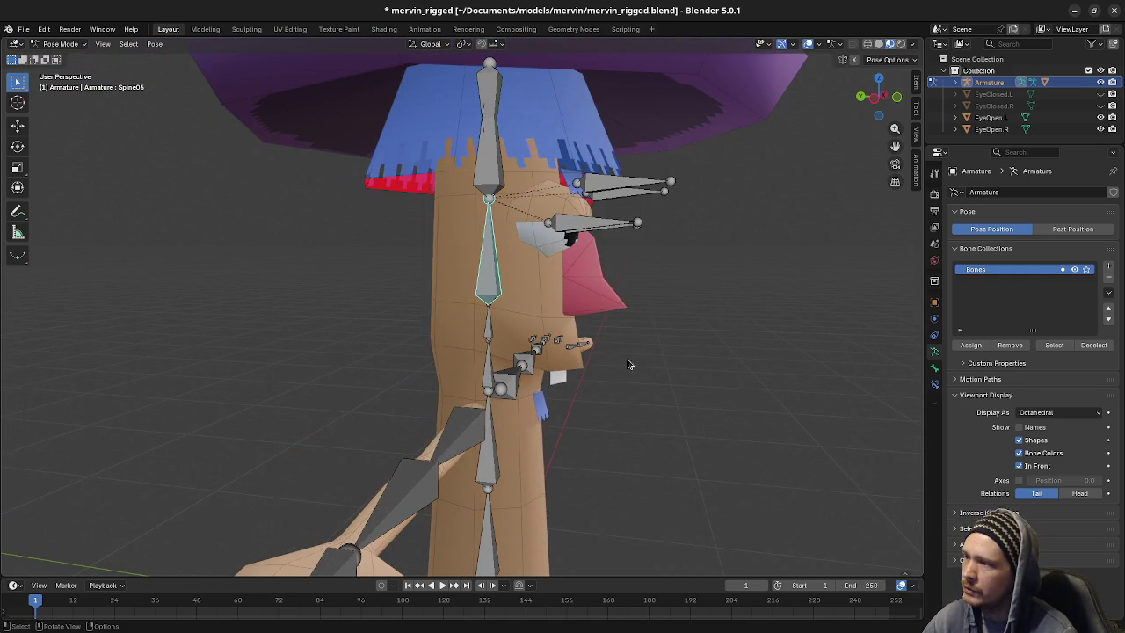
Deselect the spine bones, switch to Object Mode and make the Body mesh active
{"action": "left_click", "coordinate": [487, 376]}
{"action": "mouse_move", "coordinate": [531, 398]}
{"action": "middle_mouse_down"}
{"action": "mouse_move", "coordinate": [610, 372]}
{"action": "mouse_move", "coordinate": [639, 427]}
{"action": "mouse_move", "coordinate": [576, 419]}
{"action": "middle_mouse_up"}
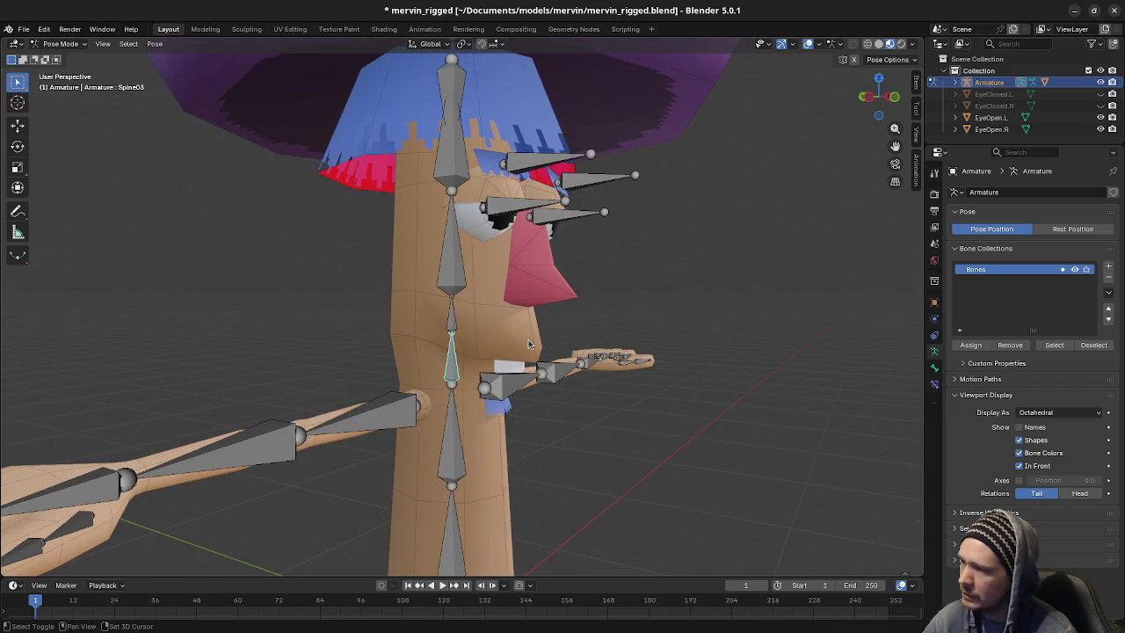
{"action": "middle_click_drag", "start_coordinate": [508, 332], "coordinate": [510, 383], "text": "shift"}
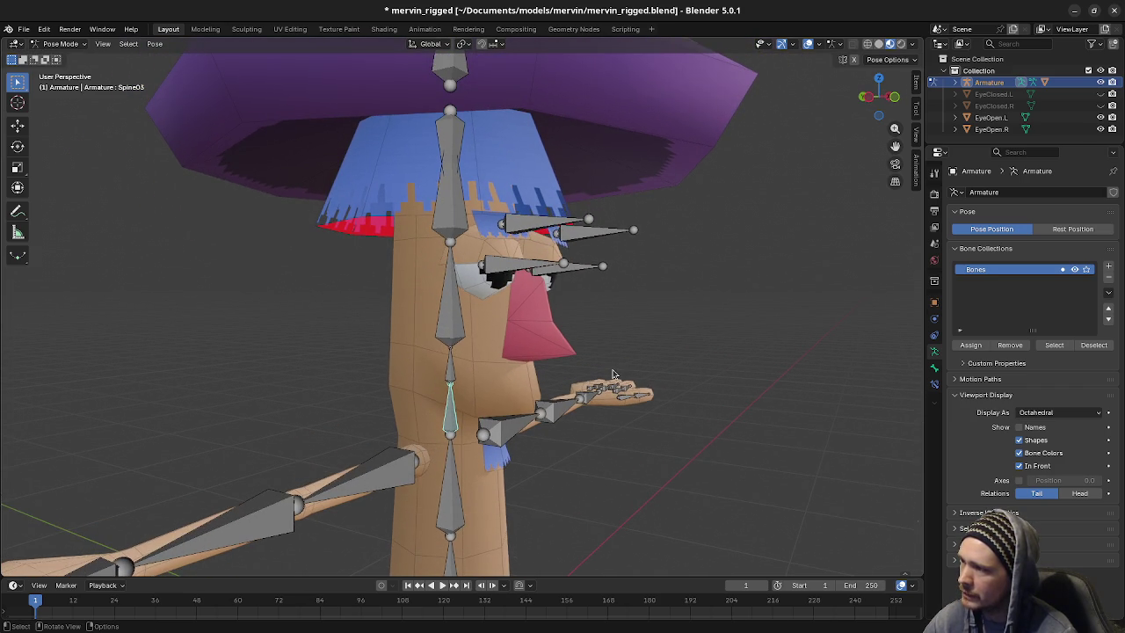
{"action": "left_click", "coordinate": [555, 339]}
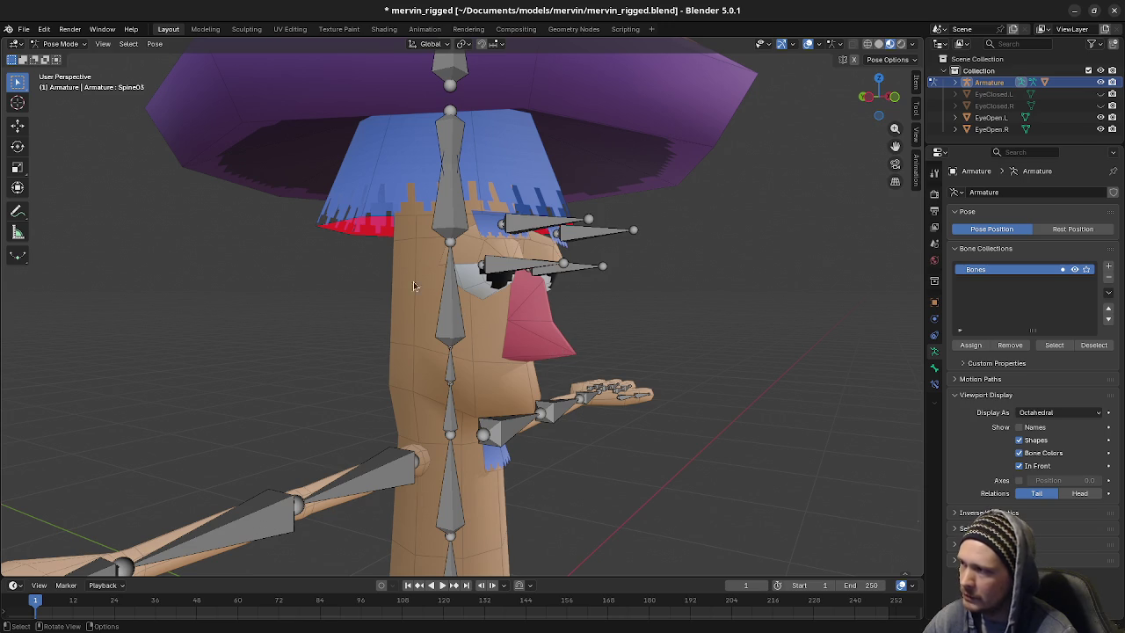
{"action": "left_click", "coordinate": [61, 43]}
{"action": "left_click", "coordinate": [57, 58]}
{"action": "left_click", "coordinate": [543, 365]}
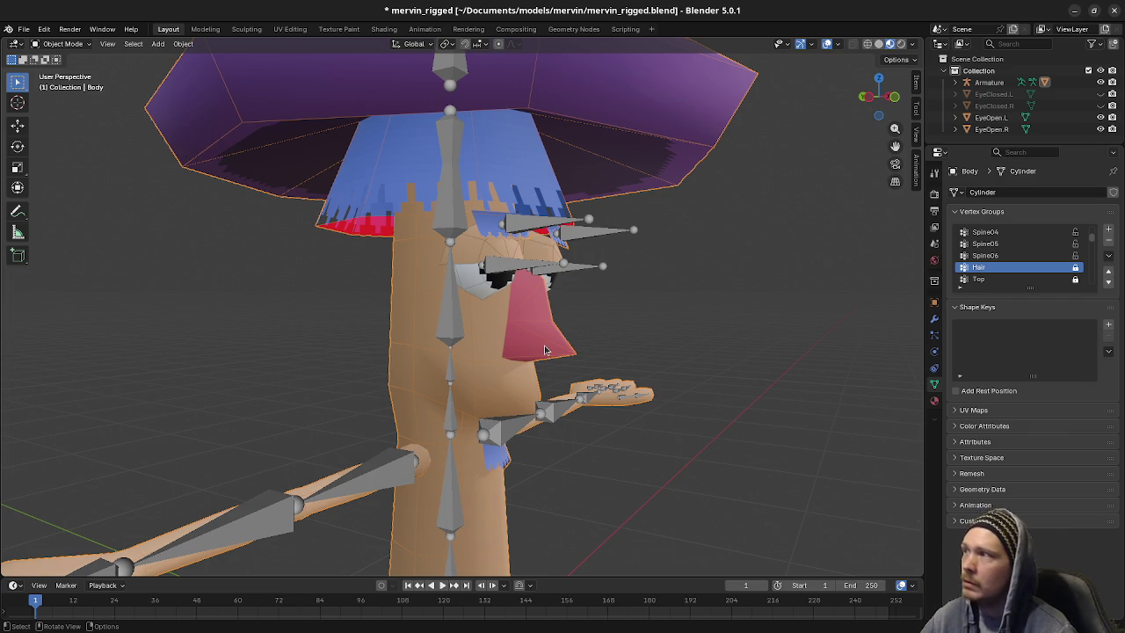
Save mervin_rigged.blend and orbit around the rigged character to inspect it
{"action": "middle_click_drag", "start_coordinate": [545, 349], "coordinate": [736, 400]}
{"action": "key", "text": "ctrl+s"}
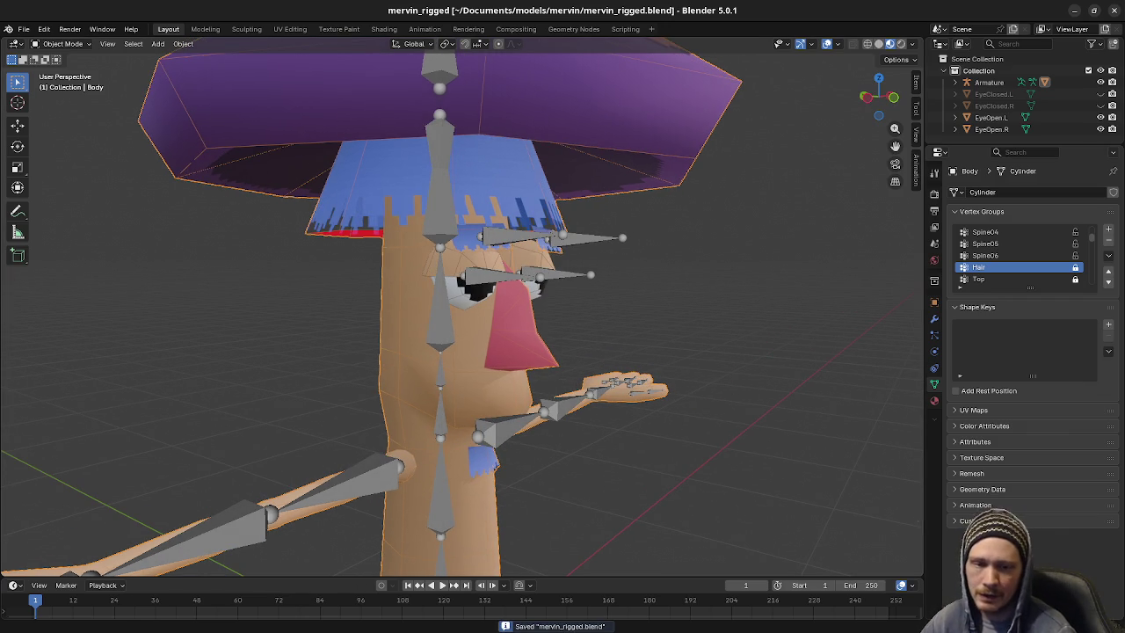
{"action": "middle_click_drag", "start_coordinate": [778, 304], "coordinate": [642, 301]}
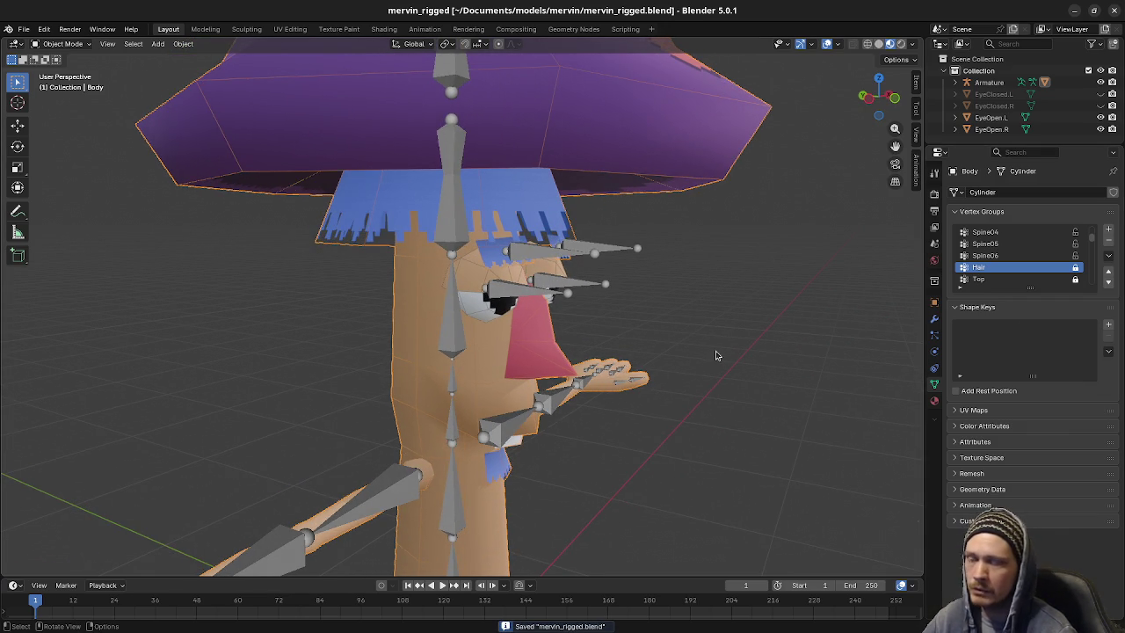
{"action": "middle_click_drag", "start_coordinate": [660, 427], "coordinate": [666, 427]}
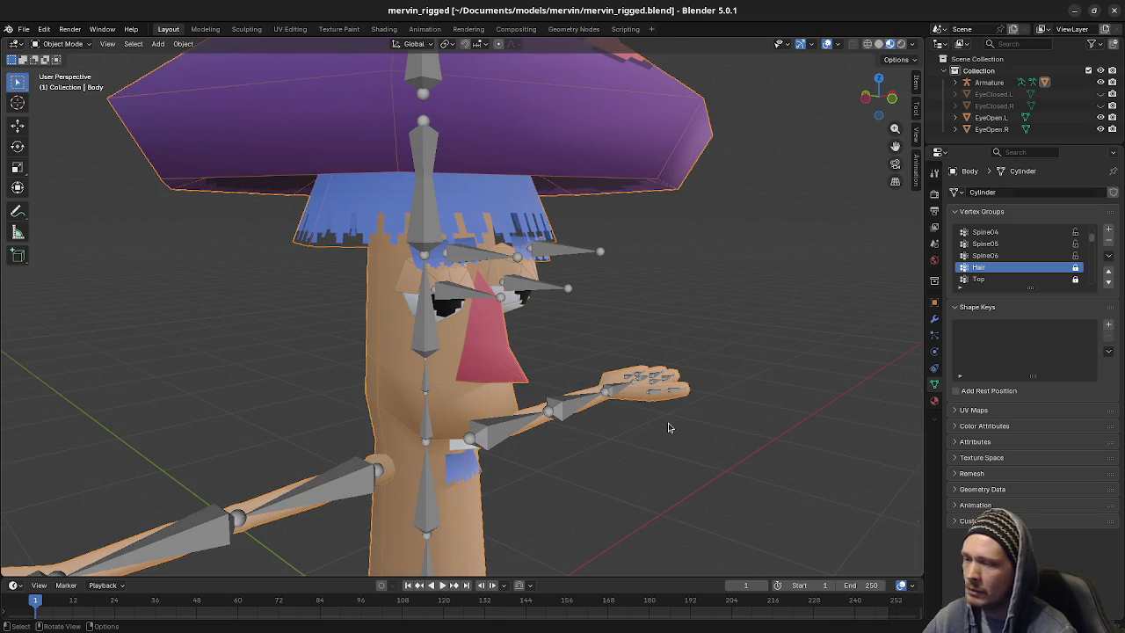
{"action": "middle_click_drag", "start_coordinate": [668, 427], "coordinate": [637, 469]}
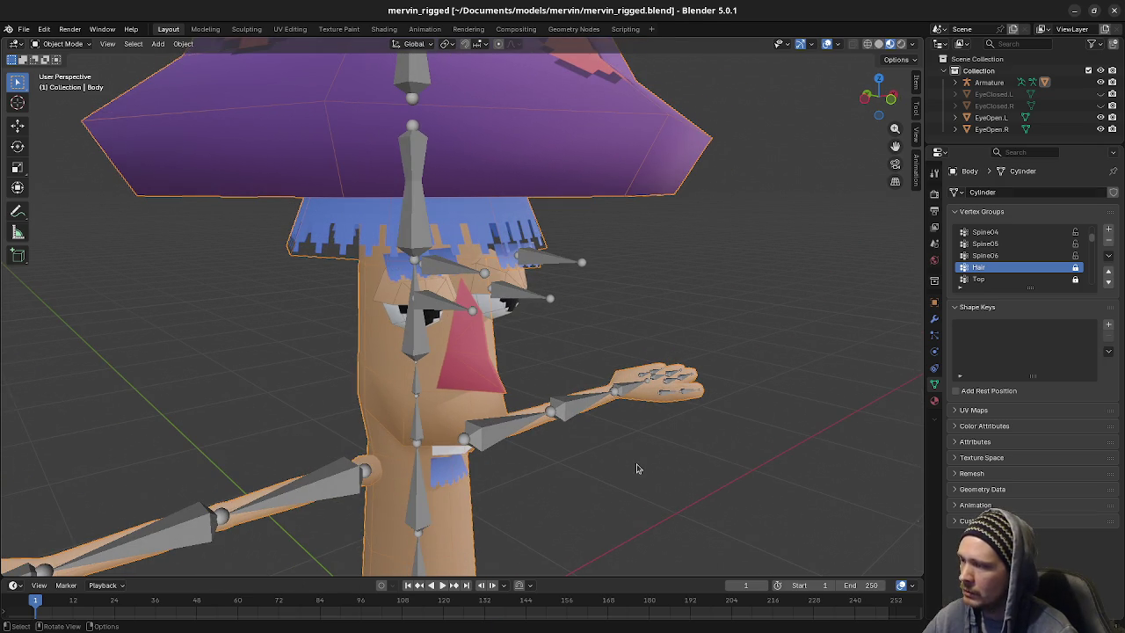
{"action": "middle_click_drag", "start_coordinate": [558, 500], "coordinate": [611, 446]}
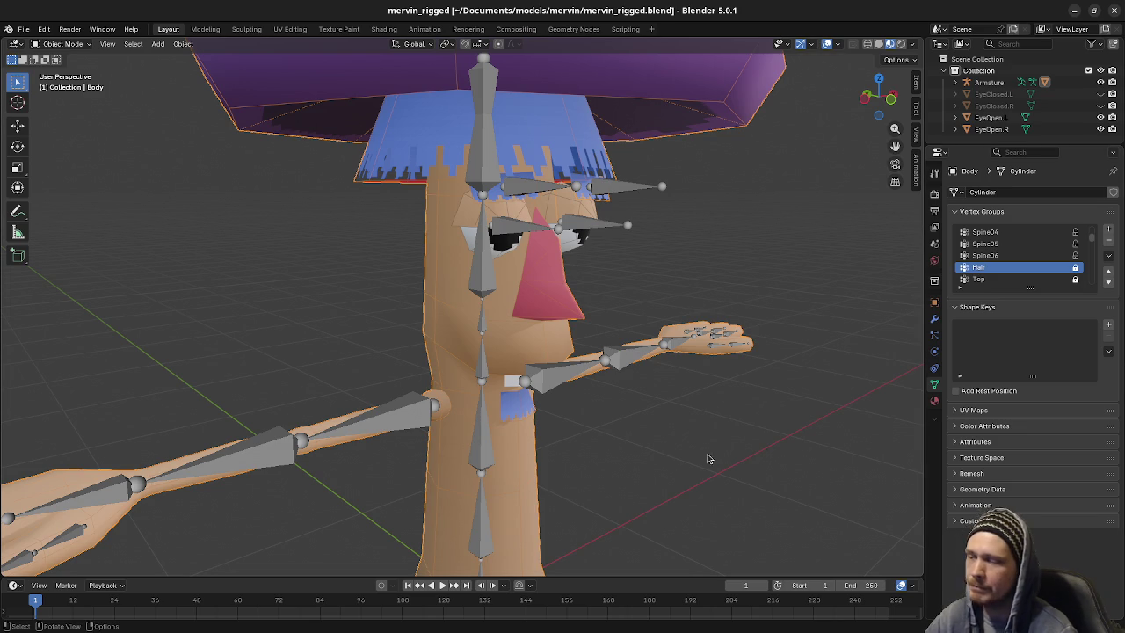
{"action": "middle_click_drag", "start_coordinate": [588, 427], "coordinate": [596, 402]}
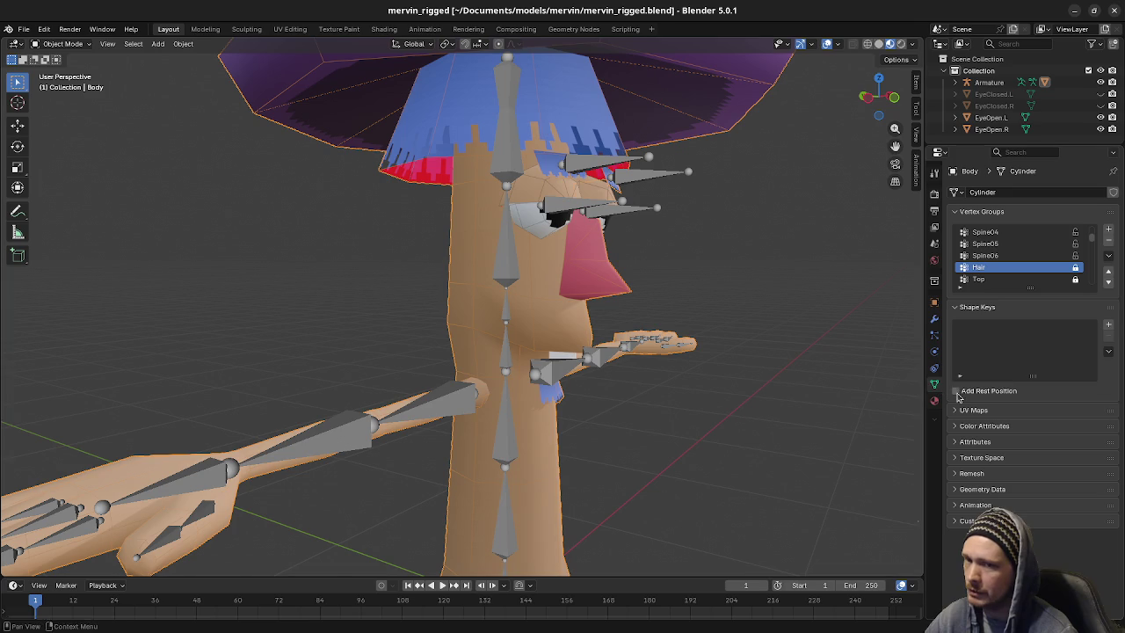
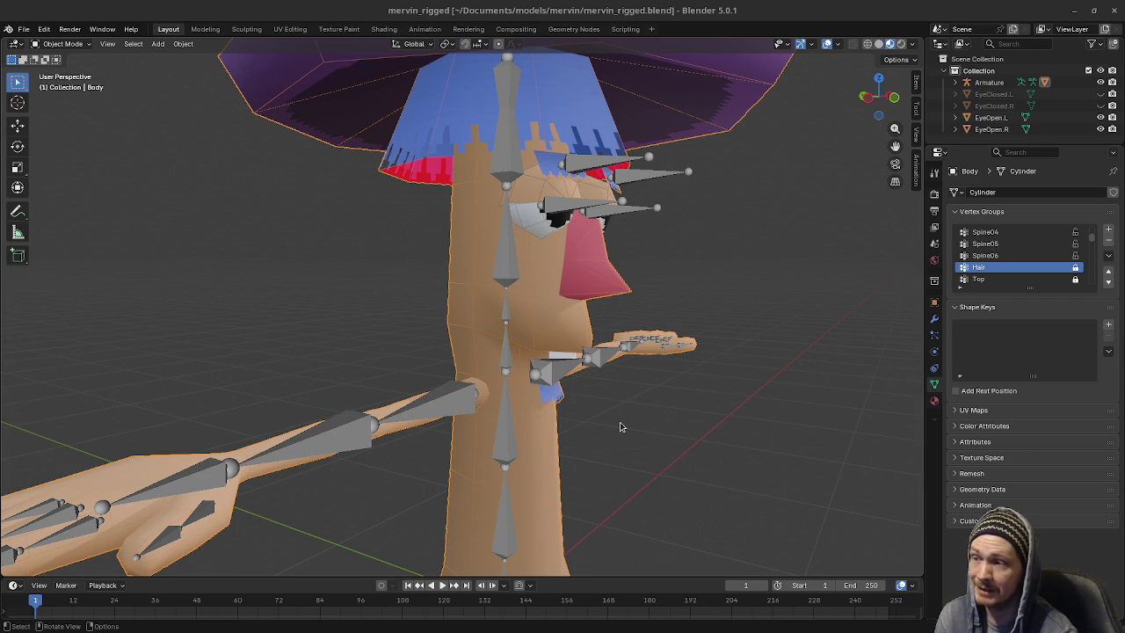
Orbit around the character and select the Body mesh instead of the armature
{"action": "mouse_move", "coordinate": [439, 470]}
{"action": "middle_mouse_down"}
{"action": "mouse_move", "coordinate": [557, 436]}
{"action": "mouse_move", "coordinate": [381, 452]}
{"action": "middle_mouse_up"}
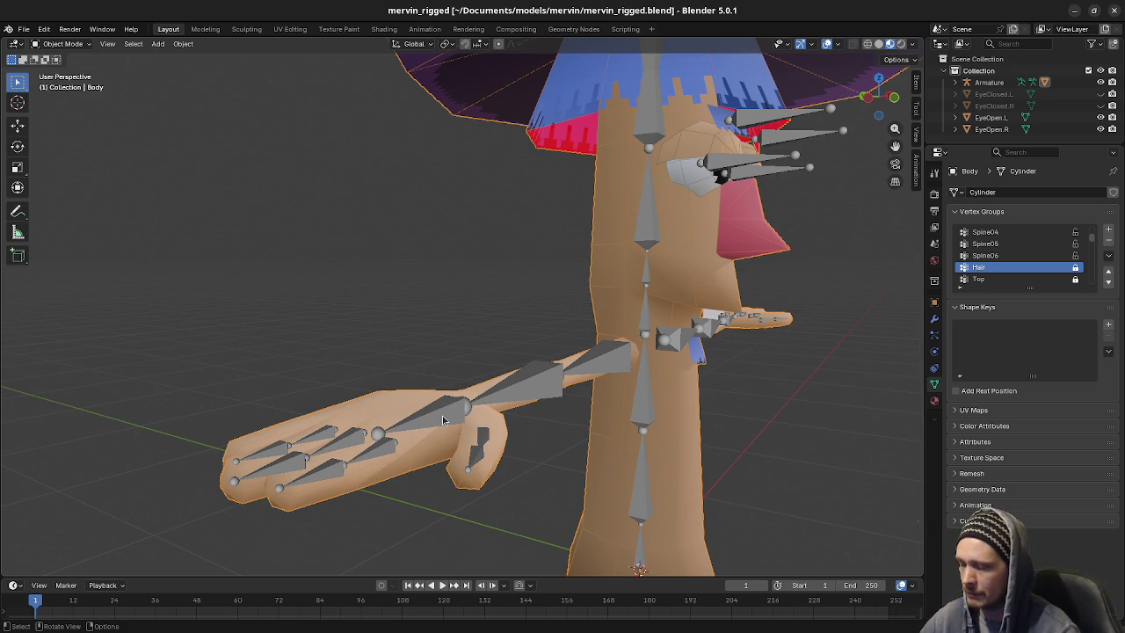
{"action": "middle_click_drag", "start_coordinate": [712, 410], "coordinate": [670, 407]}
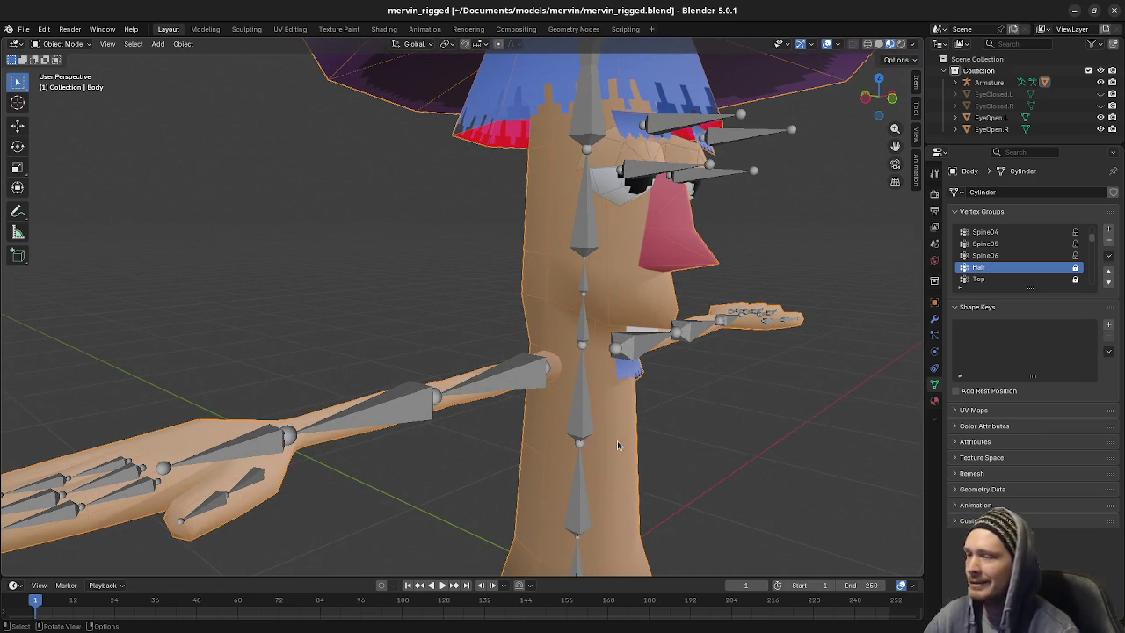
{"action": "left_click", "coordinate": [687, 260]}
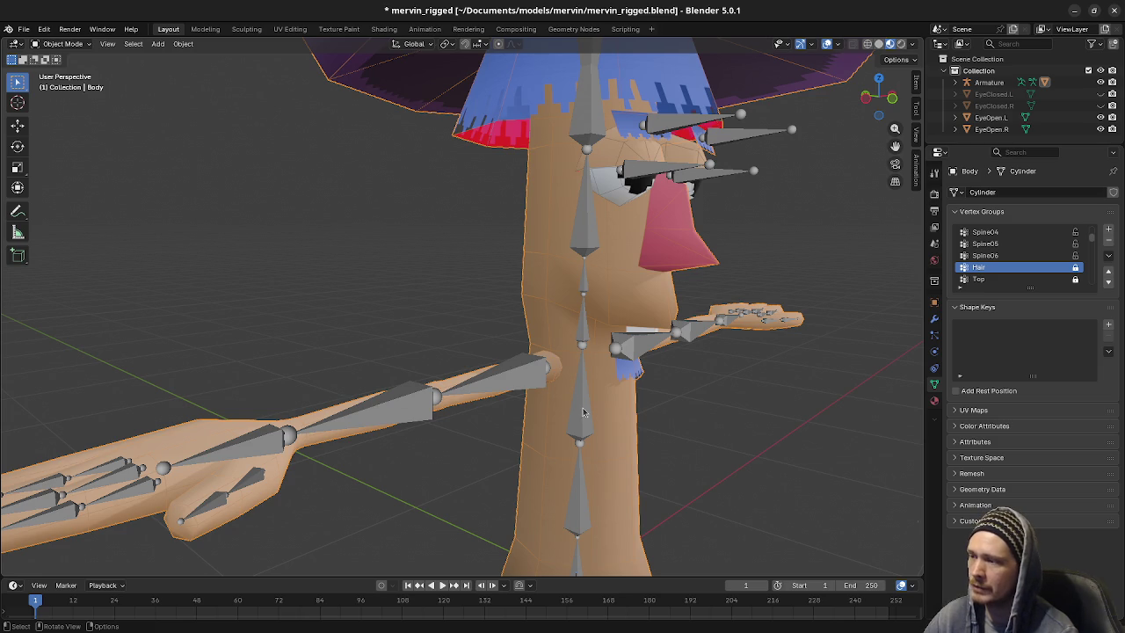
{"action": "middle_click_drag", "start_coordinate": [597, 502], "coordinate": [615, 445]}
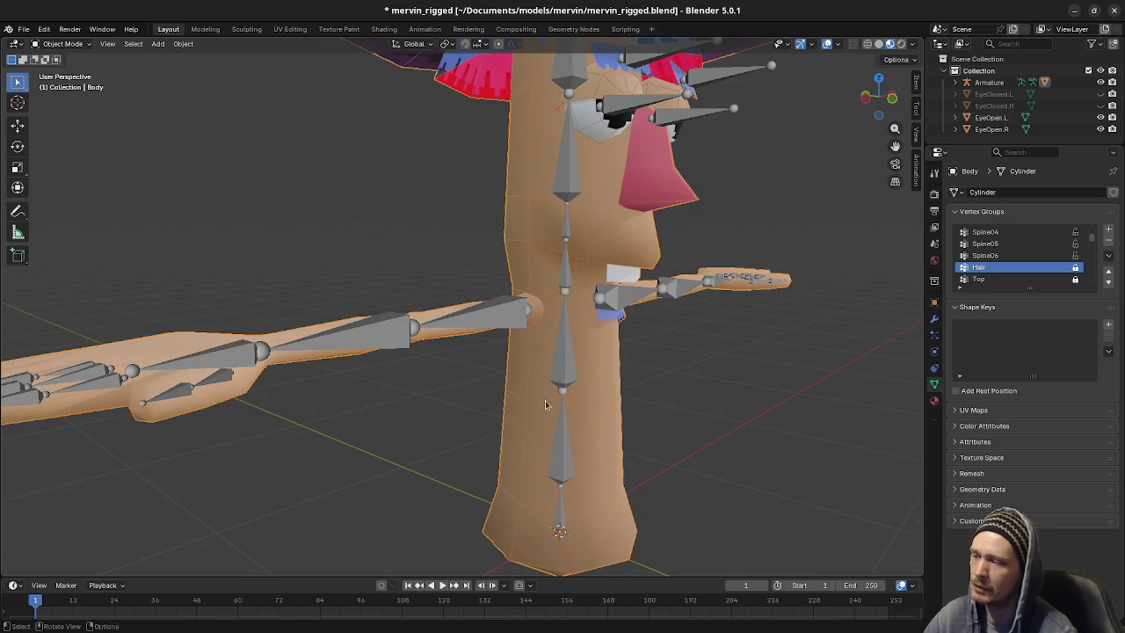
{"action": "middle_click_drag", "start_coordinate": [610, 376], "coordinate": [603, 284]}
{"action": "left_click", "coordinate": [603, 284]}
{"action": "left_click", "coordinate": [625, 273]}
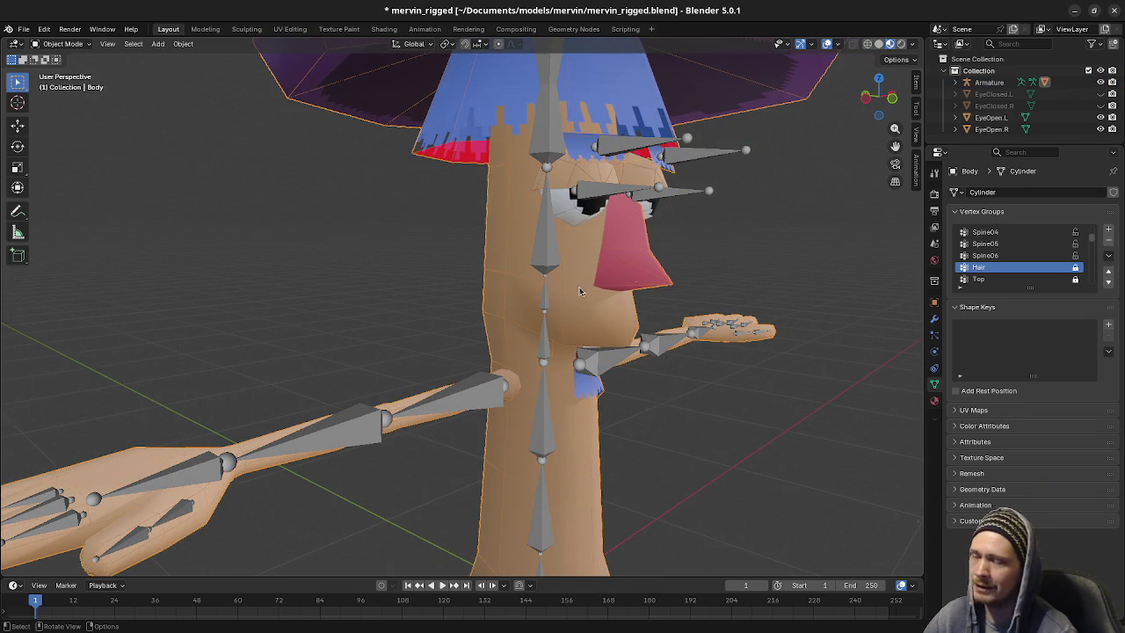
{"action": "scroll", "coordinate": [686, 260], "scroll_direction": "up", "scroll_amount": 5}
{"action": "scroll", "coordinate": [668, 281], "scroll_direction": "down", "scroll_amount": 2}
{"action": "scroll", "coordinate": [633, 304], "scroll_direction": "down", "scroll_amount": 1}
{"action": "mouse_move", "coordinate": [624, 310]}
{"action": "middle_mouse_down"}
{"action": "mouse_move", "coordinate": [514, 309]}
{"action": "mouse_move", "coordinate": [595, 310]}
{"action": "mouse_move", "coordinate": [521, 326]}
{"action": "mouse_move", "coordinate": [605, 307]}
{"action": "mouse_move", "coordinate": [504, 329]}
{"action": "middle_mouse_up"}
Enter Edit Mode on Body and select the linked nose faces, viewing the head side-on
{"action": "key", "text": "Tab"}
{"action": "key", "text": "l"}
{"action": "middle_click_drag", "start_coordinate": [380, 317], "coordinate": [471, 323]}
{"action": "middle_click_drag", "start_coordinate": [678, 352], "coordinate": [768, 360]}
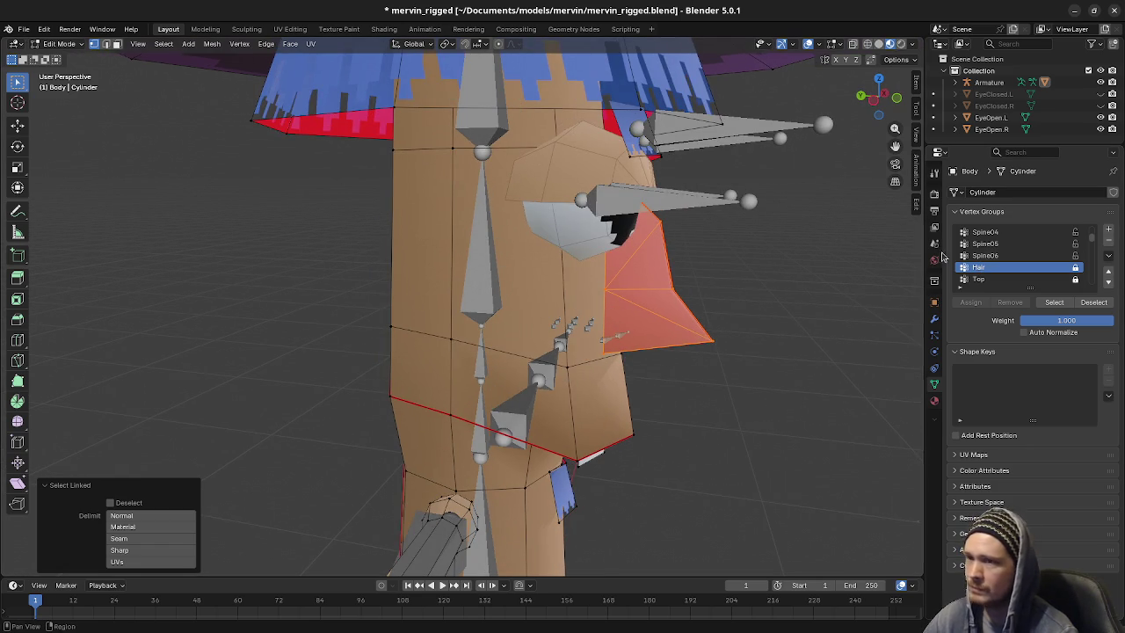
Assign the selected nose faces to the Spine05 vertex group
{"action": "left_click", "coordinate": [985, 244]}
{"action": "left_click", "coordinate": [972, 303]}
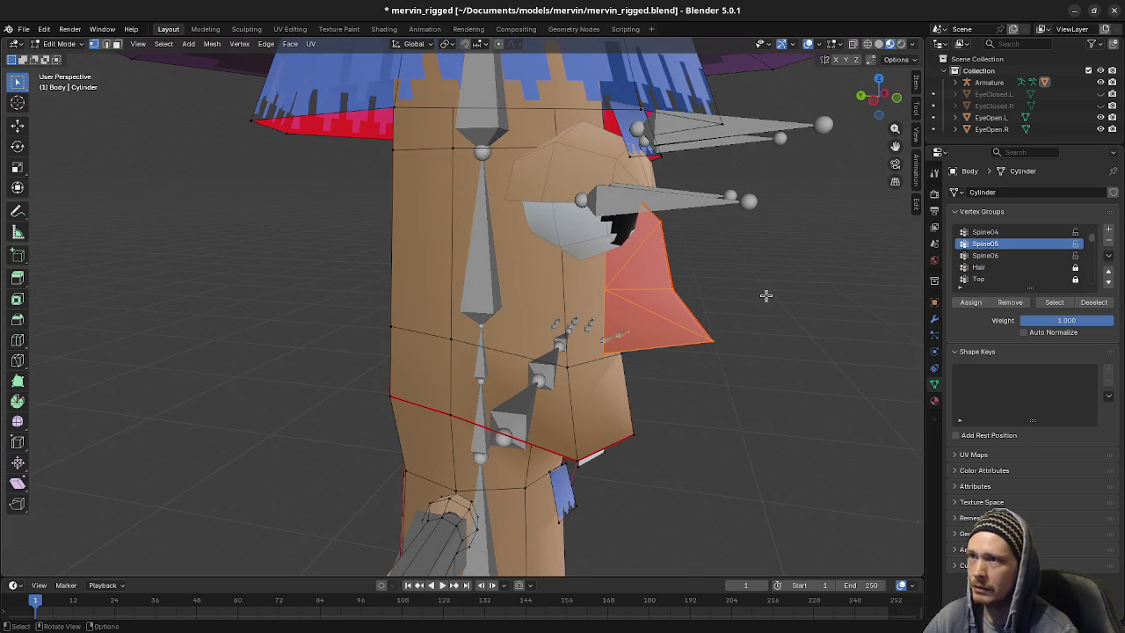
{"action": "middle_click_drag", "start_coordinate": [585, 463], "coordinate": [567, 484]}
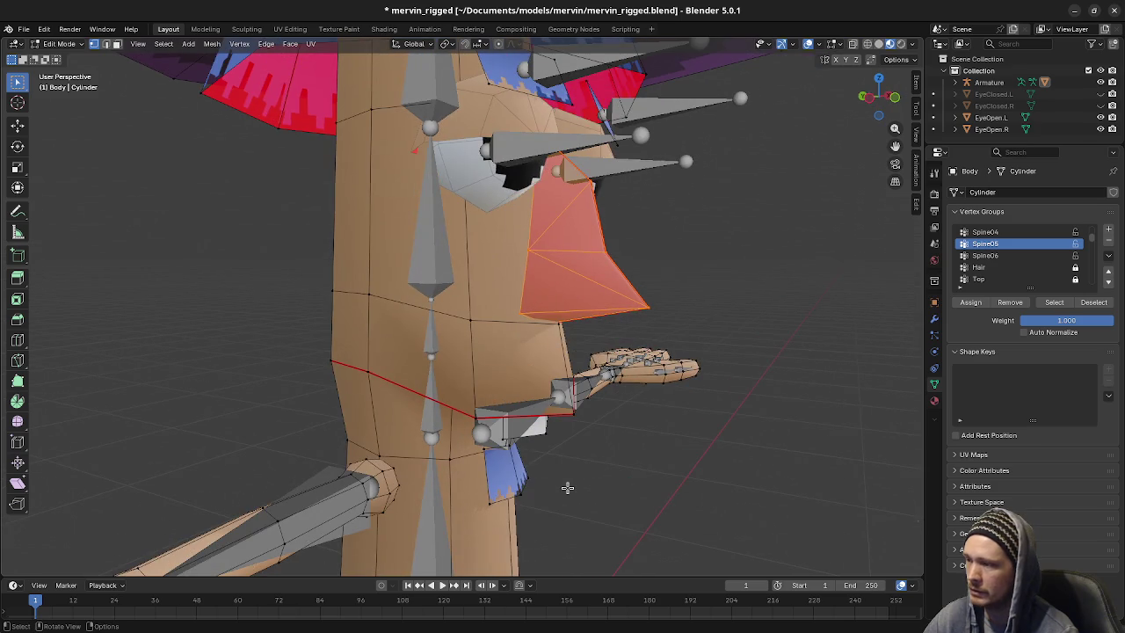
Leave Edit Mode and put the armature into Pose Mode
{"action": "key", "text": "Tab"}
{"action": "left_click", "coordinate": [438, 261]}
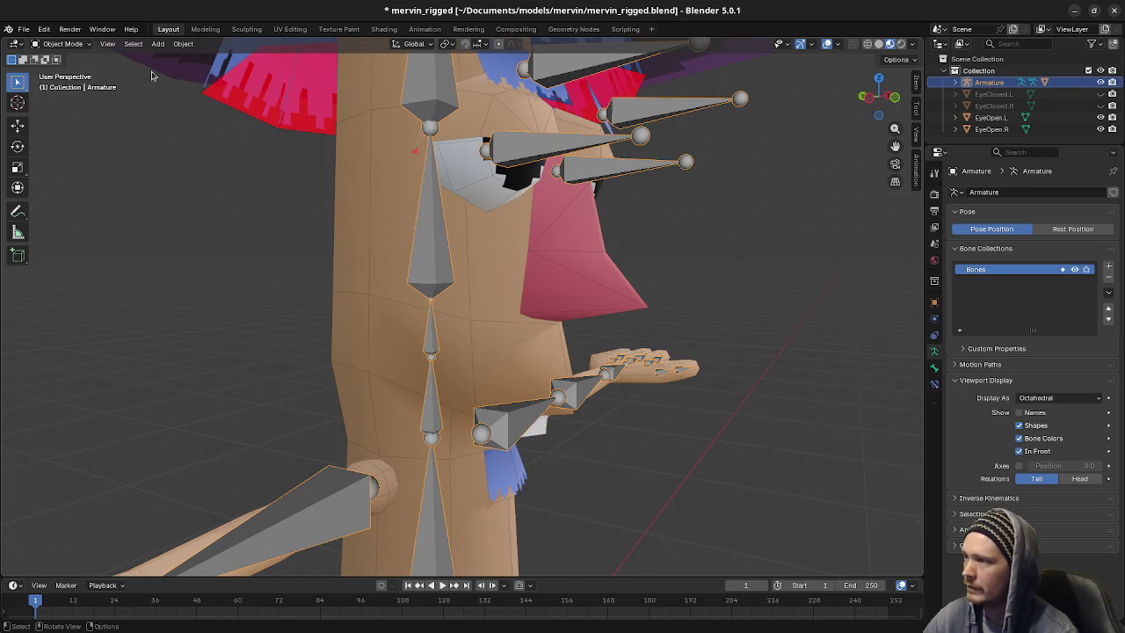
{"action": "left_click", "coordinate": [75, 46]}
{"action": "left_click", "coordinate": [70, 79]}
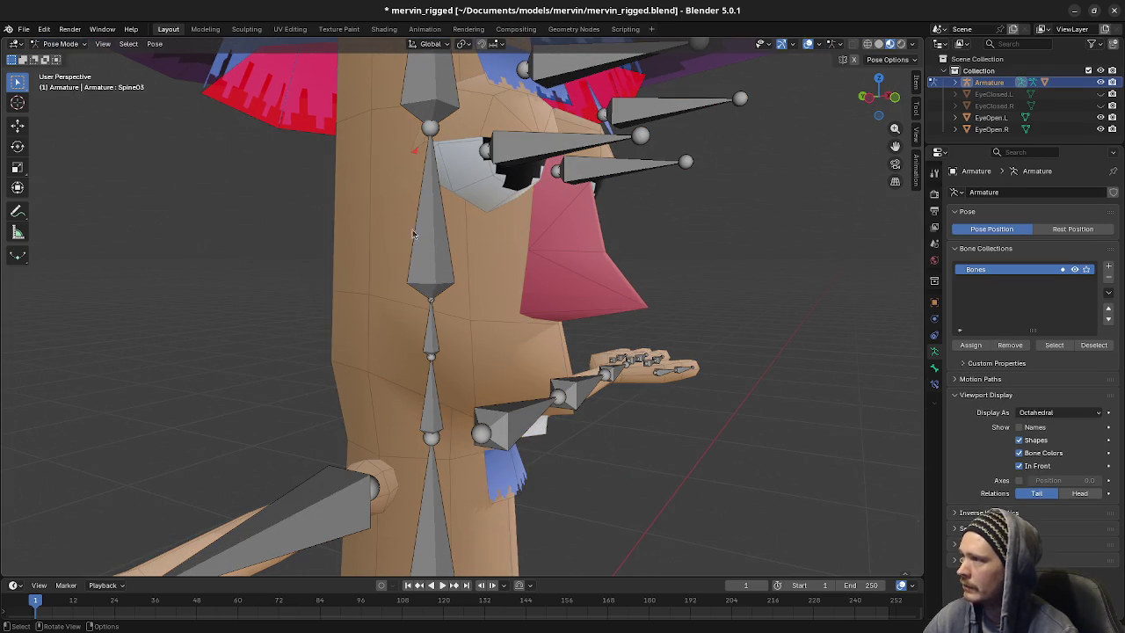
Test-rotate Spine05 and Spine06 around X to check nose deformation, cancelling each
{"action": "left_click", "coordinate": [432, 246]}
{"action": "middle_click_drag", "start_coordinate": [432, 246], "coordinate": [672, 369]}
{"action": "key", "text": "r"}
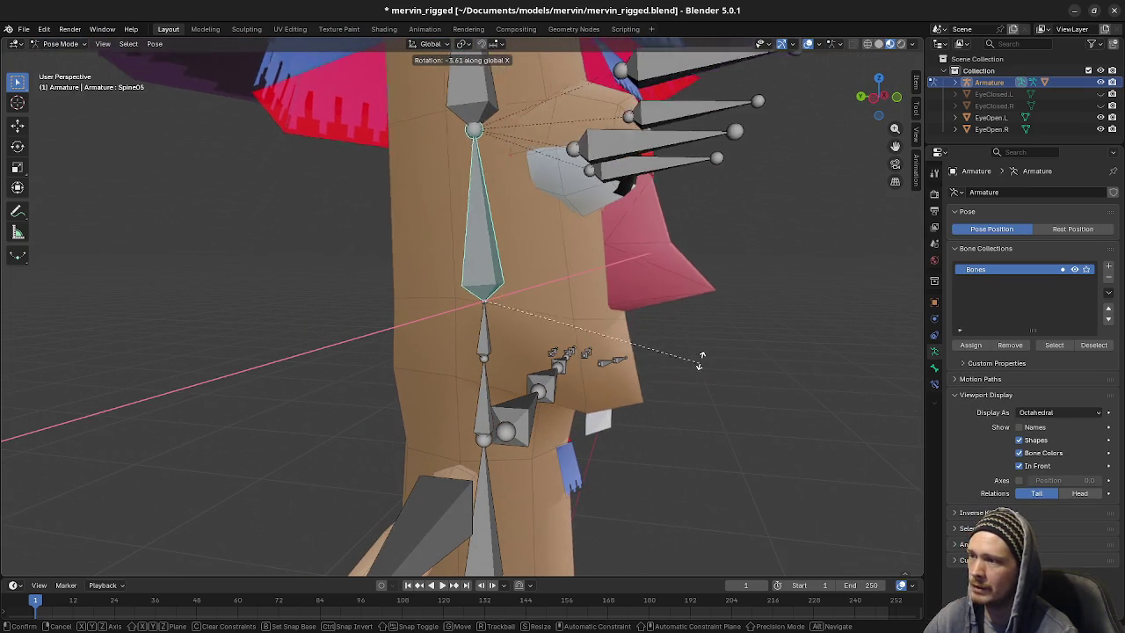
{"action": "key", "text": "x"}
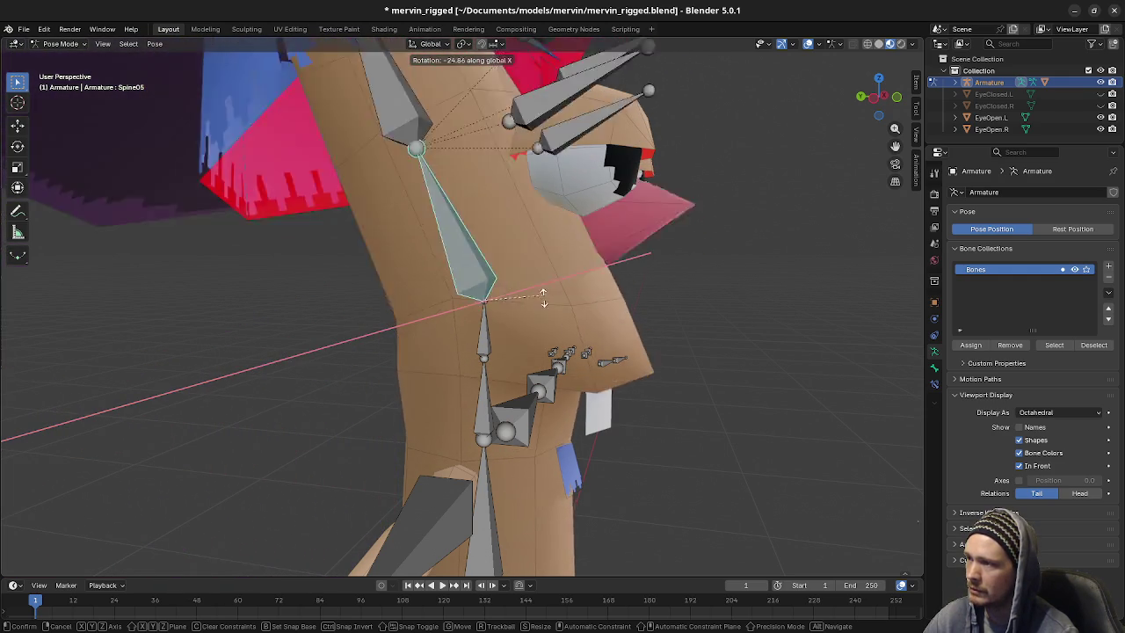
{"action": "key", "text": "Escape"}
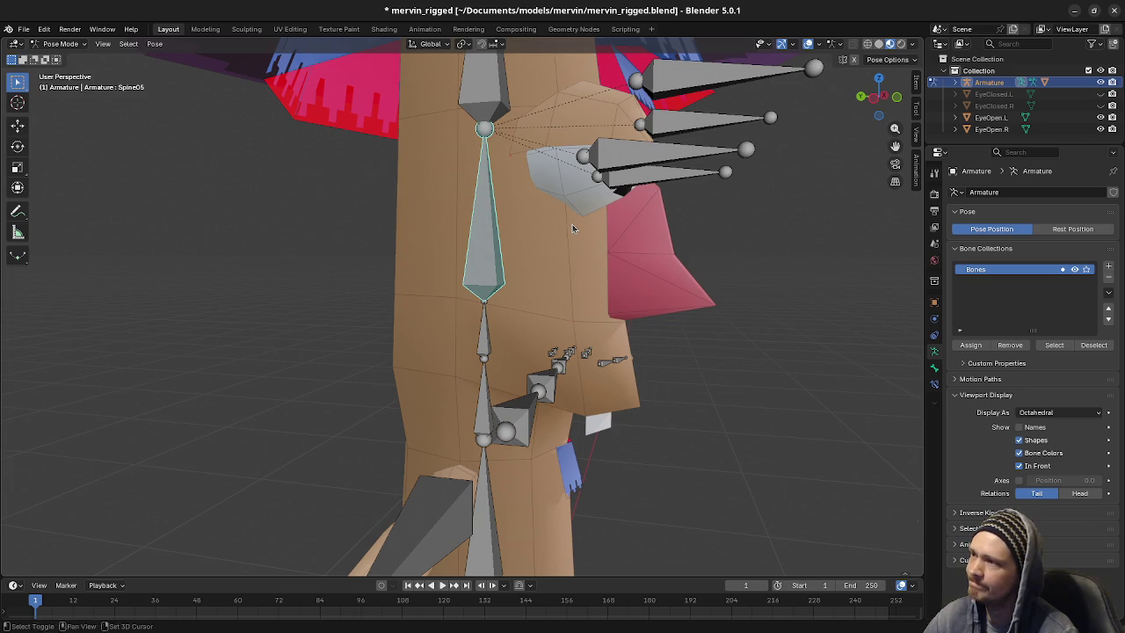
{"action": "middle_click_drag", "start_coordinate": [586, 257], "coordinate": [549, 313], "text": "shift"}
{"action": "left_click", "coordinate": [466, 163]}
{"action": "key", "text": "r"}
{"action": "key", "text": "x"}
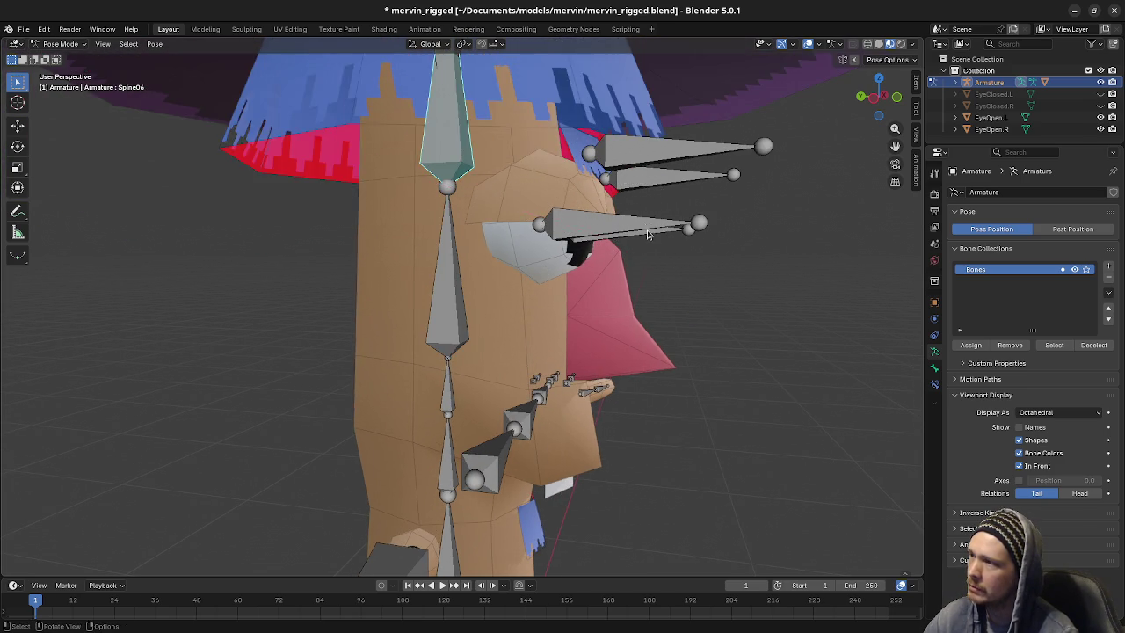
{"action": "middle_click_drag", "start_coordinate": [654, 184], "coordinate": [608, 227], "text": "alt"}
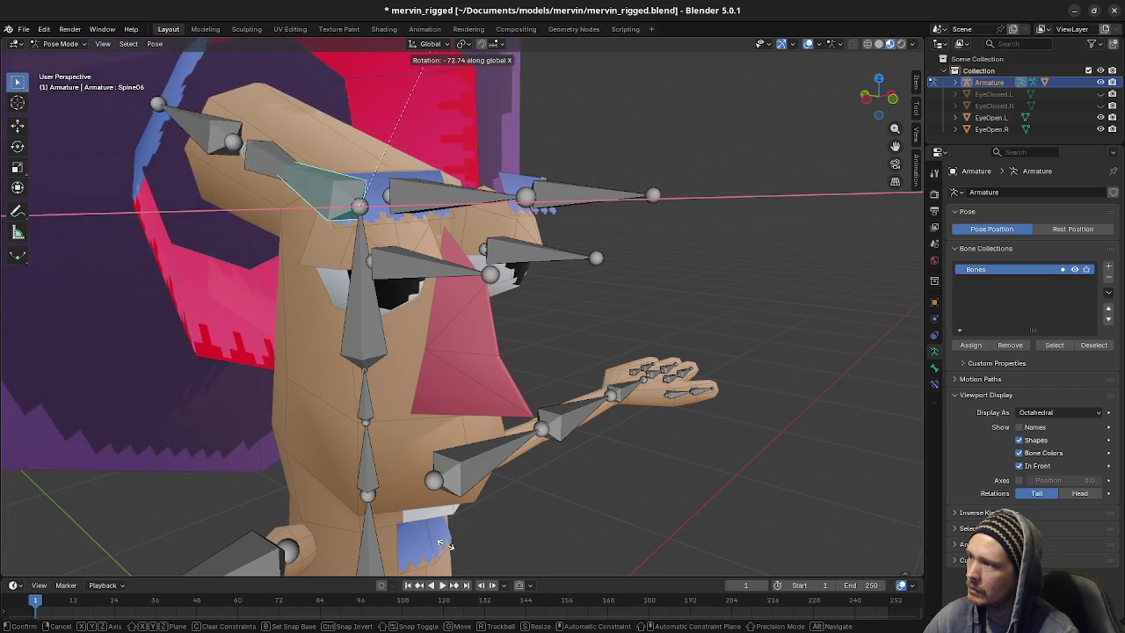
{"action": "key", "text": "Escape"}
Orbit to a side view of the head and deselect the head bone
{"action": "middle_click_drag", "start_coordinate": [538, 447], "coordinate": [496, 411]}
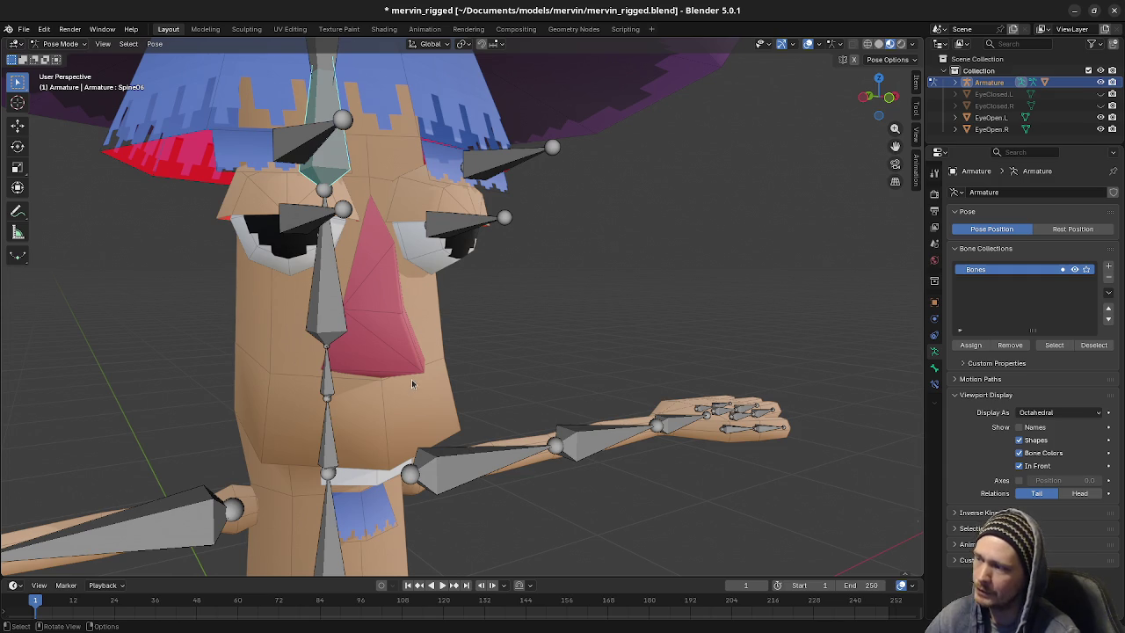
{"action": "middle_click_drag", "start_coordinate": [409, 385], "coordinate": [480, 349]}
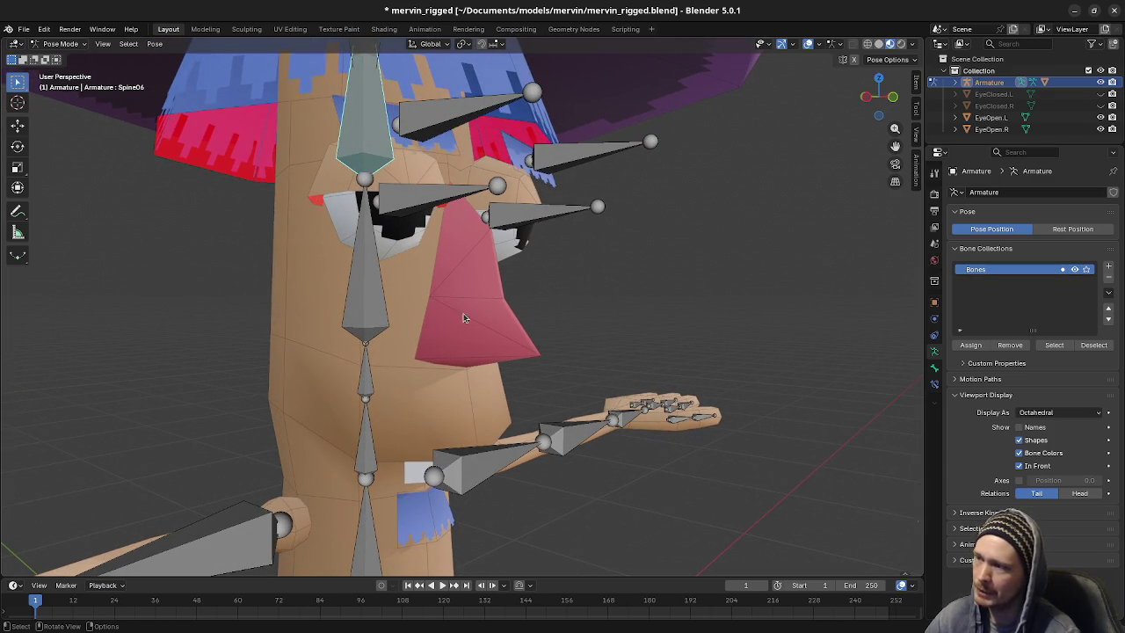
{"action": "left_click", "coordinate": [449, 326]}
{"action": "left_click", "coordinate": [59, 43]}
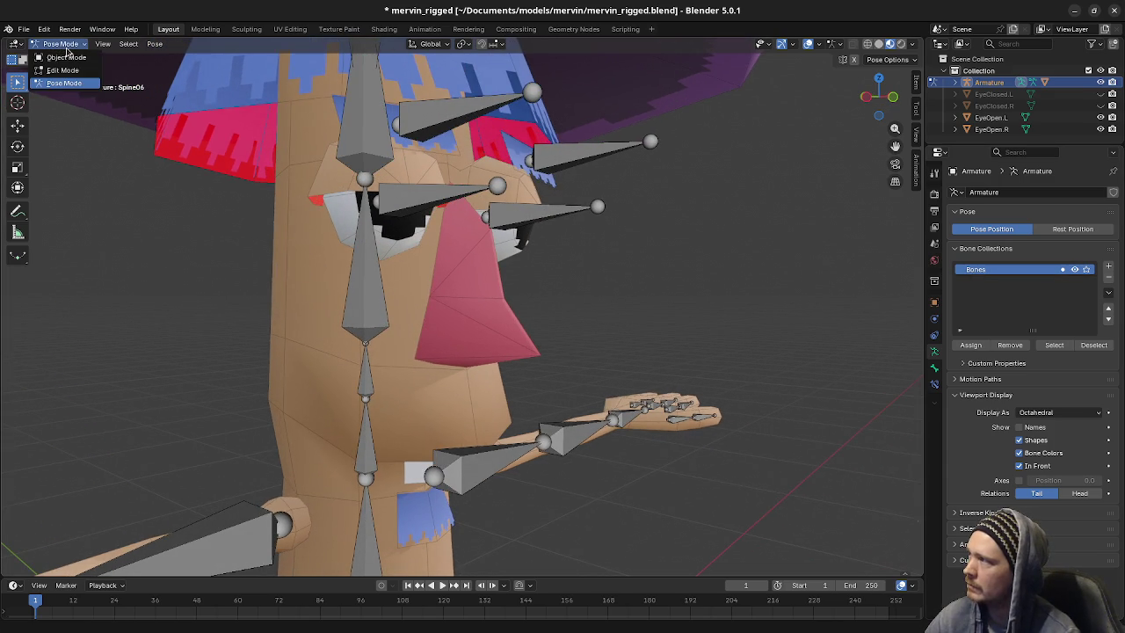
Switch the armature between Object and Pose Mode, ending in Object Mode
{"action": "left_click", "coordinate": [61, 55]}
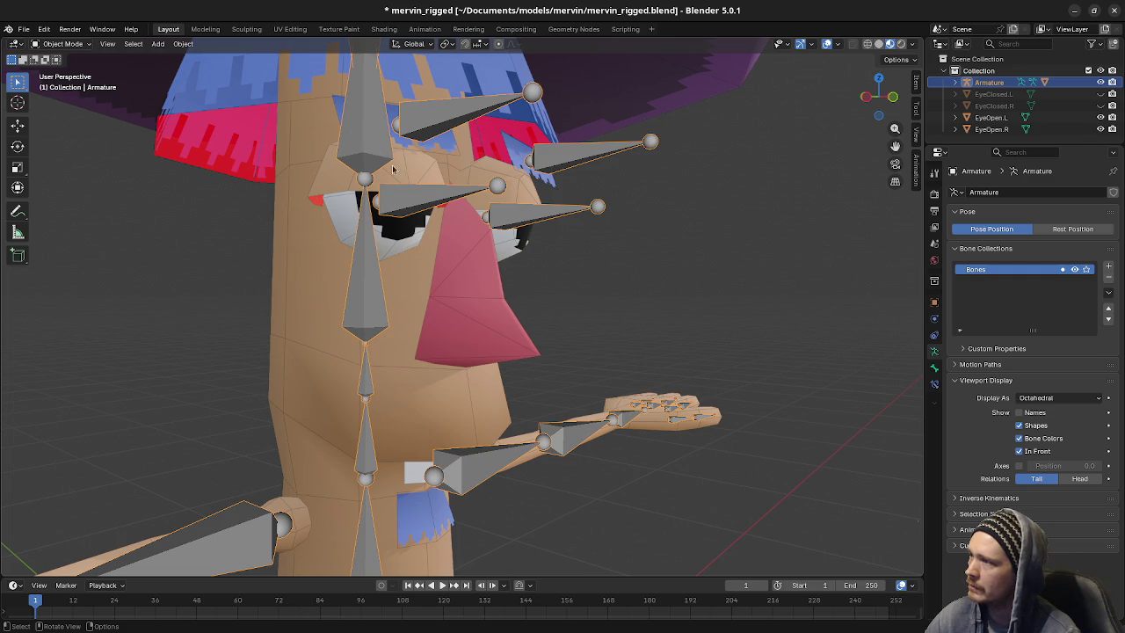
{"action": "left_click", "coordinate": [60, 43]}
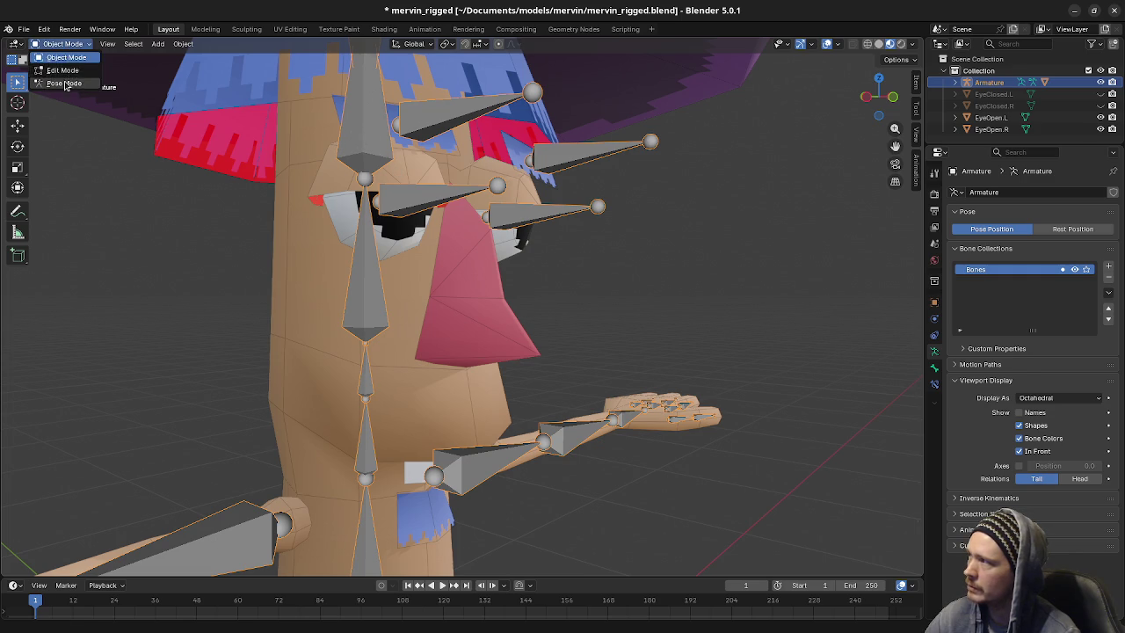
{"action": "left_click", "coordinate": [61, 85]}
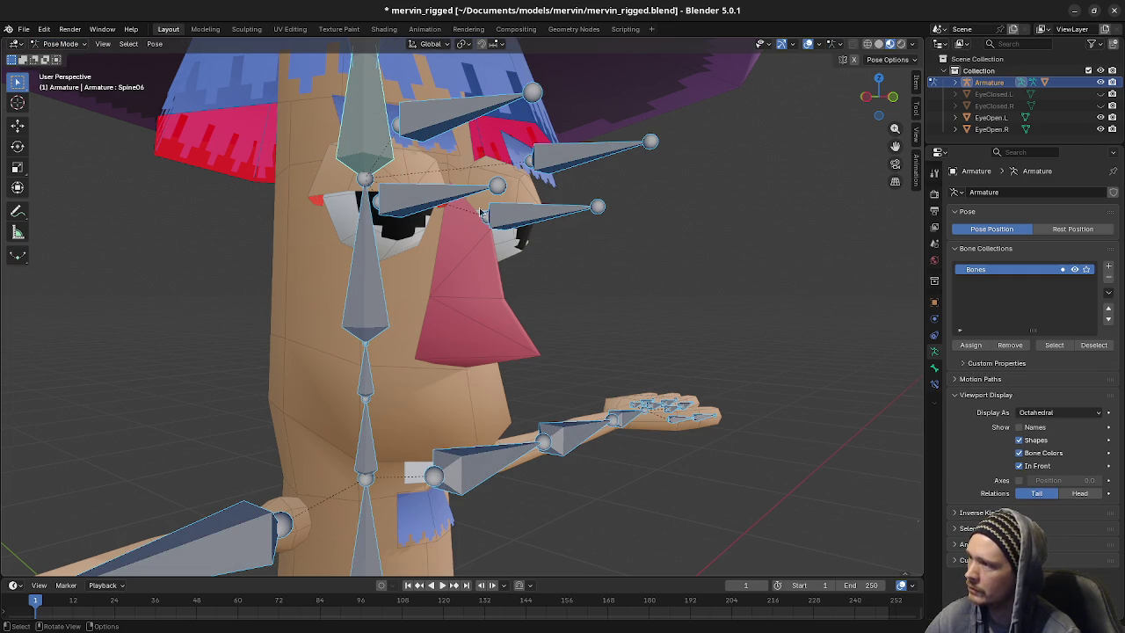
{"action": "left_click", "coordinate": [59, 43]}
{"action": "left_click", "coordinate": [61, 55]}
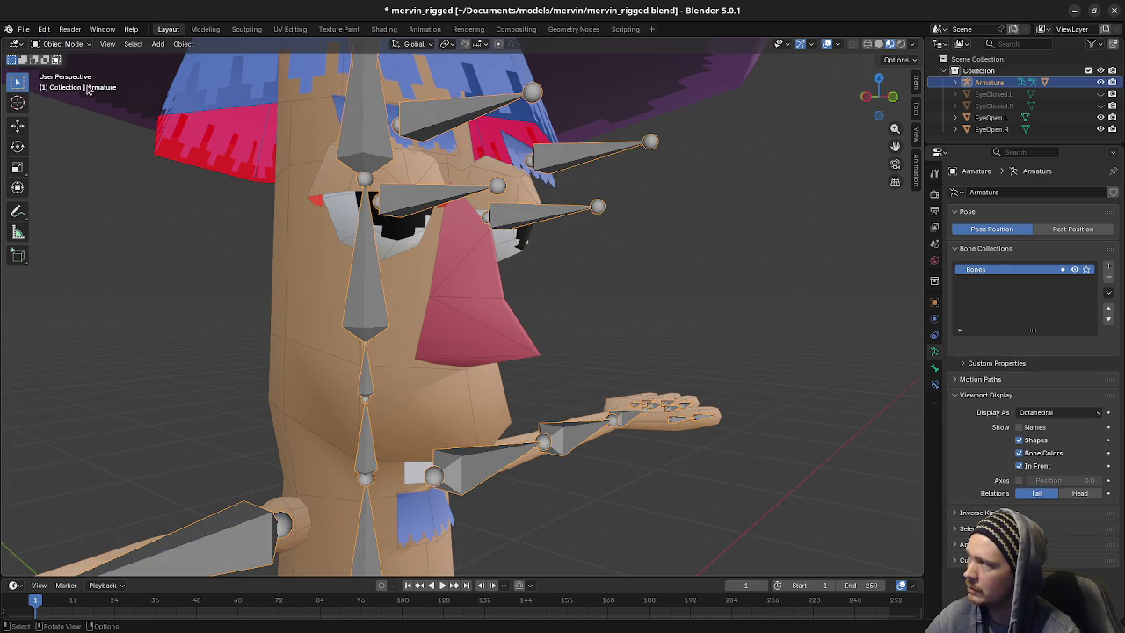
In Body's Edit Mode, select the linked nose faces and set the group weight to 0.5
{"action": "left_click", "coordinate": [475, 276]}
{"action": "key", "text": "Tab"}
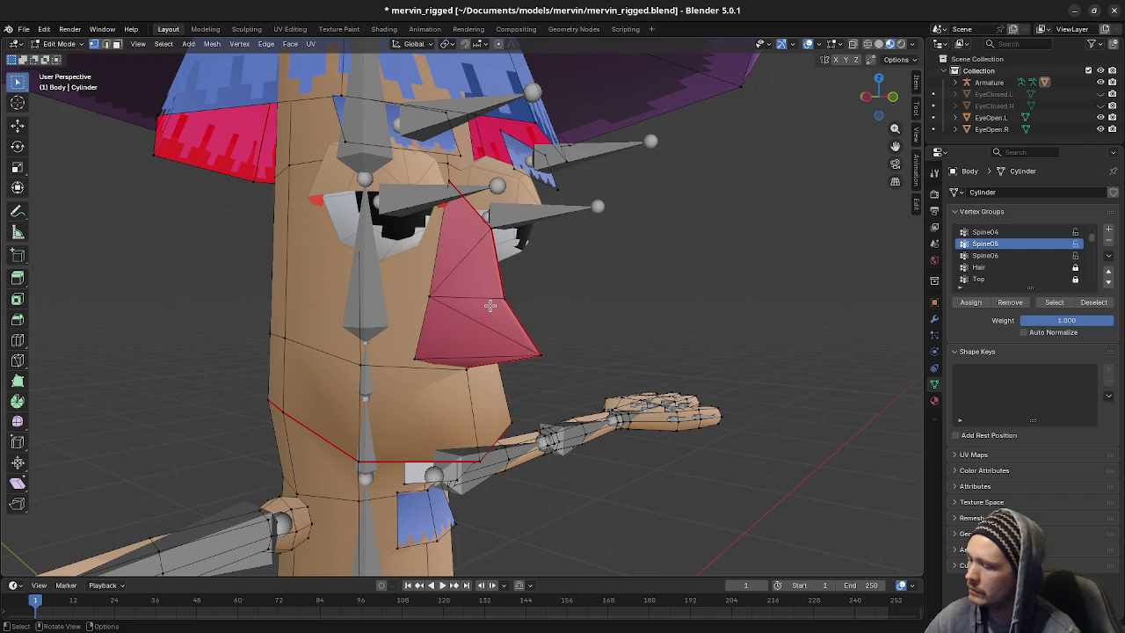
{"action": "key", "text": "ctrl+l"}
{"action": "middle_click_drag", "start_coordinate": [532, 314], "coordinate": [424, 311]}
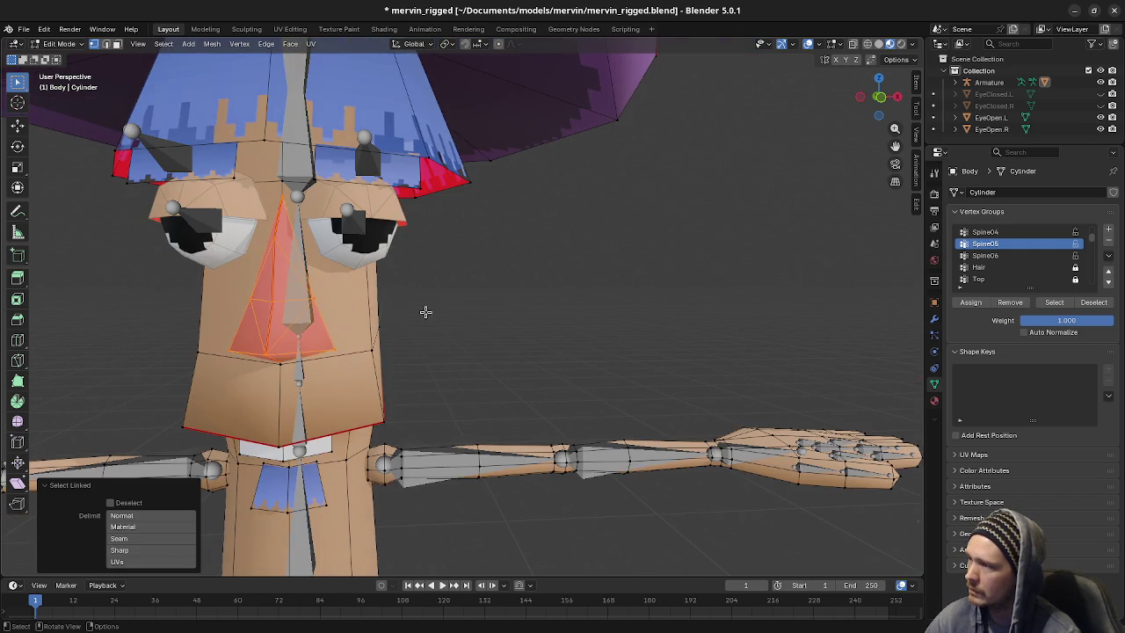
{"action": "left_click", "coordinate": [1061, 319]}
{"action": "type", "text": ".5"}
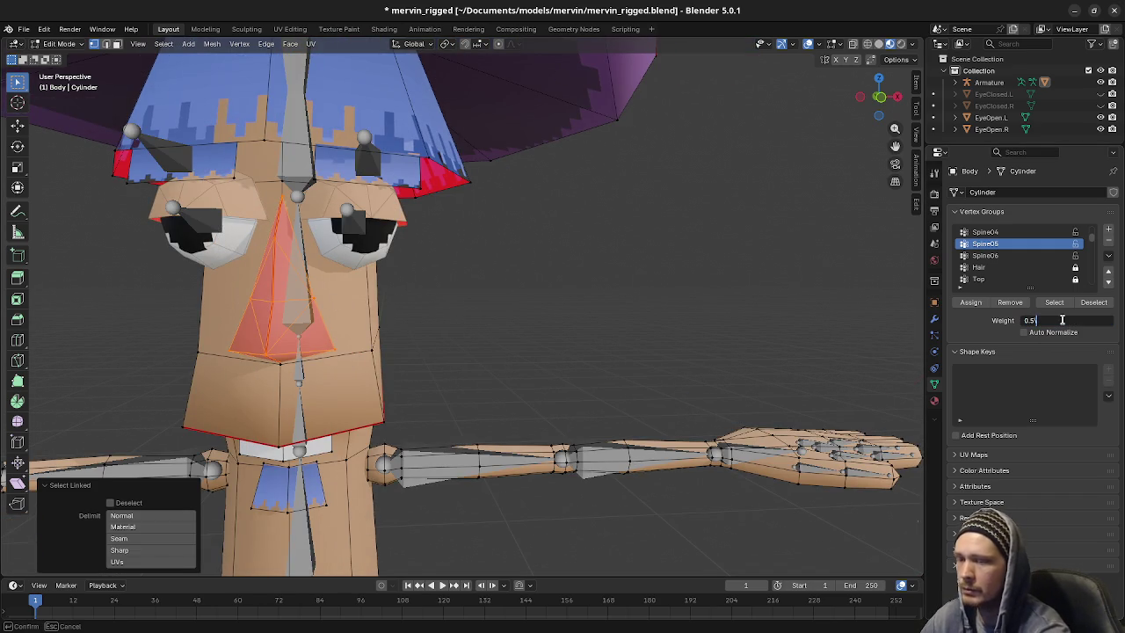
{"action": "key", "text": "Return"}
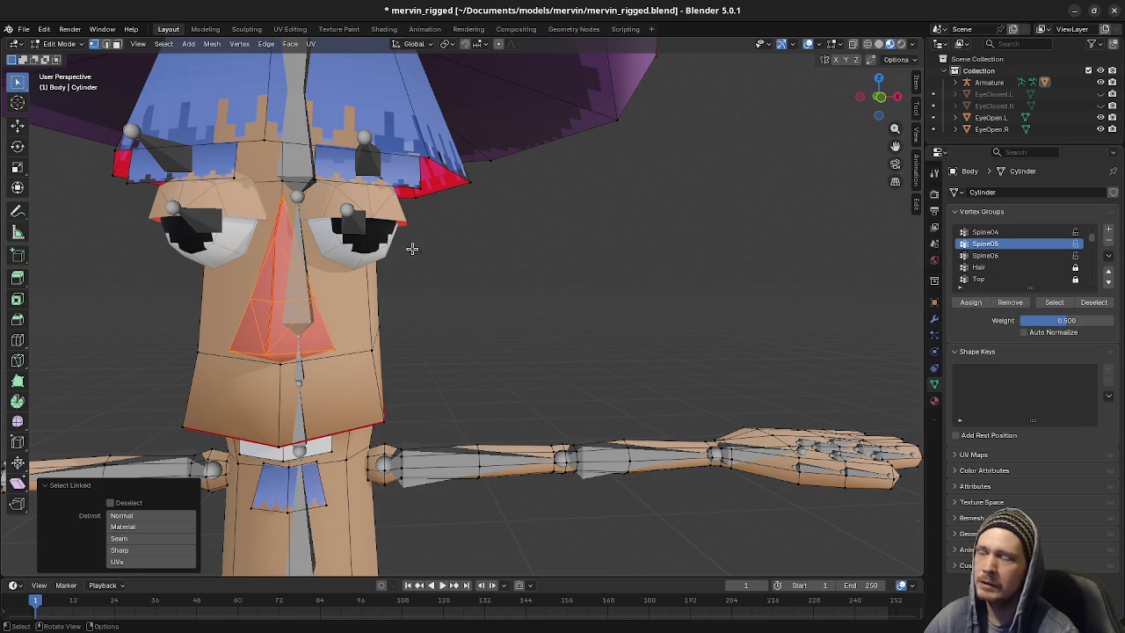
Assign the nose faces to Spine05, then reset the assignment weight to 0.5
{"action": "middle_click_drag", "start_coordinate": [346, 333], "coordinate": [534, 318]}
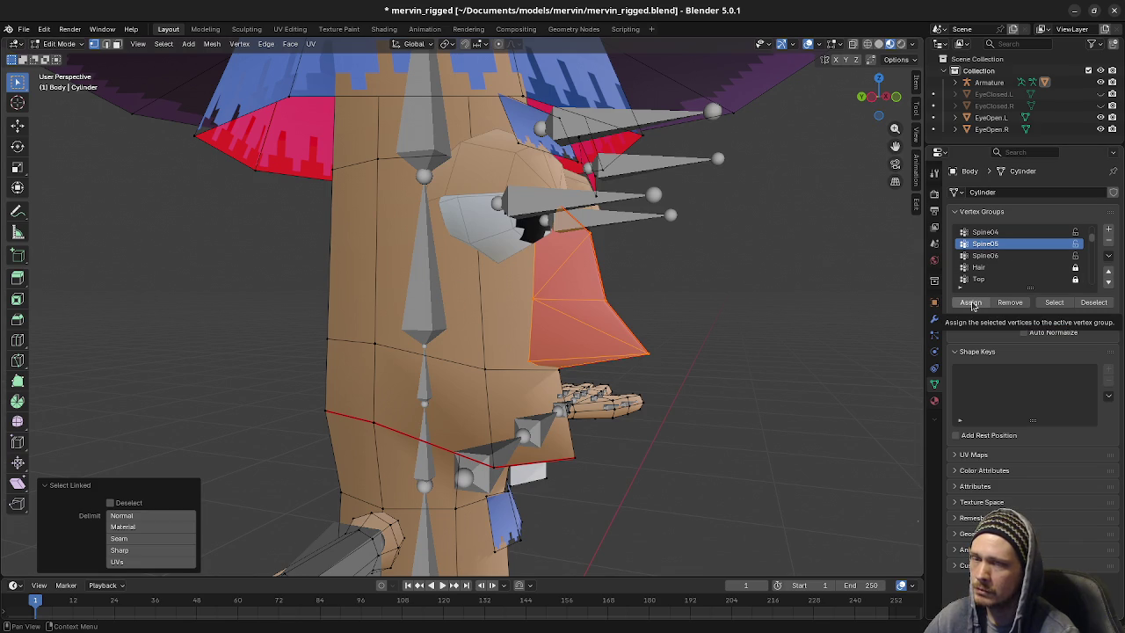
{"action": "left_click", "coordinate": [976, 303]}
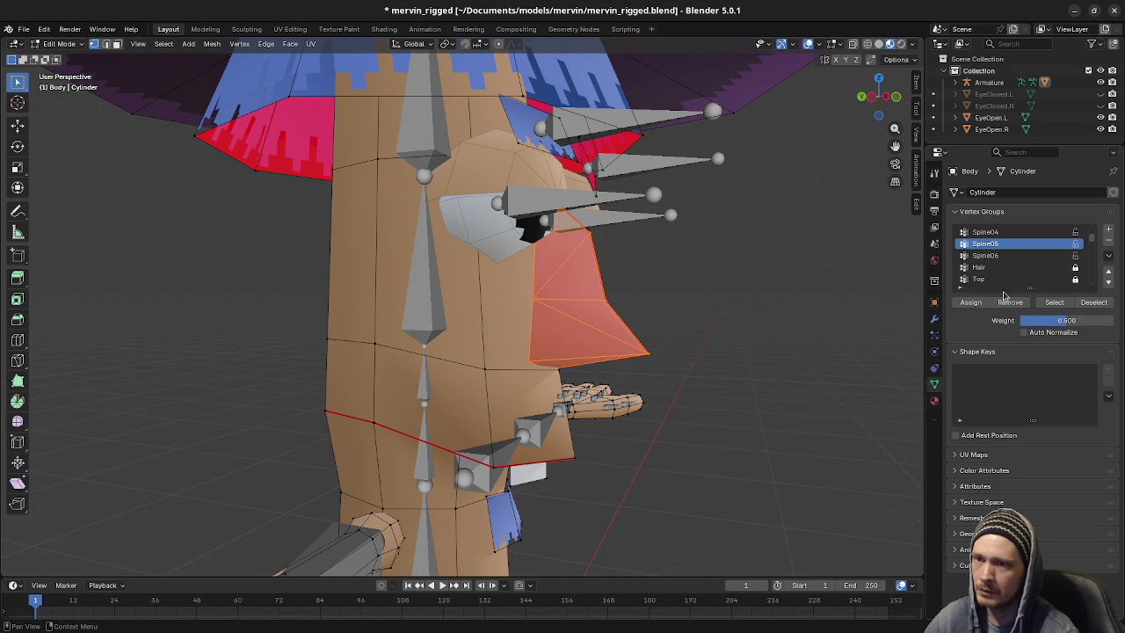
{"action": "left_click_drag", "start_coordinate": [1040, 321], "coordinate": [1111, 321]}
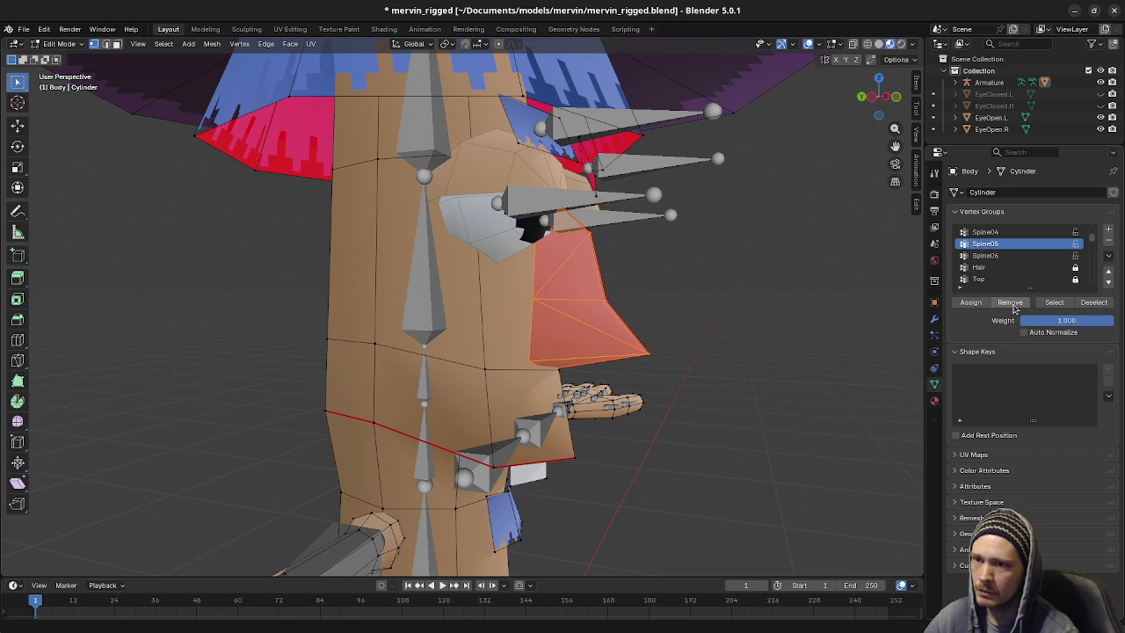
{"action": "left_click", "coordinate": [1081, 320]}
{"action": "type", "text": "0.5"}
{"action": "key", "text": "Return"}
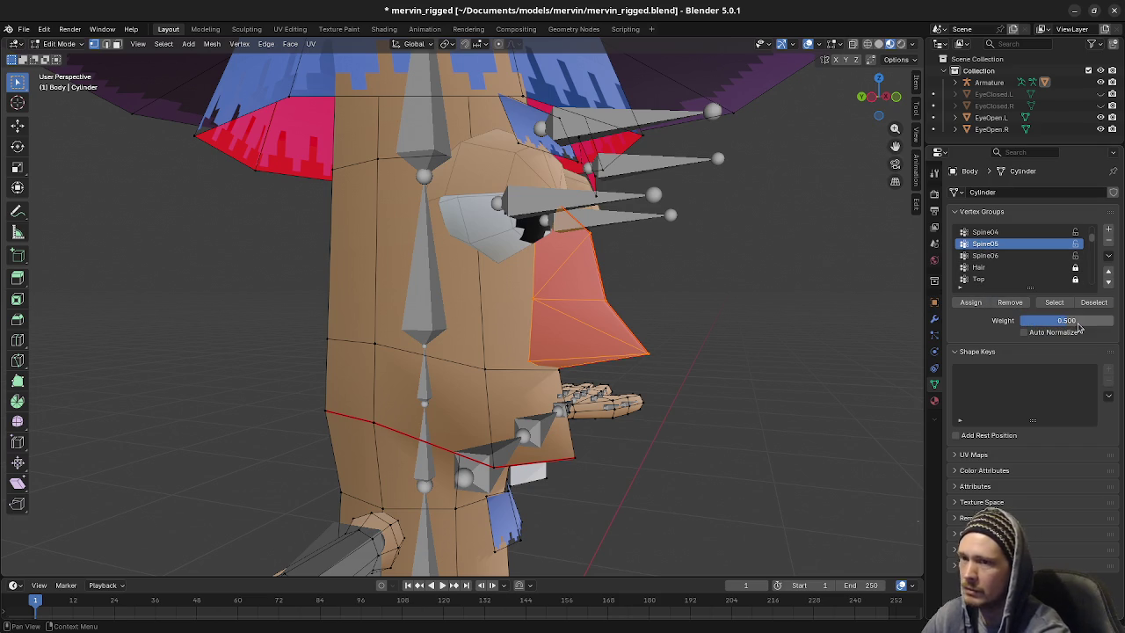
Make Spine04 the active vertex group, then put the armature into Edit Mode
{"action": "left_click", "coordinate": [985, 232]}
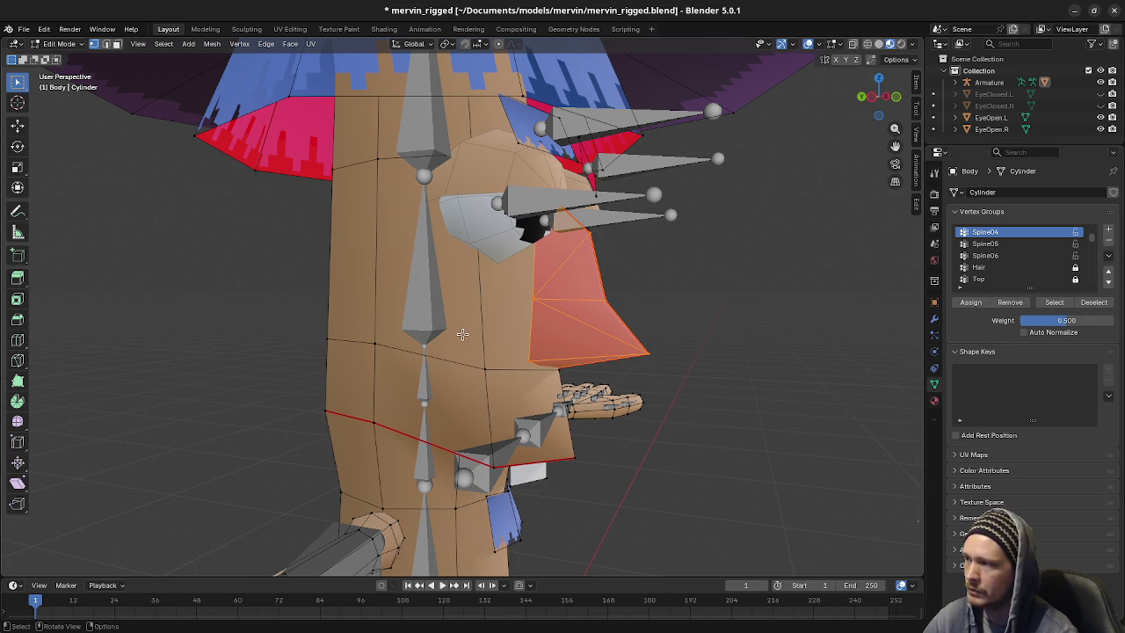
{"action": "key", "text": "Tab"}
{"action": "left_click", "coordinate": [422, 255]}
{"action": "key", "text": "Tab"}
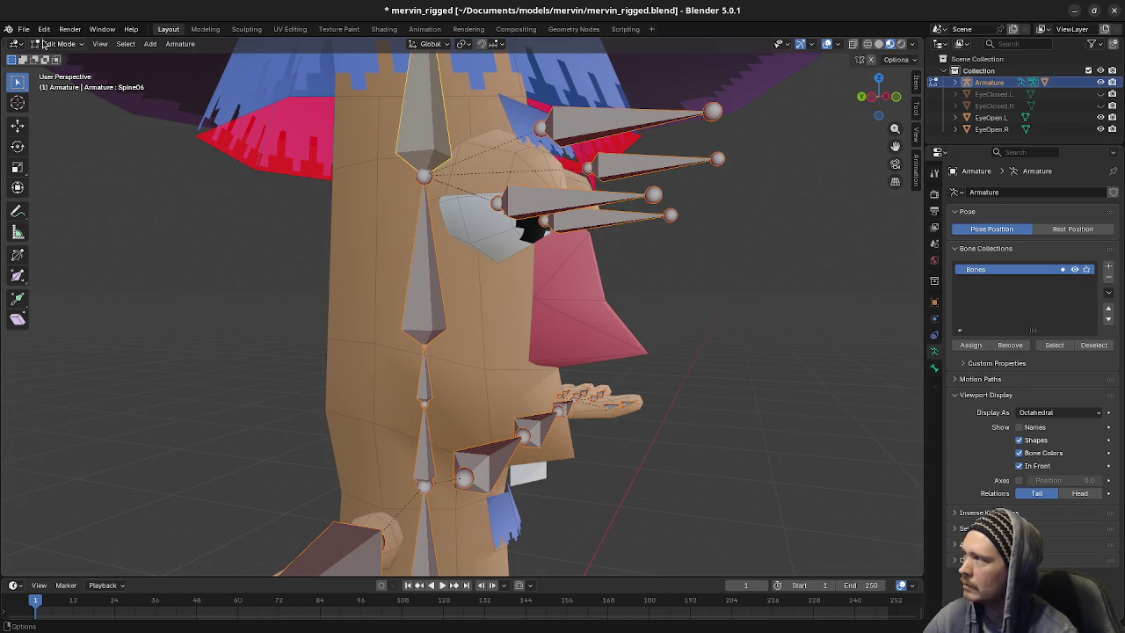
Switch the armature to Pose Mode and test-rotate Spine06 around X, then cancel
{"action": "left_click", "coordinate": [58, 43]}
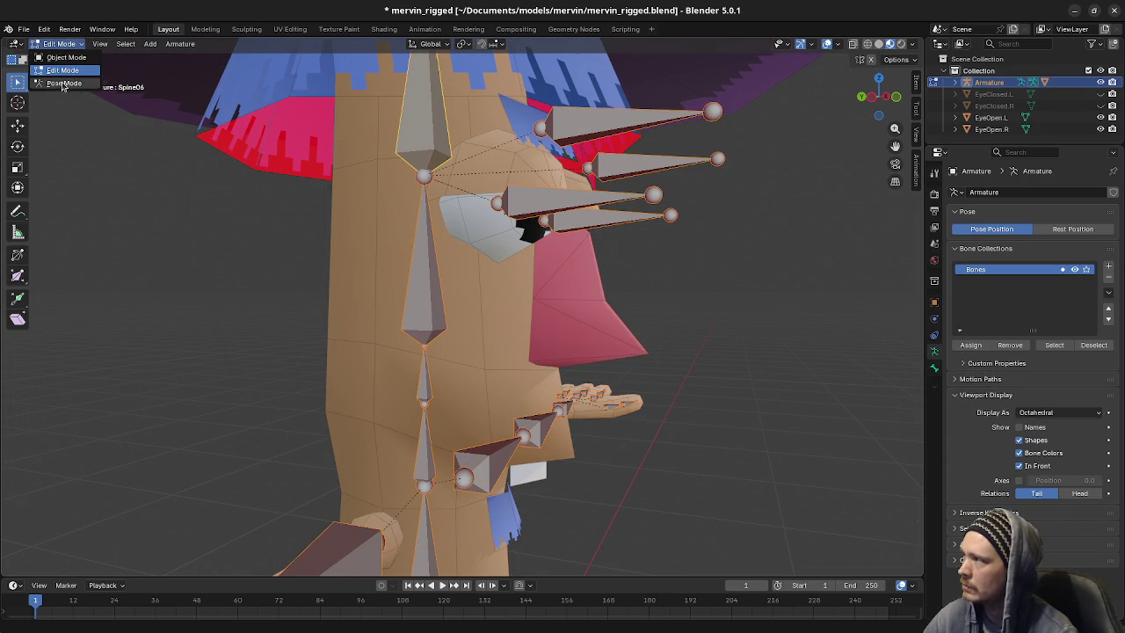
{"action": "left_click", "coordinate": [63, 83]}
{"action": "mouse_move", "coordinate": [521, 318]}
{"action": "middle_mouse_down"}
{"action": "mouse_move", "coordinate": [572, 343]}
{"action": "mouse_move", "coordinate": [479, 290]}
{"action": "middle_mouse_up"}
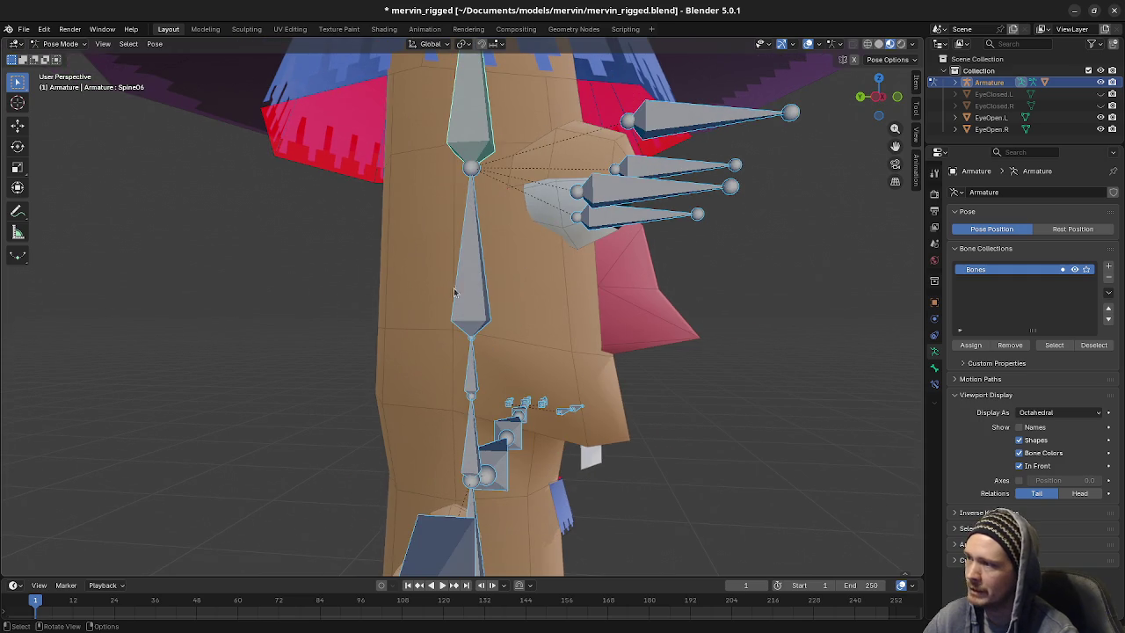
{"action": "left_click", "coordinate": [477, 295]}
{"action": "key", "text": "r"}
{"action": "key", "text": "x"}
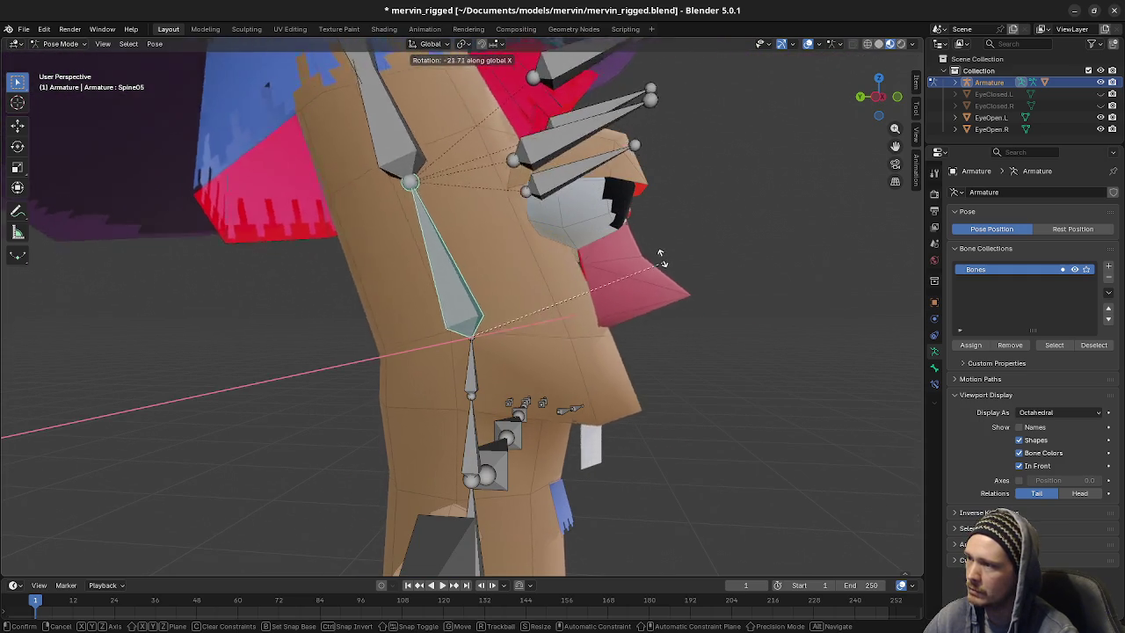
{"action": "key", "text": "Escape"}
Test-rotate the Spine04 bone, cancel it, and return the armature to Object Mode
{"action": "left_click", "coordinate": [472, 373]}
{"action": "key", "text": "r"}
{"action": "key", "text": "Escape"}
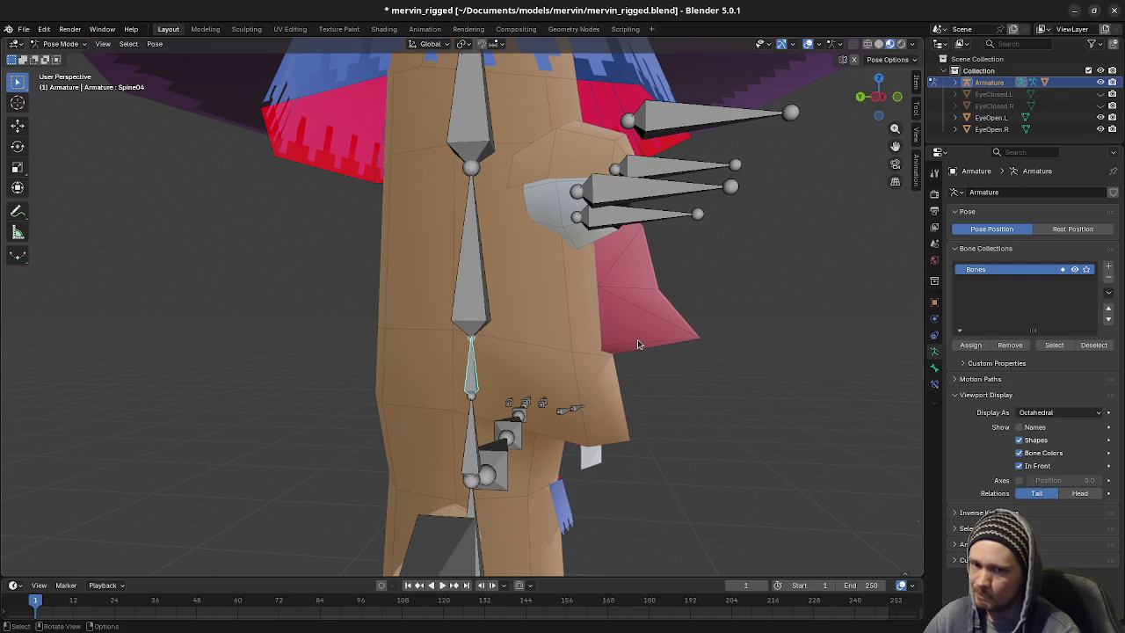
{"action": "mouse_move", "coordinate": [637, 340]}
{"action": "middle_mouse_down"}
{"action": "mouse_move", "coordinate": [516, 315]}
{"action": "mouse_move", "coordinate": [486, 323]}
{"action": "middle_mouse_up"}
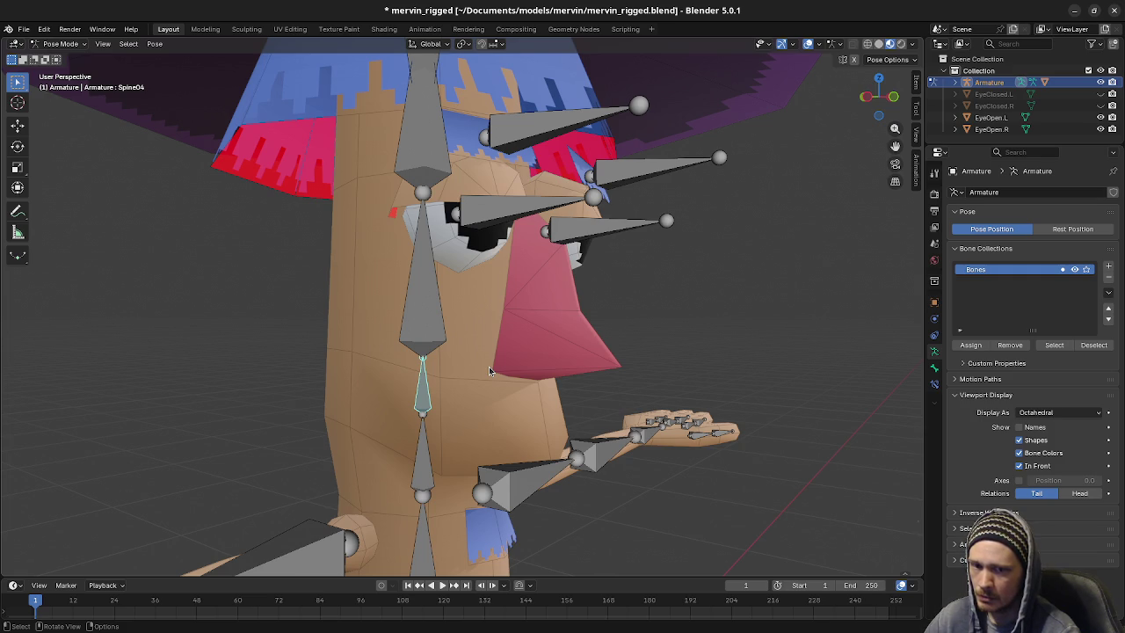
{"action": "middle_click_drag", "start_coordinate": [494, 366], "coordinate": [400, 286]}
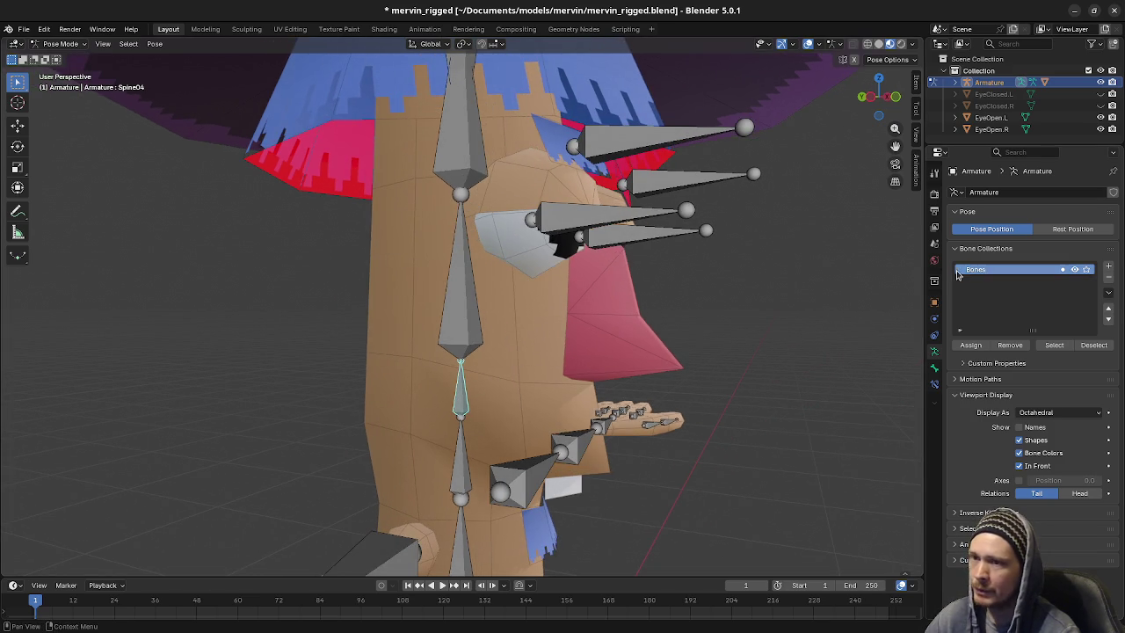
{"action": "left_click", "coordinate": [60, 44]}
{"action": "left_click", "coordinate": [61, 58]}
Edit Body's nose membership in the Spine05 and Spine04 vertex groups, then return to Object Mode
{"action": "left_click", "coordinate": [522, 291]}
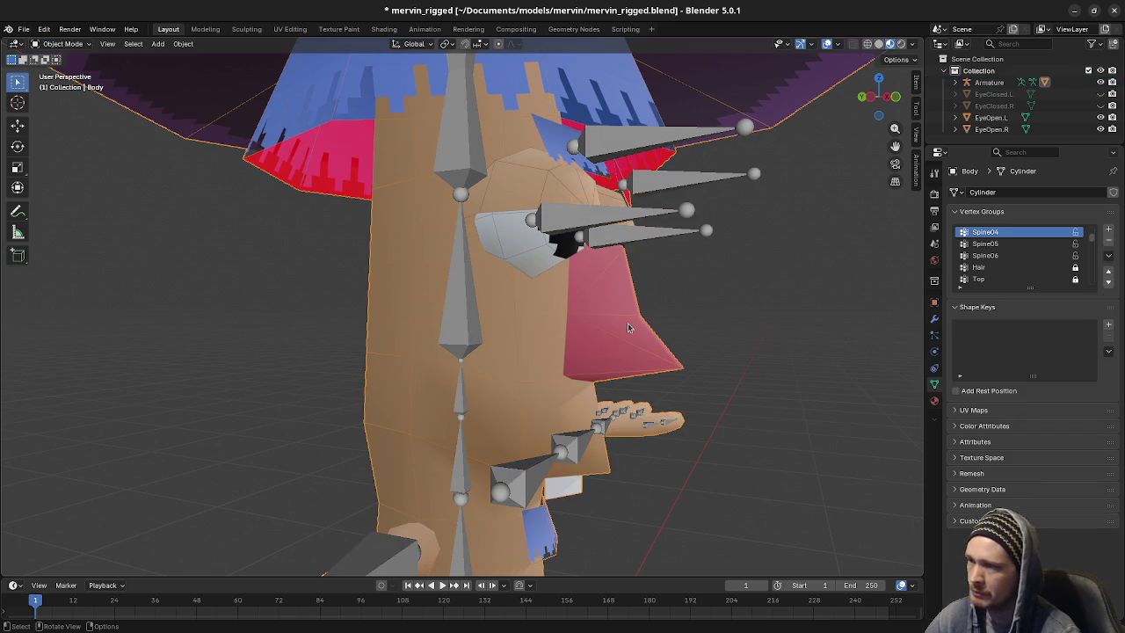
{"action": "key", "text": "Tab"}
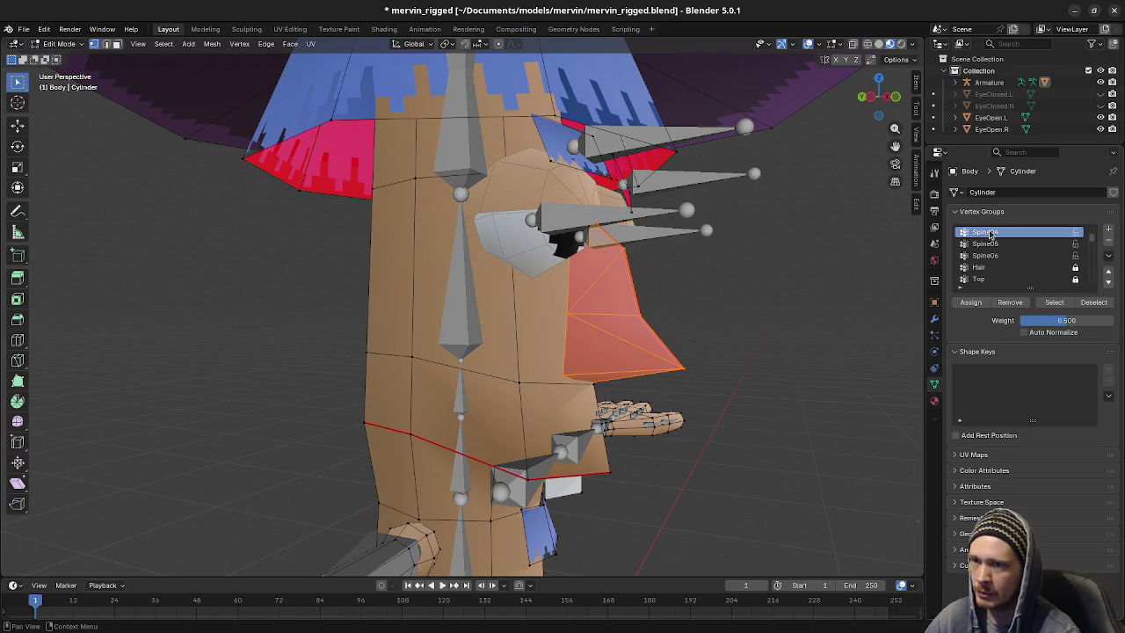
{"action": "left_click", "coordinate": [985, 243]}
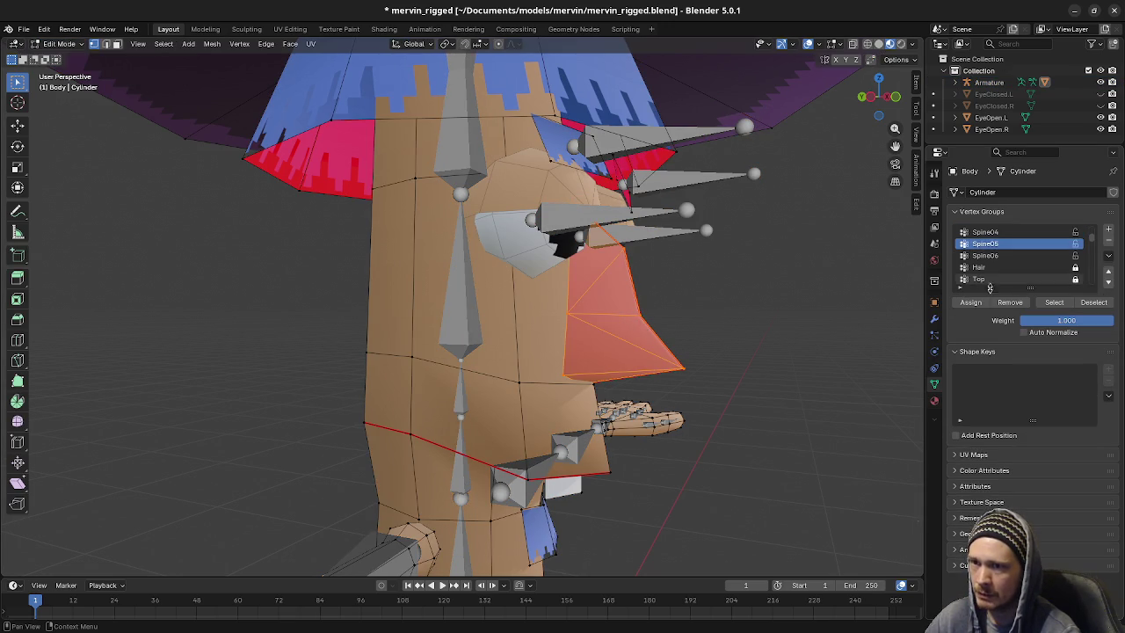
{"action": "left_click", "coordinate": [1002, 302]}
{"action": "left_click", "coordinate": [985, 231]}
{"action": "left_click", "coordinate": [1010, 301]}
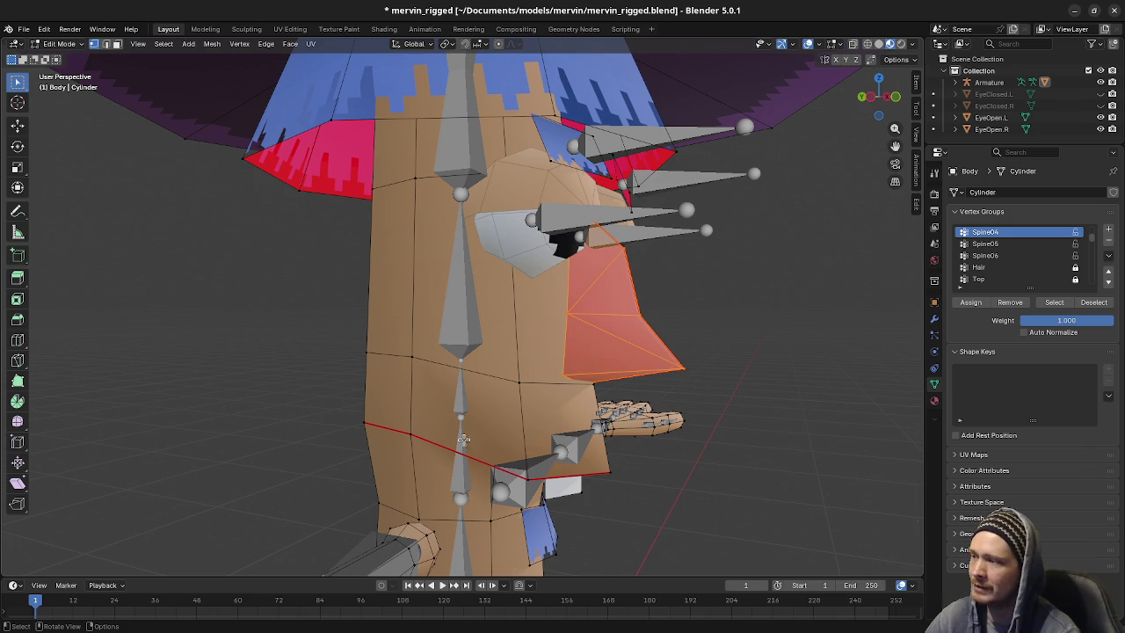
{"action": "left_click", "coordinate": [60, 44]}
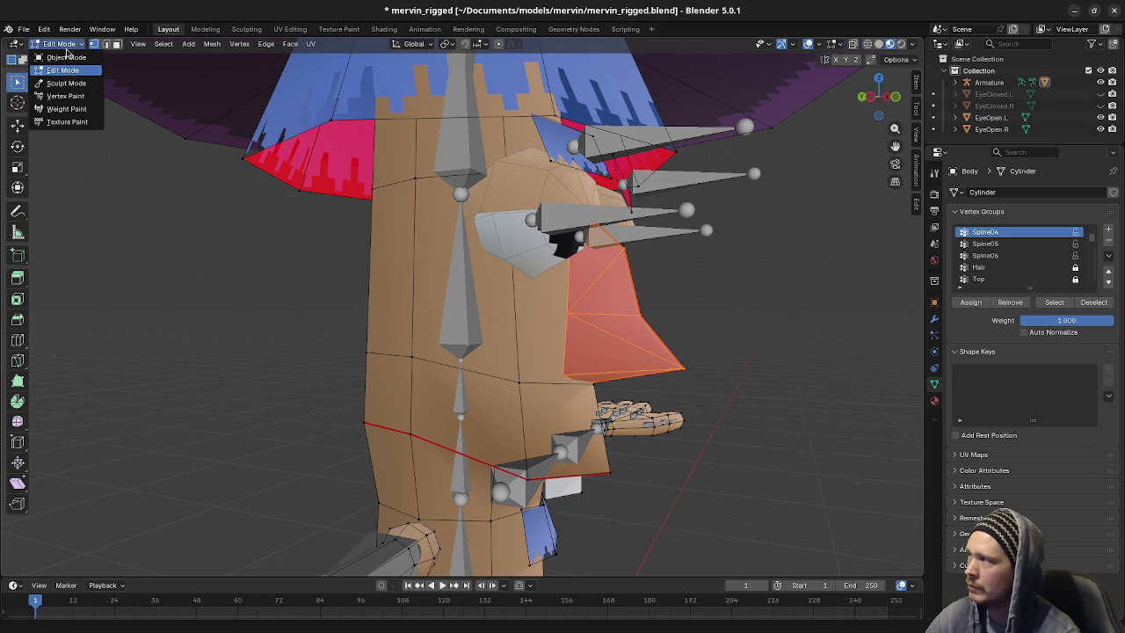
{"action": "left_click", "coordinate": [58, 58]}
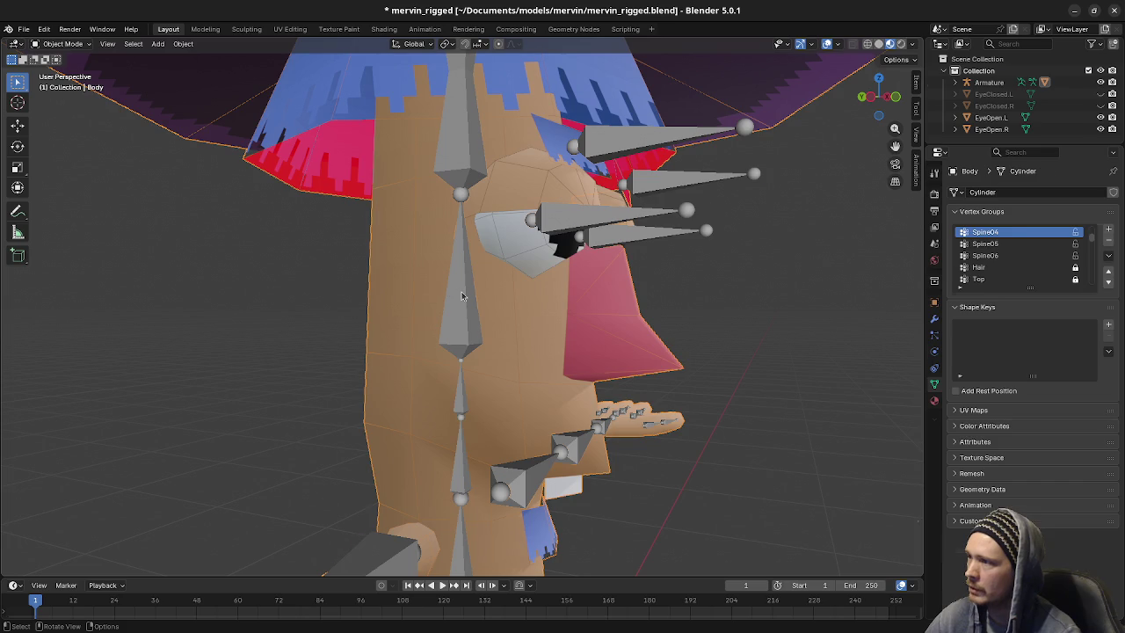
{"action": "left_click", "coordinate": [462, 296]}
In armature Edit Mode, select the Spine01 bone and try a move, then cancel
{"action": "key", "text": "Tab"}
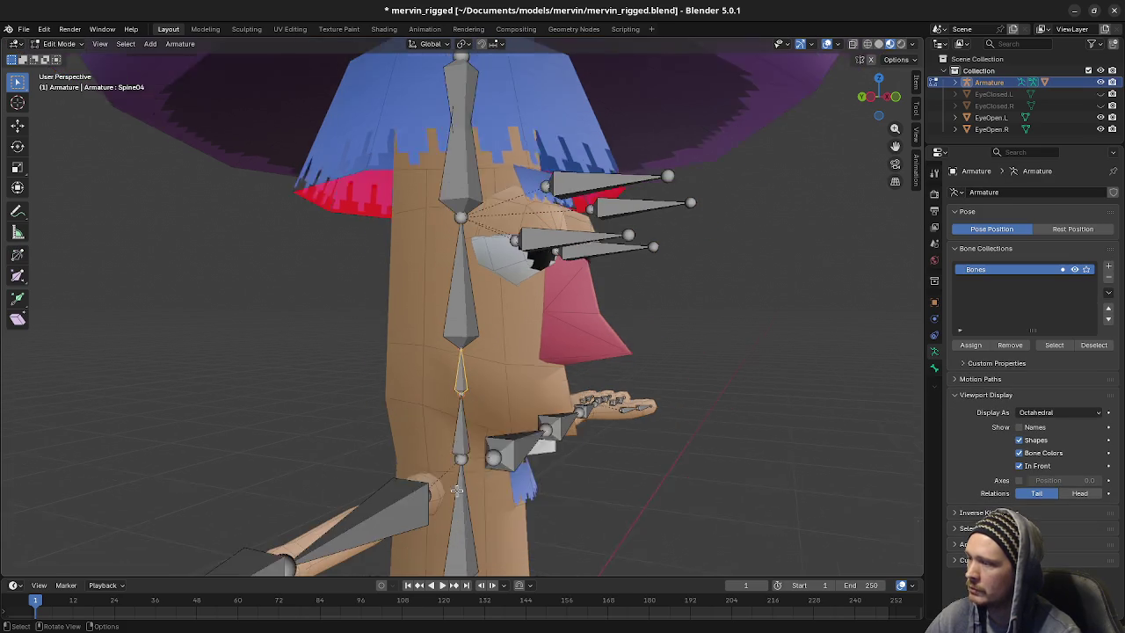
{"action": "scroll", "coordinate": [464, 479], "scroll_direction": "down", "scroll_amount": 3}
{"action": "scroll", "coordinate": [466, 527], "scroll_direction": "down", "scroll_amount": 2}
{"action": "left_click", "coordinate": [467, 518]}
{"action": "key", "text": "g"}
{"action": "key", "text": "Escape"}
Switch to Pose Mode and test-bend Spine01 around X, cancelling back to rest
{"action": "left_click", "coordinate": [59, 43]}
{"action": "left_click", "coordinate": [64, 85]}
{"action": "key", "text": "r"}
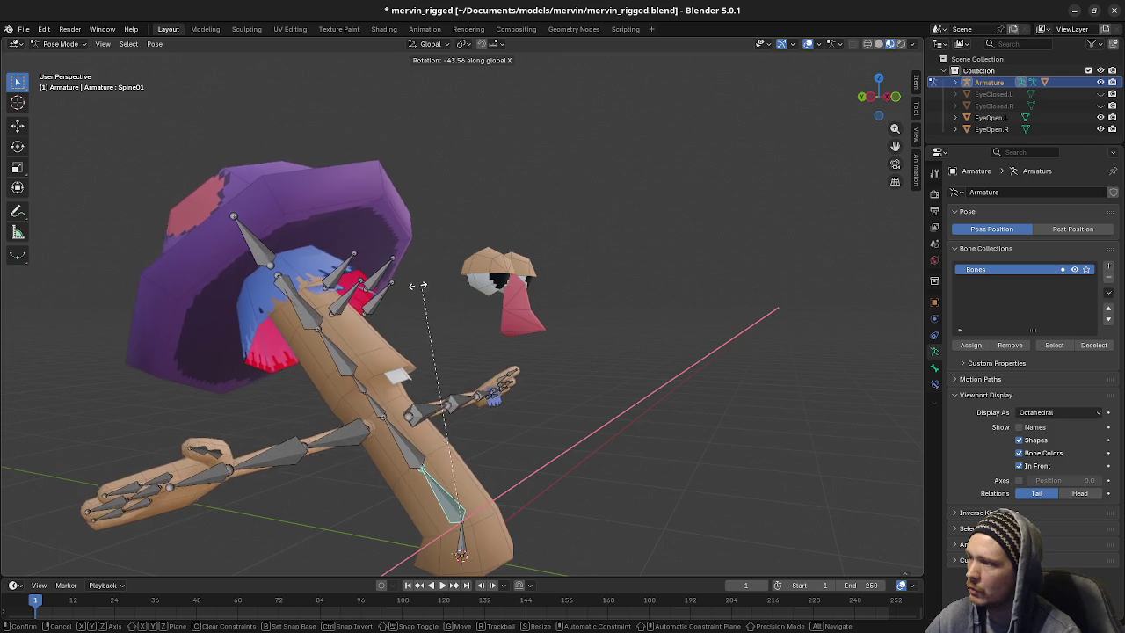
{"action": "key", "text": "Escape"}
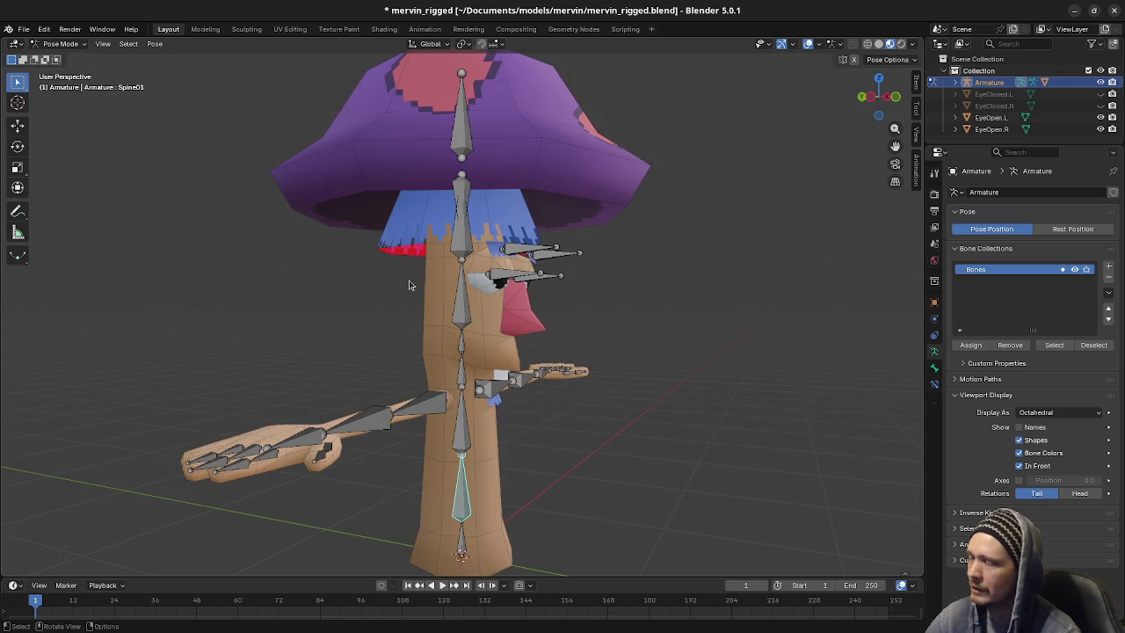
{"action": "key", "text": "r"}
{"action": "key", "text": "x"}
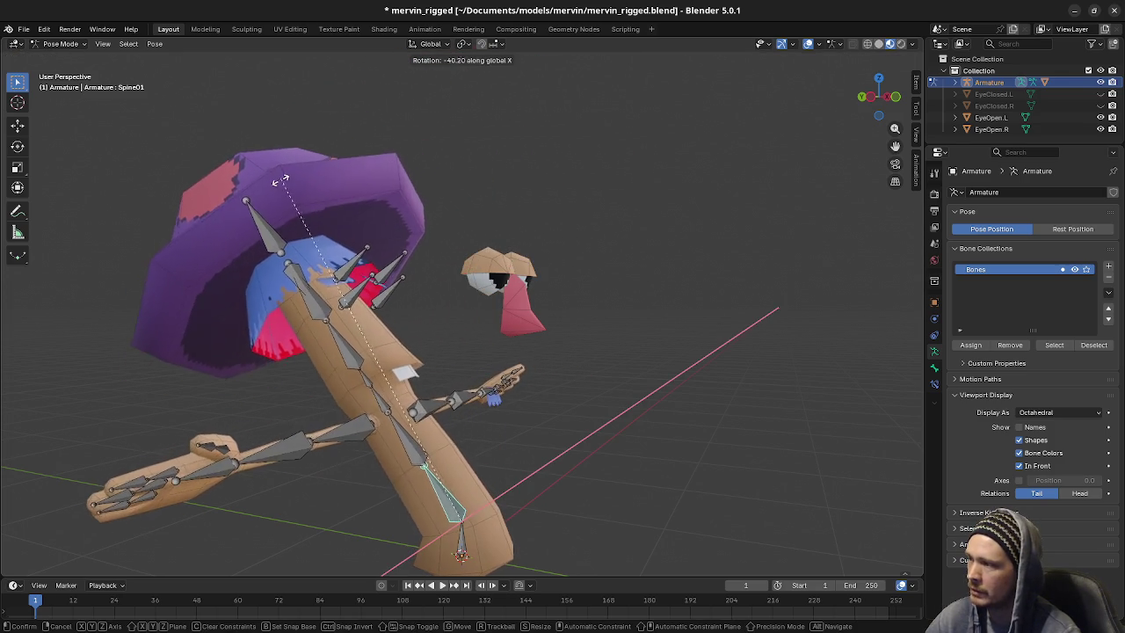
{"action": "key", "text": "Escape"}
Orbit to a front view, return to Object Mode, and open the Body mesh in Edit Mode
{"action": "middle_click_drag", "start_coordinate": [345, 206], "coordinate": [500, 211]}
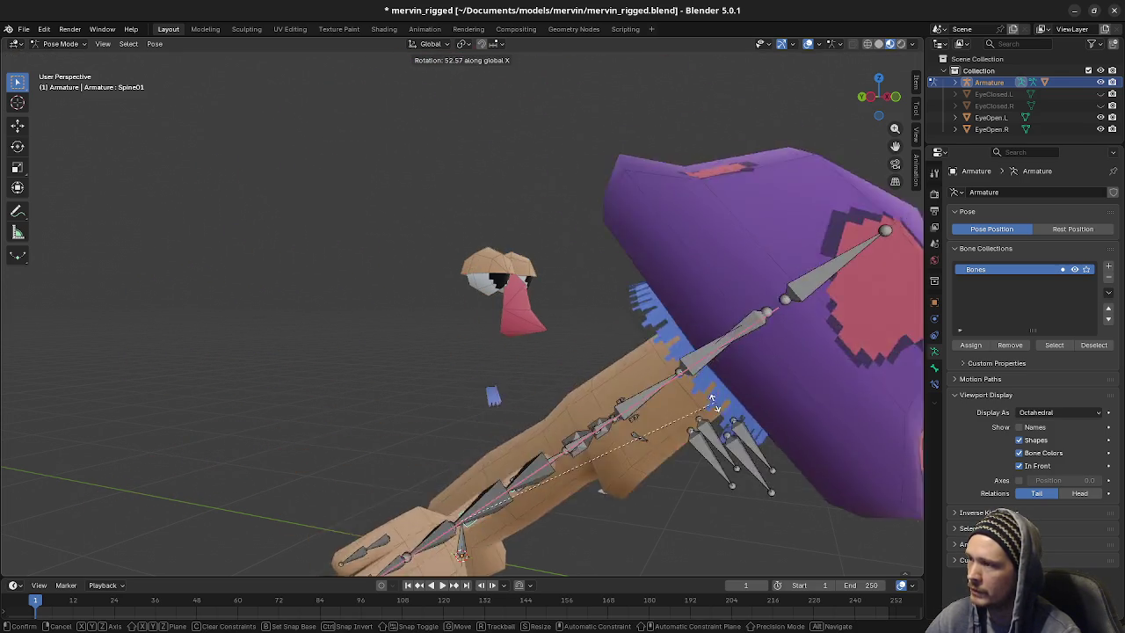
{"action": "scroll", "coordinate": [636, 310], "scroll_direction": "up", "scroll_amount": 2}
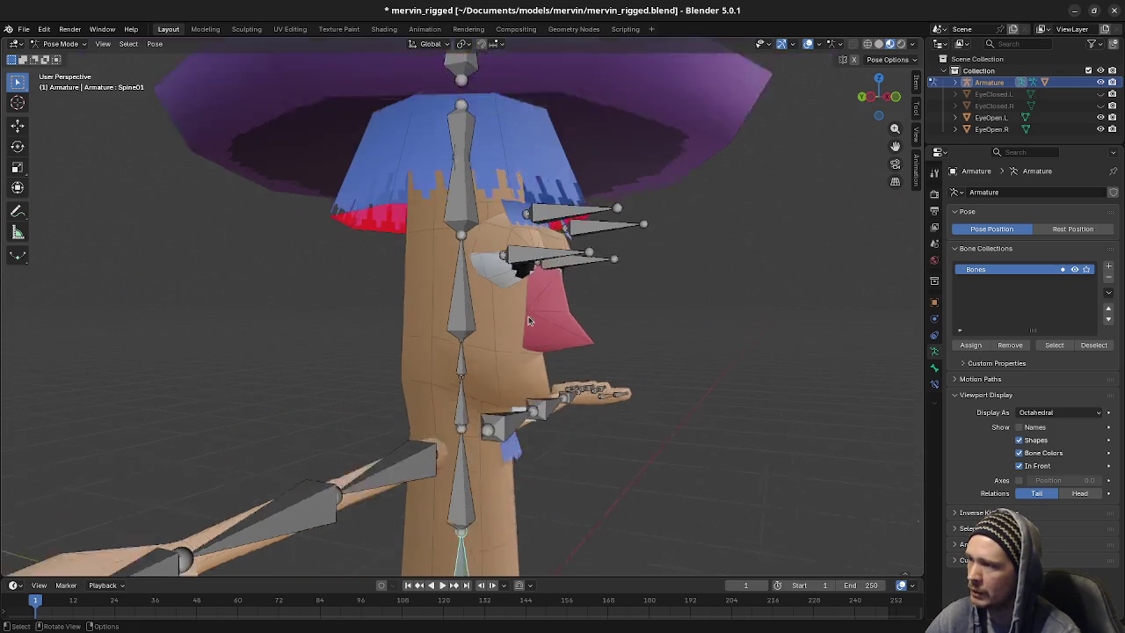
{"action": "scroll", "coordinate": [576, 325], "scroll_direction": "up", "scroll_amount": 2}
{"action": "left_click", "coordinate": [59, 44]}
{"action": "left_click", "coordinate": [55, 56]}
{"action": "left_click", "coordinate": [571, 331]}
{"action": "key", "text": "Tab"}
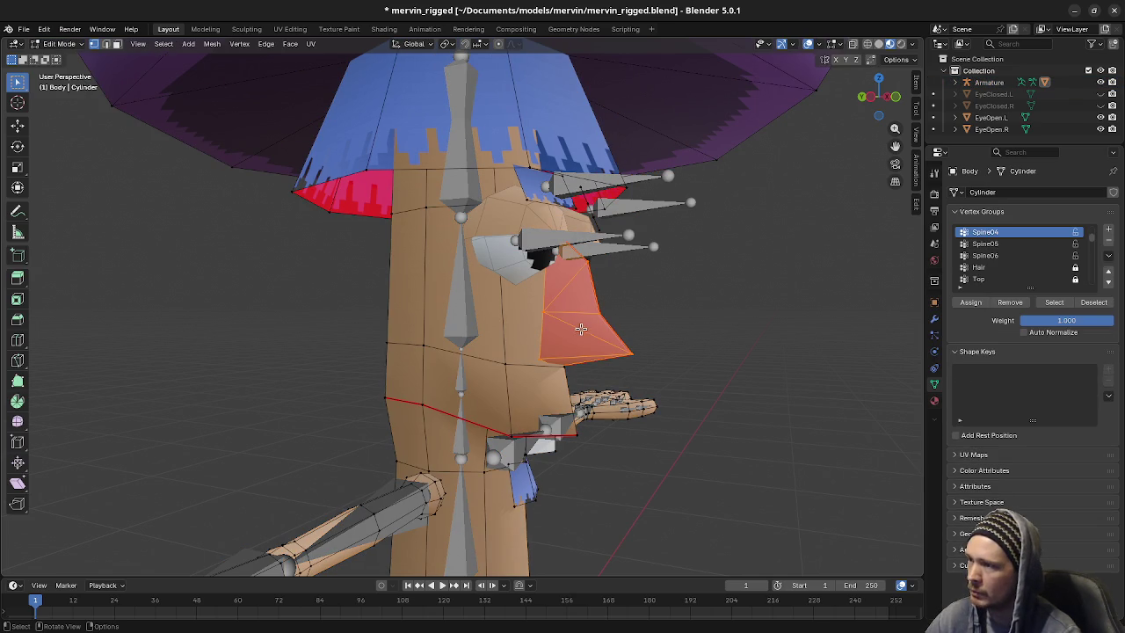
Make Spine05 the active vertex group, then switch the armature into Pose Mode
{"action": "left_click", "coordinate": [994, 242]}
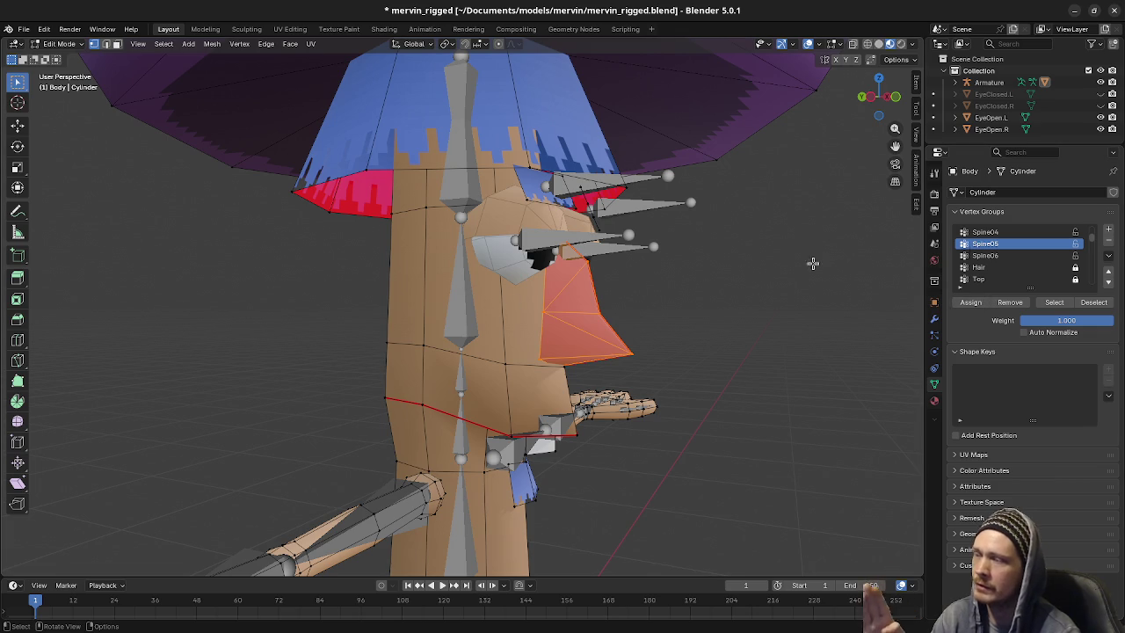
{"action": "middle_click_drag", "start_coordinate": [506, 355], "coordinate": [533, 361], "text": "alt"}
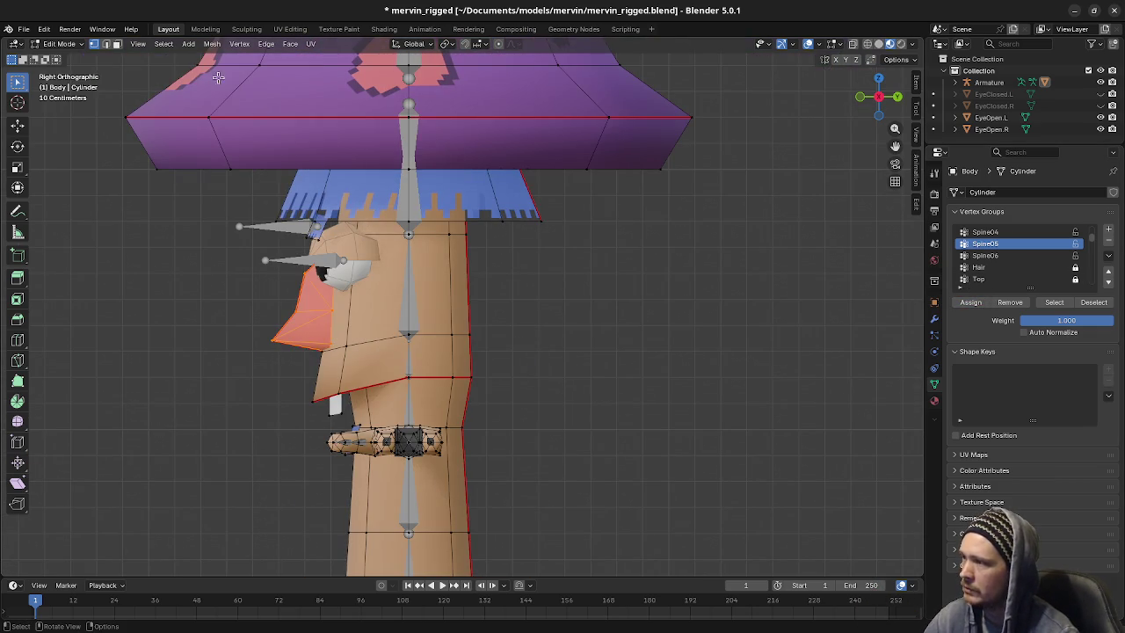
{"action": "left_click", "coordinate": [60, 44]}
{"action": "left_click", "coordinate": [61, 57]}
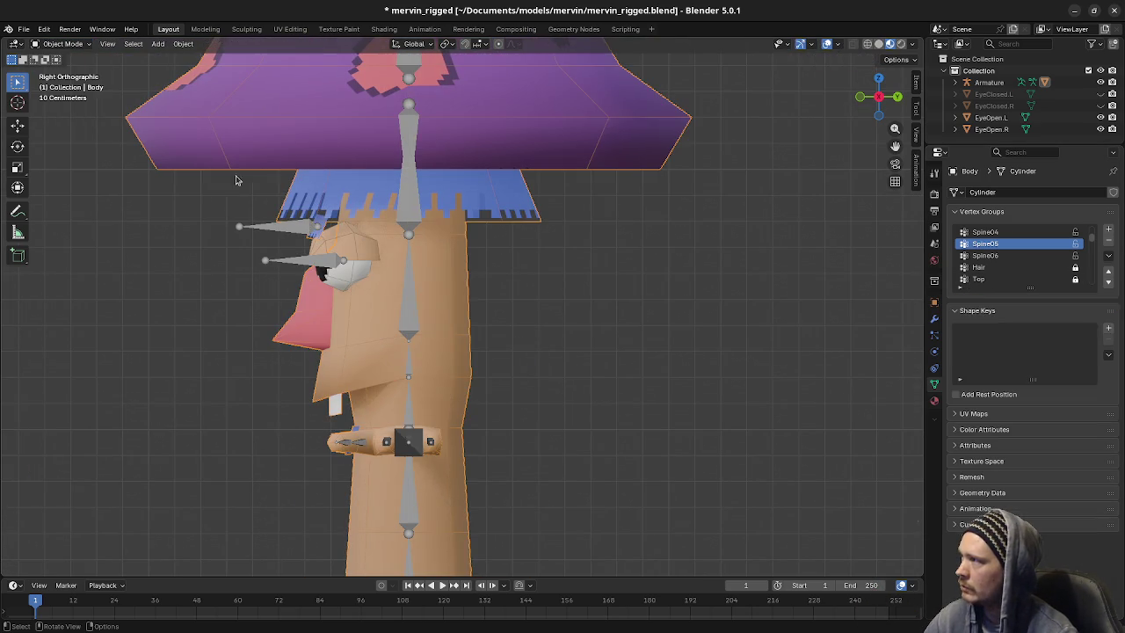
{"action": "left_click", "coordinate": [411, 300]}
{"action": "left_click", "coordinate": [60, 44]}
{"action": "left_click", "coordinate": [62, 84]}
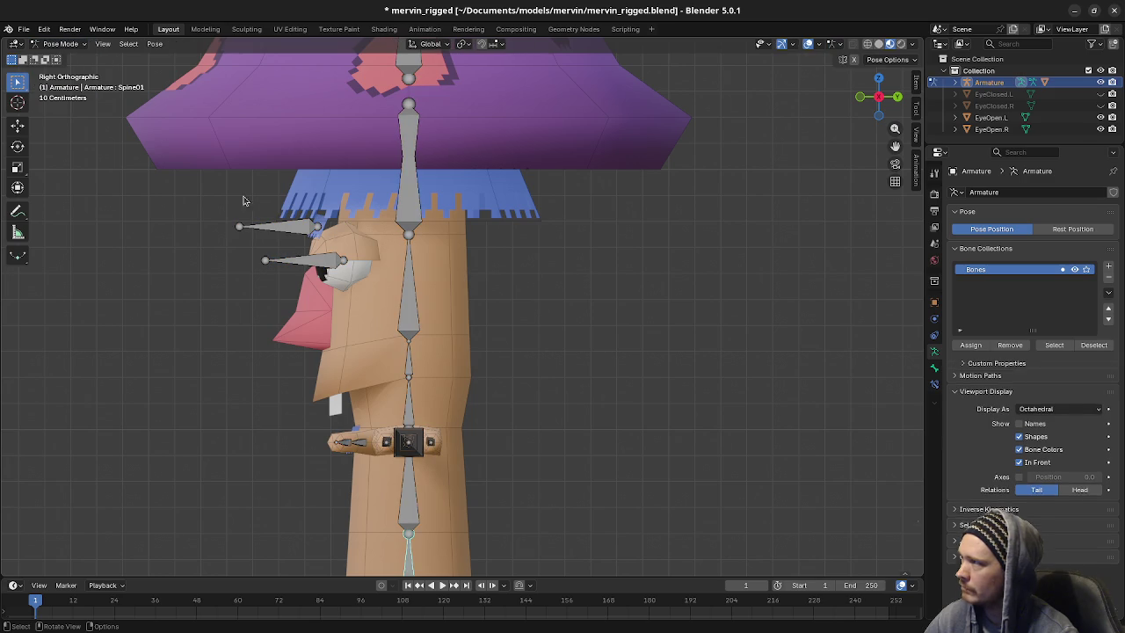
{"action": "left_click", "coordinate": [409, 309]}
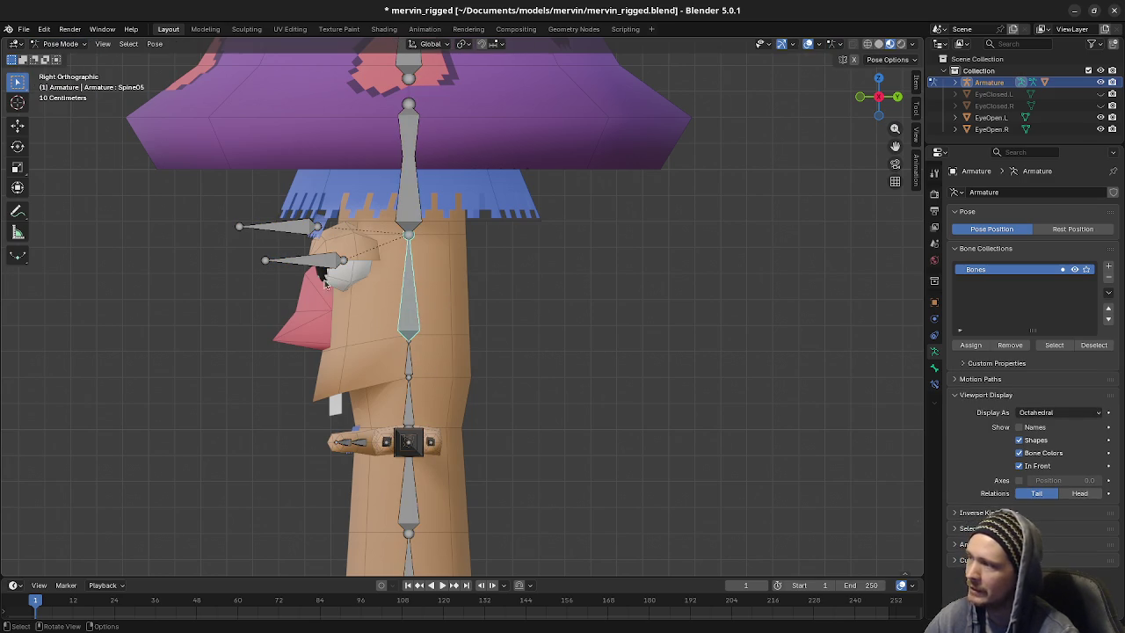
{"action": "key", "text": "r"}
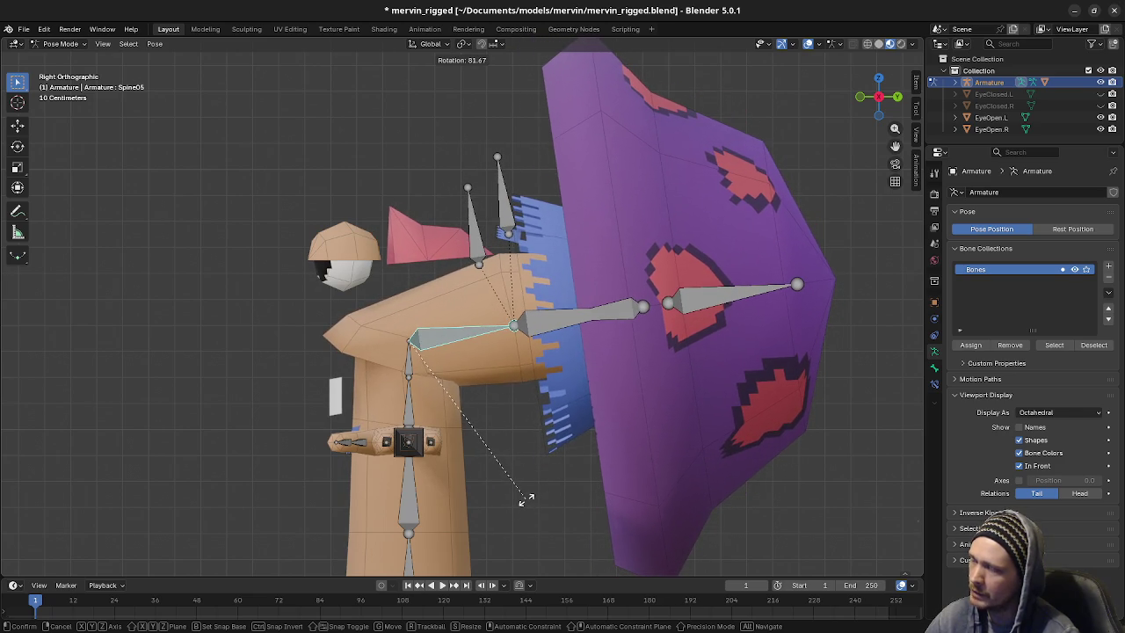
{"action": "key", "text": "Escape"}
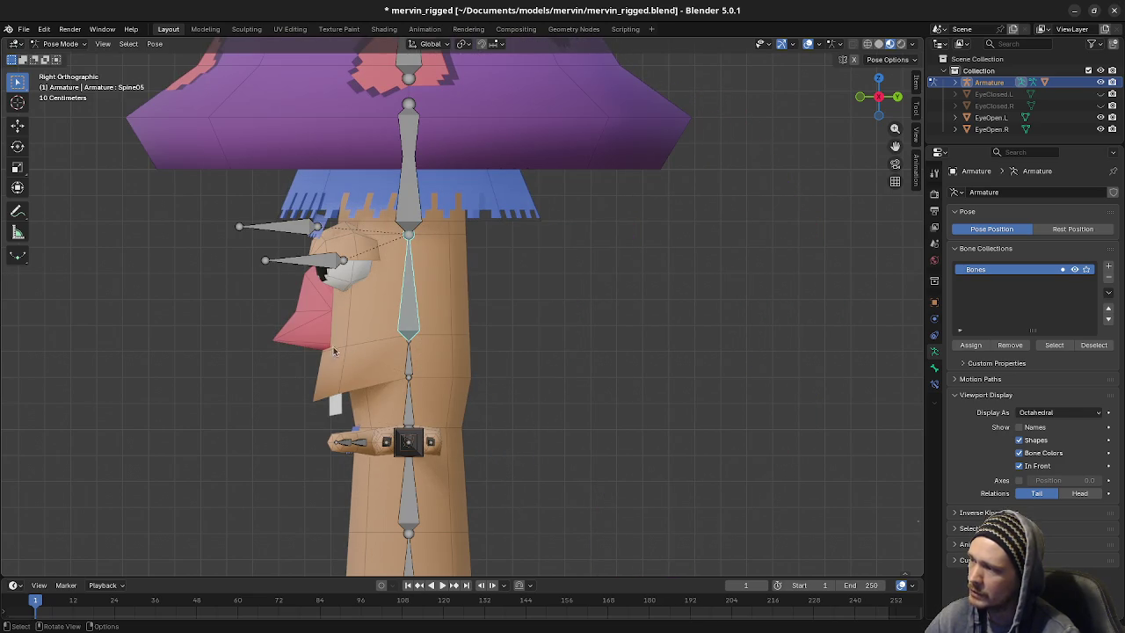
{"action": "key", "text": "r"}
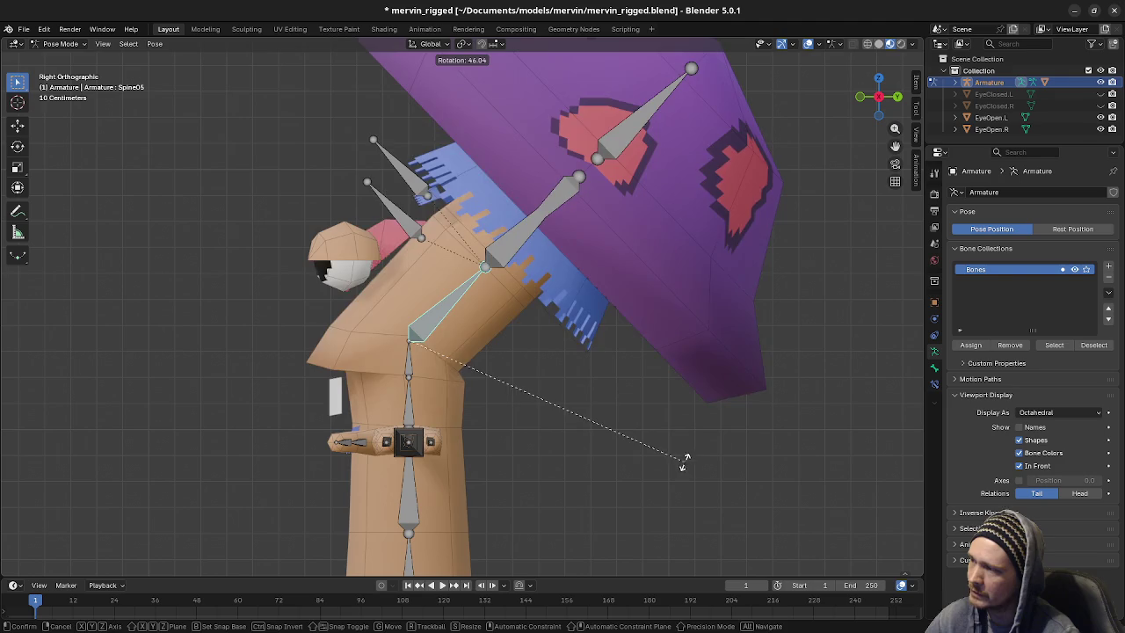
{"action": "key", "text": "Escape"}
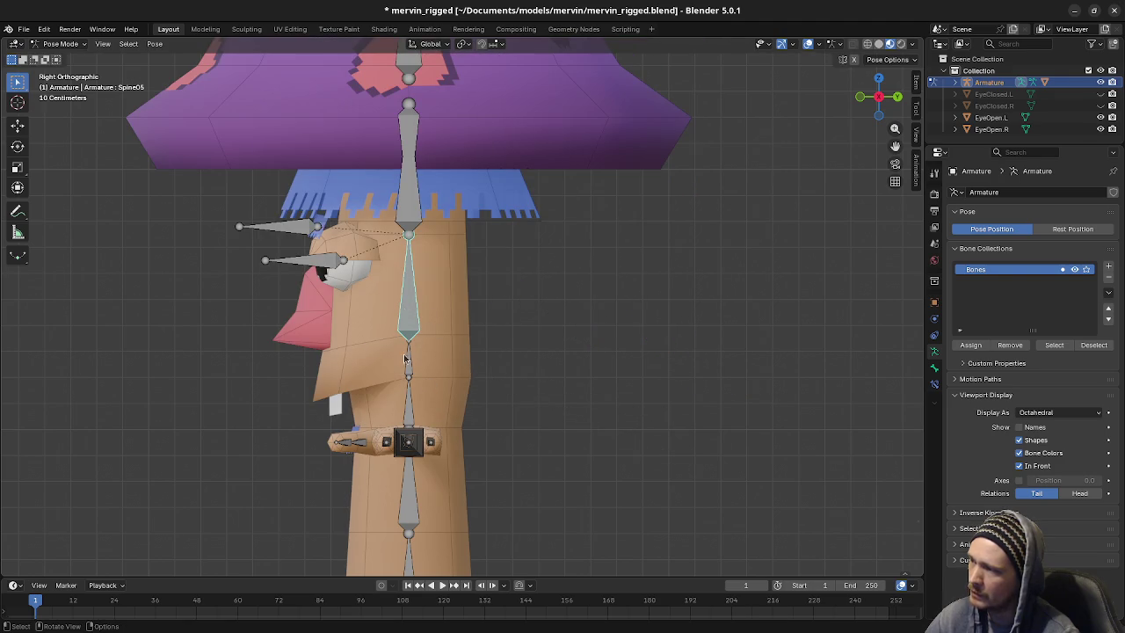
{"action": "key", "text": "r"}
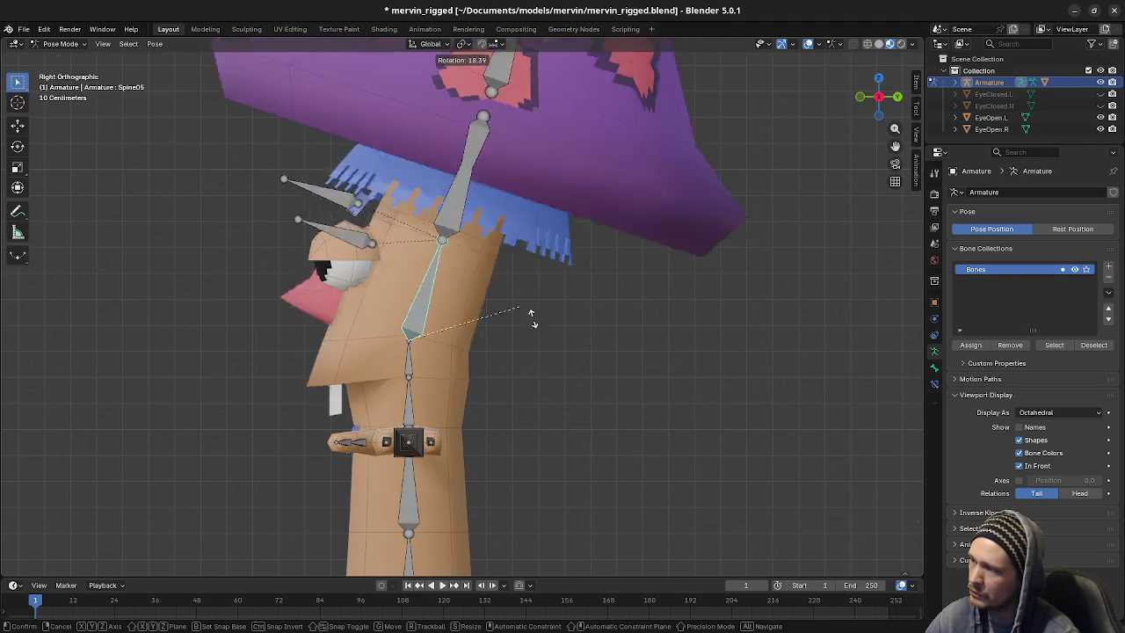
{"action": "key", "text": "Escape"}
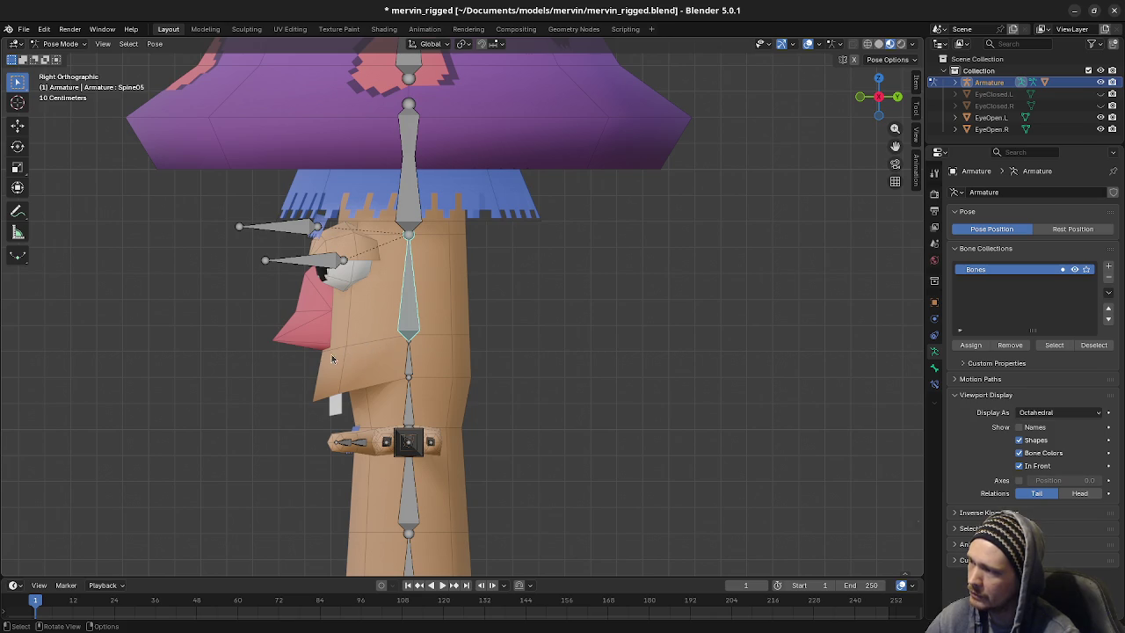
{"action": "key", "text": "r"}
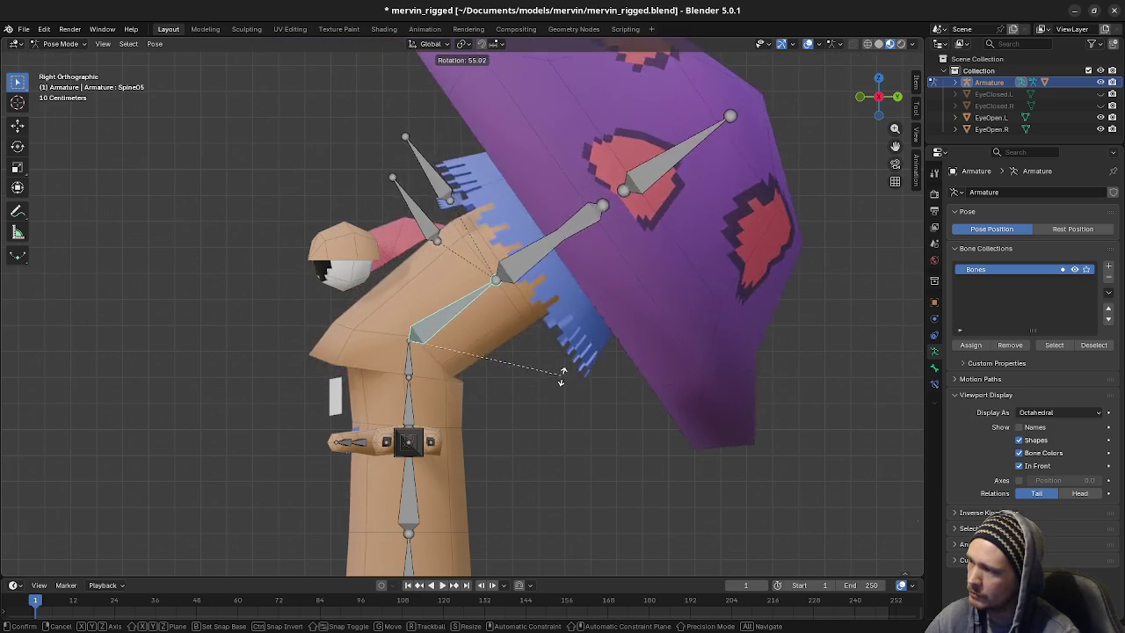
{"action": "key", "text": "Escape"}
{"action": "key", "text": "r"}
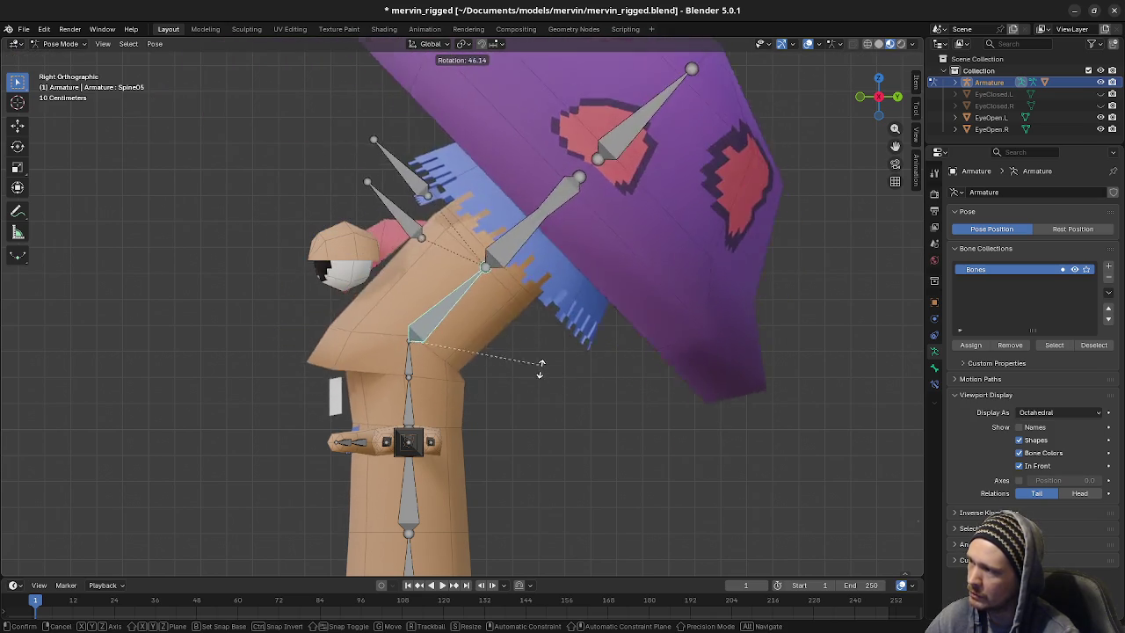
{"action": "key", "text": "Escape"}
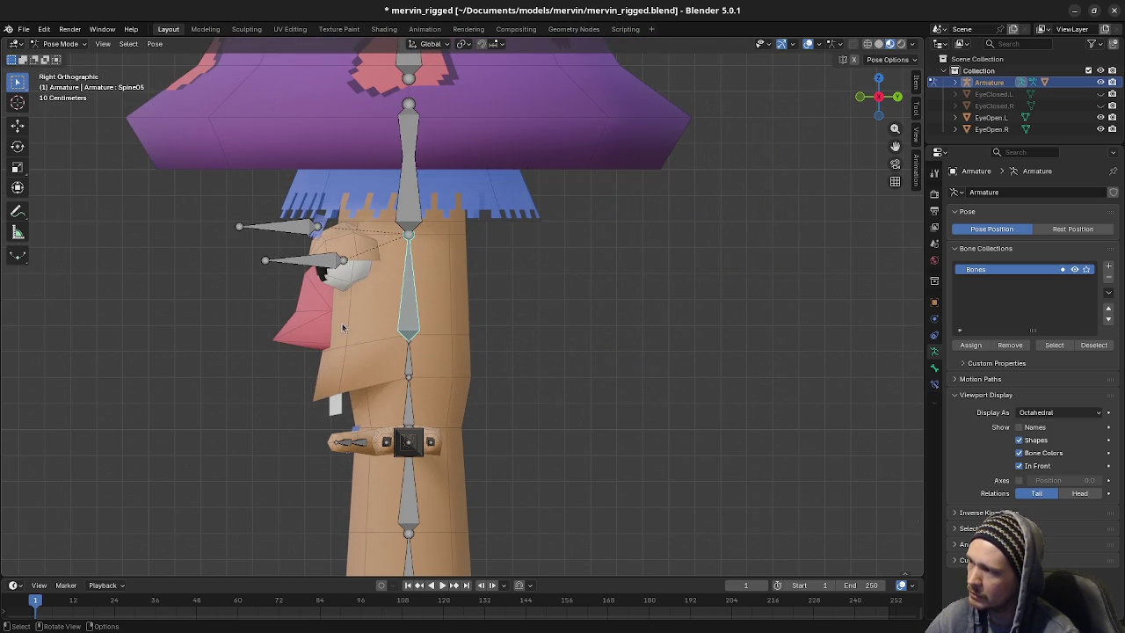
{"action": "key", "text": "r"}
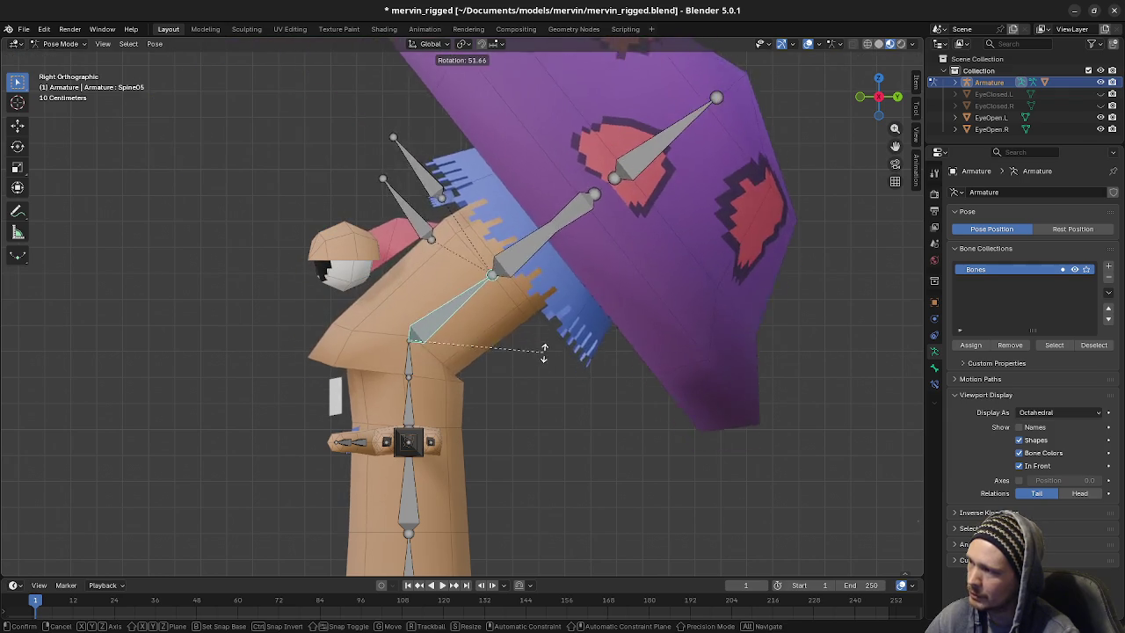
{"action": "key", "text": "Escape"}
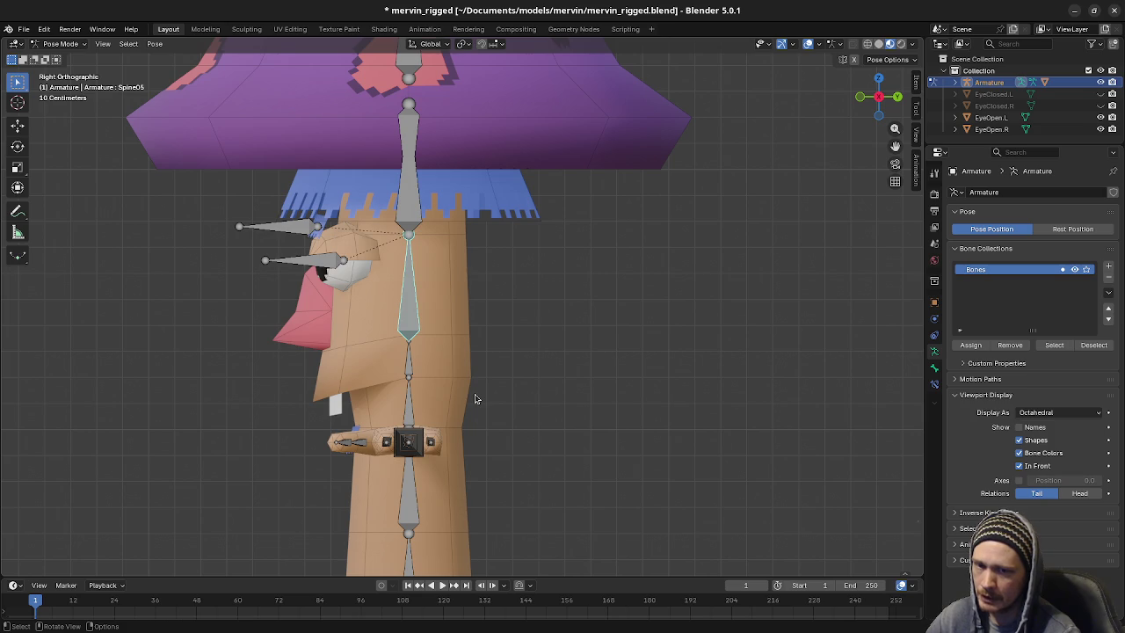
{"action": "key", "text": "r"}
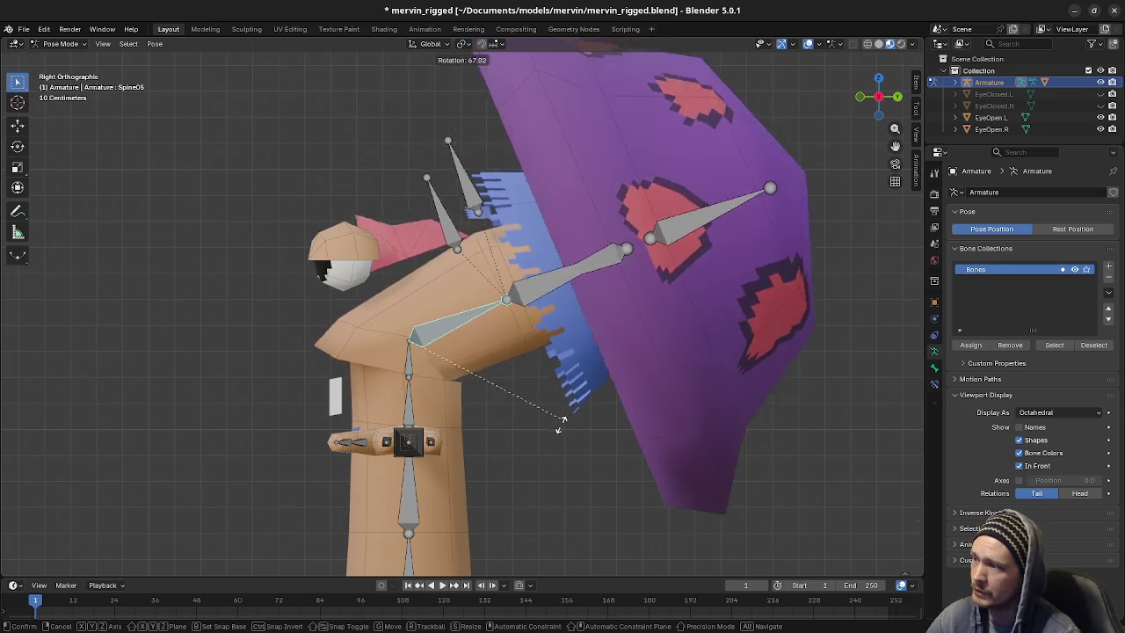
{"action": "key", "text": "Escape"}
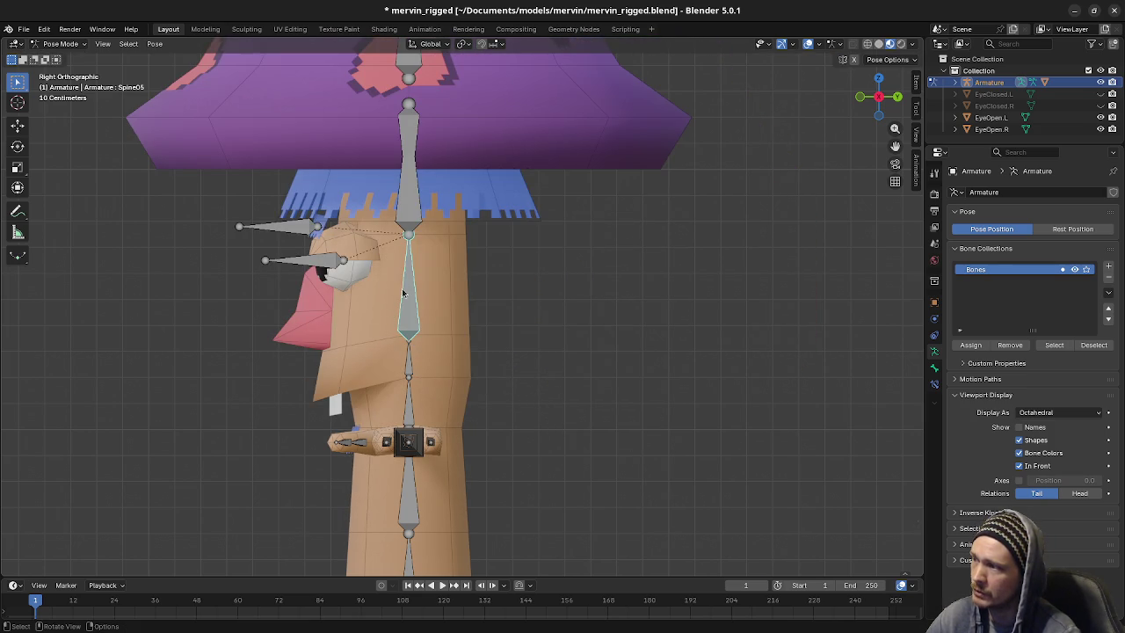
{"action": "key", "text": "r"}
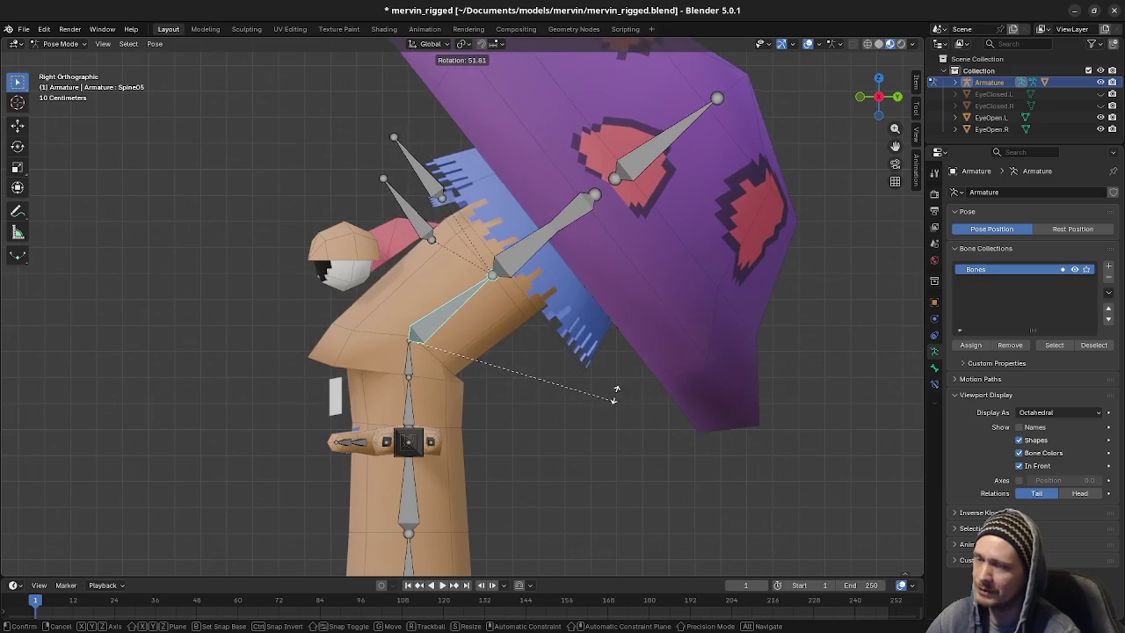
{"action": "key", "text": "Escape"}
{"action": "key", "text": "r"}
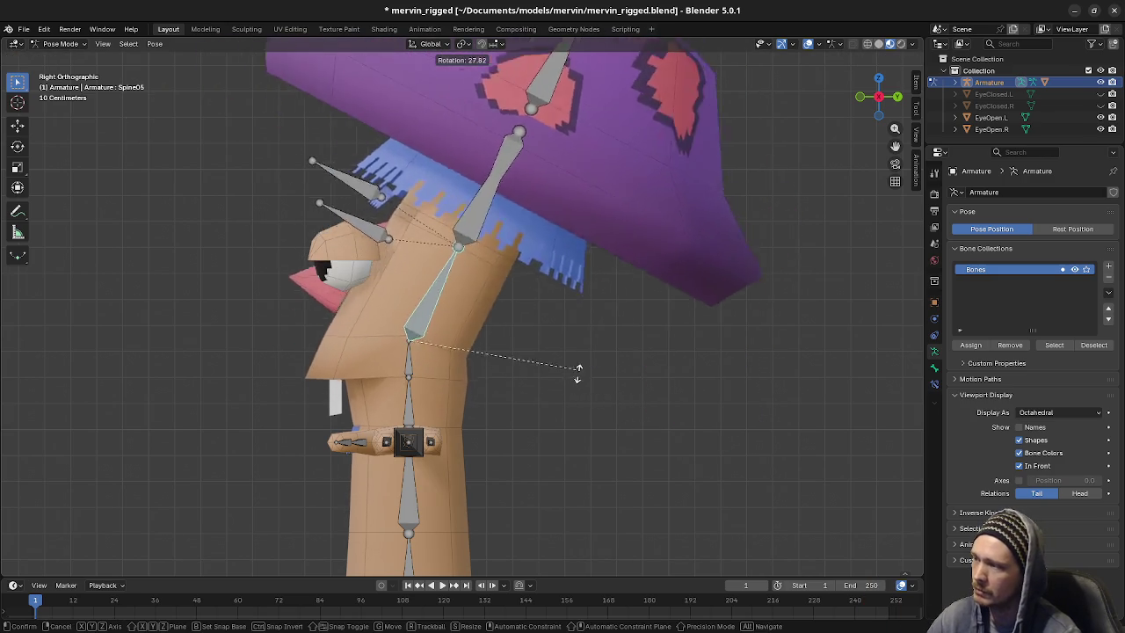
{"action": "key", "text": "Escape"}
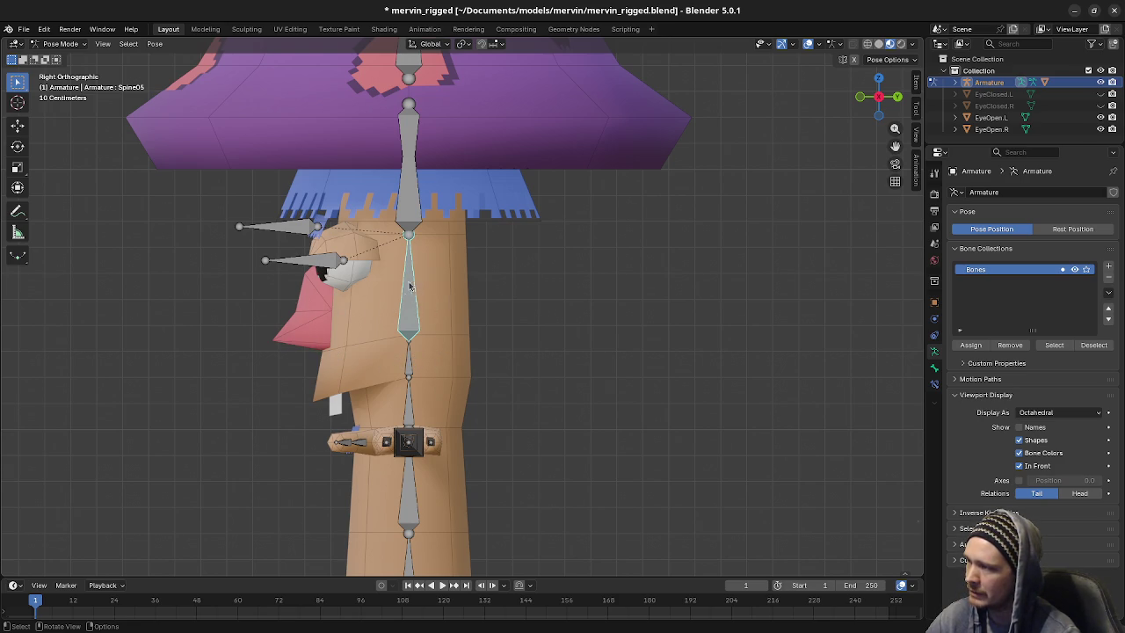
{"action": "key", "text": "r"}
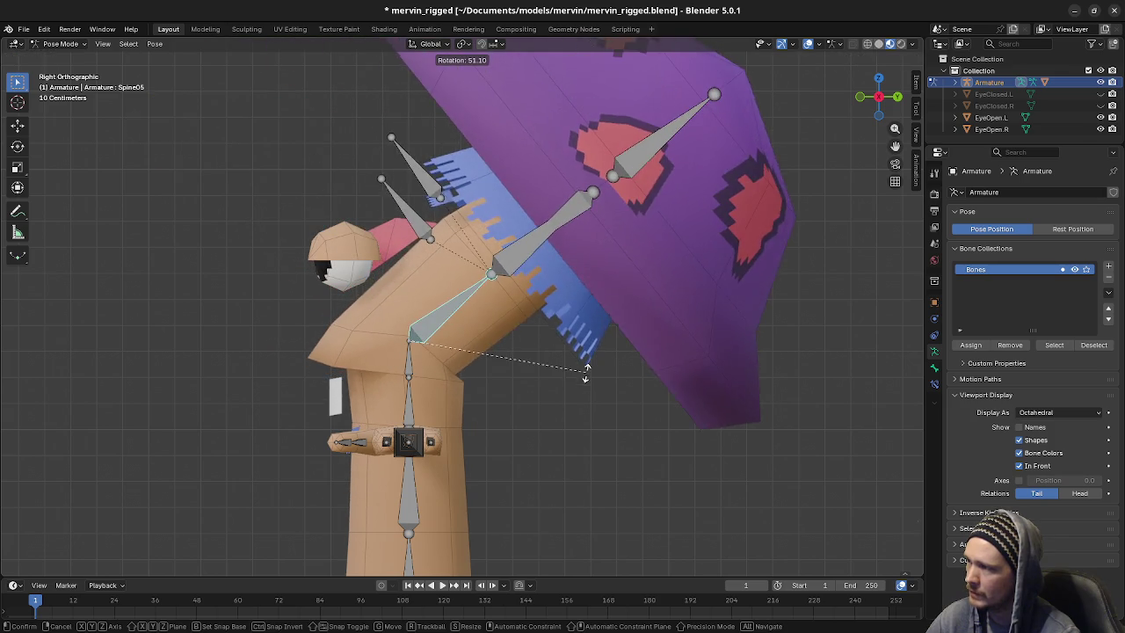
{"action": "right_click", "coordinate": [586, 395]}
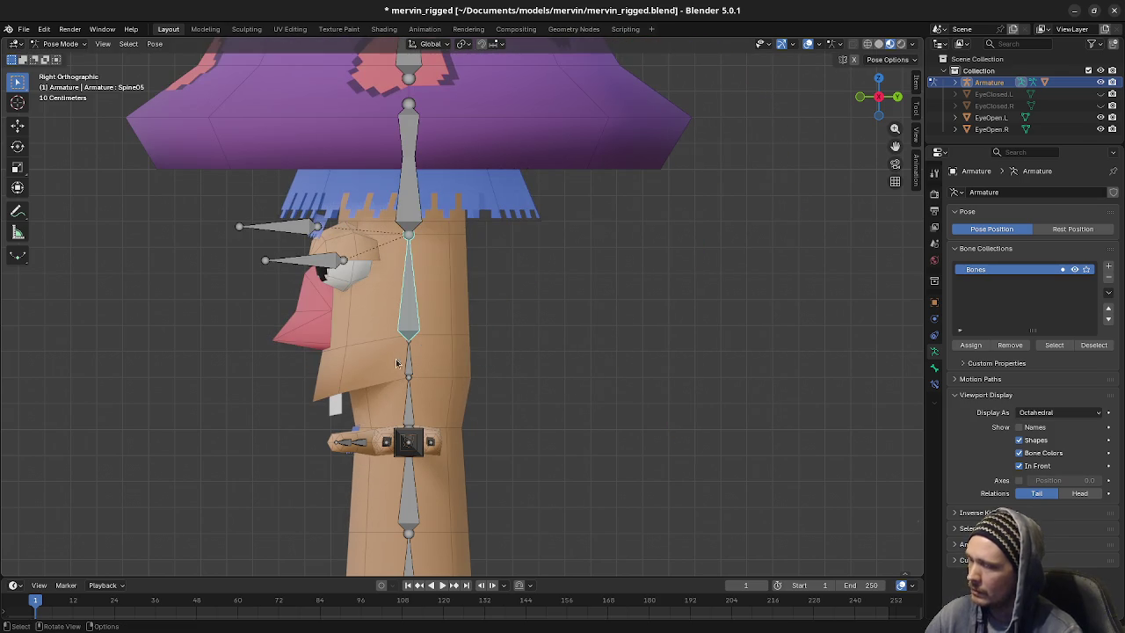
Orbit to a front-angled perspective and zoom in on the character's face
{"action": "mouse_move", "coordinate": [431, 355]}
{"action": "middle_mouse_down"}
{"action": "mouse_move", "coordinate": [538, 353]}
{"action": "mouse_move", "coordinate": [567, 367]}
{"action": "middle_mouse_up"}
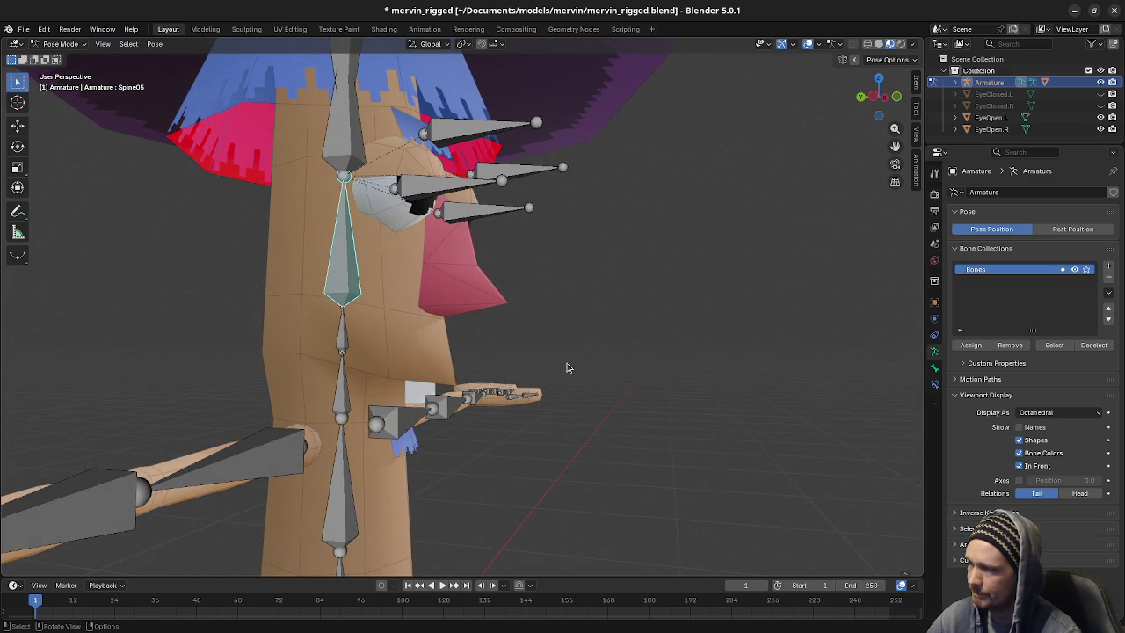
{"action": "mouse_move", "coordinate": [506, 327]}
{"action": "middle_mouse_down"}
{"action": "mouse_move", "coordinate": [481, 336]}
{"action": "mouse_move", "coordinate": [492, 337]}
{"action": "middle_mouse_up"}
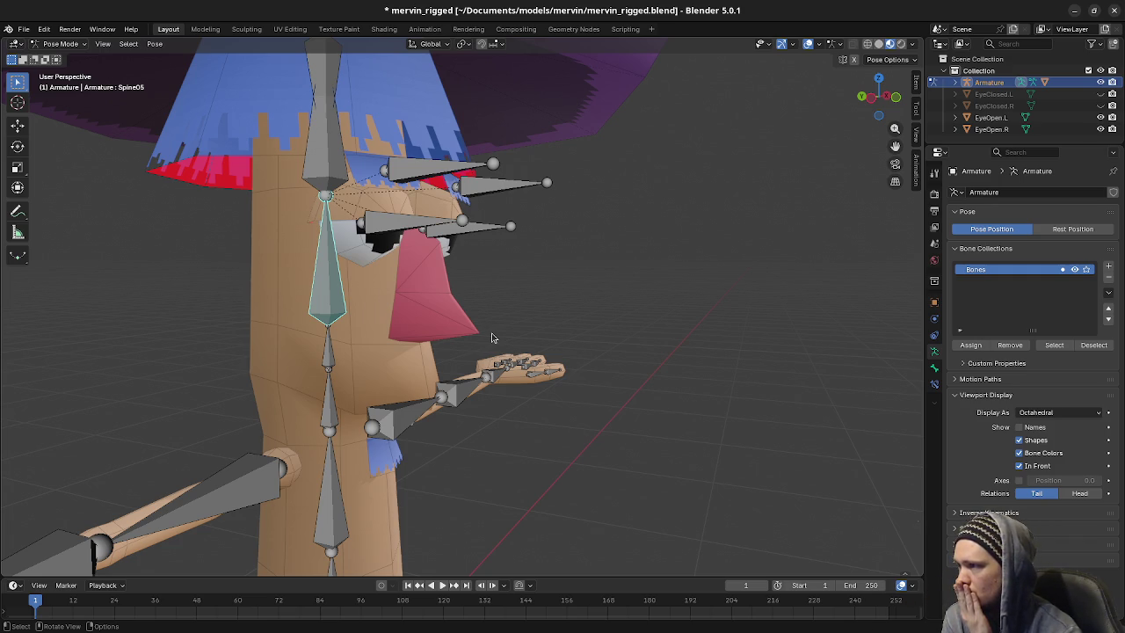
{"action": "middle_click_drag", "start_coordinate": [492, 337], "coordinate": [462, 342]}
{"action": "scroll", "coordinate": [372, 234], "scroll_direction": "up", "scroll_amount": 3}
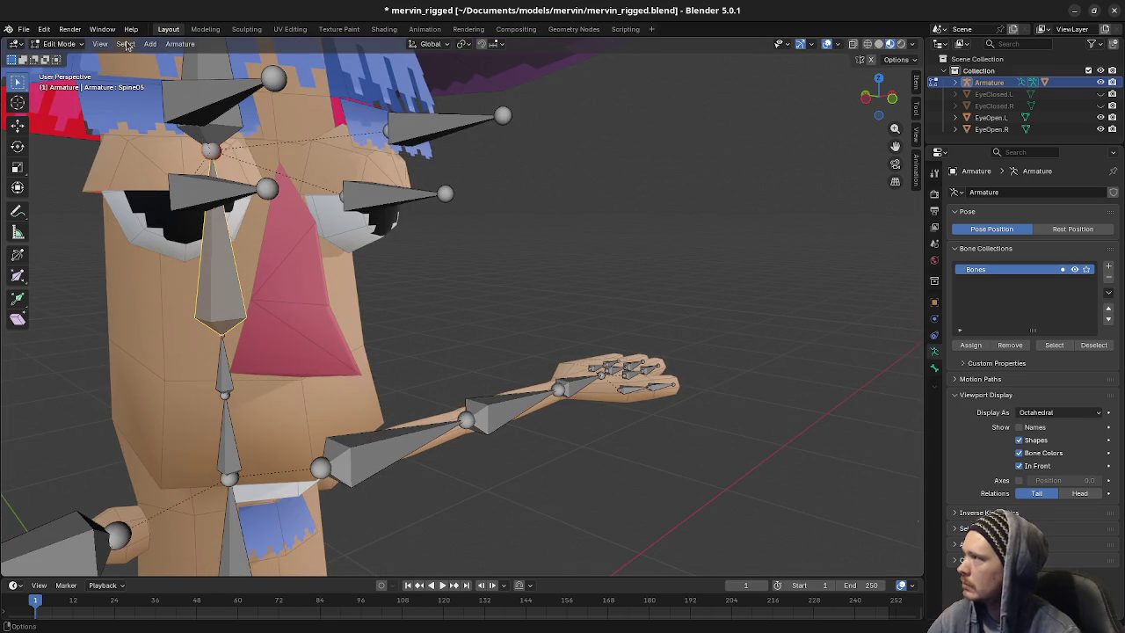
{"action": "left_click", "coordinate": [64, 44]}
Return to Object Mode and hide both open-eye meshes
{"action": "left_click", "coordinate": [66, 56]}
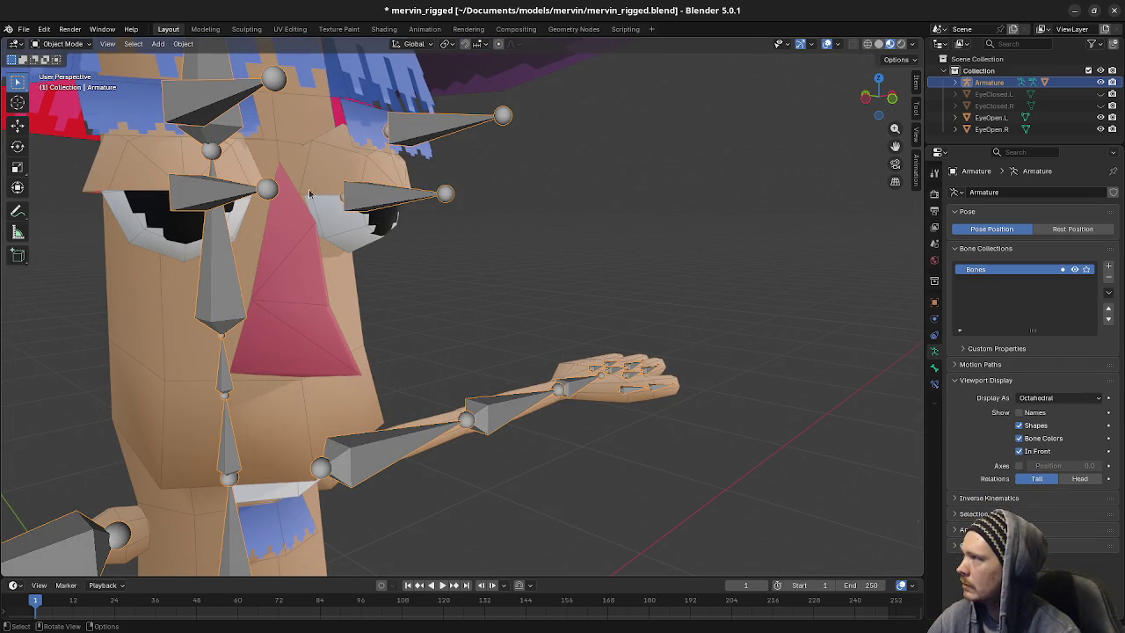
{"action": "left_click", "coordinate": [357, 233]}
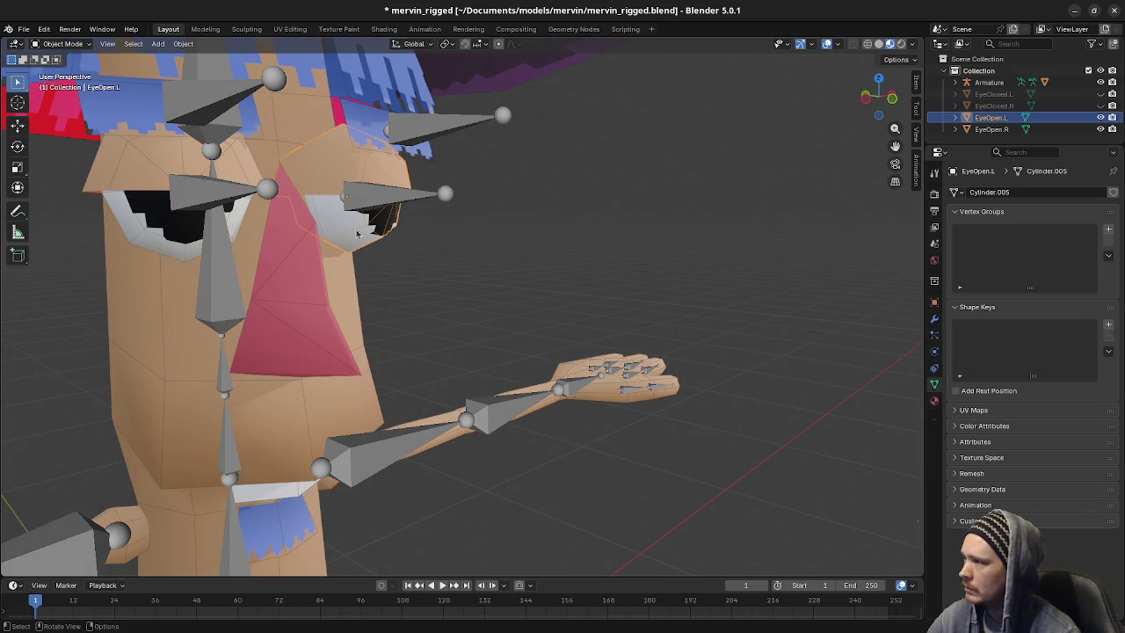
{"action": "key", "text": "h"}
{"action": "left_click", "coordinate": [176, 218]}
{"action": "key", "text": "h"}
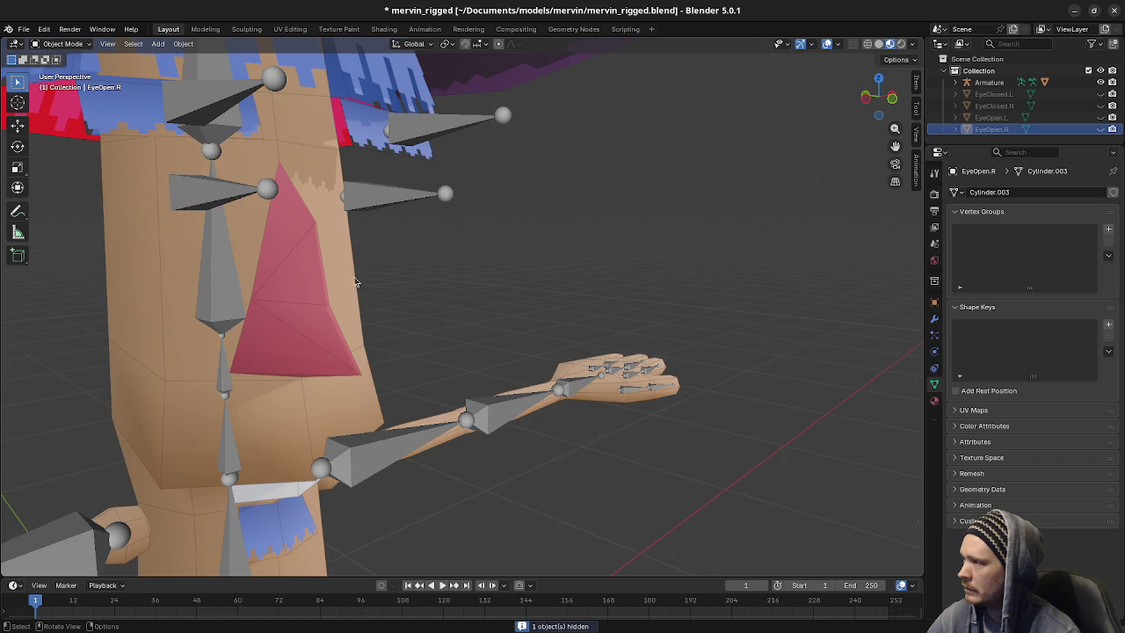
Hide the armature and open the Body mesh alone in Edit Mode, facing the front
{"action": "left_click", "coordinate": [323, 288]}
{"action": "mouse_move", "coordinate": [324, 288]}
{"action": "middle_mouse_down", "text": "shift"}
{"action": "mouse_move", "coordinate": [448, 343]}
{"action": "mouse_move", "coordinate": [383, 255]}
{"action": "middle_mouse_up", "text": "shift"}
{"action": "key", "text": "Tab"}
{"action": "key", "text": "Tab"}
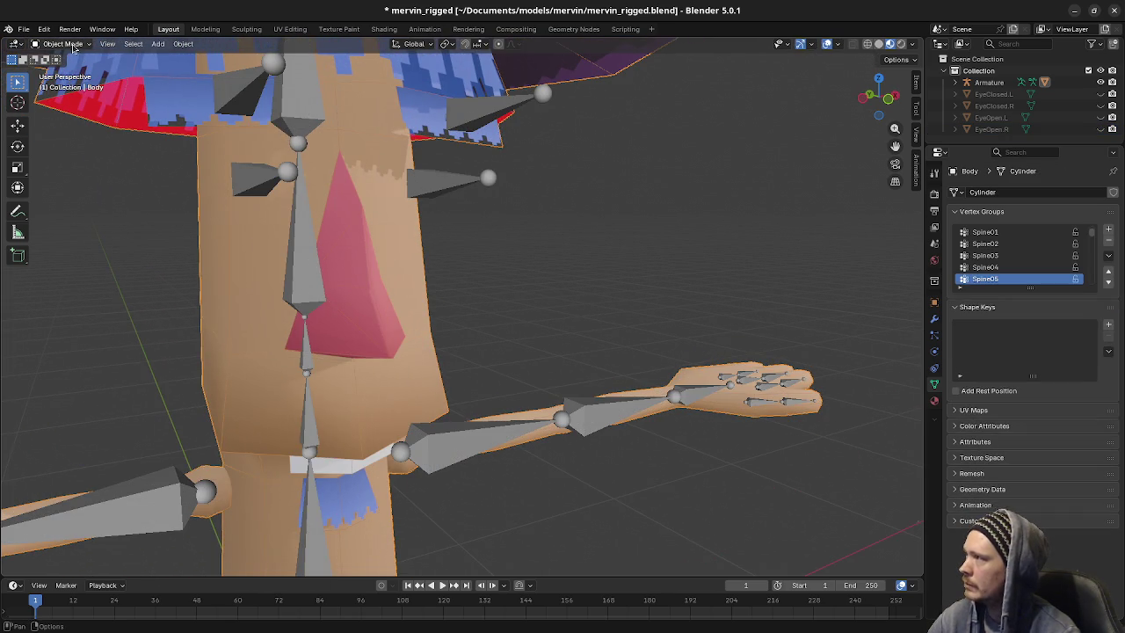
{"action": "left_click", "coordinate": [299, 176]}
{"action": "key", "text": "h"}
{"action": "left_click", "coordinate": [403, 279]}
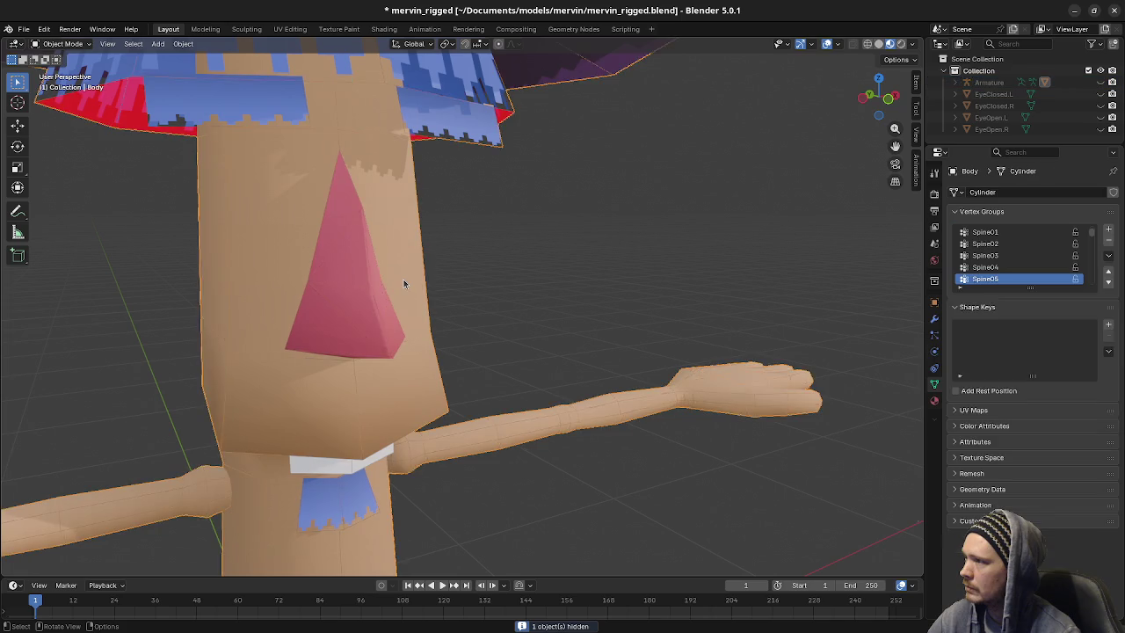
{"action": "key", "text": "Tab"}
{"action": "middle_click_drag", "start_coordinate": [369, 319], "coordinate": [349, 292]}
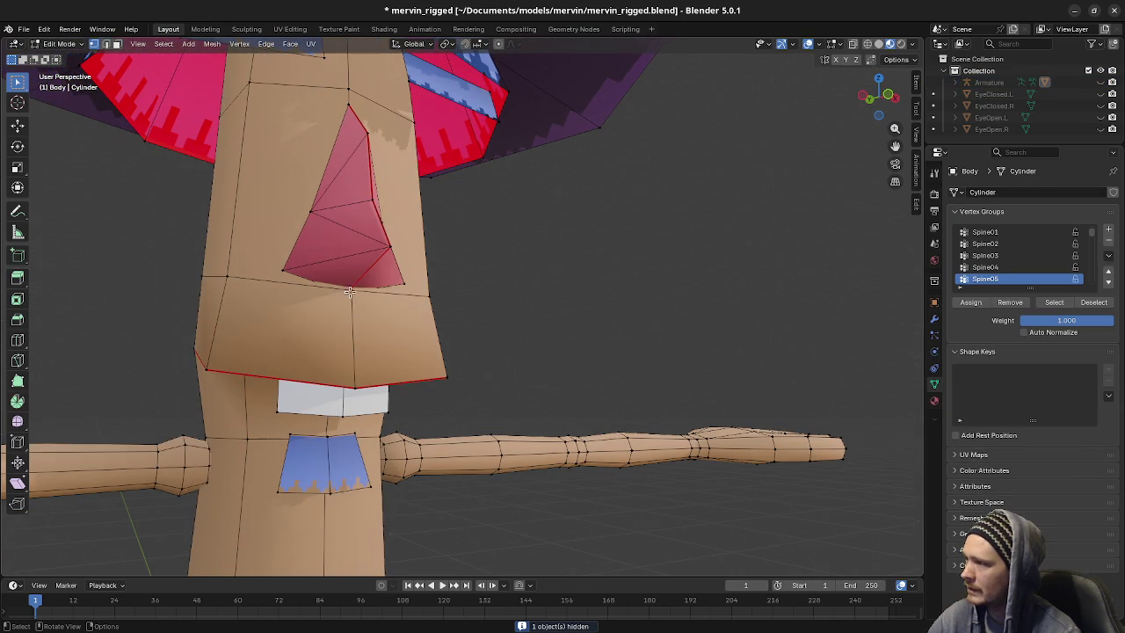
Switch to wireframe shading and select the vertices around the nose
{"action": "key", "text": "z"}
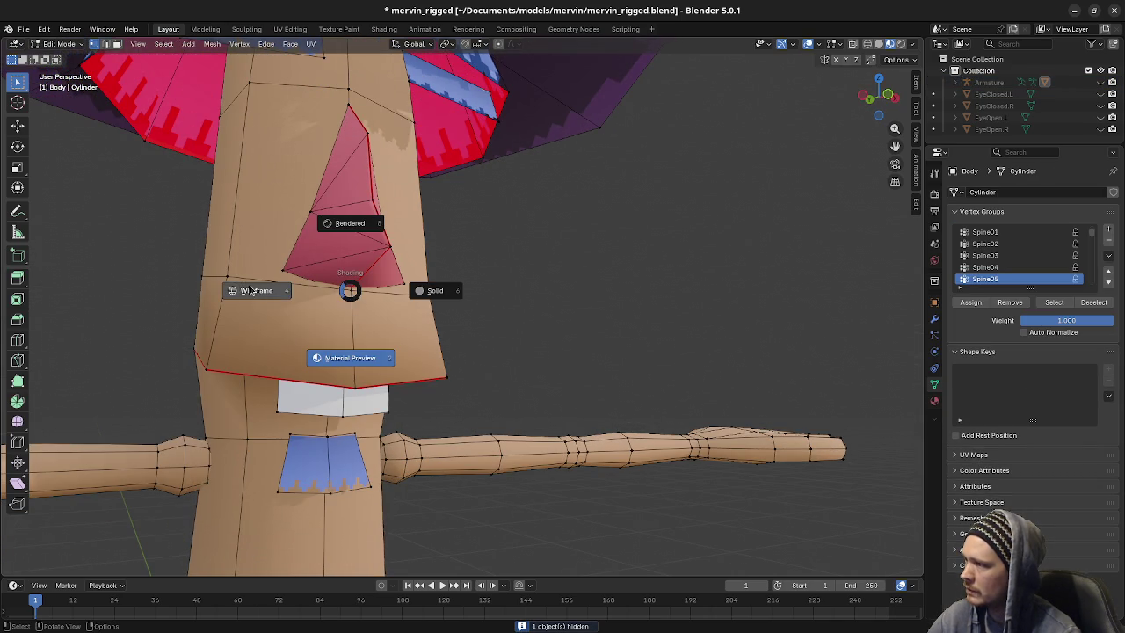
{"action": "left_click", "coordinate": [344, 291]}
{"action": "left_click", "coordinate": [349, 291]}
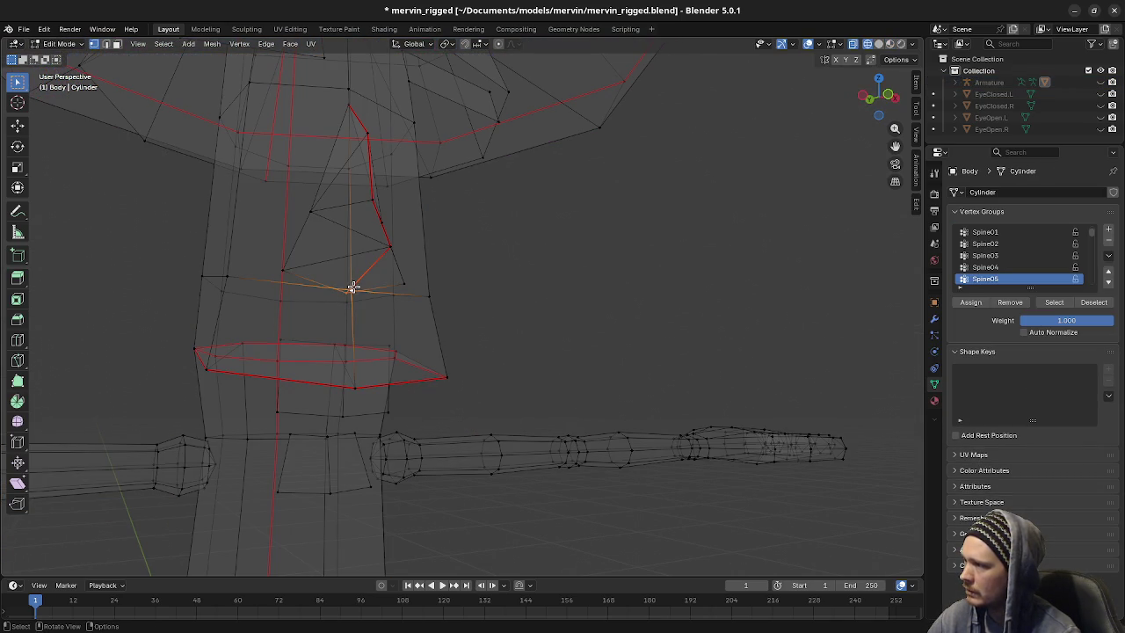
{"action": "middle_click_drag", "start_coordinate": [362, 191], "coordinate": [379, 256]}
{"action": "left_click", "coordinate": [372, 215]}
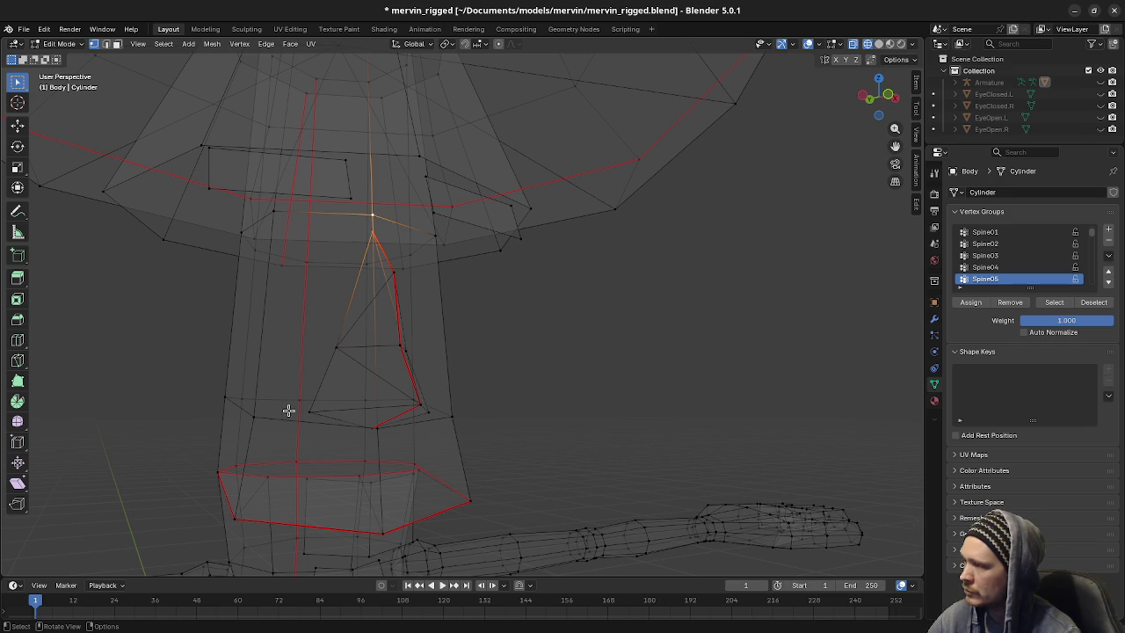
{"action": "left_click", "coordinate": [318, 317]}
Add a centred edge loop around the body
{"action": "key", "text": "ctrl+r"}
{"action": "left_click", "coordinate": [276, 316]}
{"action": "right_click", "coordinate": [277, 316]}
{"action": "middle_click_drag", "start_coordinate": [316, 355], "coordinate": [444, 349]}
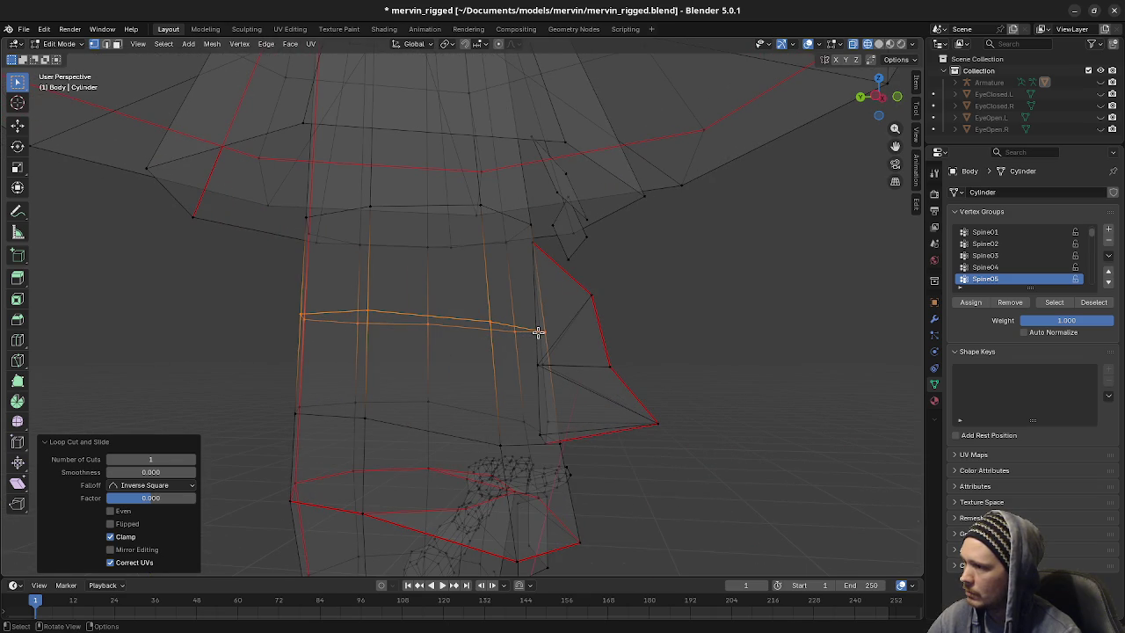
{"action": "middle_click_drag", "start_coordinate": [577, 371], "coordinate": [557, 377]}
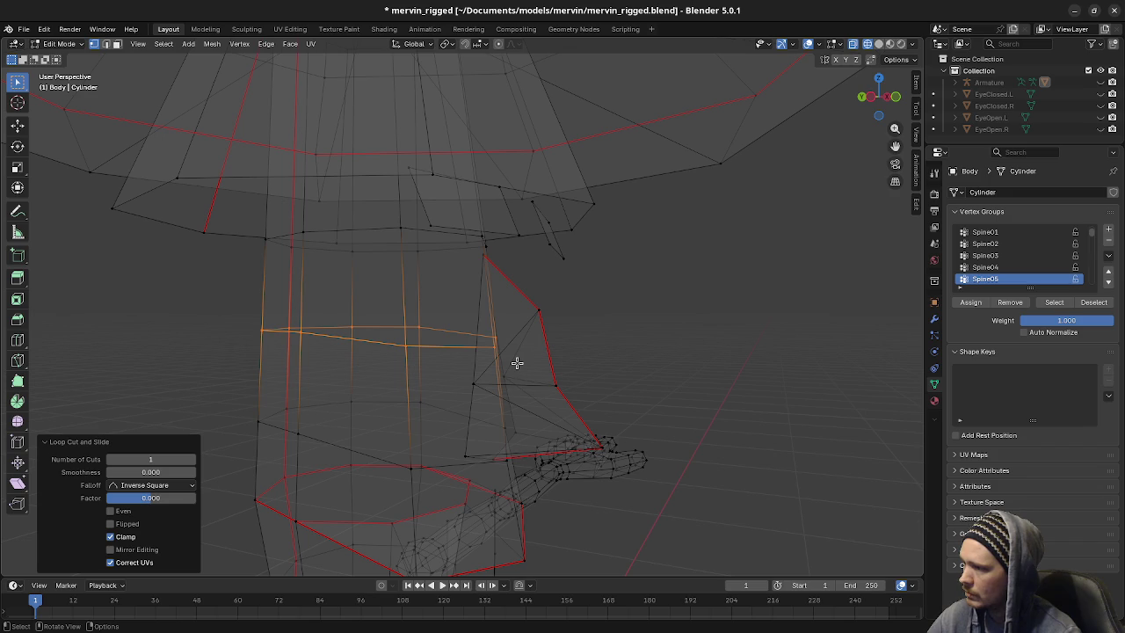
Merge the new loop's vertices near the nose, first by distance and then at last
{"action": "left_click", "coordinate": [497, 459]}
{"action": "left_click", "coordinate": [501, 458], "text": "shift"}
{"action": "key", "text": "m"}
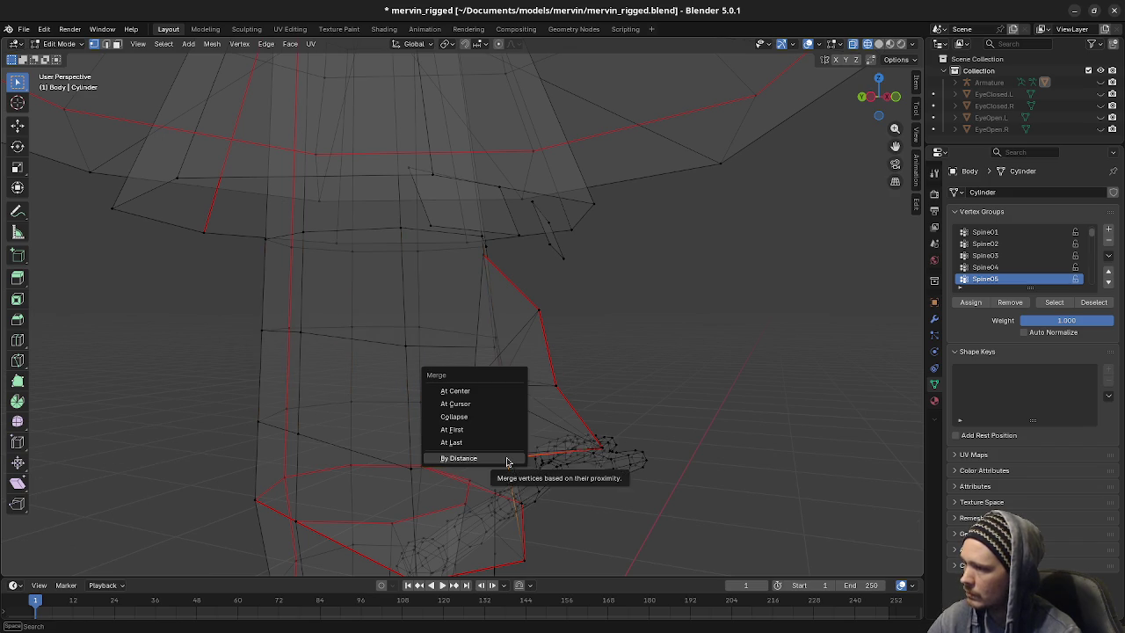
{"action": "left_click", "coordinate": [498, 443]}
{"action": "mouse_move", "coordinate": [484, 256]}
{"action": "middle_mouse_down"}
{"action": "mouse_move", "coordinate": [511, 301]}
{"action": "mouse_move", "coordinate": [457, 276]}
{"action": "middle_mouse_up"}
{"action": "left_click", "coordinate": [380, 247], "text": "shift"}
{"action": "key", "text": "m"}
{"action": "left_click", "coordinate": [381, 249]}
{"action": "mouse_move", "coordinate": [381, 249]}
{"action": "middle_mouse_down"}
{"action": "mouse_move", "coordinate": [464, 329]}
{"action": "mouse_move", "coordinate": [477, 326]}
{"action": "mouse_move", "coordinate": [519, 414]}
{"action": "mouse_move", "coordinate": [498, 405]}
{"action": "middle_mouse_up"}
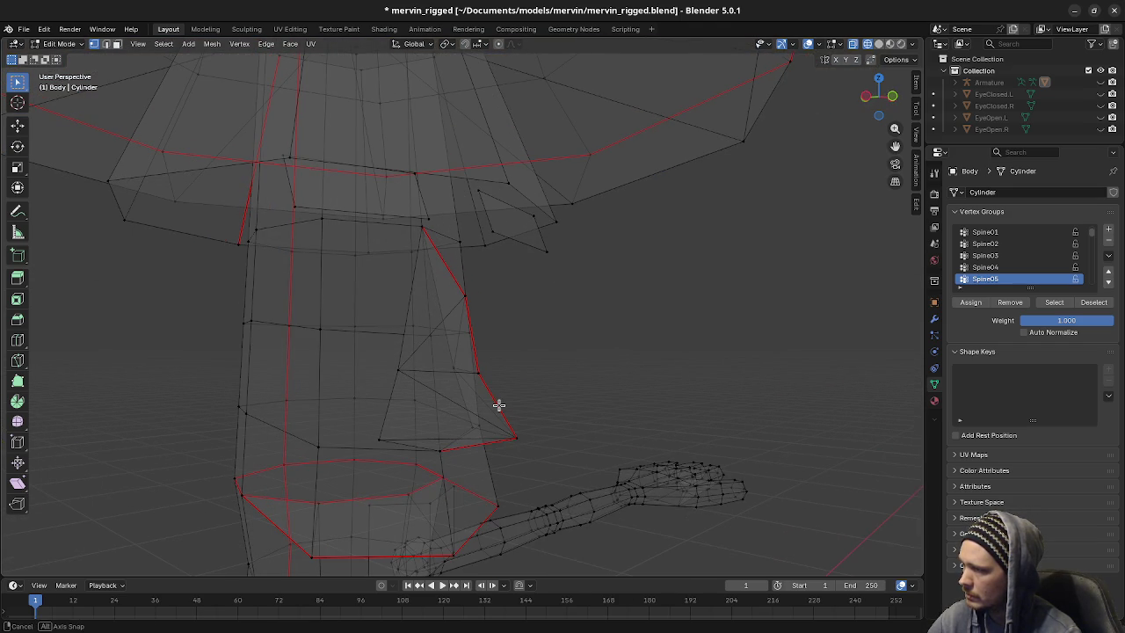
{"action": "middle_click_drag", "start_coordinate": [499, 405], "coordinate": [484, 399]}
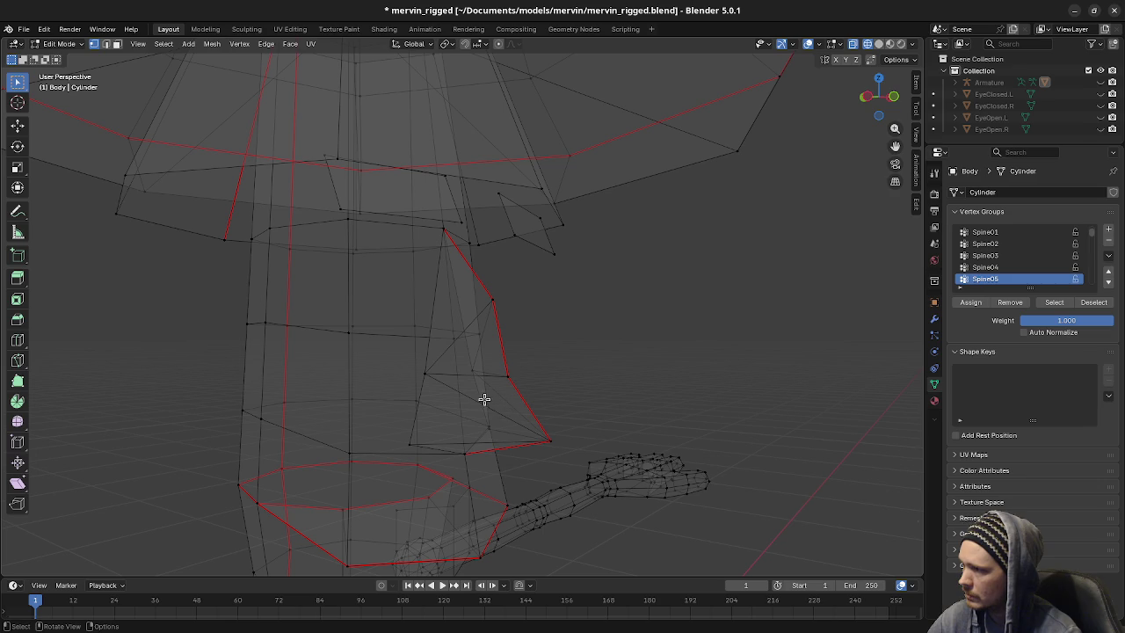
In side orthographic view, slide the edge beside the nose lower
{"action": "key", "text": "ctrl+r"}
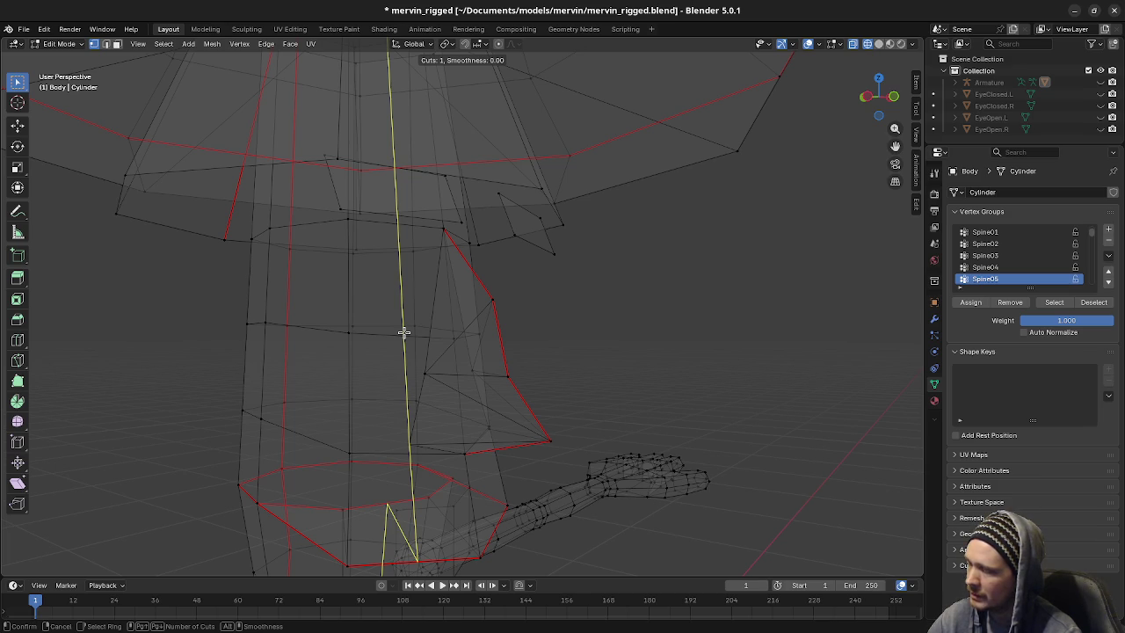
{"action": "right_click", "coordinate": [403, 332]}
{"action": "mouse_move", "coordinate": [384, 337]}
{"action": "middle_mouse_down"}
{"action": "mouse_move", "coordinate": [447, 359]}
{"action": "mouse_move", "coordinate": [364, 334]}
{"action": "mouse_move", "coordinate": [491, 355]}
{"action": "mouse_move", "coordinate": [507, 346]}
{"action": "middle_mouse_up"}
{"action": "left_click", "coordinate": [452, 342]}
{"action": "key", "text": "KP_3"}
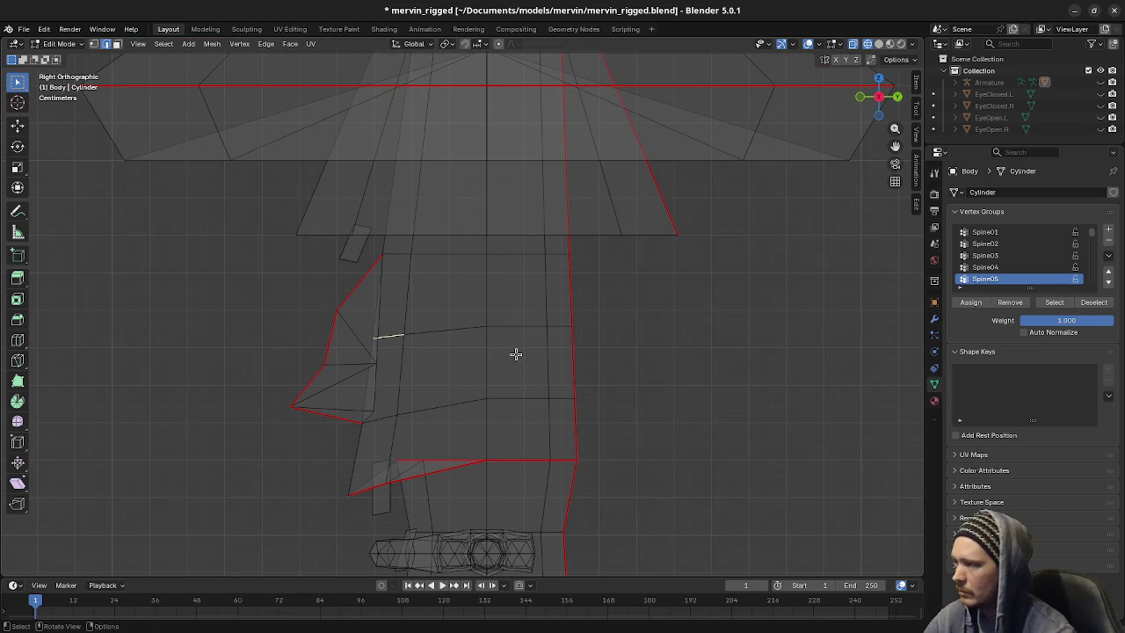
{"action": "key", "text": "g"}
{"action": "key", "text": "g"}
{"action": "left_click", "coordinate": [511, 342]}
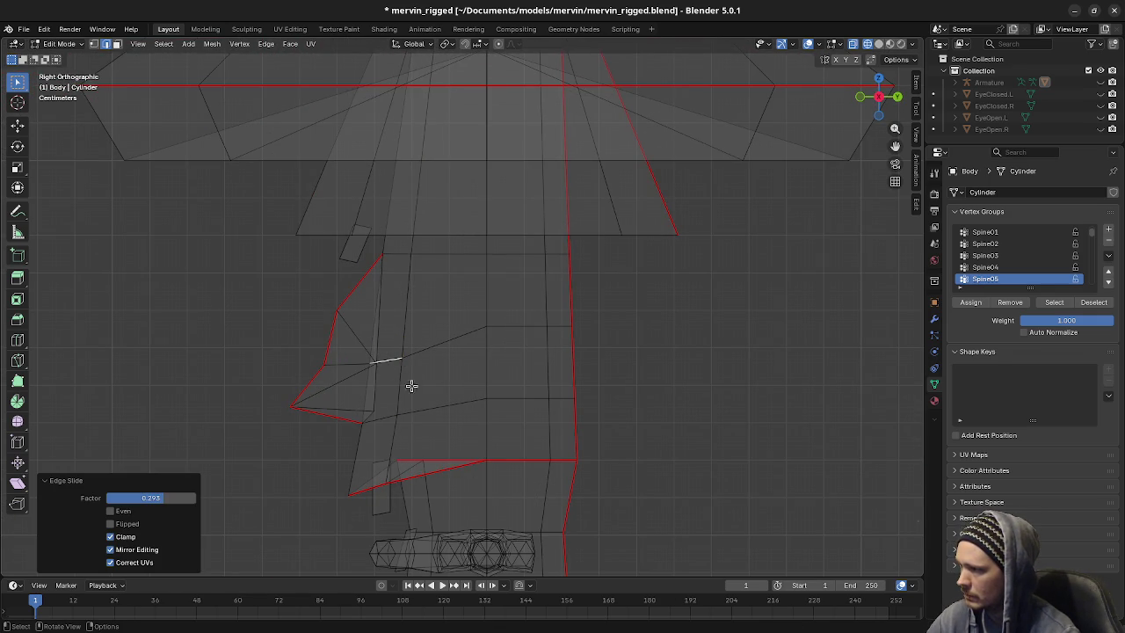
{"action": "middle_click_drag", "start_coordinate": [411, 385], "coordinate": [505, 389]}
Clear the mesh selection and recentre the view on the model
{"action": "key", "text": "a"}
{"action": "key", "text": "ctrl+z"}
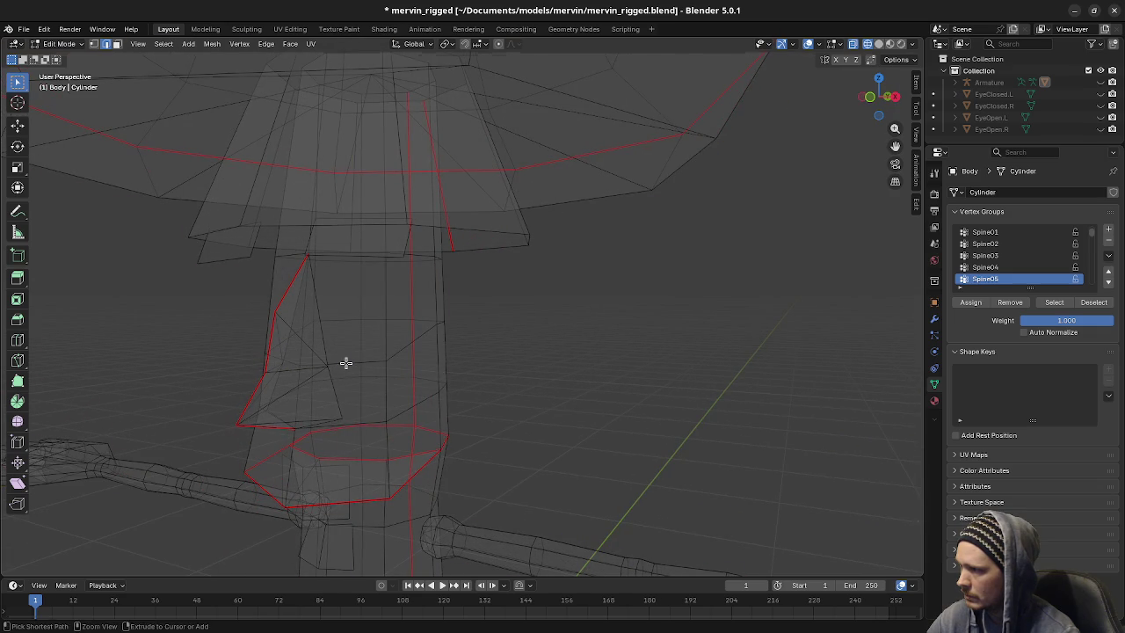
{"action": "key", "text": "ctrl+r"}
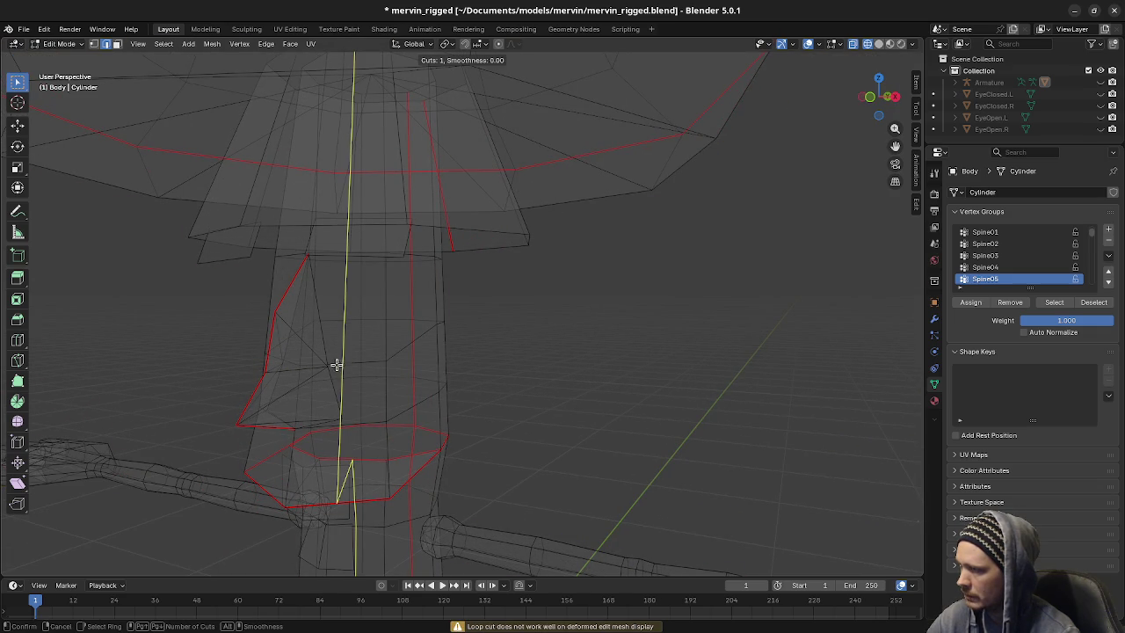
{"action": "key", "text": "Escape"}
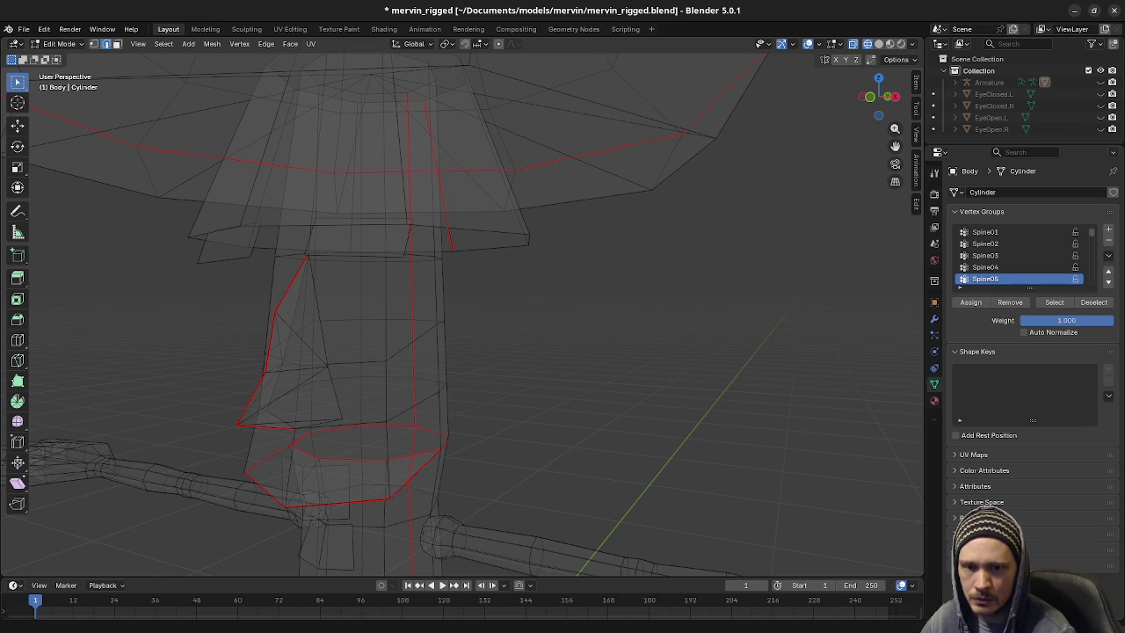
{"action": "mouse_move", "coordinate": [439, 407]}
{"action": "middle_mouse_down"}
{"action": "mouse_move", "coordinate": [504, 353]}
{"action": "mouse_move", "coordinate": [516, 390]}
{"action": "mouse_move", "coordinate": [515, 364]}
{"action": "middle_mouse_up"}
{"action": "key", "text": "a"}
{"action": "key", "text": "alt+a"}
Cut a centred vertical edge loop through the face, then switch to front orthographic view
{"action": "key", "text": "ctrl+r"}
{"action": "left_click", "coordinate": [506, 334]}
{"action": "right_click", "coordinate": [501, 332]}
{"action": "key", "text": "ctrl+r"}
{"action": "right_click", "coordinate": [418, 326]}
{"action": "middle_click_drag", "start_coordinate": [409, 326], "coordinate": [516, 368]}
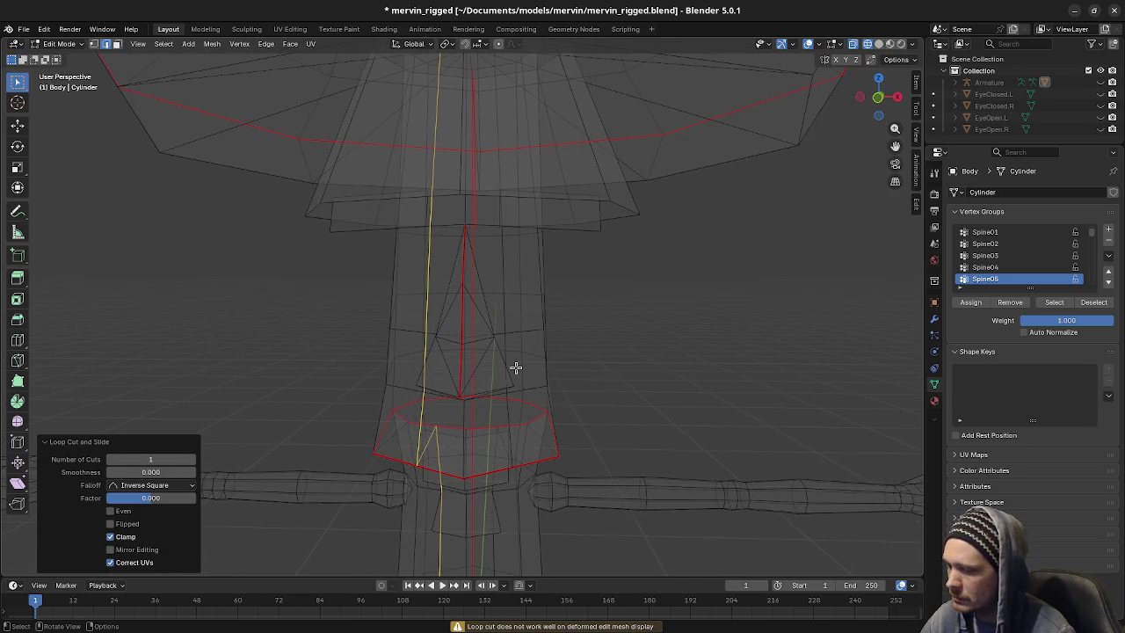
{"action": "key", "text": "KP_1"}
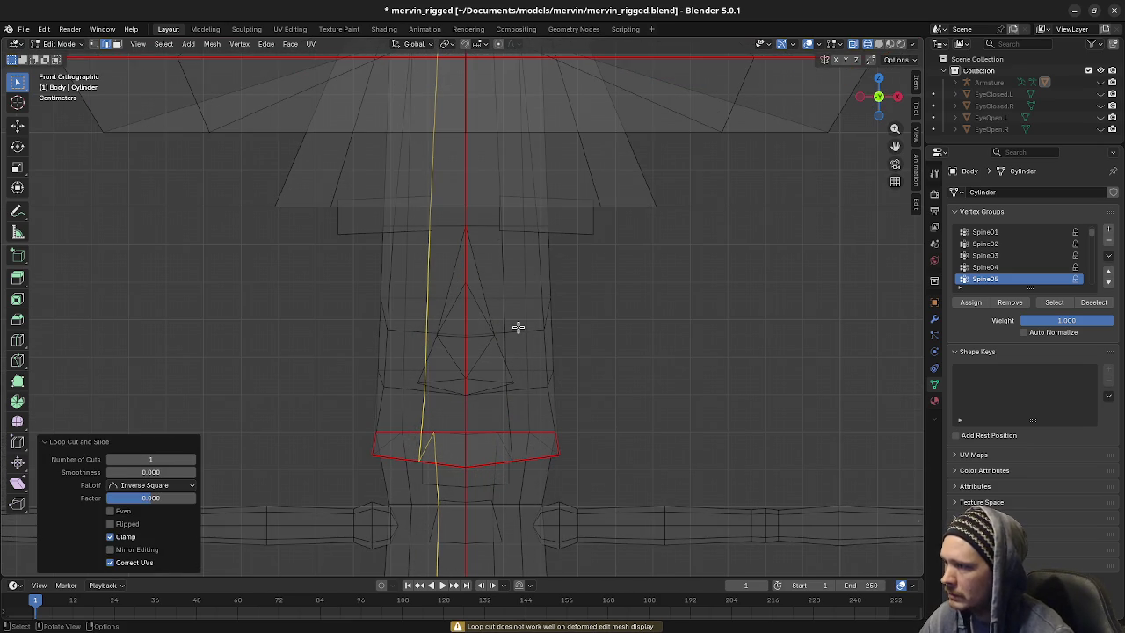
Vertex-slide the new loop's vertices beside the nose on both sides of the face
{"action": "scroll", "coordinate": [505, 343], "scroll_direction": "up", "scroll_amount": 1}
{"action": "scroll", "coordinate": [501, 351], "scroll_direction": "up", "scroll_amount": 1}
{"action": "left_click", "coordinate": [522, 345]}
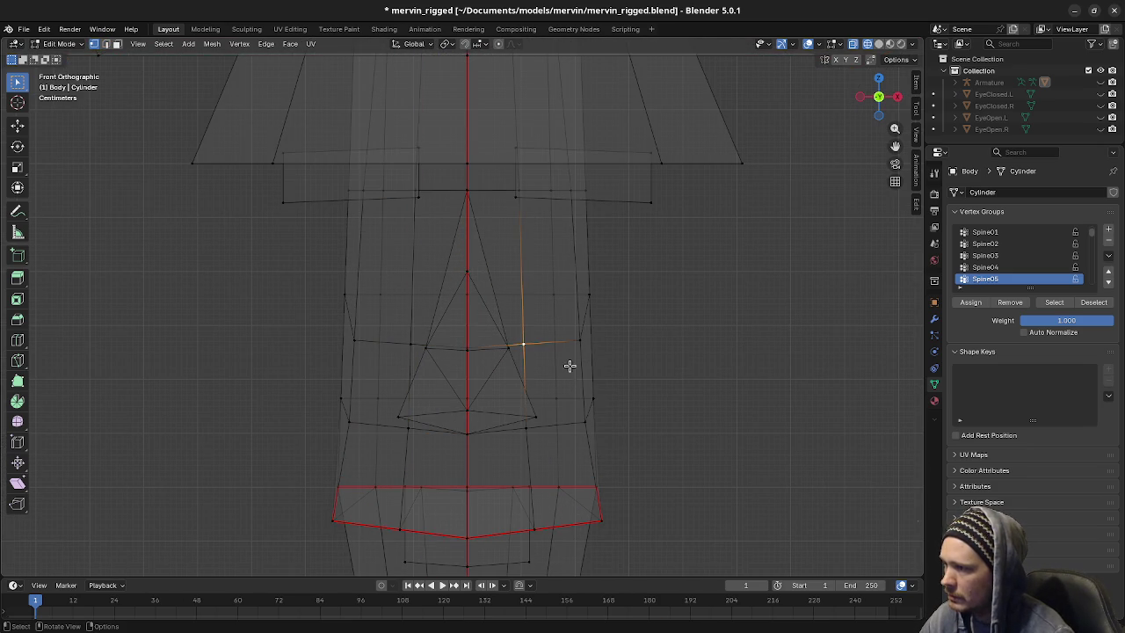
{"action": "key", "text": "g"}
{"action": "key", "text": "g"}
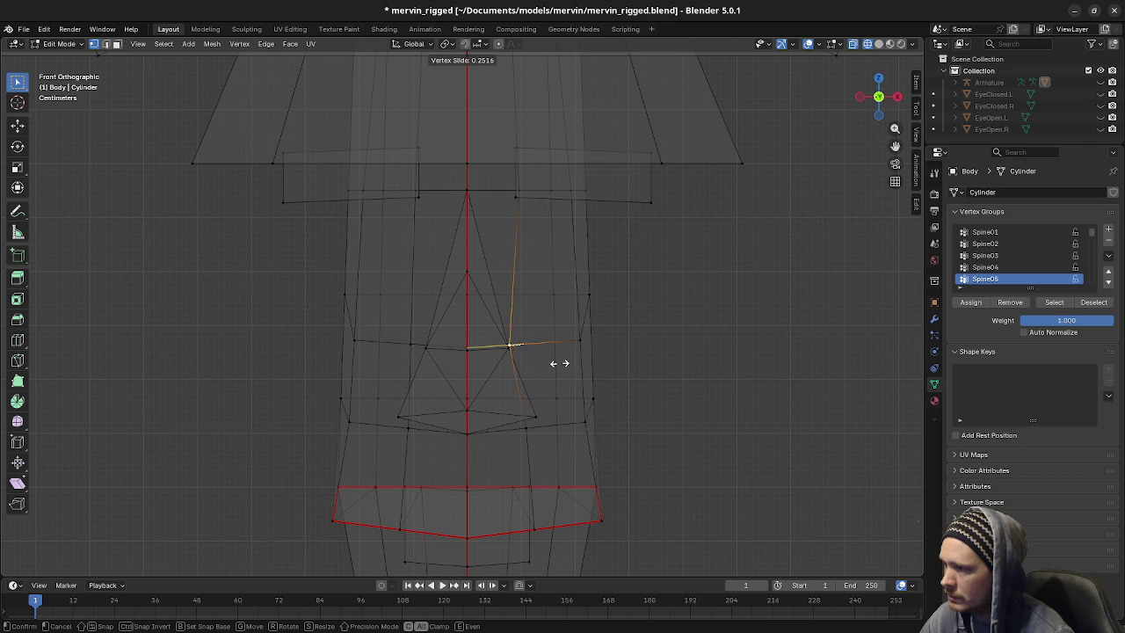
{"action": "right_click", "coordinate": [559, 363]}
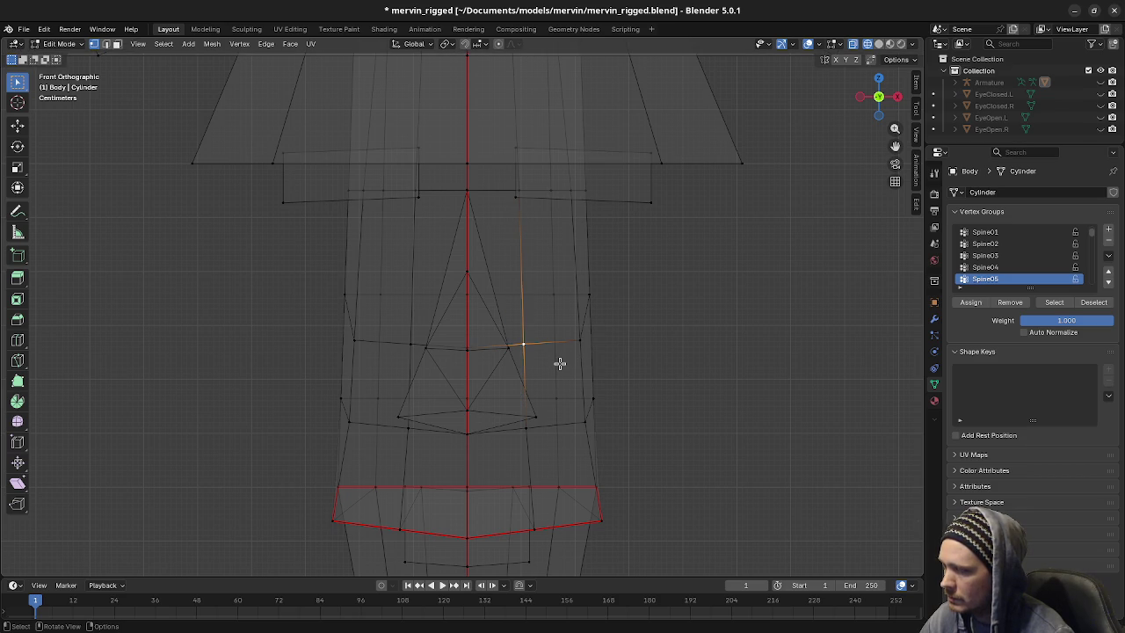
{"action": "key", "text": "g"}
{"action": "key", "text": "g"}
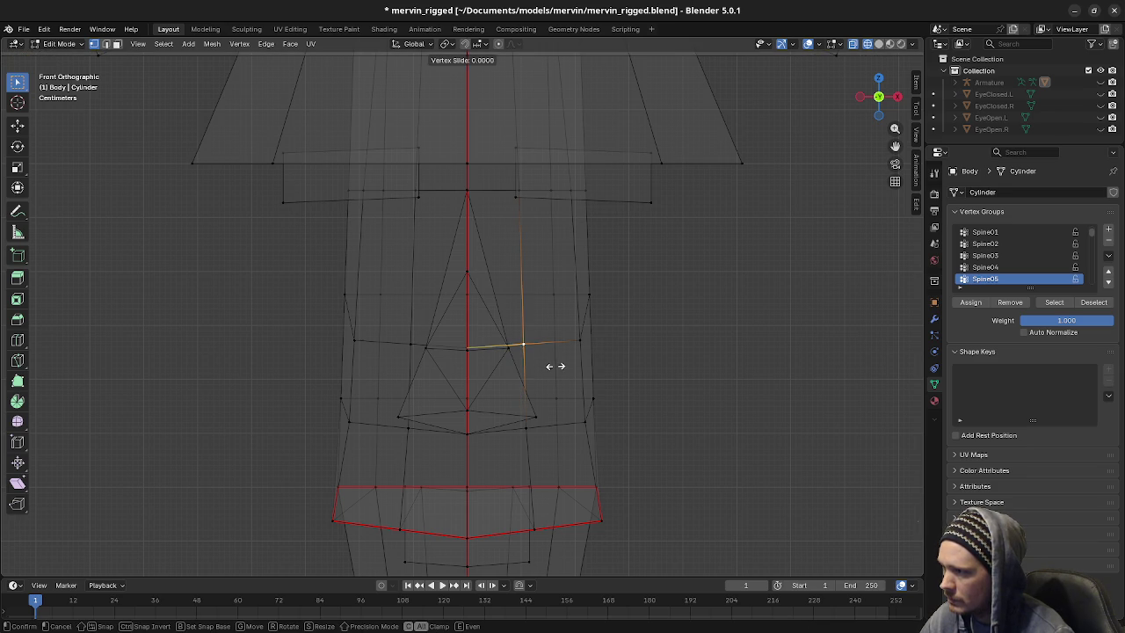
{"action": "left_click", "coordinate": [540, 369]}
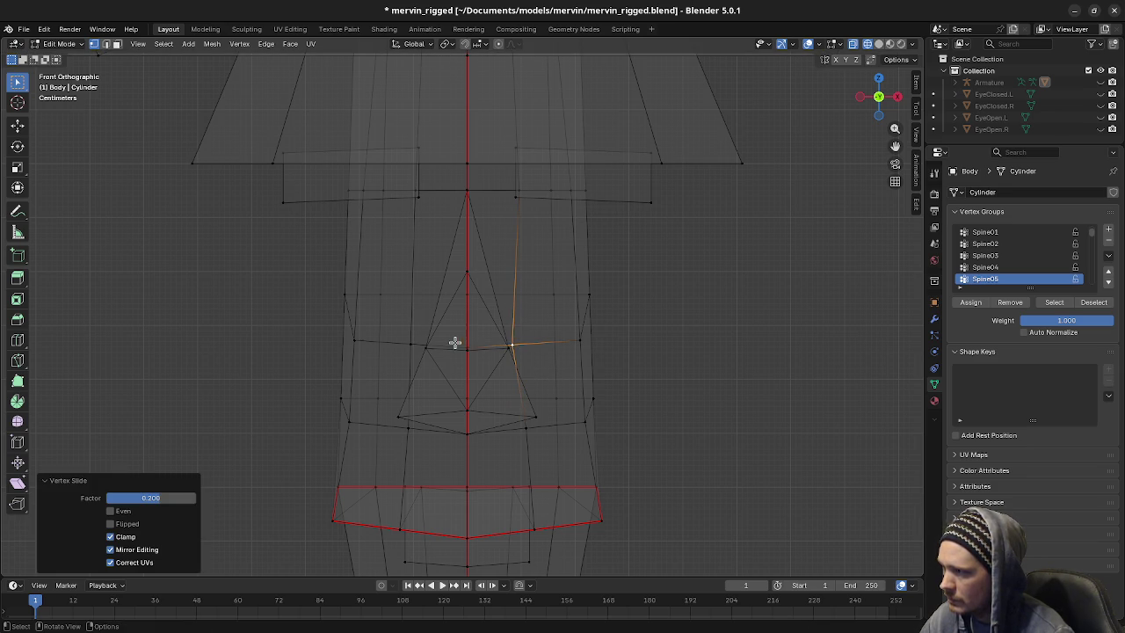
{"action": "left_click", "coordinate": [411, 344]}
{"action": "key", "text": "g"}
{"action": "key", "text": "g"}
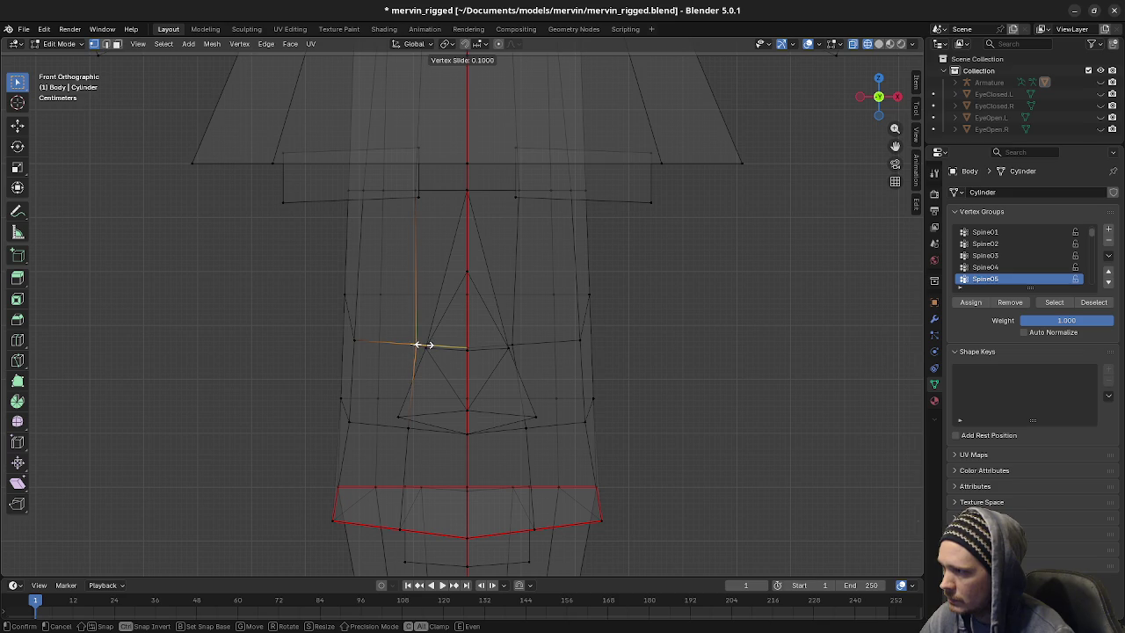
{"action": "left_click", "coordinate": [509, 382]}
Merge the right and left vertex pairs beside the nose At Last
{"action": "left_click", "coordinate": [512, 346]}
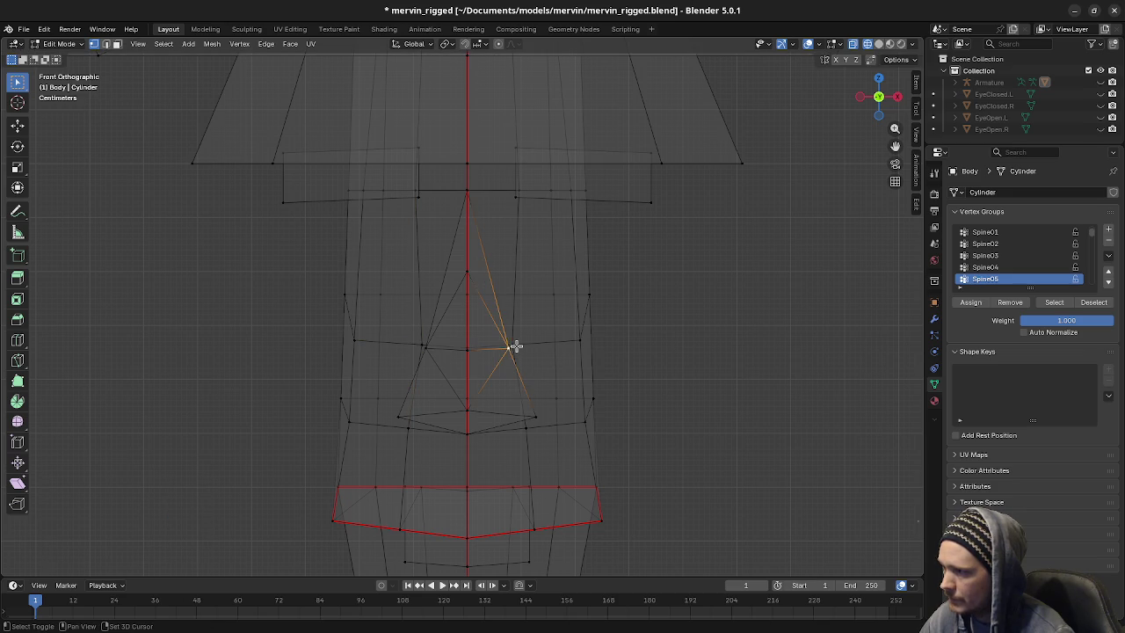
{"action": "key", "text": "m"}
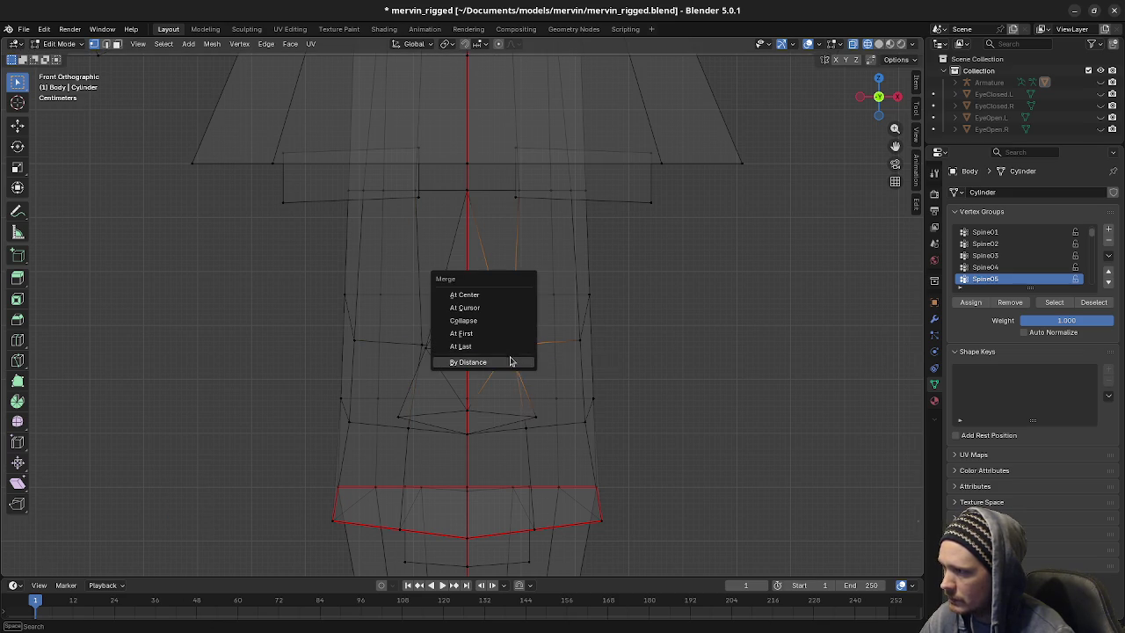
{"action": "left_click", "coordinate": [499, 349]}
{"action": "left_click", "coordinate": [422, 346]}
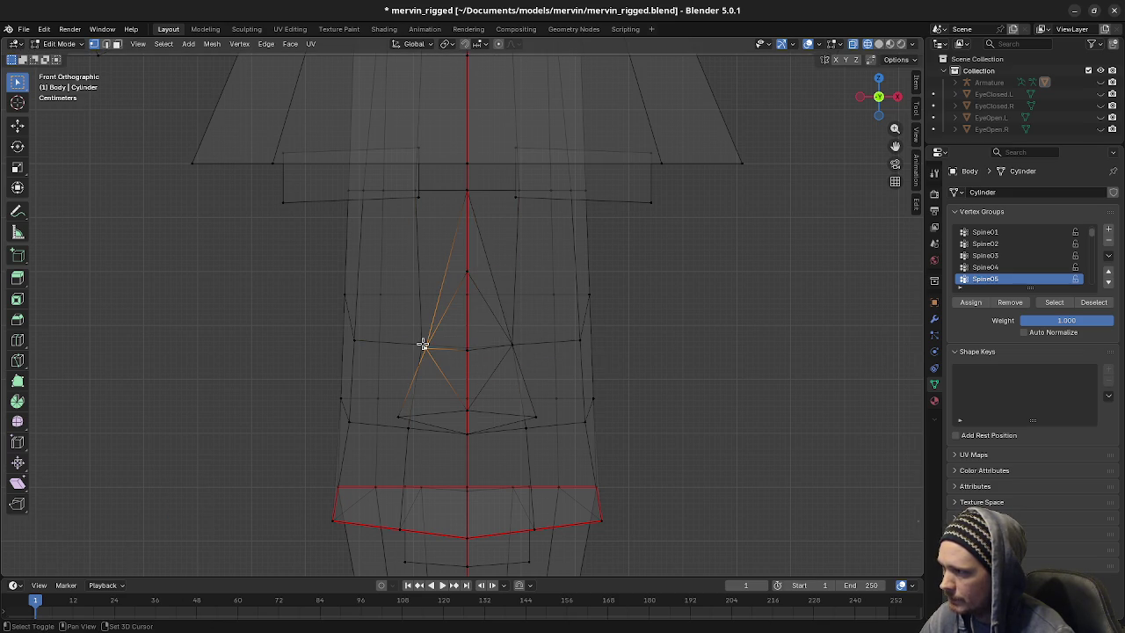
{"action": "key", "text": "m"}
{"action": "left_click", "coordinate": [422, 346]}
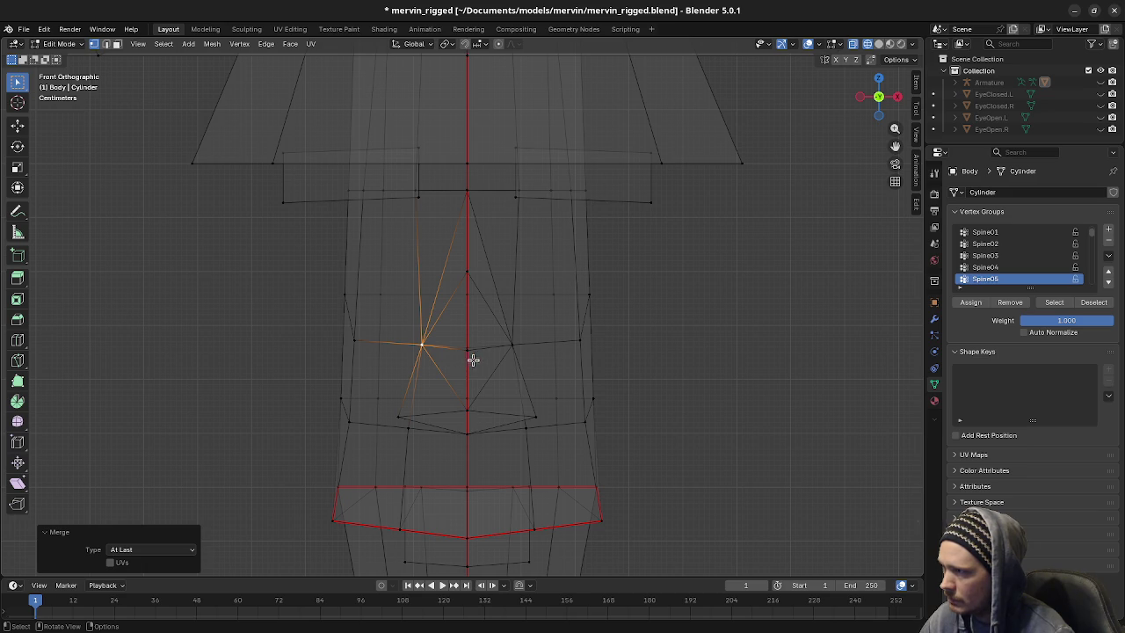
{"action": "scroll", "coordinate": [505, 304], "scroll_direction": "down", "scroll_amount": 2}
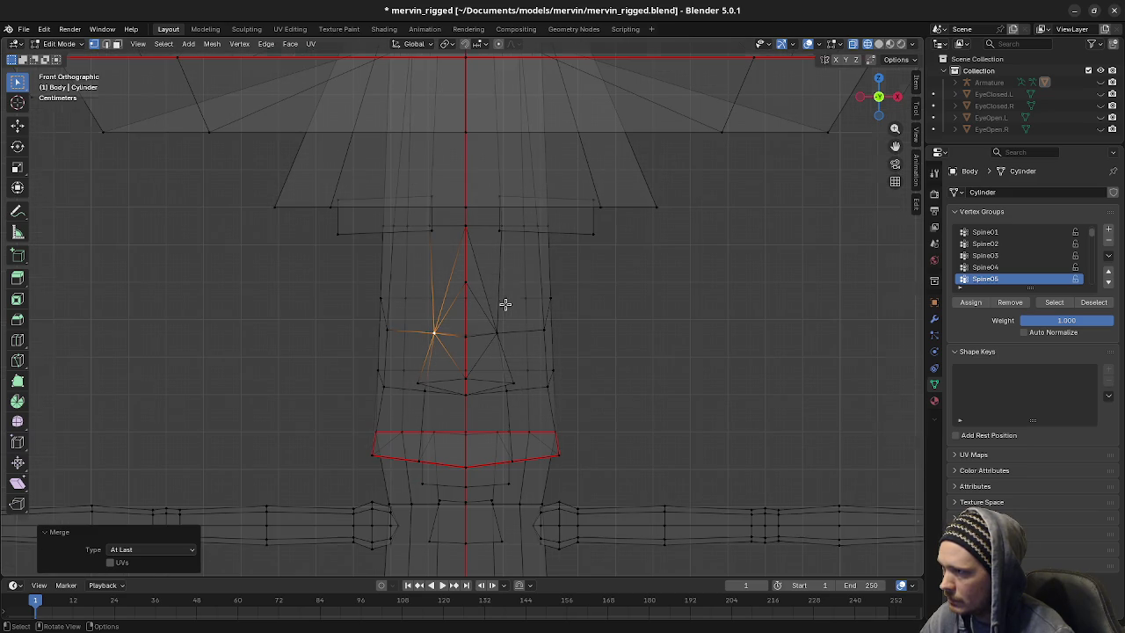
{"action": "middle_click_drag", "start_coordinate": [504, 330], "coordinate": [514, 339]}
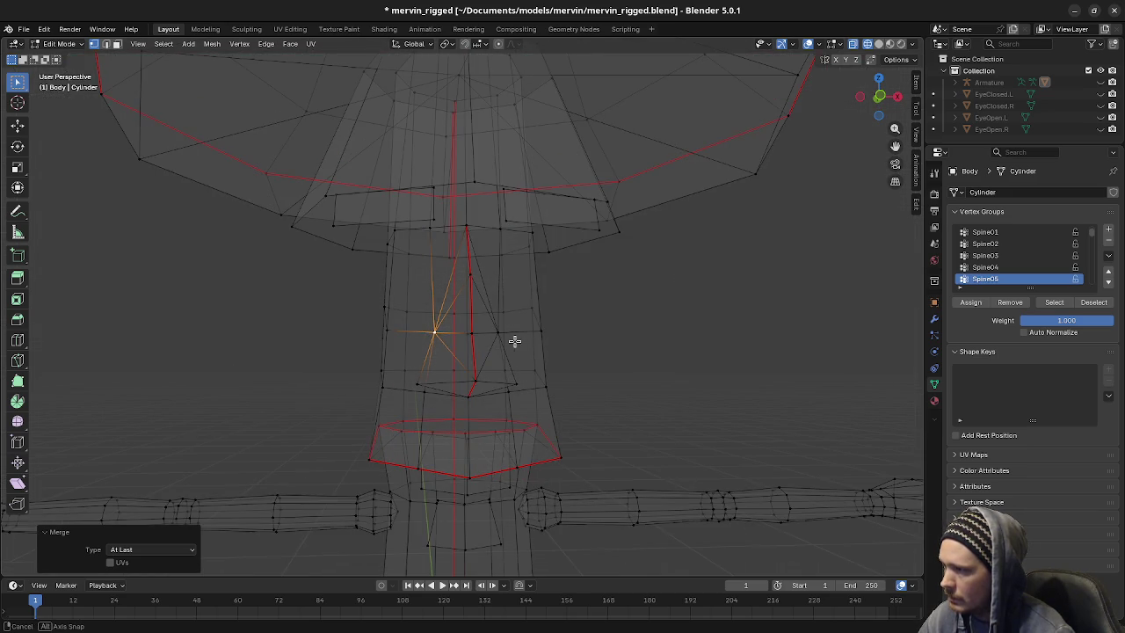
Slide a vertical edge loop on the torso onto the centre line
{"action": "middle_click_drag", "start_coordinate": [524, 397], "coordinate": [507, 419]}
{"action": "left_click", "coordinate": [511, 414]}
{"action": "left_click", "coordinate": [509, 410], "text": "alt"}
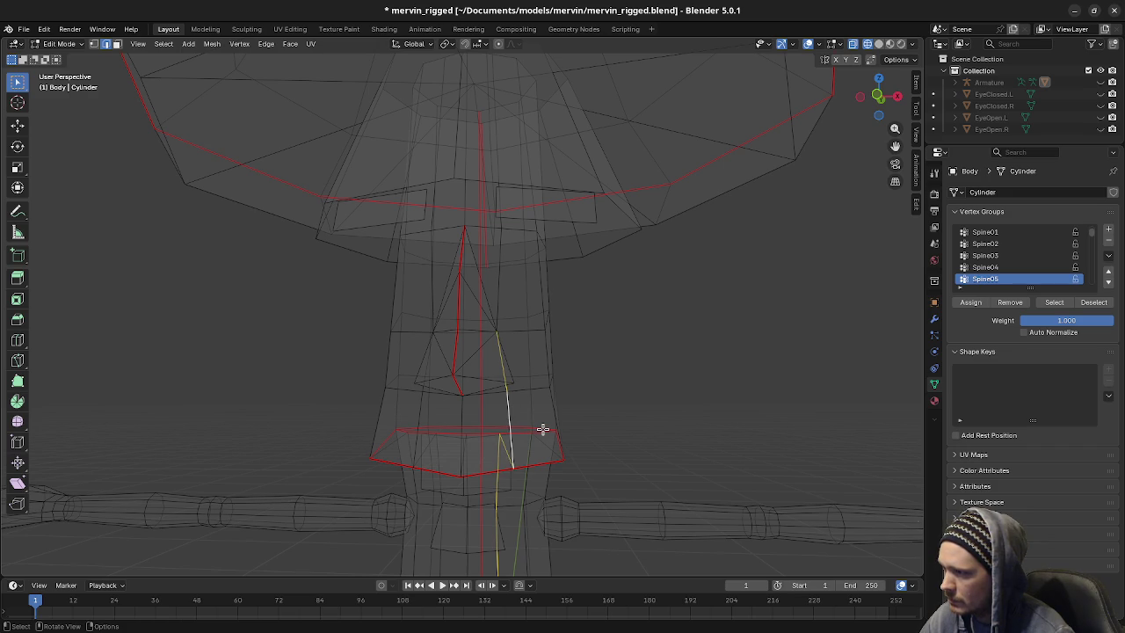
{"action": "key", "text": "a"}
{"action": "left_click", "coordinate": [419, 412], "text": "alt"}
{"action": "key", "text": "g"}
{"action": "key", "text": "g"}
{"action": "left_click", "coordinate": [653, 445]}
Slide the extra neck edge loops onto the centre line
{"action": "mouse_move", "coordinate": [550, 319]}
{"action": "middle_mouse_down"}
{"action": "mouse_move", "coordinate": [509, 300]}
{"action": "mouse_move", "coordinate": [515, 326]}
{"action": "mouse_move", "coordinate": [518, 302]}
{"action": "mouse_move", "coordinate": [467, 293]}
{"action": "middle_mouse_up"}
{"action": "key", "text": "alt+a"}
{"action": "left_click", "coordinate": [430, 261], "text": "alt"}
{"action": "key", "text": "g"}
{"action": "key", "text": "g"}
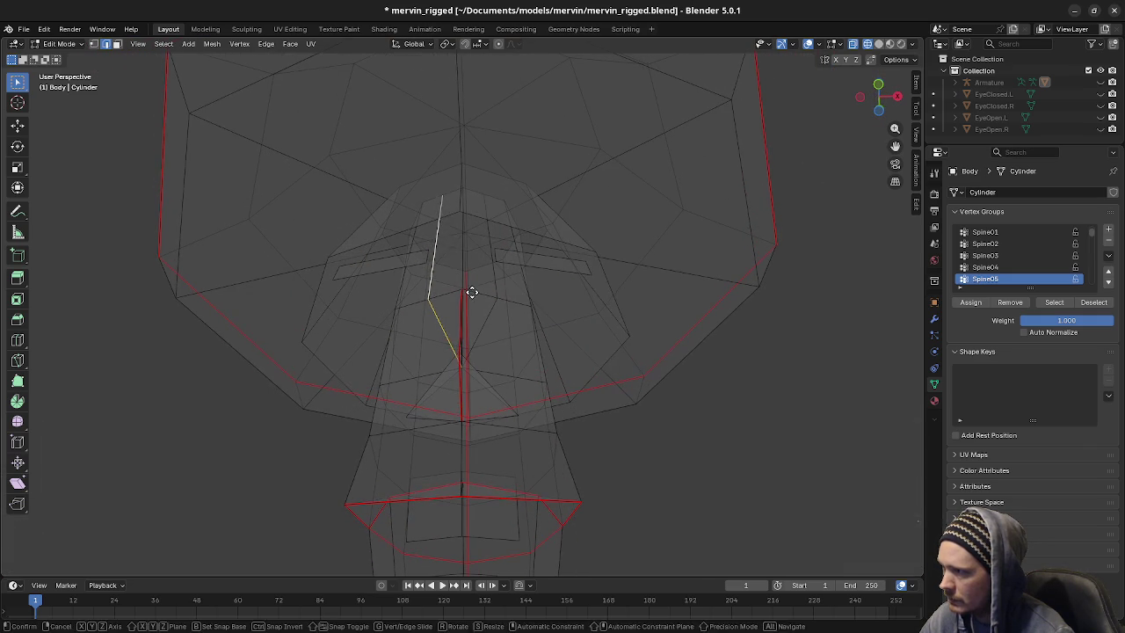
{"action": "left_click", "coordinate": [625, 296]}
{"action": "key", "text": "alt+a"}
{"action": "left_click", "coordinate": [514, 286], "text": "alt"}
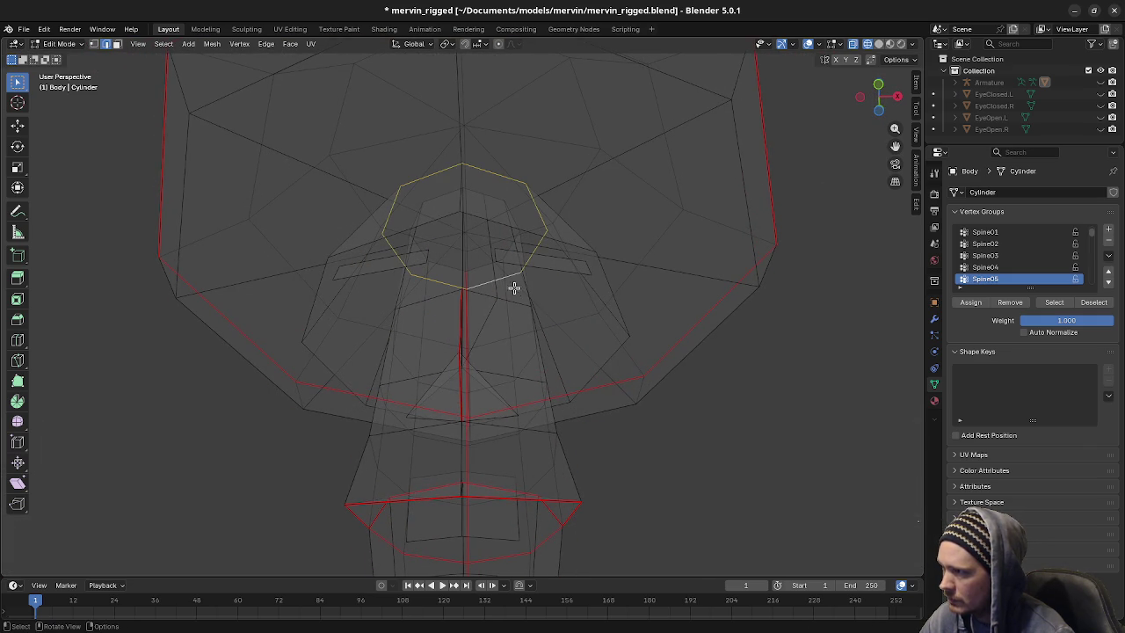
{"action": "left_click", "coordinate": [472, 290], "text": "alt"}
{"action": "key", "text": "g"}
{"action": "key", "text": "g"}
{"action": "left_click", "coordinate": [391, 285]}
Slide a vertical neck loop fully to the left, to factor -1
{"action": "mouse_move", "coordinate": [484, 369]}
{"action": "middle_mouse_down"}
{"action": "mouse_move", "coordinate": [540, 404]}
{"action": "mouse_move", "coordinate": [509, 428]}
{"action": "mouse_move", "coordinate": [515, 407]}
{"action": "mouse_move", "coordinate": [440, 397]}
{"action": "mouse_move", "coordinate": [450, 396]}
{"action": "middle_mouse_up"}
{"action": "key", "text": "ctrl+z"}
{"action": "key", "text": "ctrl+z"}
{"action": "key", "text": "ctrl+z"}
{"action": "key", "text": "ctrl+z"}
{"action": "key", "text": "ctrl+z"}
{"action": "key", "text": "ctrl+z"}
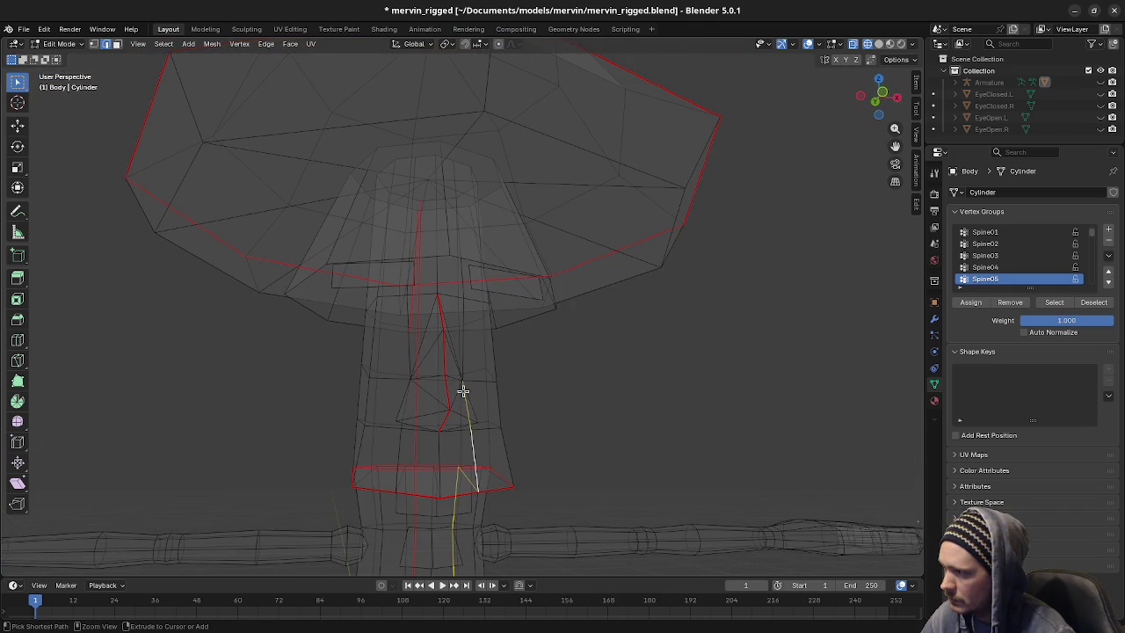
{"action": "middle_click_drag", "start_coordinate": [487, 427], "coordinate": [522, 416]}
{"action": "left_click", "coordinate": [450, 387]}
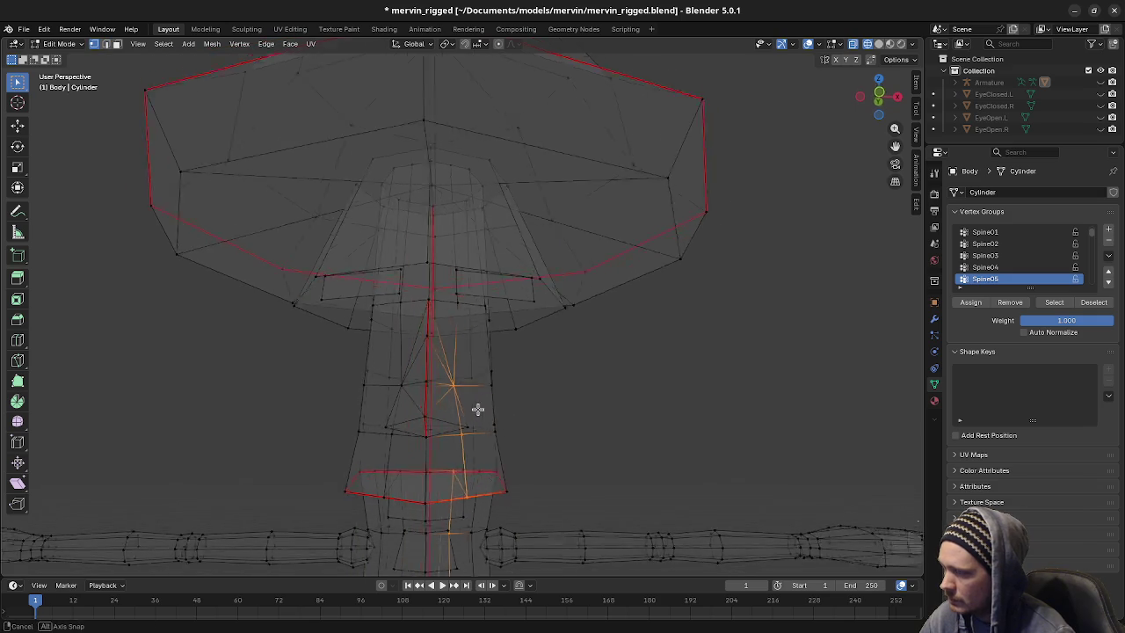
{"action": "left_click", "coordinate": [458, 383], "text": "shift"}
{"action": "key", "text": "g"}
{"action": "key", "text": "g"}
{"action": "left_click", "coordinate": [412, 439]}
Slide another neck loop fully to the right and switch to Material Preview shading
{"action": "mouse_move", "coordinate": [412, 439]}
{"action": "middle_mouse_down"}
{"action": "mouse_move", "coordinate": [466, 442]}
{"action": "mouse_move", "coordinate": [399, 384]}
{"action": "middle_mouse_up"}
{"action": "left_click", "coordinate": [391, 459]}
{"action": "left_click", "coordinate": [390, 451], "text": "shift"}
{"action": "key", "text": "g"}
{"action": "key", "text": "g"}
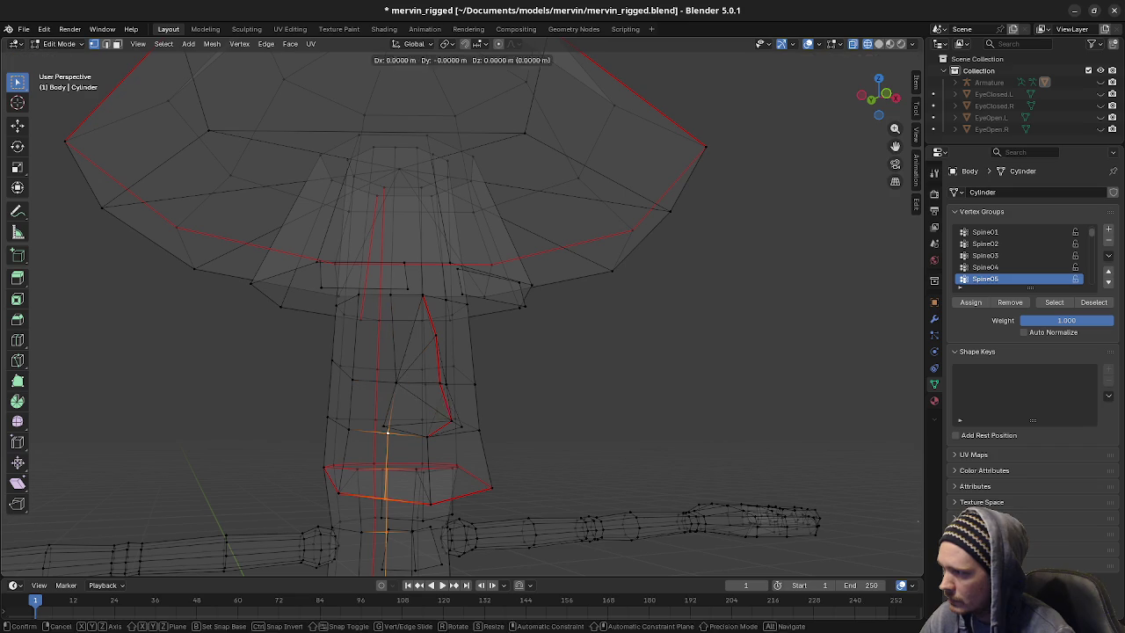
{"action": "left_click", "coordinate": [544, 445]}
{"action": "key", "text": "shift+z"}
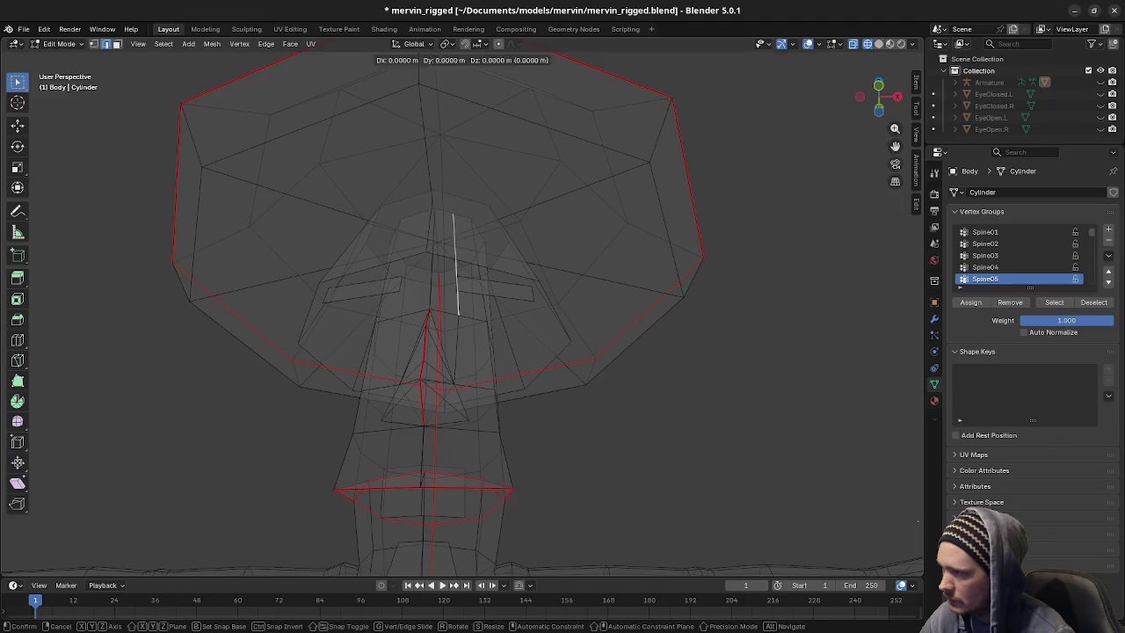
{"action": "mouse_move", "coordinate": [497, 510]}
{"action": "middle_mouse_down"}
{"action": "mouse_move", "coordinate": [505, 447]}
{"action": "mouse_move", "coordinate": [487, 454]}
{"action": "middle_mouse_up"}
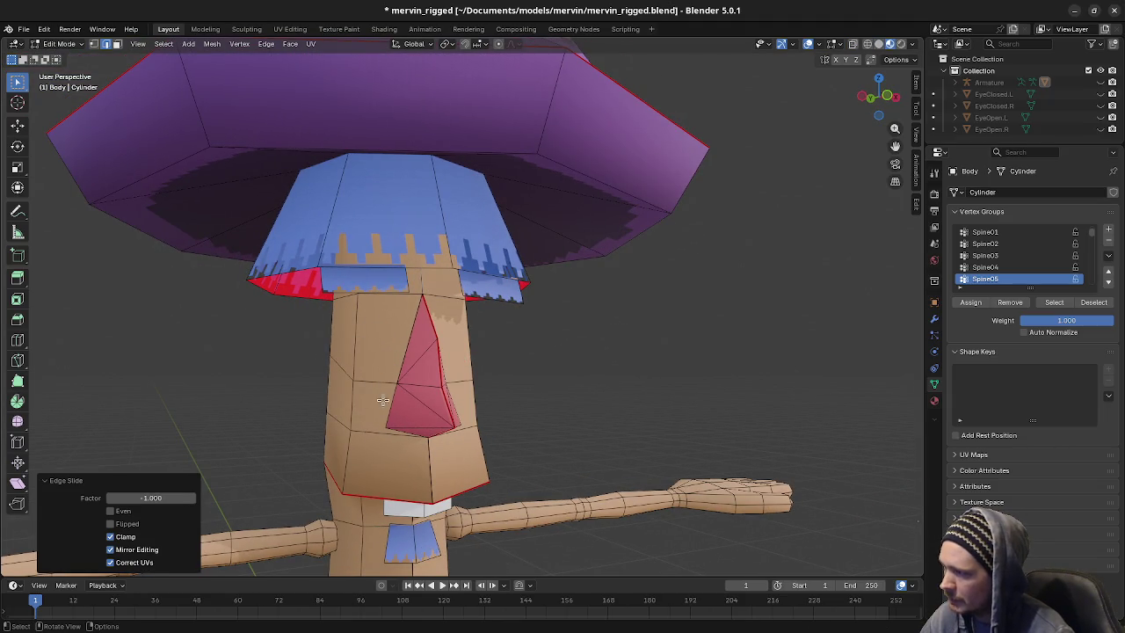
In side view, move the nose's lower edge 0.02 m along Y
{"action": "mouse_move", "coordinate": [375, 425]}
{"action": "middle_mouse_down"}
{"action": "mouse_move", "coordinate": [492, 334]}
{"action": "mouse_move", "coordinate": [550, 326]}
{"action": "mouse_move", "coordinate": [532, 317]}
{"action": "mouse_move", "coordinate": [553, 377]}
{"action": "mouse_move", "coordinate": [510, 364]}
{"action": "mouse_move", "coordinate": [458, 311]}
{"action": "mouse_move", "coordinate": [505, 321]}
{"action": "mouse_move", "coordinate": [382, 296]}
{"action": "mouse_move", "coordinate": [484, 299]}
{"action": "middle_mouse_up"}
{"action": "scroll", "coordinate": [500, 327], "scroll_direction": "up", "scroll_amount": 2}
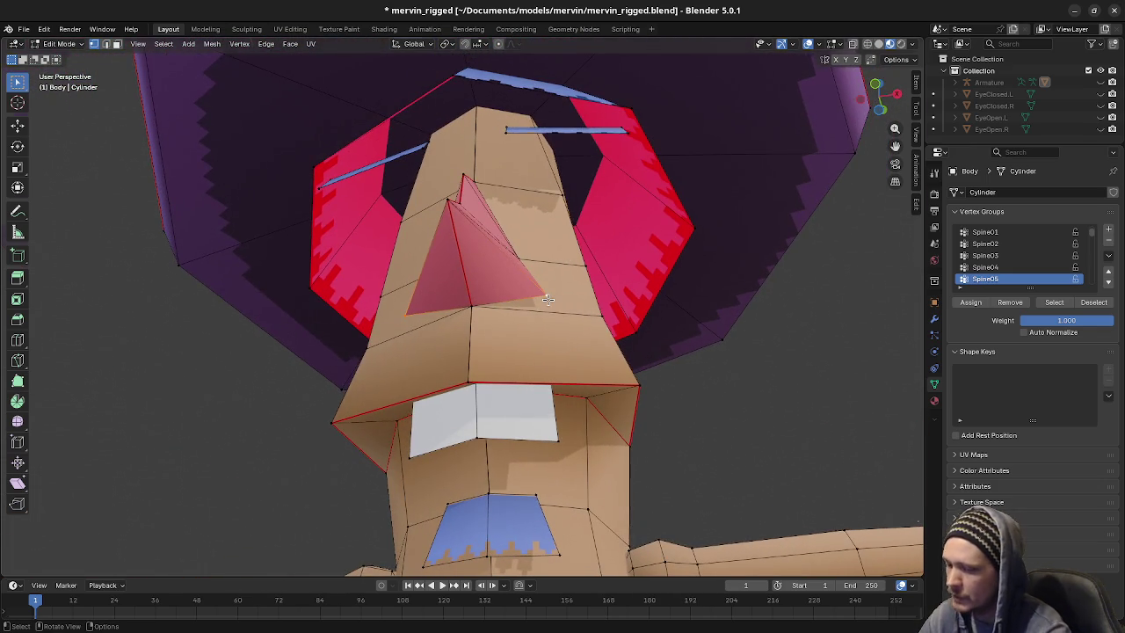
{"action": "key", "text": "KP_3"}
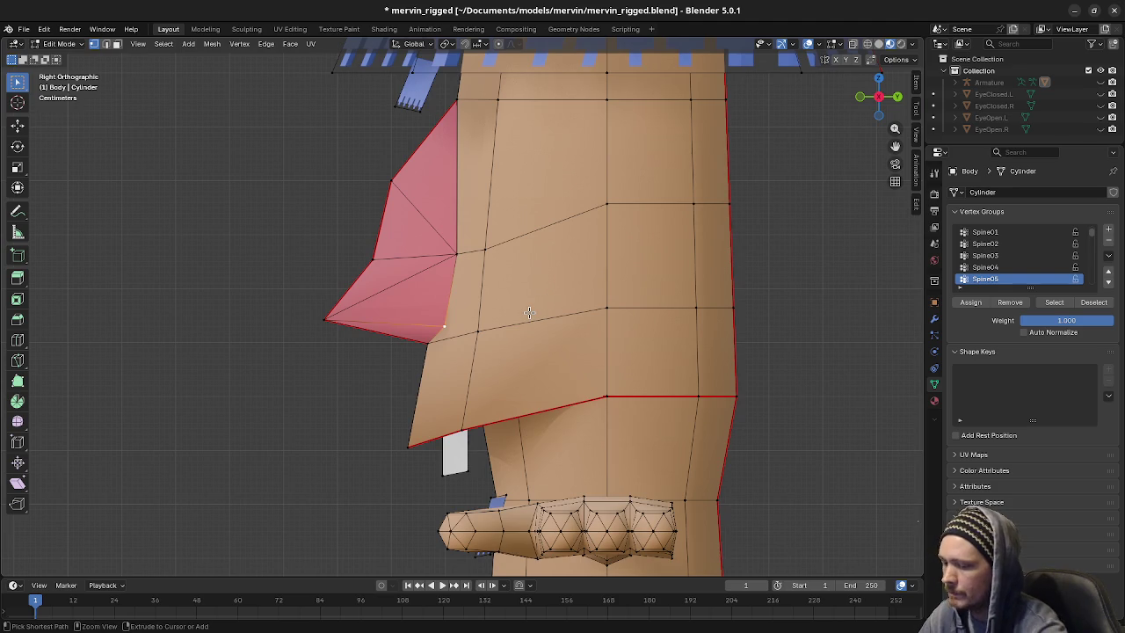
{"action": "key", "text": "ctrl+KP_7"}
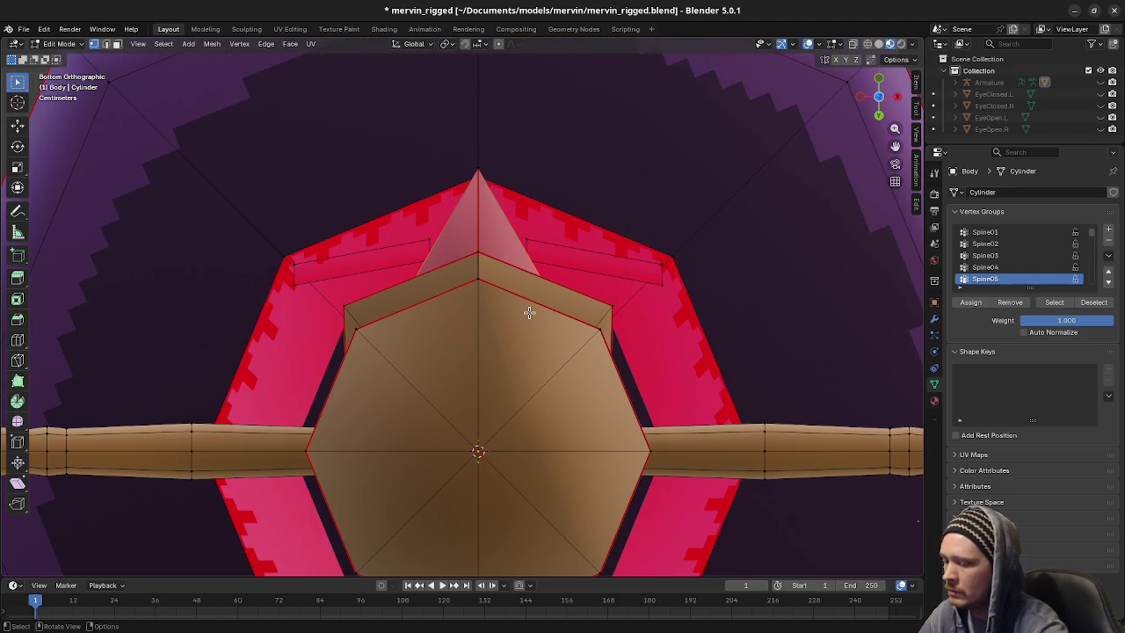
{"action": "key", "text": "KP_1"}
{"action": "key", "text": "KP_3"}
{"action": "key", "text": "KP_8"}
{"action": "key", "text": "KP_3"}
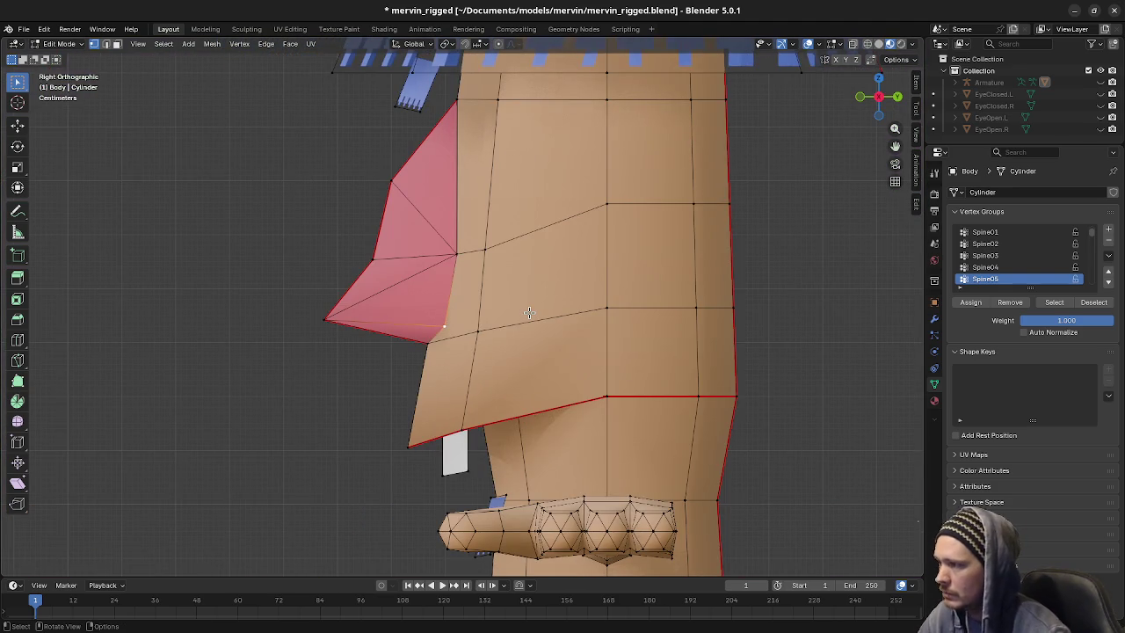
{"action": "key", "text": "g"}
{"action": "key", "text": "y"}
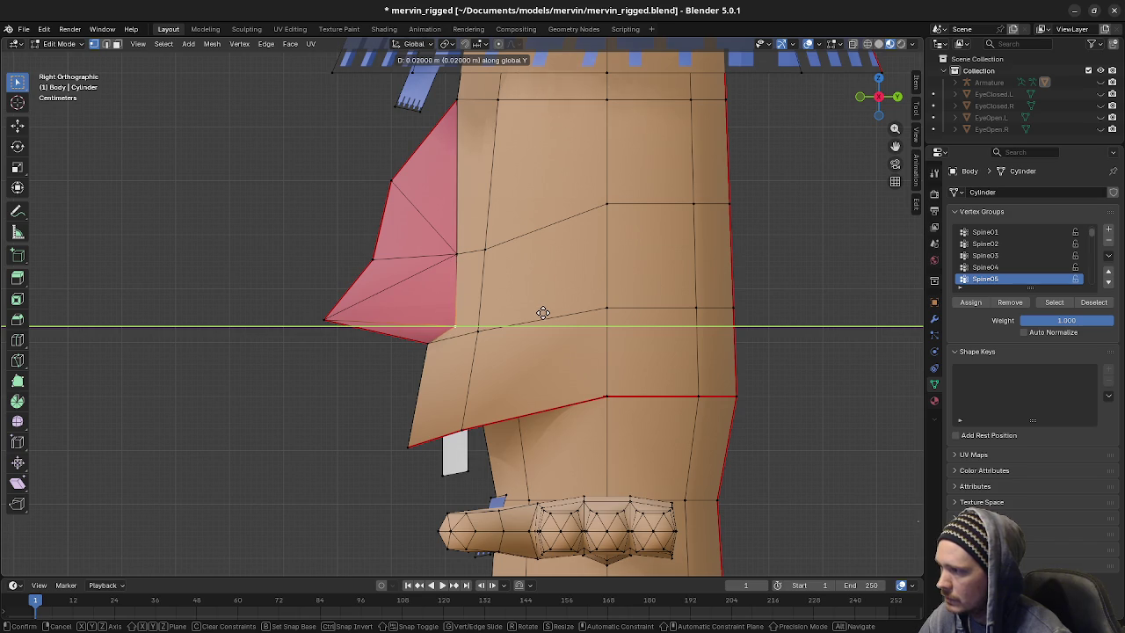
{"action": "left_click", "coordinate": [543, 313]}
Select the band of faces around the nose and the right-side edges below it
{"action": "mouse_move", "coordinate": [543, 313]}
{"action": "middle_mouse_down"}
{"action": "mouse_move", "coordinate": [640, 341]}
{"action": "mouse_move", "coordinate": [743, 339]}
{"action": "mouse_move", "coordinate": [586, 334]}
{"action": "mouse_move", "coordinate": [613, 340]}
{"action": "middle_mouse_up"}
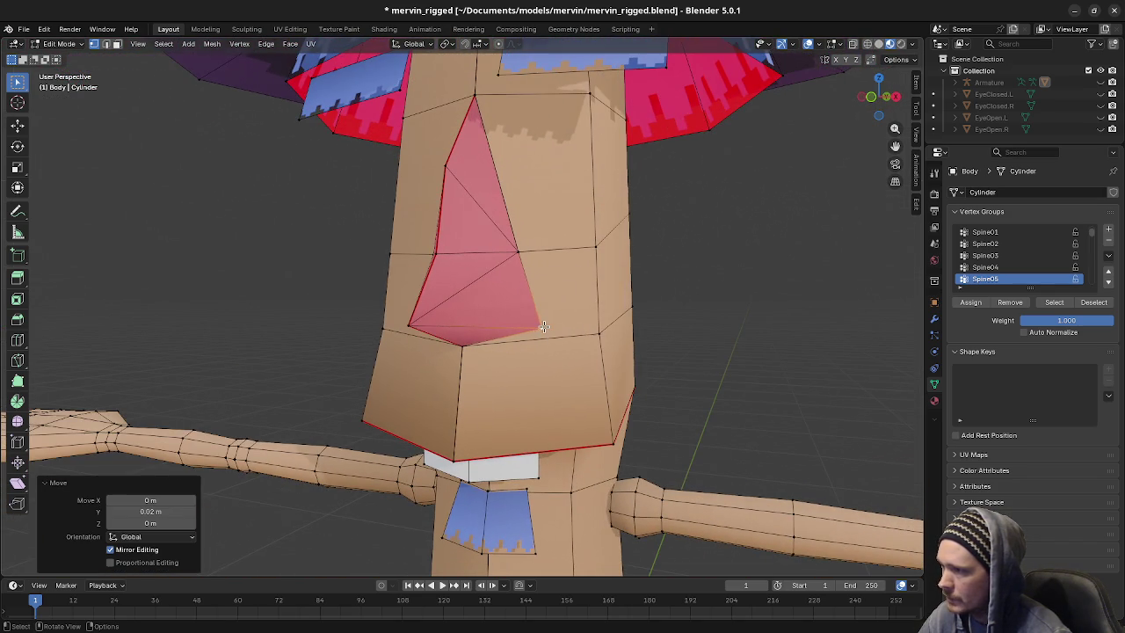
{"action": "key", "text": "3"}
{"action": "left_click", "coordinate": [559, 299]}
{"action": "left_click", "coordinate": [412, 287], "text": "shift"}
{"action": "key", "text": "shift+g"}
{"action": "left_click", "coordinate": [377, 309]}
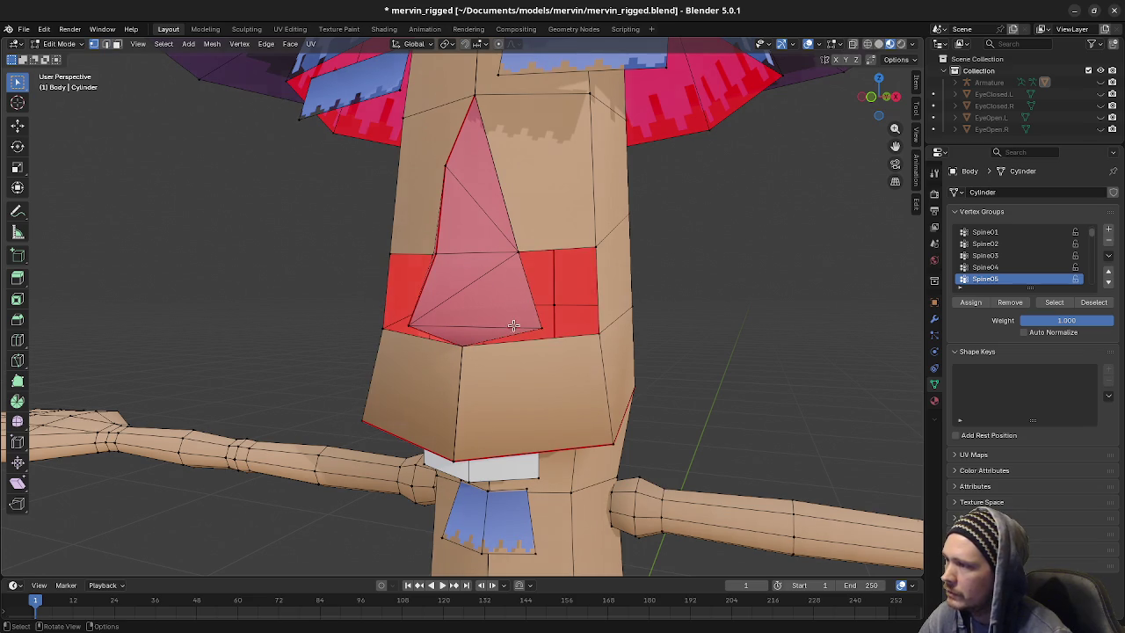
{"action": "left_click", "coordinate": [560, 335], "text": "shift"}
{"action": "left_click", "coordinate": [470, 349], "text": "shift"}
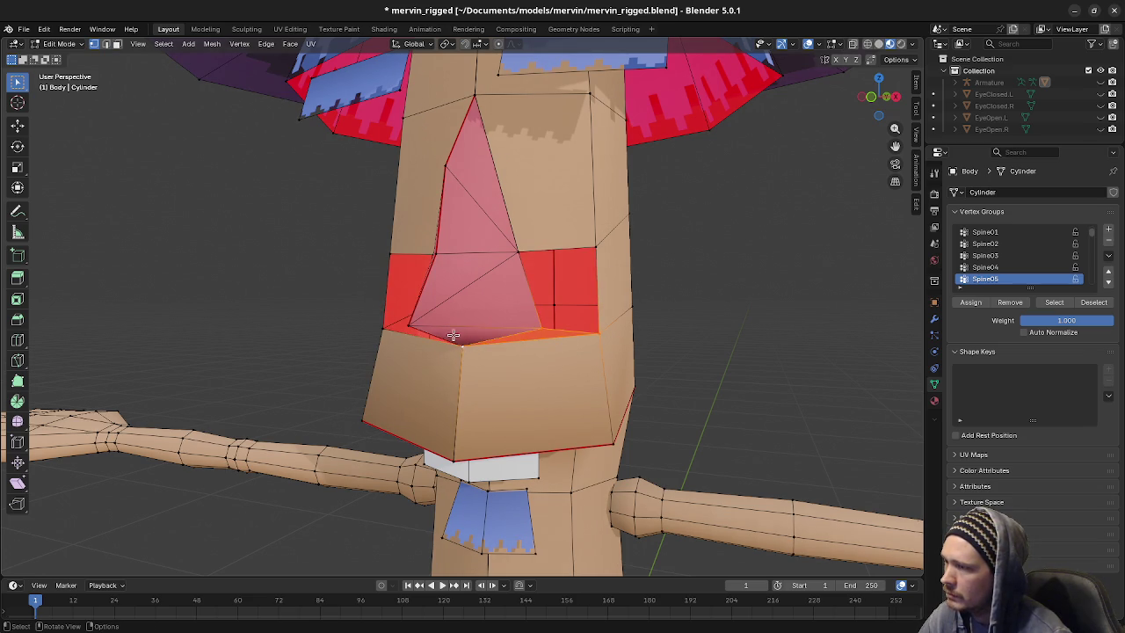
Connect a vertical edge from the nose's lower corner down to the mouth rim
{"action": "middle_click_drag", "start_coordinate": [470, 349], "coordinate": [497, 342]}
{"action": "left_click", "coordinate": [383, 330], "text": "shift"}
{"action": "left_click", "coordinate": [363, 331], "text": "shift"}
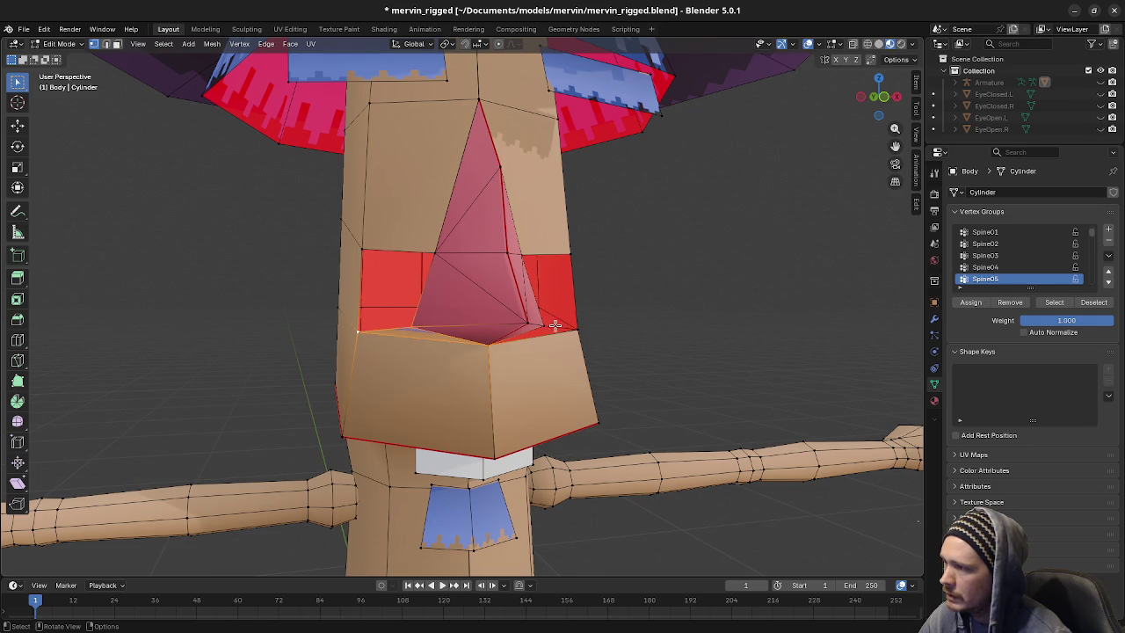
{"action": "middle_click_drag", "start_coordinate": [554, 325], "coordinate": [539, 329]}
{"action": "left_click", "coordinate": [531, 293], "text": "shift"}
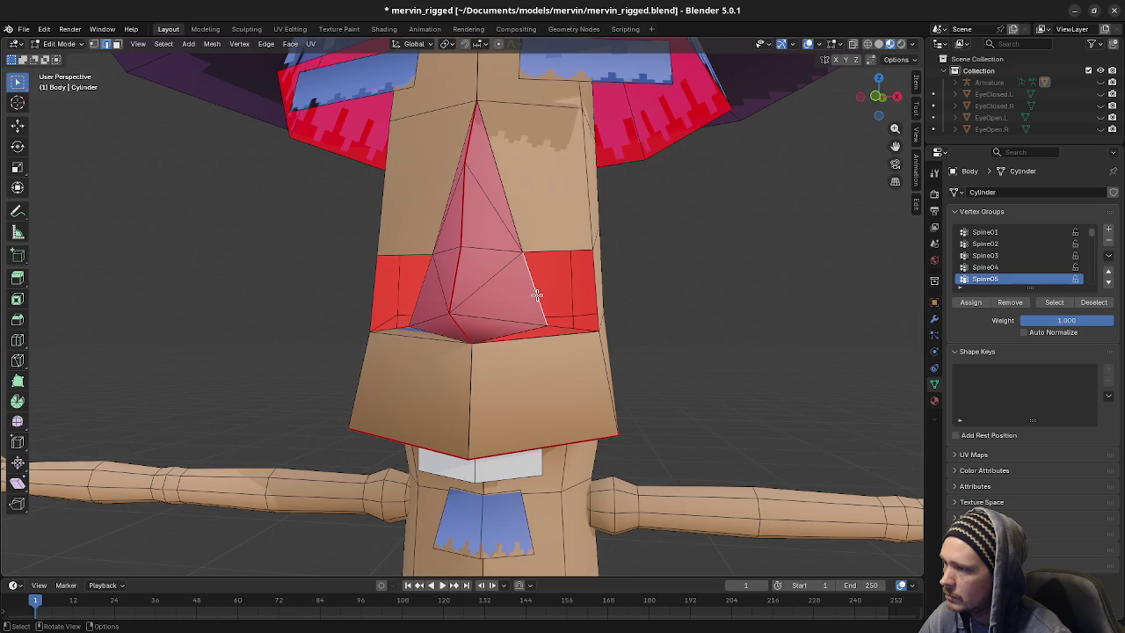
{"action": "key", "text": "1"}
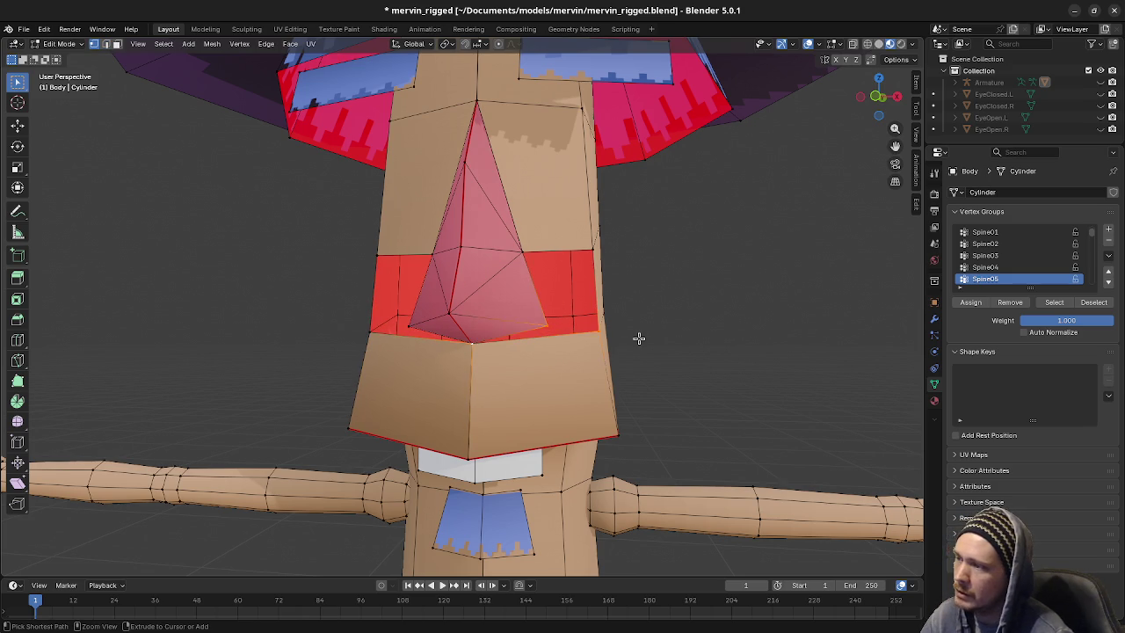
{"action": "key", "text": "ctrl+z"}
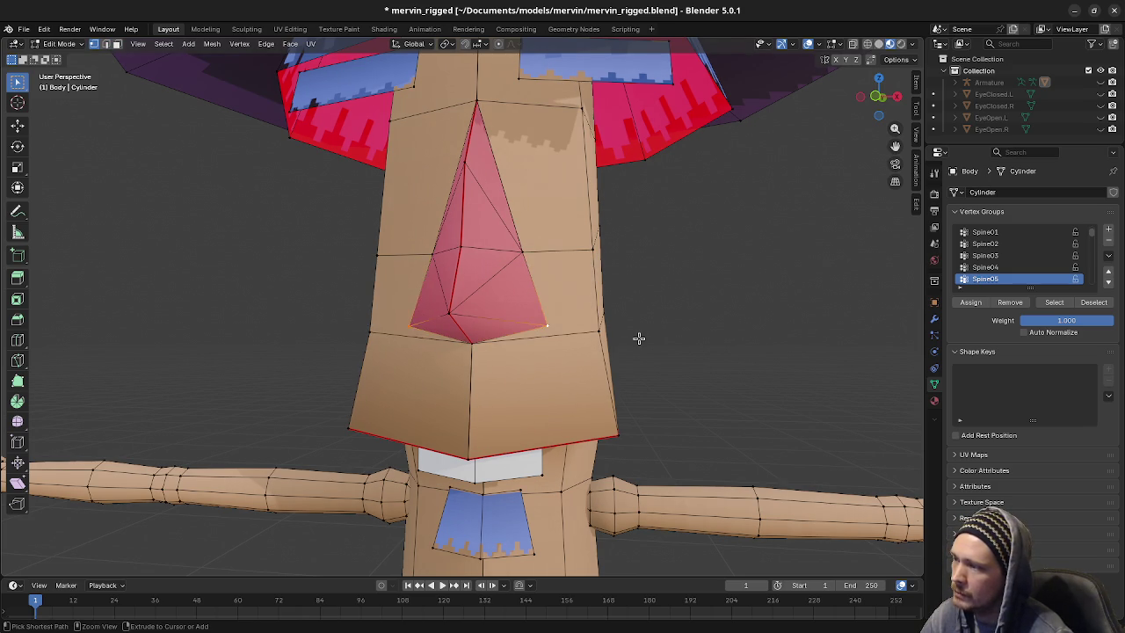
{"action": "key", "text": "ctrl+z"}
{"action": "key", "text": "ctrl+z"}
{"action": "key", "text": "ctrl+z"}
{"action": "key", "text": "ctrl+z"}
{"action": "key", "text": "ctrl+z"}
{"action": "key", "text": "ctrl+z"}
{"action": "key", "text": "ctrl+z"}
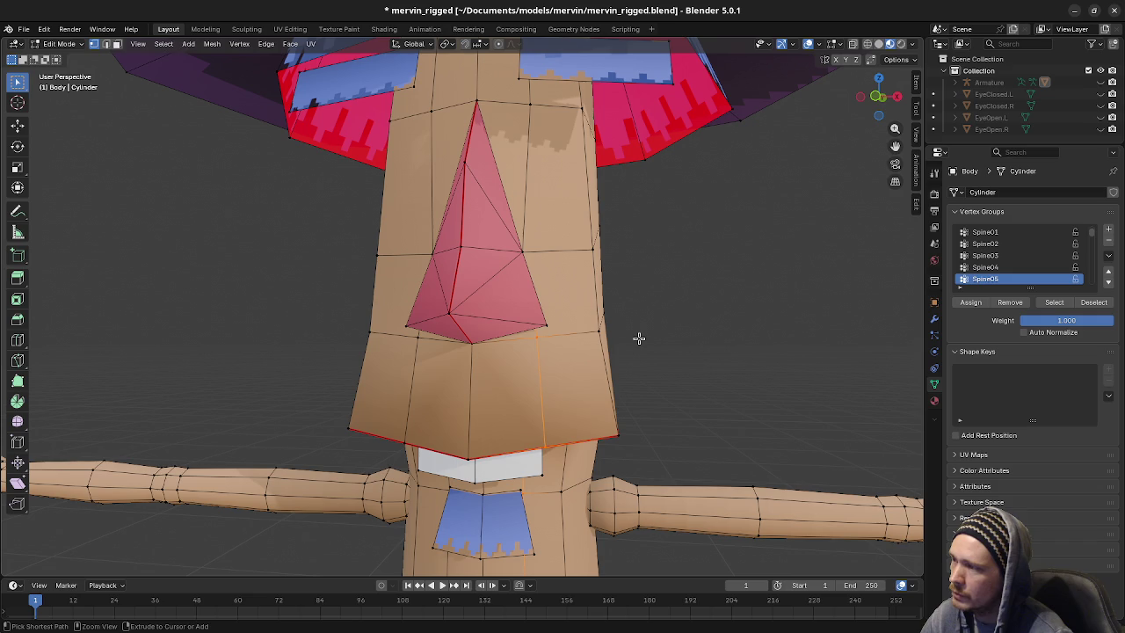
In edge select mode, select the new vertical cheek edge and check it from the front
{"action": "key", "text": "2"}
{"action": "left_click", "coordinate": [539, 378]}
{"action": "key", "text": "KP_1"}
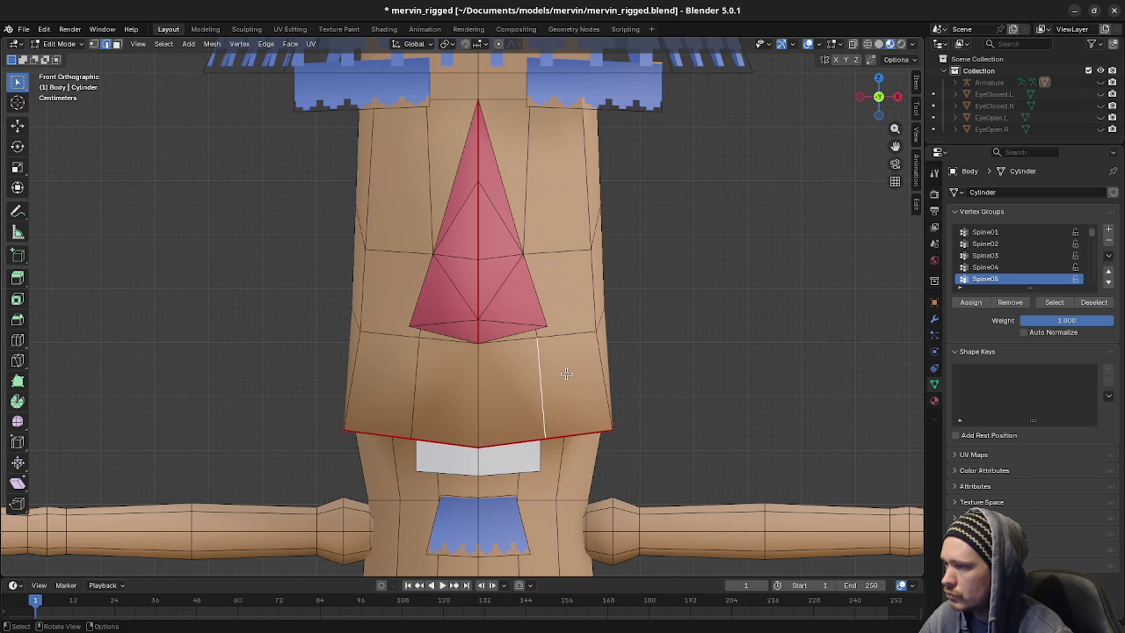
{"action": "middle_click_drag", "start_coordinate": [565, 374], "coordinate": [507, 361]}
In right side view, move the edge under the nose along Y twice, the second time 0.02 m
{"action": "left_click", "coordinate": [507, 356]}
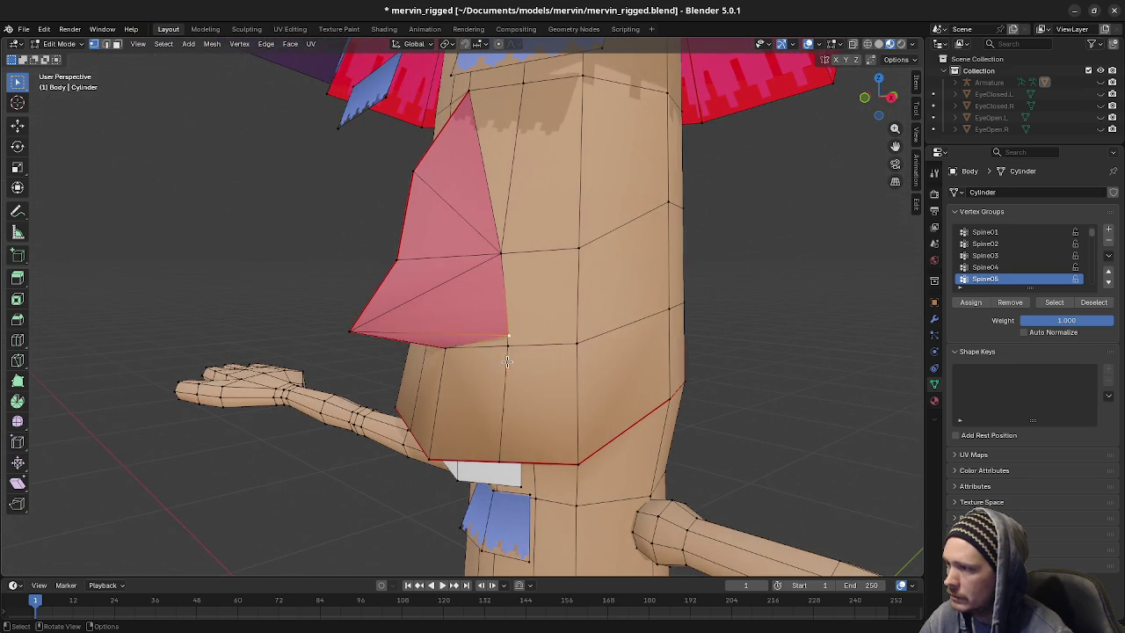
{"action": "key", "text": "ctrl+KP_3"}
{"action": "key", "text": "KP_3"}
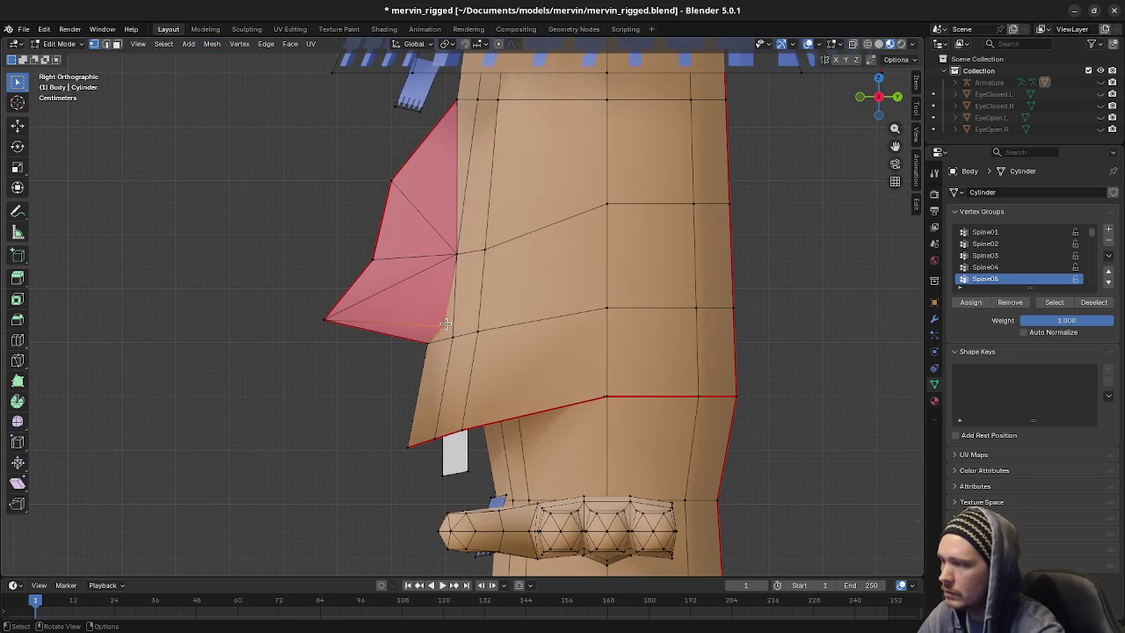
{"action": "key", "text": "g"}
{"action": "key", "text": "y"}
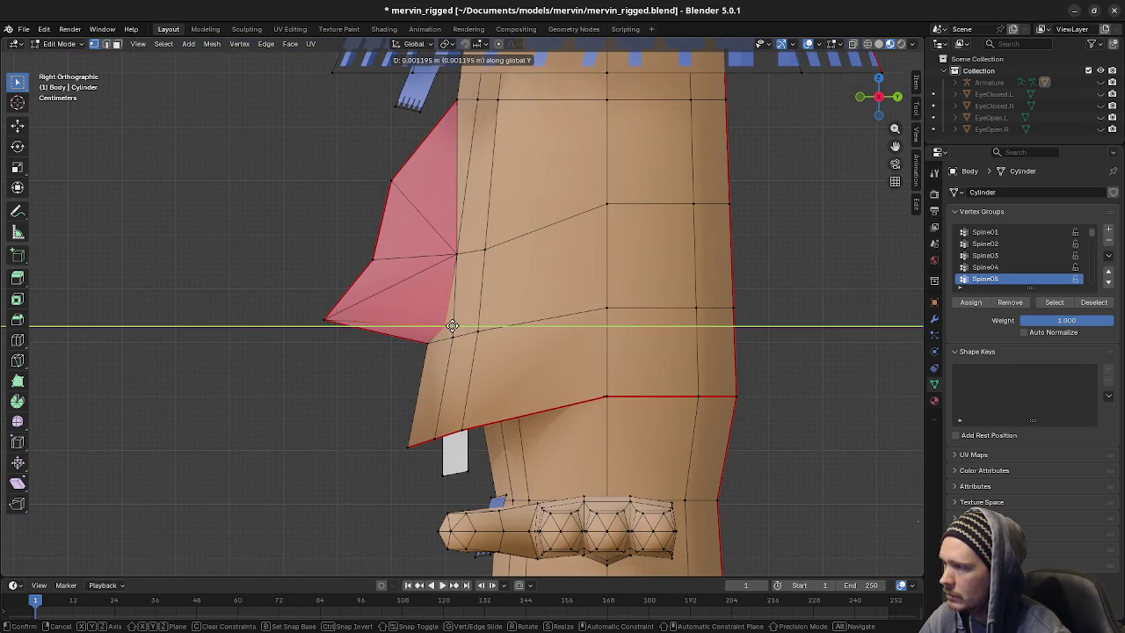
{"action": "left_click", "coordinate": [479, 323]}
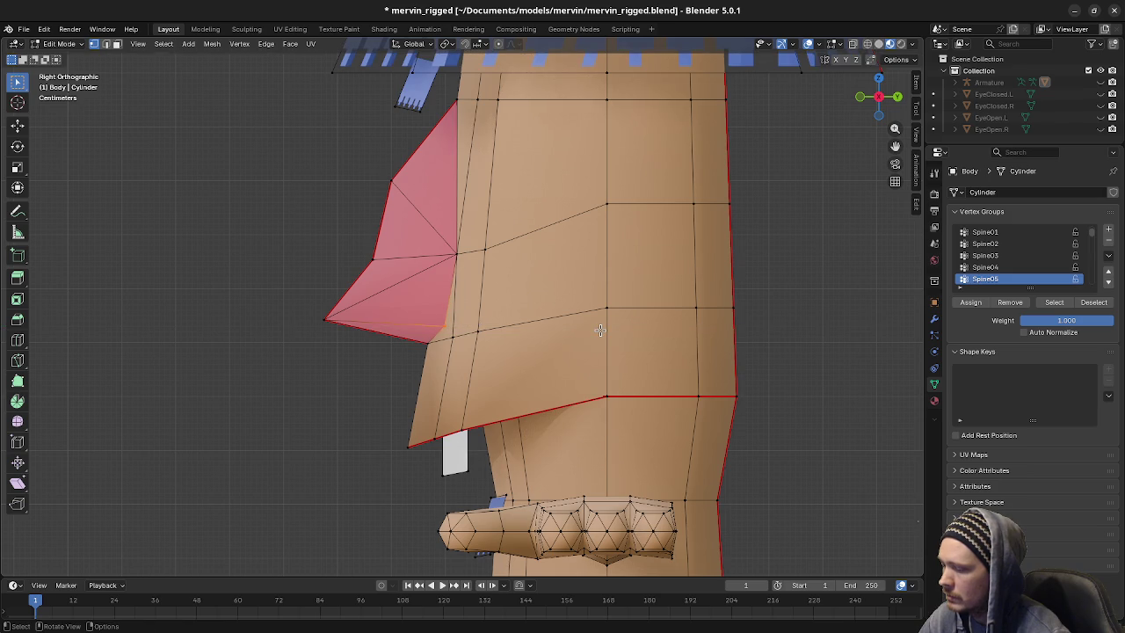
{"action": "key", "text": "g"}
{"action": "key", "text": "y"}
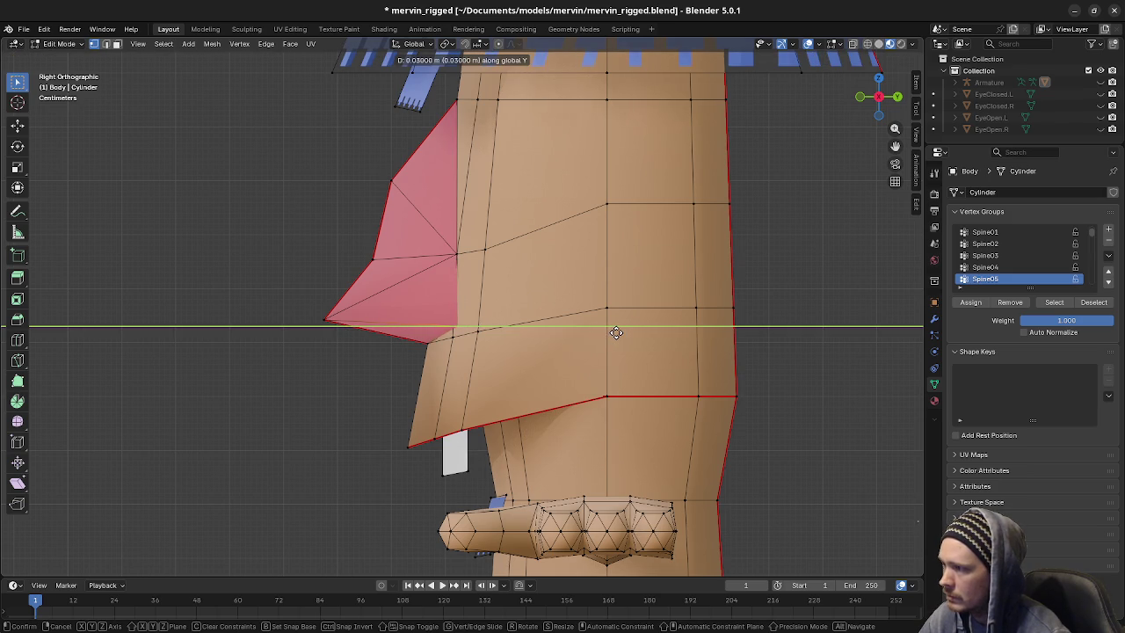
{"action": "left_click", "coordinate": [612, 334]}
Merge the vertex pairs on both sides of the nose at last
{"action": "middle_click_drag", "start_coordinate": [613, 334], "coordinate": [593, 346]}
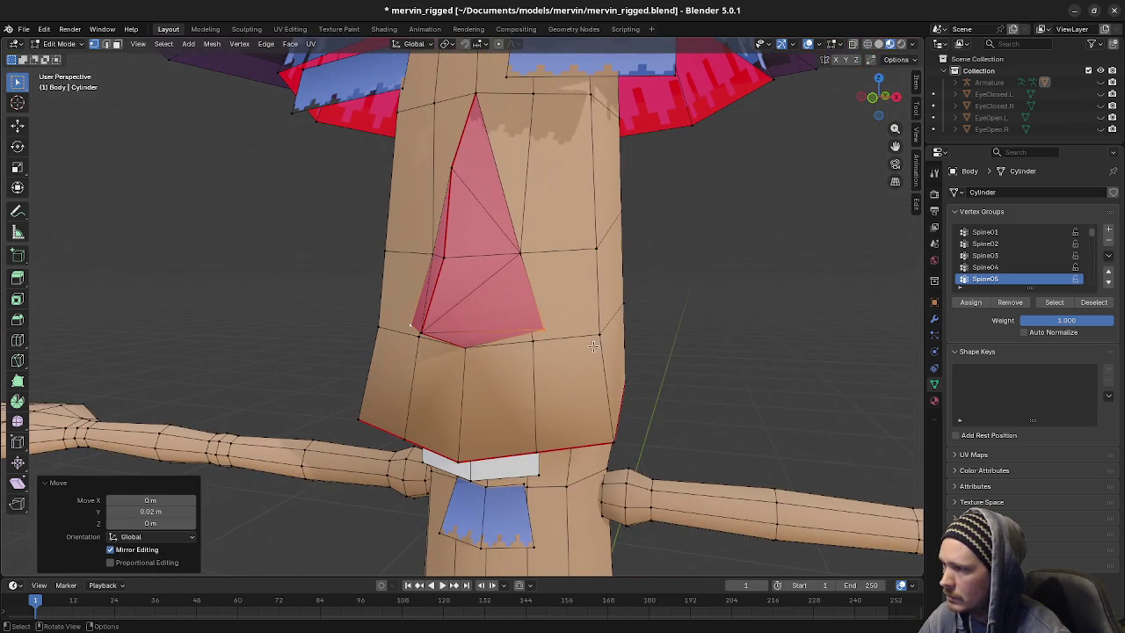
{"action": "left_click", "coordinate": [536, 334], "text": "shift"}
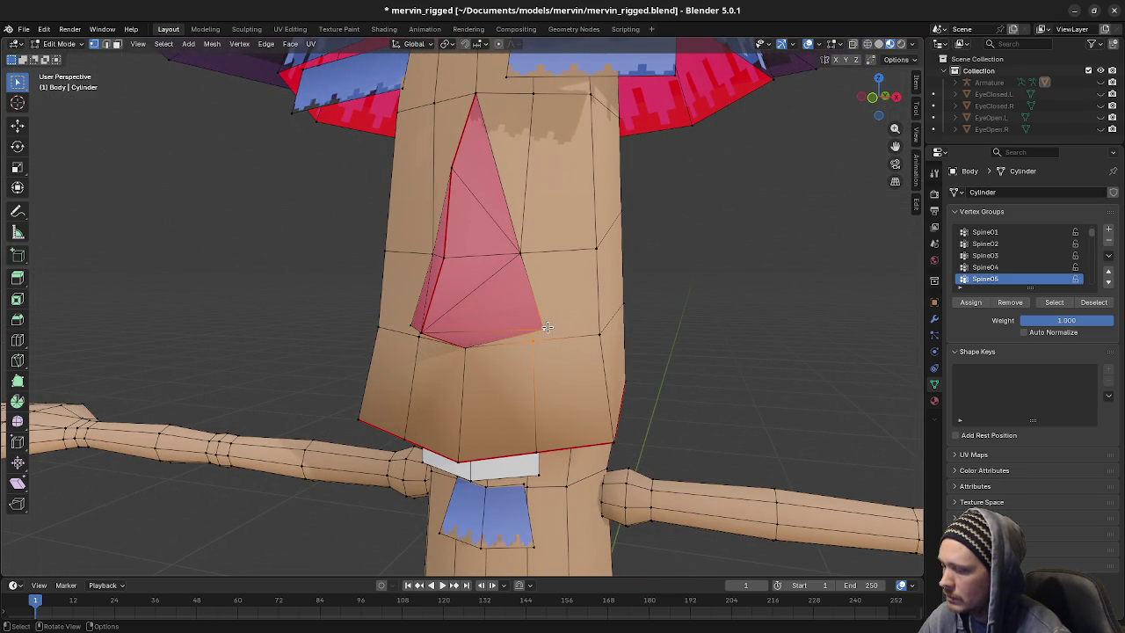
{"action": "key", "text": "m"}
{"action": "left_click", "coordinate": [545, 327]}
{"action": "middle_click_drag", "start_coordinate": [419, 339], "coordinate": [525, 277]}
{"action": "left_click", "coordinate": [422, 336], "text": "shift"}
{"action": "key", "text": "m"}
{"action": "left_click", "coordinate": [422, 335]}
Select the vertical cheek edge loop and slide it across the face
{"action": "mouse_move", "coordinate": [554, 348]}
{"action": "middle_mouse_down"}
{"action": "mouse_move", "coordinate": [657, 377]}
{"action": "mouse_move", "coordinate": [612, 364]}
{"action": "middle_mouse_up"}
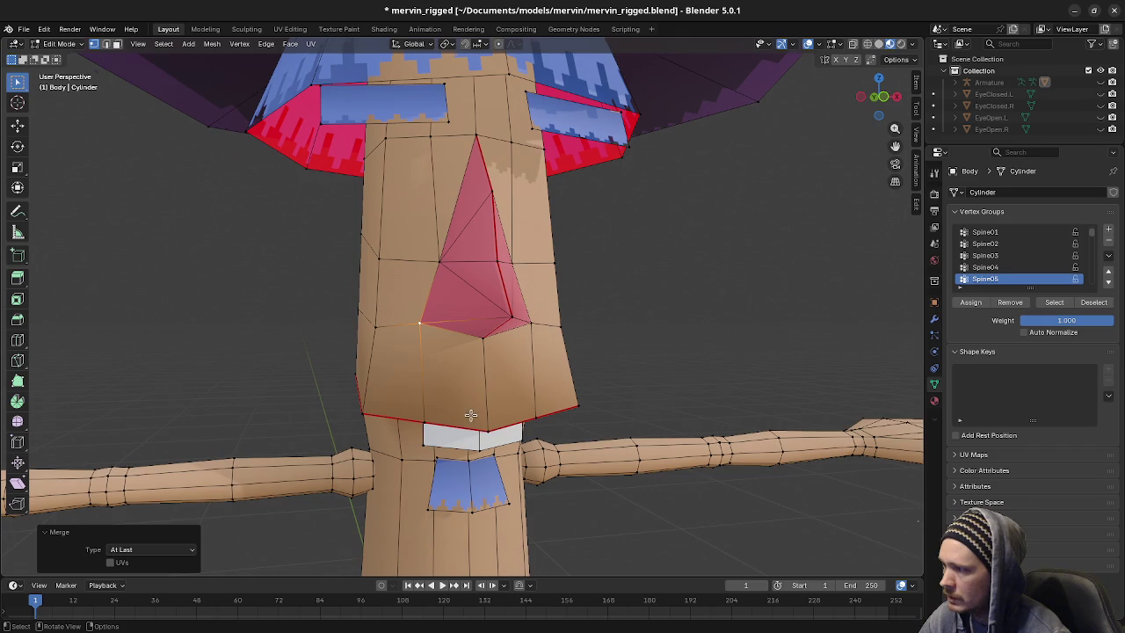
{"action": "middle_click_drag", "start_coordinate": [471, 415], "coordinate": [430, 387]}
{"action": "key", "text": "a"}
{"action": "left_click", "coordinate": [421, 380], "text": "alt"}
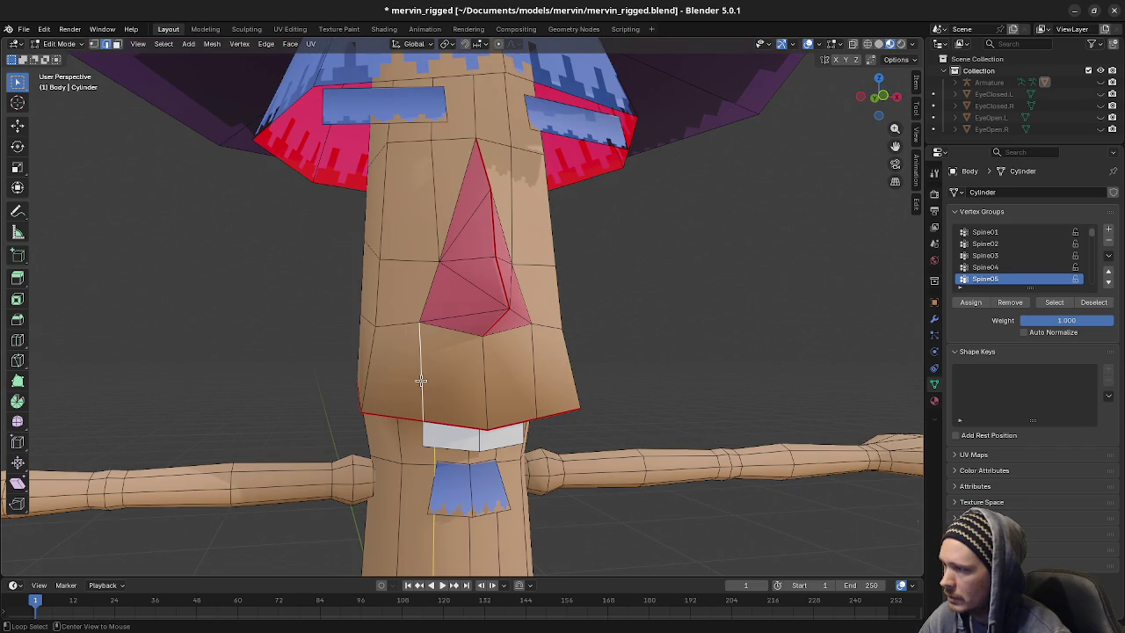
{"action": "key", "text": "1"}
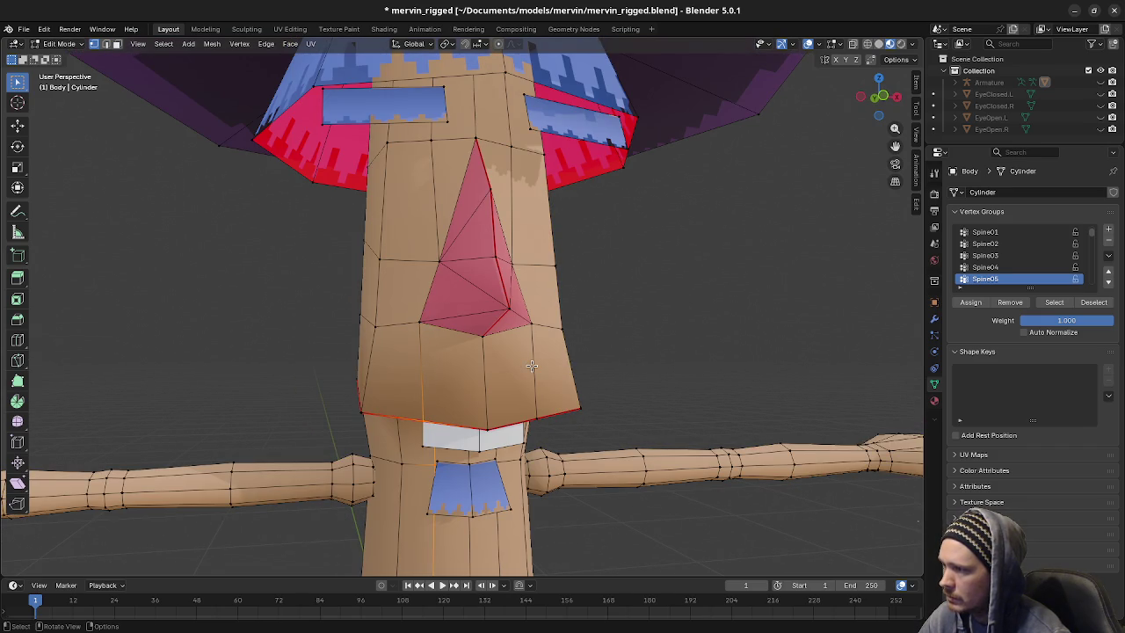
{"action": "key", "text": "g"}
{"action": "key", "text": "g"}
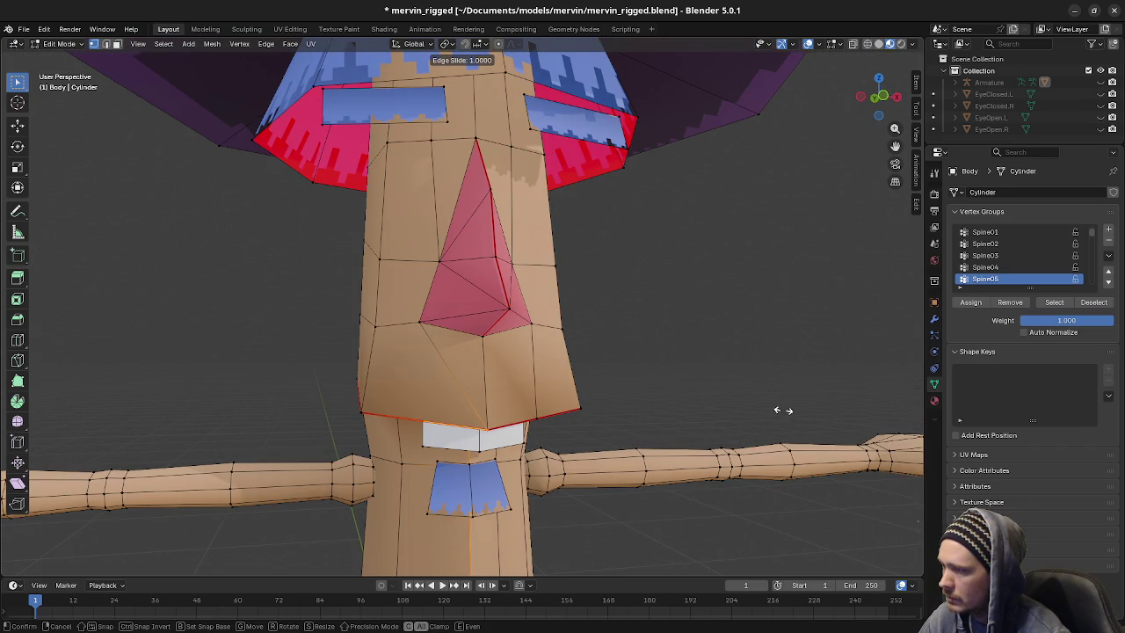
{"action": "left_click", "coordinate": [322, 415]}
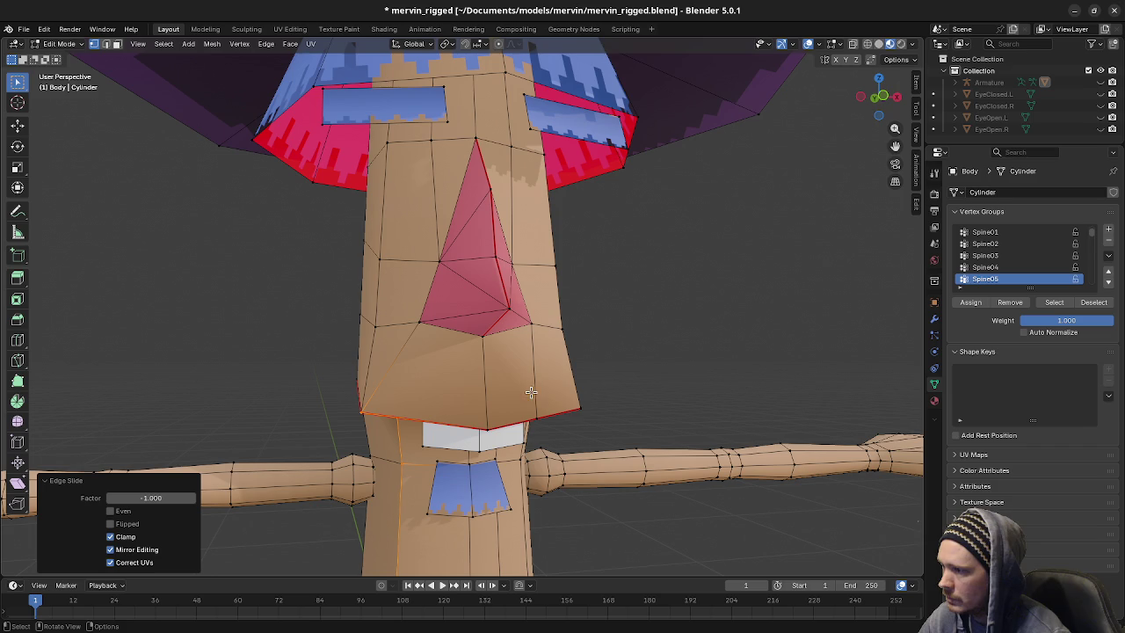
Slide the vertex near the mouth onto the mouth corner
{"action": "left_click", "coordinate": [535, 416]}
{"action": "key", "text": "g"}
{"action": "key", "text": "g"}
{"action": "left_click", "coordinate": [800, 348]}
Slide the edge between the eyes onto the centre seam, then slide another face edge
{"action": "middle_click_drag", "start_coordinate": [612, 411], "coordinate": [533, 332]}
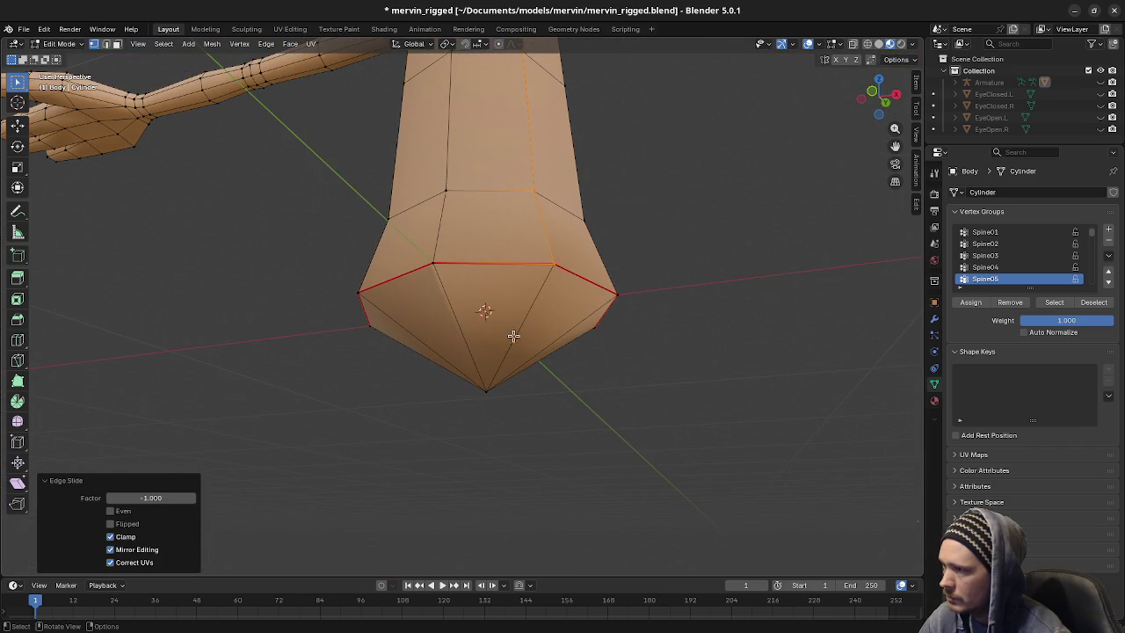
{"action": "middle_click_drag", "start_coordinate": [530, 247], "coordinate": [551, 317]}
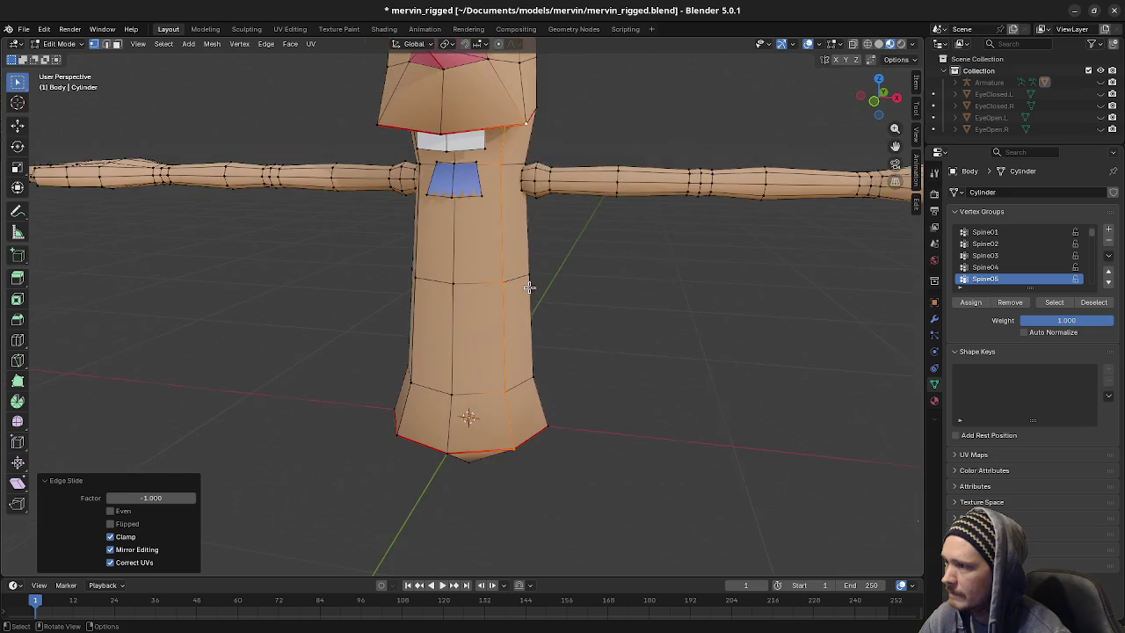
{"action": "scroll", "coordinate": [552, 318], "scroll_direction": "up", "scroll_amount": 2}
{"action": "mouse_move", "coordinate": [574, 275]}
{"action": "middle_mouse_down"}
{"action": "mouse_move", "coordinate": [574, 297]}
{"action": "mouse_move", "coordinate": [478, 269]}
{"action": "middle_mouse_up"}
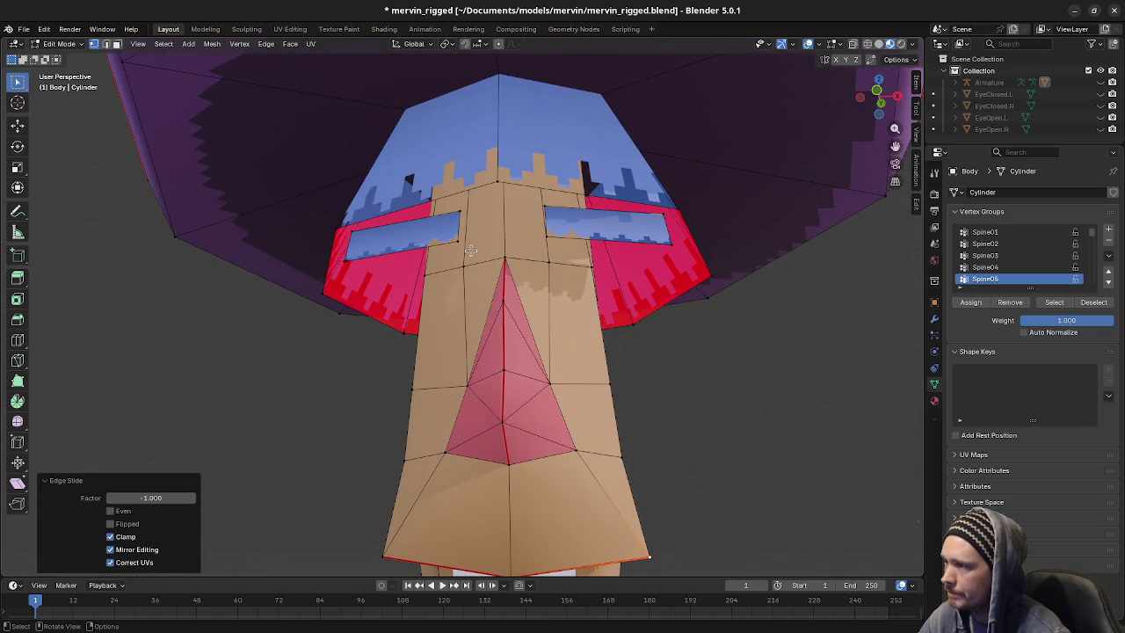
{"action": "left_click", "coordinate": [471, 250]}
{"action": "key", "text": "g"}
{"action": "key", "text": "g"}
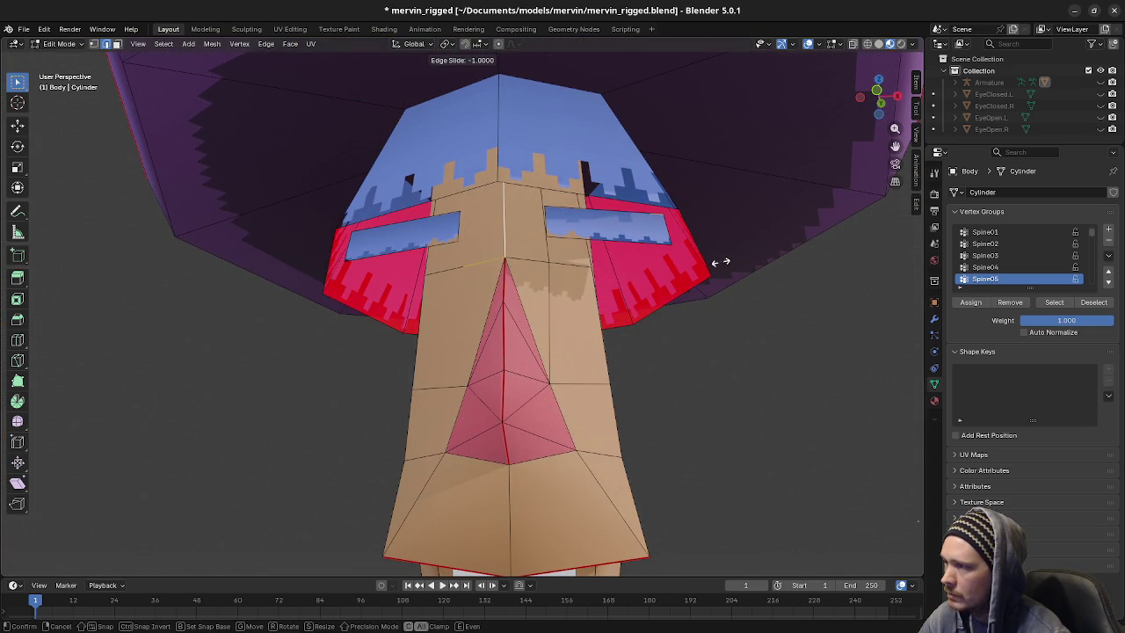
{"action": "left_click", "coordinate": [637, 260]}
{"action": "key", "text": "g"}
{"action": "key", "text": "g"}
{"action": "left_click", "coordinate": [545, 254]}
{"action": "mouse_move", "coordinate": [545, 255]}
{"action": "middle_mouse_down"}
{"action": "mouse_move", "coordinate": [589, 270]}
{"action": "mouse_move", "coordinate": [579, 370]}
{"action": "middle_mouse_up"}
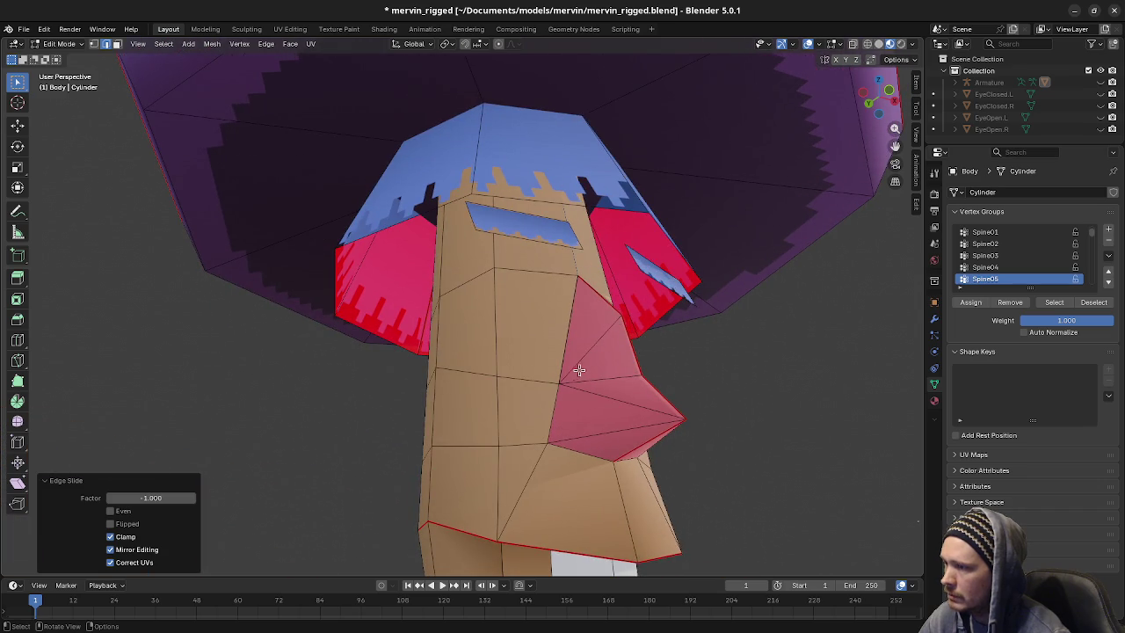
{"action": "mouse_move", "coordinate": [515, 395]}
{"action": "middle_mouse_down"}
{"action": "mouse_move", "coordinate": [615, 341]}
{"action": "mouse_move", "coordinate": [458, 357]}
{"action": "mouse_move", "coordinate": [630, 368]}
{"action": "middle_mouse_up"}
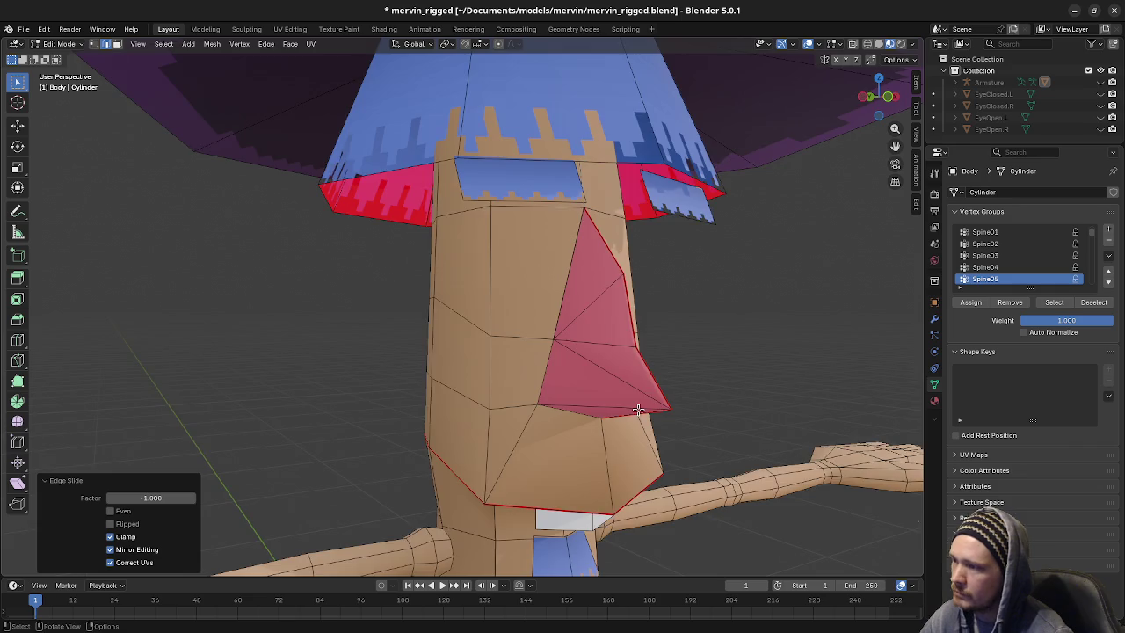
Loop-cut a horizontal loop around the head and slide it up under the cap at factor 1.0
{"action": "middle_click_drag", "start_coordinate": [631, 448], "coordinate": [515, 354]}
{"action": "mouse_move", "coordinate": [583, 410]}
{"action": "middle_mouse_down"}
{"action": "mouse_move", "coordinate": [558, 413]}
{"action": "mouse_move", "coordinate": [599, 351]}
{"action": "mouse_move", "coordinate": [741, 363]}
{"action": "mouse_move", "coordinate": [647, 366]}
{"action": "mouse_move", "coordinate": [750, 347]}
{"action": "mouse_move", "coordinate": [643, 352]}
{"action": "mouse_move", "coordinate": [747, 361]}
{"action": "middle_mouse_up"}
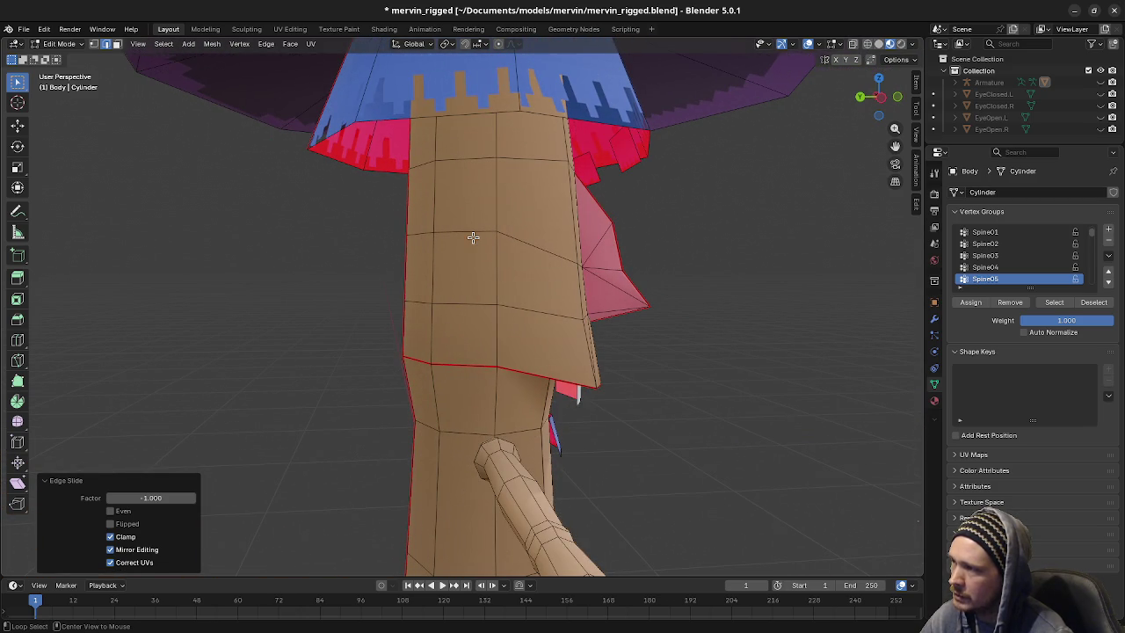
{"action": "key", "text": "ctrl+r"}
{"action": "middle_click_drag", "start_coordinate": [533, 258], "coordinate": [541, 288]}
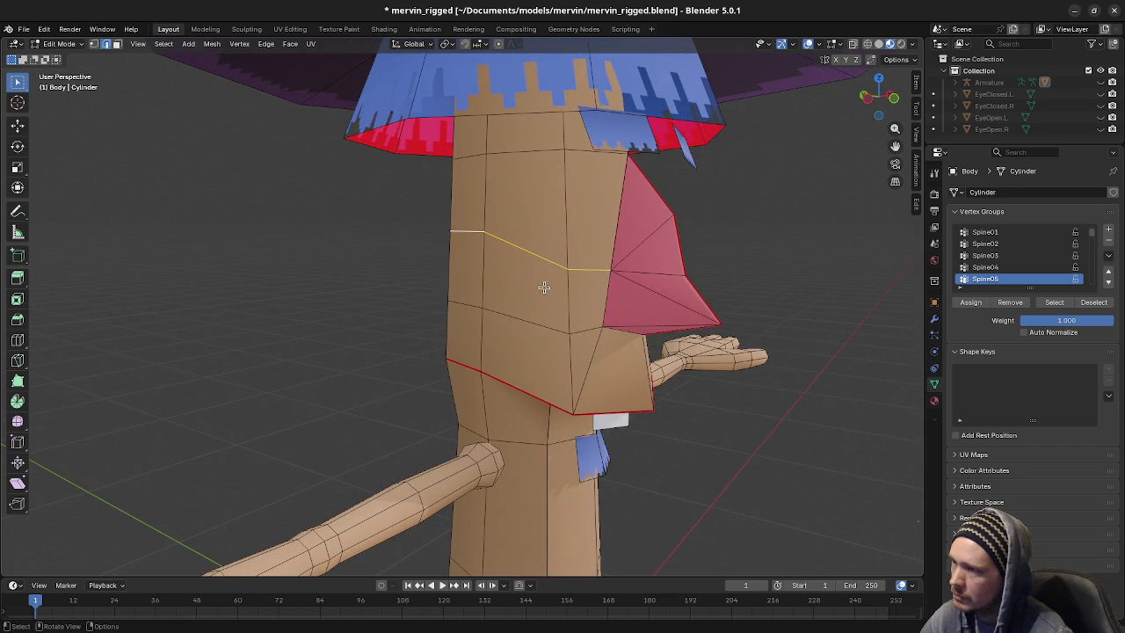
{"action": "mouse_move", "coordinate": [549, 310]}
{"action": "middle_mouse_down"}
{"action": "mouse_move", "coordinate": [492, 291]}
{"action": "mouse_move", "coordinate": [568, 302]}
{"action": "mouse_move", "coordinate": [565, 273]}
{"action": "mouse_move", "coordinate": [578, 309]}
{"action": "mouse_move", "coordinate": [567, 334]}
{"action": "mouse_move", "coordinate": [545, 334]}
{"action": "mouse_move", "coordinate": [605, 340]}
{"action": "mouse_move", "coordinate": [547, 319]}
{"action": "mouse_move", "coordinate": [625, 326]}
{"action": "mouse_move", "coordinate": [514, 284]}
{"action": "middle_mouse_up"}
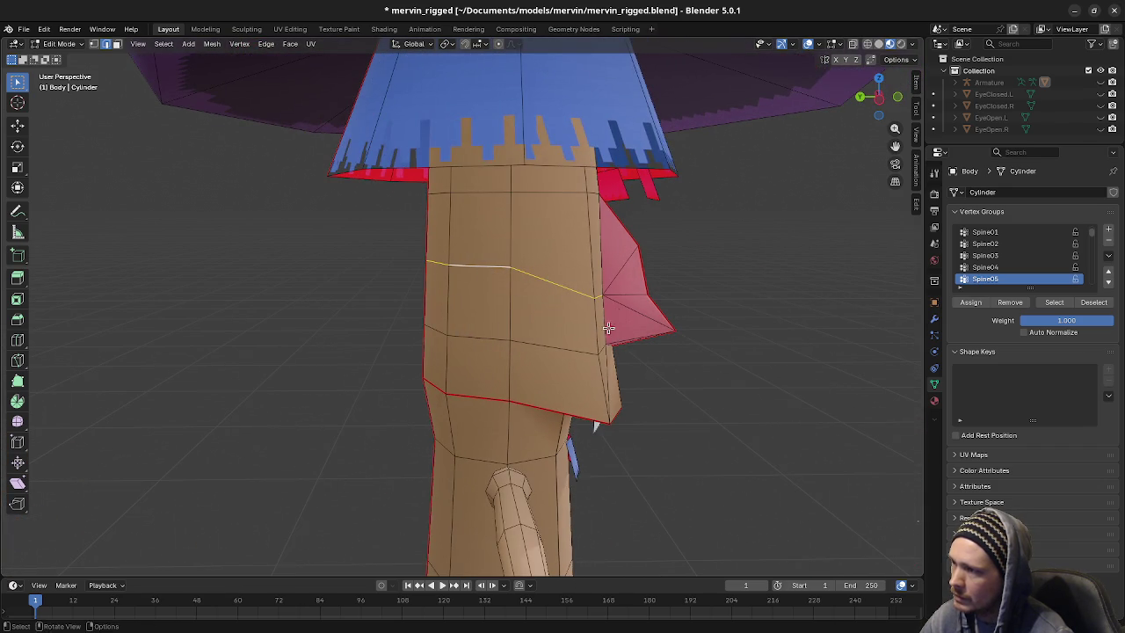
{"action": "middle_click_drag", "start_coordinate": [608, 328], "coordinate": [590, 303]}
{"action": "mouse_move", "coordinate": [669, 332]}
{"action": "middle_mouse_down"}
{"action": "mouse_move", "coordinate": [603, 329]}
{"action": "mouse_move", "coordinate": [680, 326]}
{"action": "mouse_move", "coordinate": [656, 331]}
{"action": "mouse_move", "coordinate": [522, 283]}
{"action": "middle_mouse_up"}
{"action": "key", "text": "g"}
{"action": "key", "text": "g"}
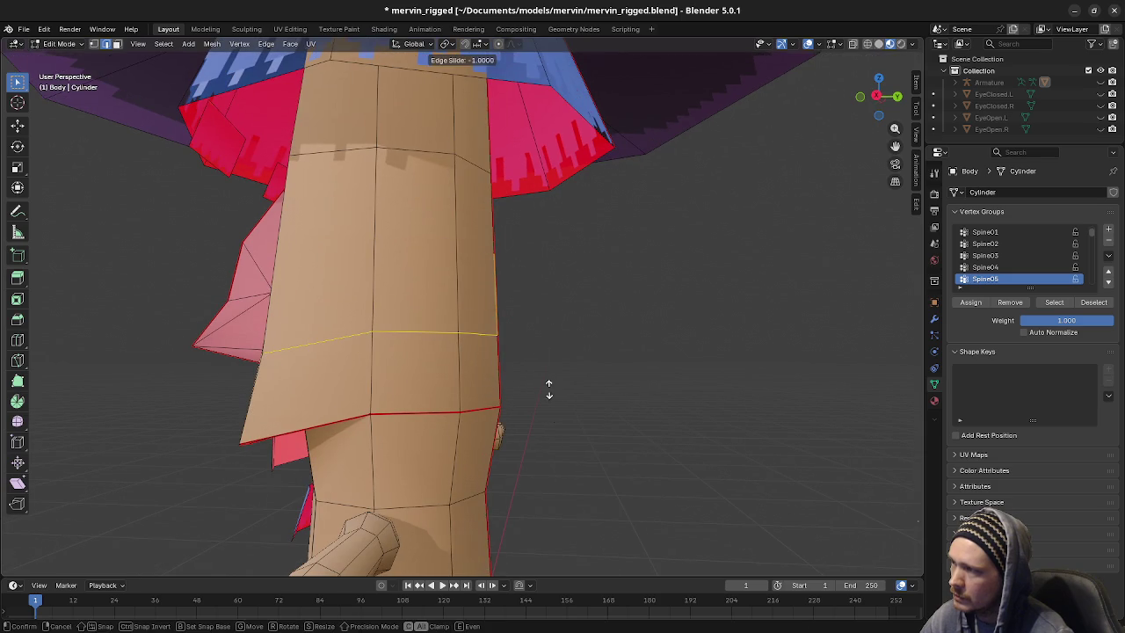
{"action": "left_click", "coordinate": [553, 409]}
{"action": "mouse_move", "coordinate": [553, 410]}
{"action": "middle_mouse_down"}
{"action": "mouse_move", "coordinate": [560, 390]}
{"action": "mouse_move", "coordinate": [710, 390]}
{"action": "mouse_move", "coordinate": [539, 308]}
{"action": "mouse_move", "coordinate": [630, 318]}
{"action": "mouse_move", "coordinate": [683, 289]}
{"action": "mouse_move", "coordinate": [601, 304]}
{"action": "mouse_move", "coordinate": [691, 319]}
{"action": "mouse_move", "coordinate": [620, 316]}
{"action": "middle_mouse_up"}
{"action": "key", "text": "g"}
{"action": "key", "text": "g"}
{"action": "left_click", "coordinate": [711, 391]}
{"action": "mouse_move", "coordinate": [678, 347]}
{"action": "middle_mouse_down"}
{"action": "mouse_move", "coordinate": [615, 339]}
{"action": "mouse_move", "coordinate": [682, 343]}
{"action": "mouse_move", "coordinate": [648, 343]}
{"action": "mouse_move", "coordinate": [544, 238]}
{"action": "middle_mouse_up"}
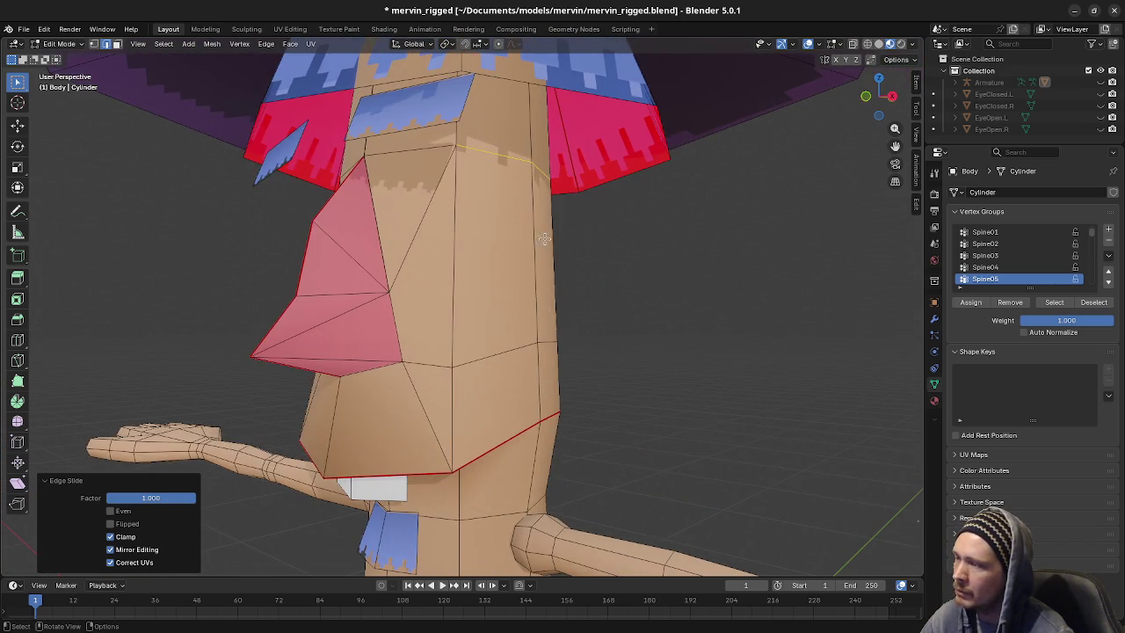
{"action": "mouse_move", "coordinate": [578, 331]}
{"action": "middle_mouse_down"}
{"action": "mouse_move", "coordinate": [527, 336]}
{"action": "mouse_move", "coordinate": [528, 359]}
{"action": "mouse_move", "coordinate": [673, 357]}
{"action": "mouse_move", "coordinate": [496, 316]}
{"action": "middle_mouse_up"}
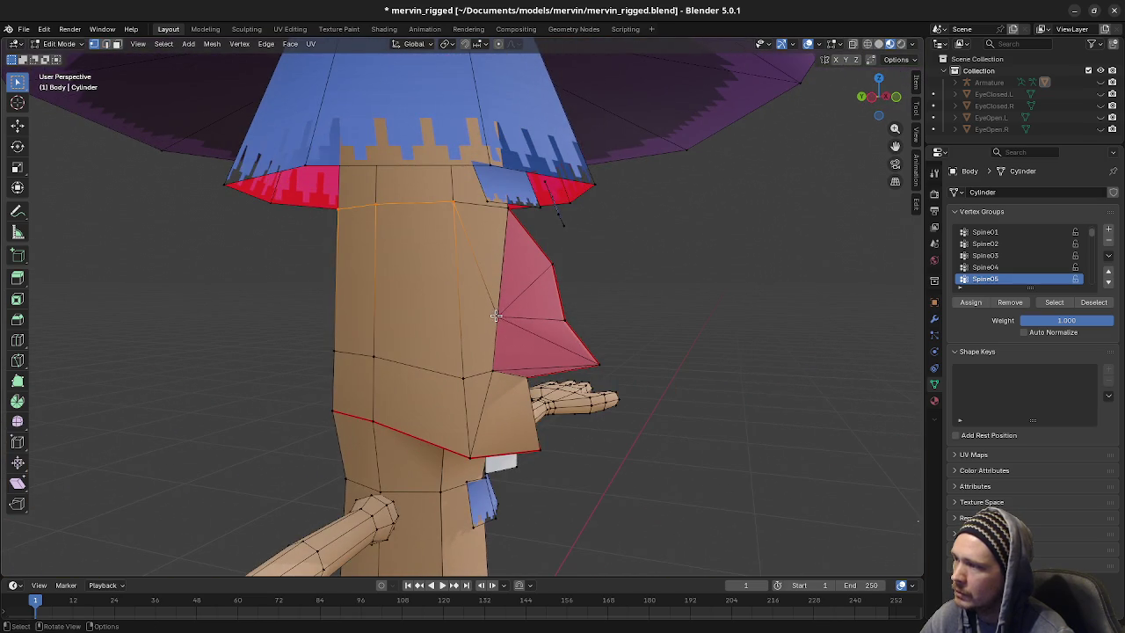
{"action": "middle_click_drag", "start_coordinate": [621, 334], "coordinate": [496, 315]}
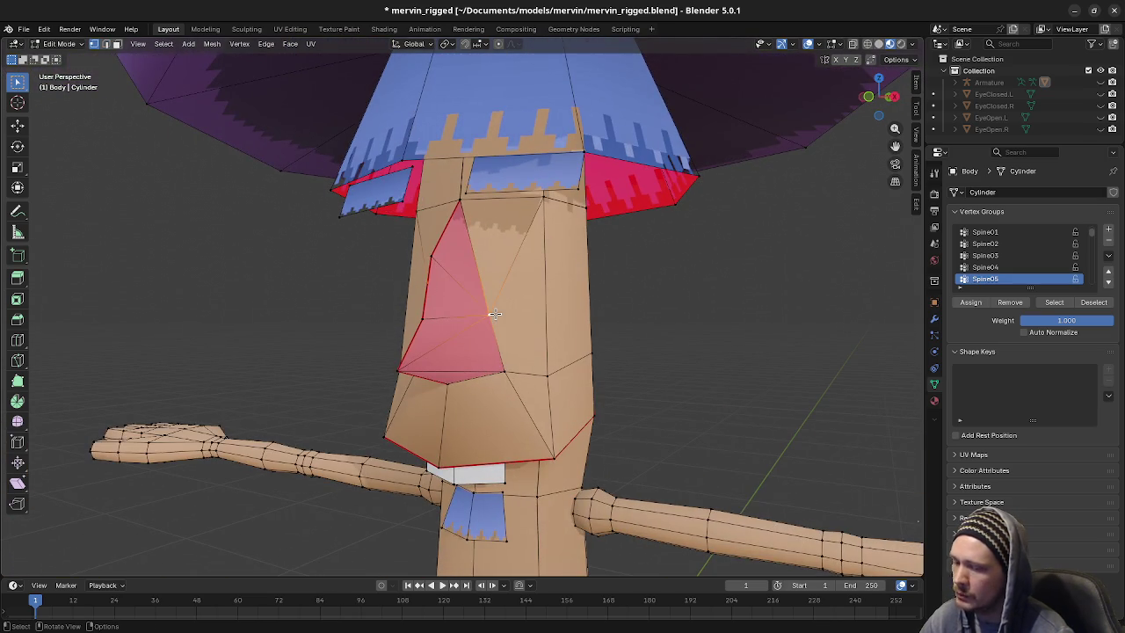
In right orthographic view, move the vertex beside the nose 0.03 m back along Y
{"action": "key", "text": "KP_3"}
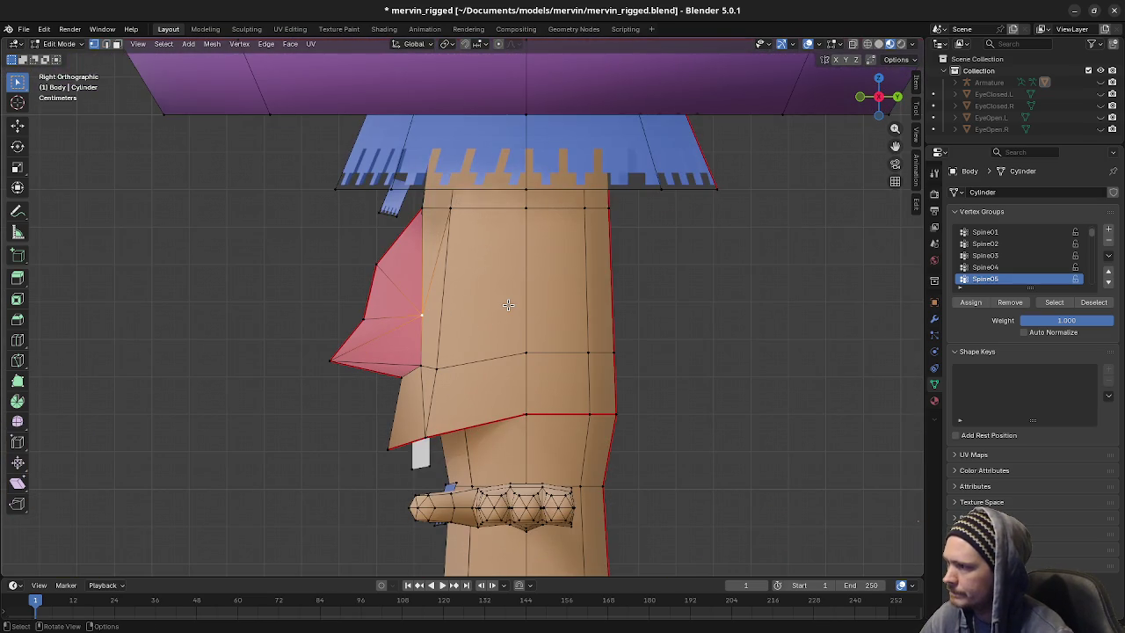
{"action": "key", "text": "g"}
{"action": "key", "text": "y"}
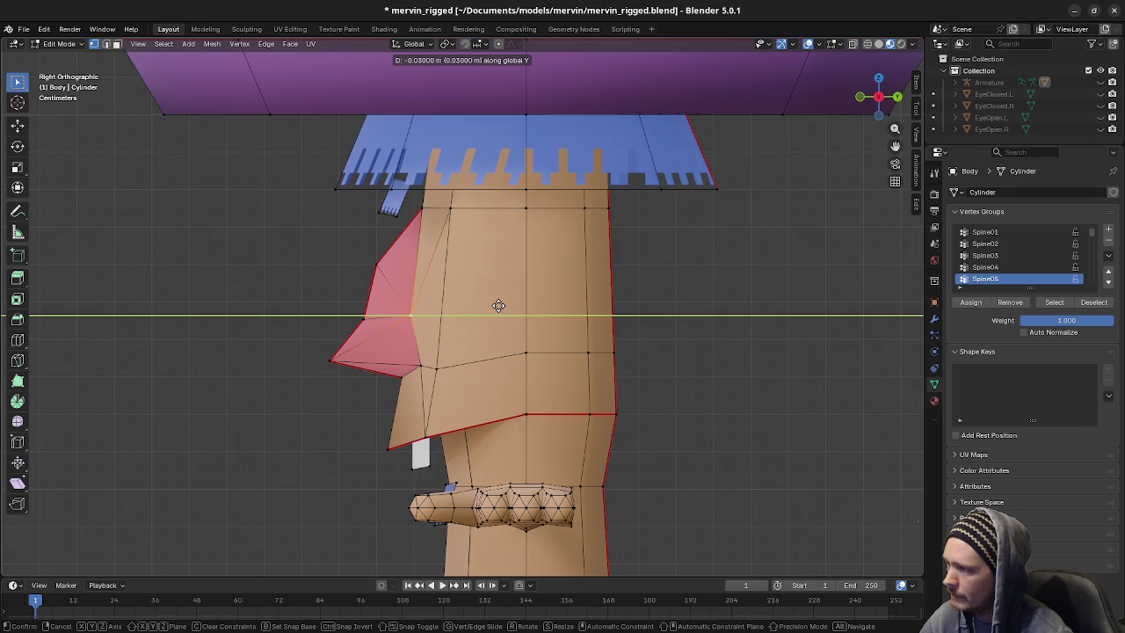
{"action": "left_click", "coordinate": [498, 305]}
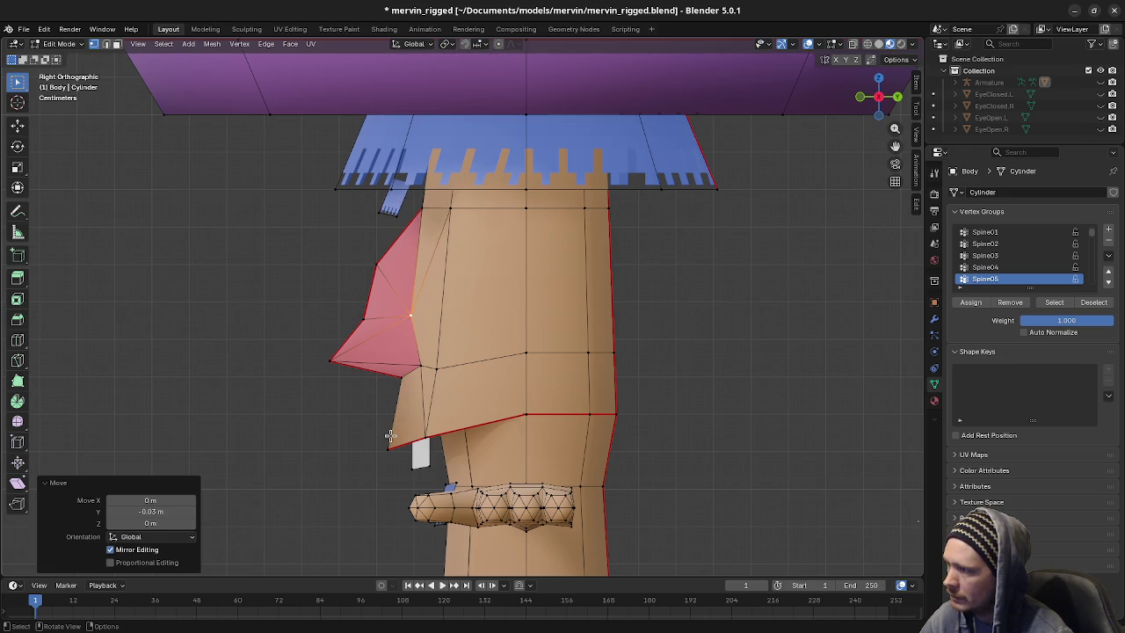
{"action": "mouse_move", "coordinate": [528, 316]}
{"action": "middle_mouse_down"}
{"action": "mouse_move", "coordinate": [680, 341]}
{"action": "mouse_move", "coordinate": [482, 355]}
{"action": "mouse_move", "coordinate": [658, 381]}
{"action": "mouse_move", "coordinate": [476, 365]}
{"action": "middle_mouse_up"}
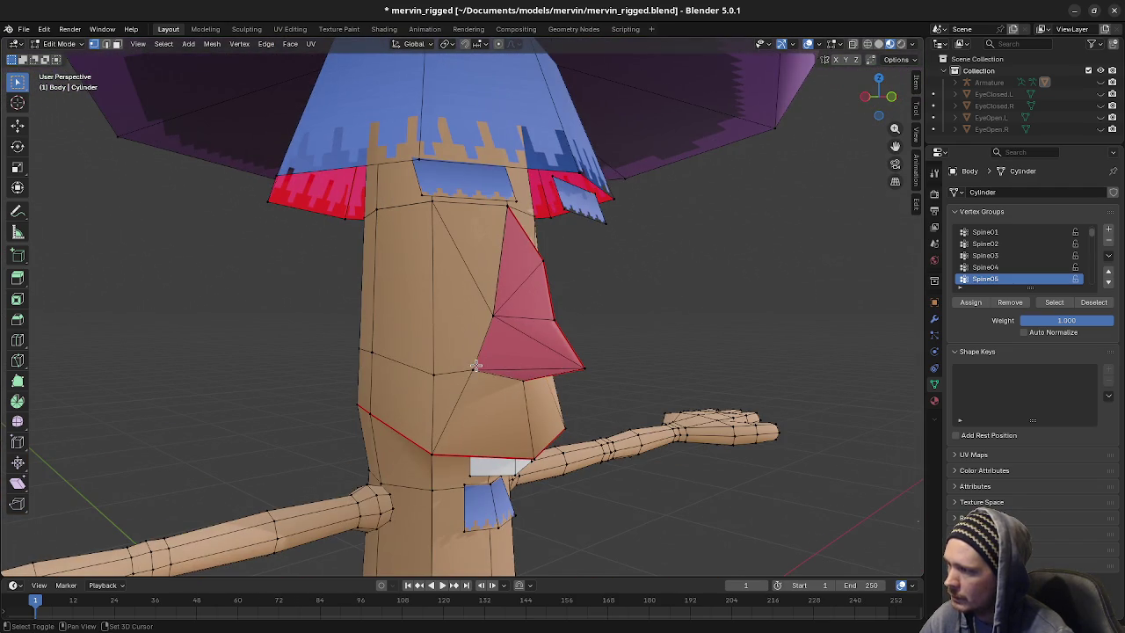
Raise the vertex under the nose 0.02 m along Z
{"action": "key", "text": "KP_3"}
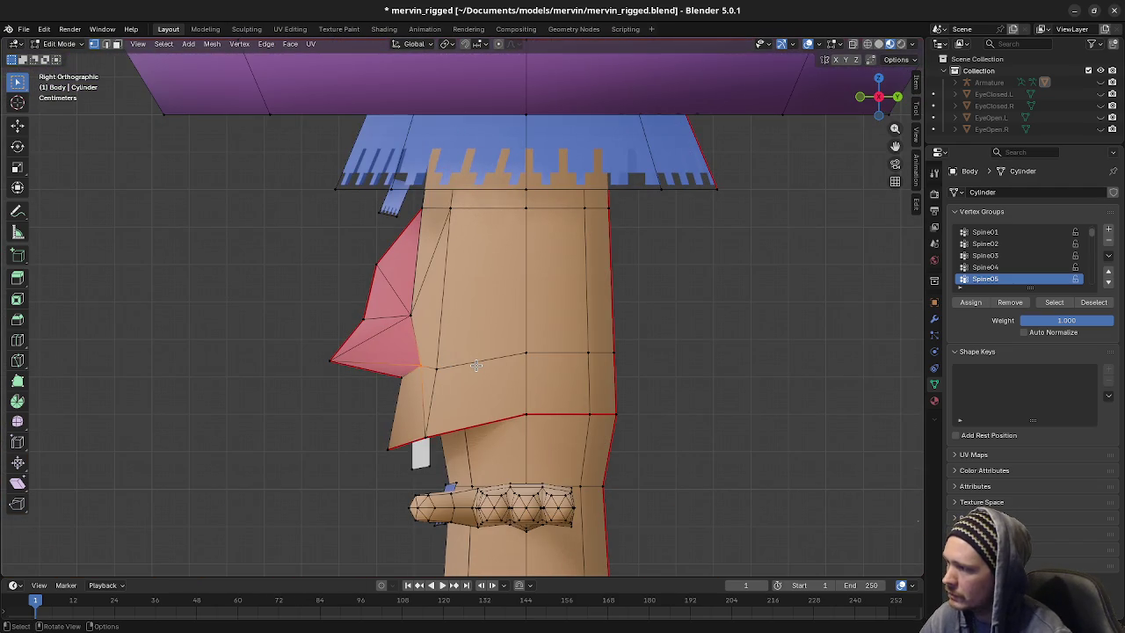
{"action": "key", "text": "g"}
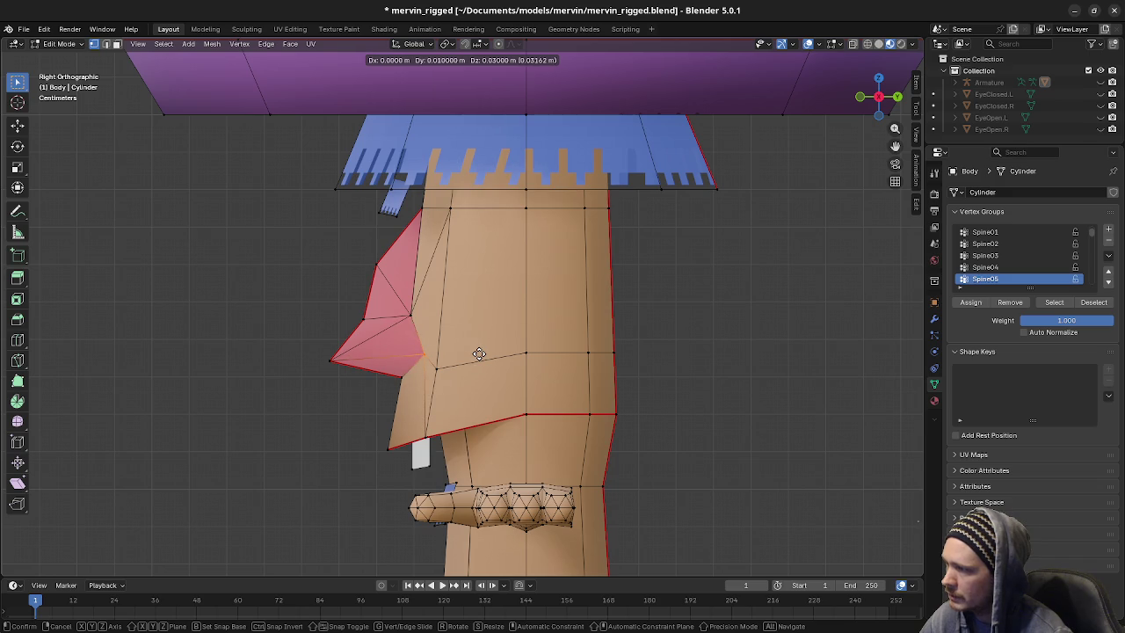
{"action": "key", "text": "z"}
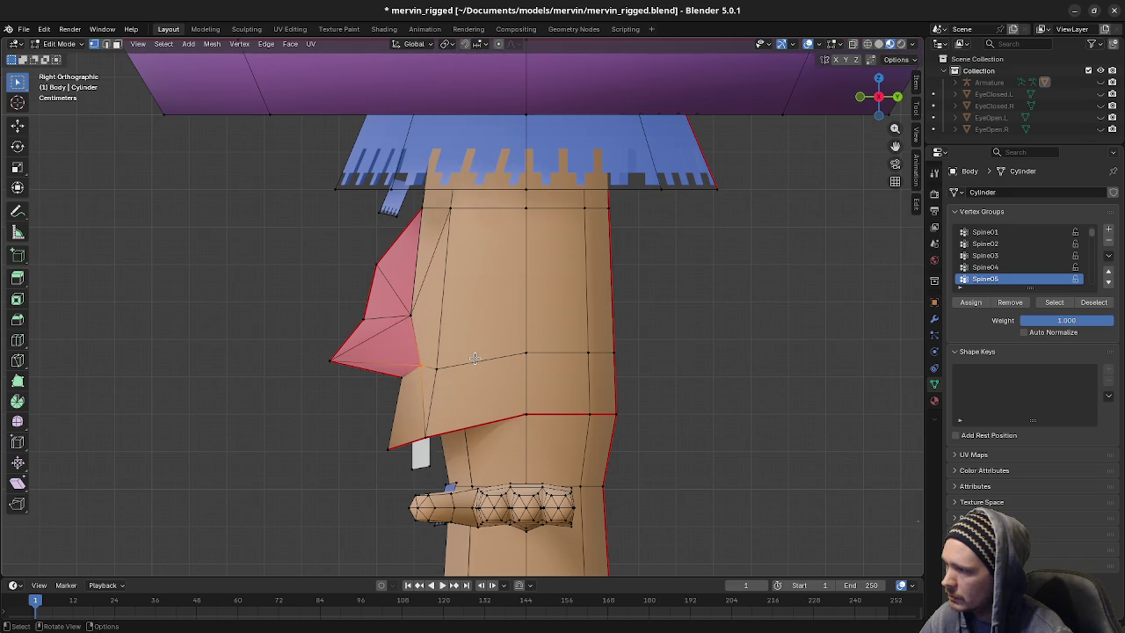
{"action": "left_click", "coordinate": [482, 350]}
{"action": "mouse_move", "coordinate": [481, 350]}
{"action": "middle_mouse_down"}
{"action": "mouse_move", "coordinate": [739, 352]}
{"action": "mouse_move", "coordinate": [698, 359]}
{"action": "mouse_move", "coordinate": [733, 360]}
{"action": "mouse_move", "coordinate": [707, 363]}
{"action": "mouse_move", "coordinate": [618, 349]}
{"action": "mouse_move", "coordinate": [626, 340]}
{"action": "middle_mouse_up"}
{"action": "scroll", "coordinate": [670, 357], "scroll_direction": "down", "scroll_amount": 3}
In X-ray wireframe, select the stray faces inside the head by the nose and delete them
{"action": "key", "text": "Tab"}
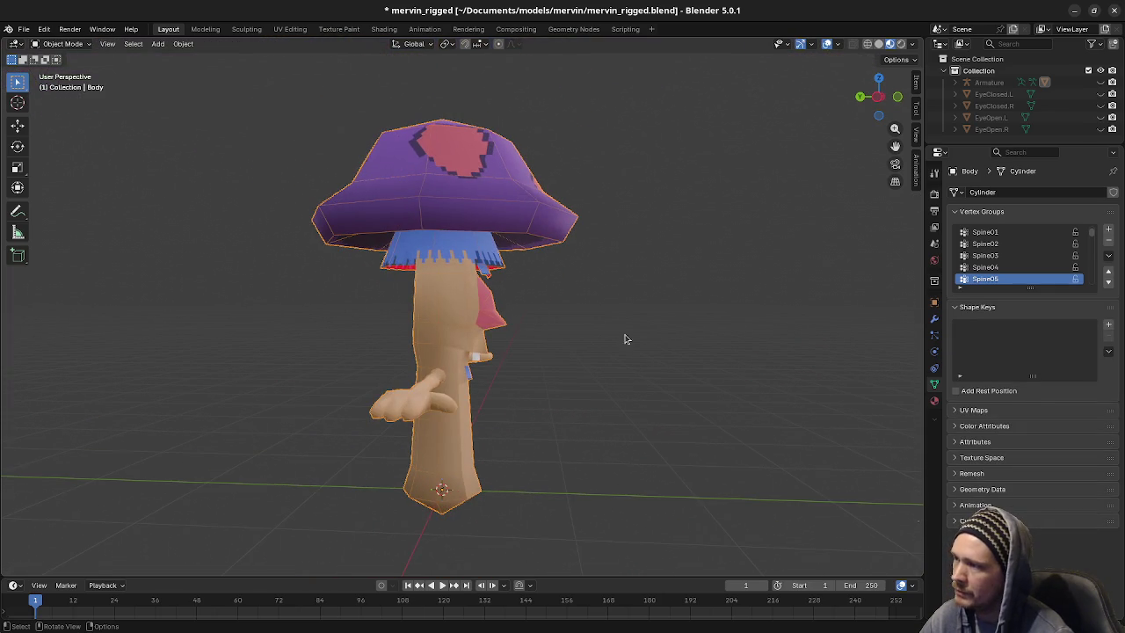
{"action": "key", "text": "Tab"}
{"action": "mouse_move", "coordinate": [479, 319]}
{"action": "middle_mouse_down"}
{"action": "mouse_move", "coordinate": [527, 359]}
{"action": "mouse_move", "coordinate": [544, 343]}
{"action": "mouse_move", "coordinate": [517, 341]}
{"action": "mouse_move", "coordinate": [537, 410]}
{"action": "mouse_move", "coordinate": [646, 414]}
{"action": "mouse_move", "coordinate": [550, 404]}
{"action": "mouse_move", "coordinate": [512, 386]}
{"action": "middle_mouse_up"}
{"action": "scroll", "coordinate": [528, 359], "scroll_direction": "up", "scroll_amount": 3}
{"action": "scroll", "coordinate": [540, 343], "scroll_direction": "up", "scroll_amount": 2}
{"action": "key", "text": "shift+z"}
{"action": "scroll", "coordinate": [488, 361], "scroll_direction": "up", "scroll_amount": 2}
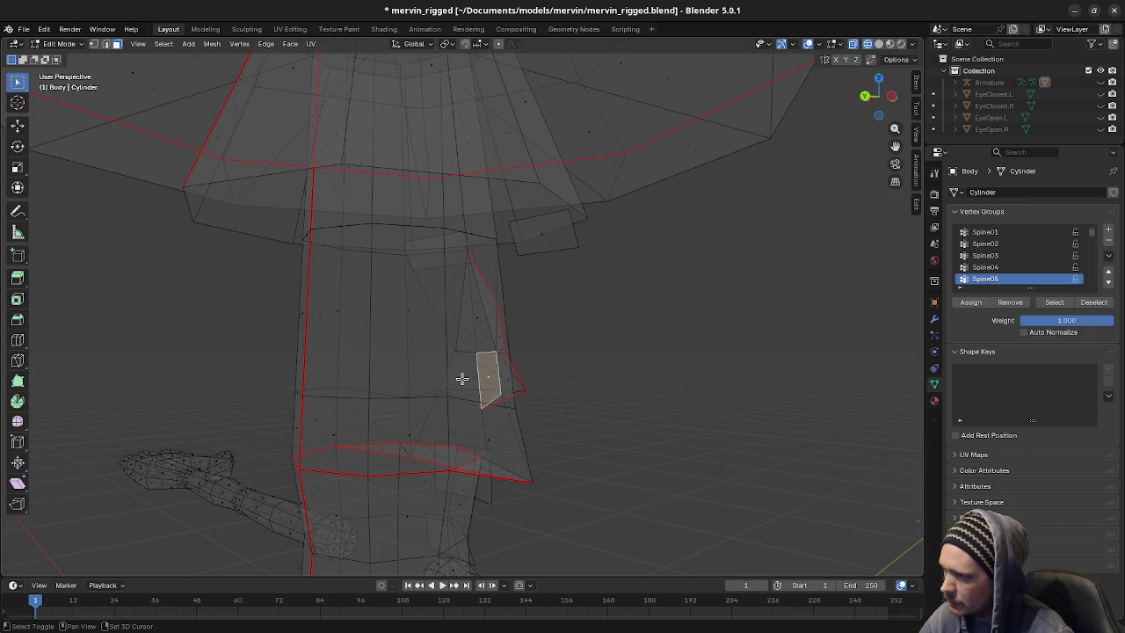
{"action": "scroll", "coordinate": [537, 369], "scroll_direction": "up", "scroll_amount": 1}
{"action": "scroll", "coordinate": [527, 355], "scroll_direction": "up", "scroll_amount": 2}
{"action": "scroll", "coordinate": [492, 343], "scroll_direction": "up", "scroll_amount": 2}
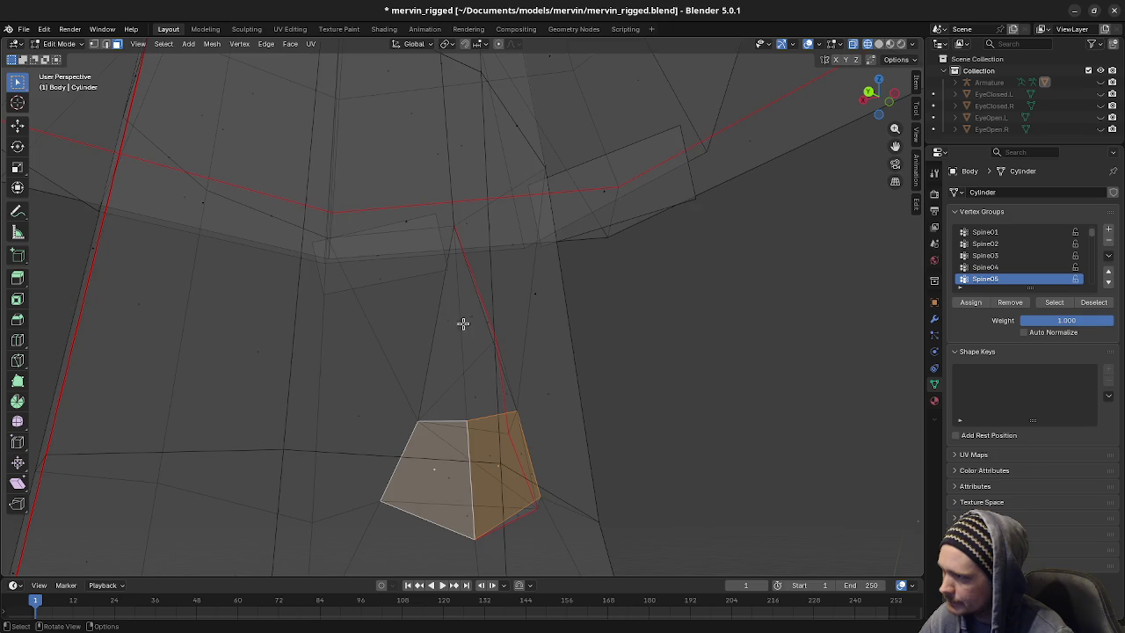
{"action": "scroll", "coordinate": [475, 343], "scroll_direction": "up", "scroll_amount": 2}
{"action": "mouse_move", "coordinate": [496, 385]}
{"action": "middle_mouse_down"}
{"action": "mouse_move", "coordinate": [457, 402]}
{"action": "mouse_move", "coordinate": [469, 423]}
{"action": "middle_mouse_up"}
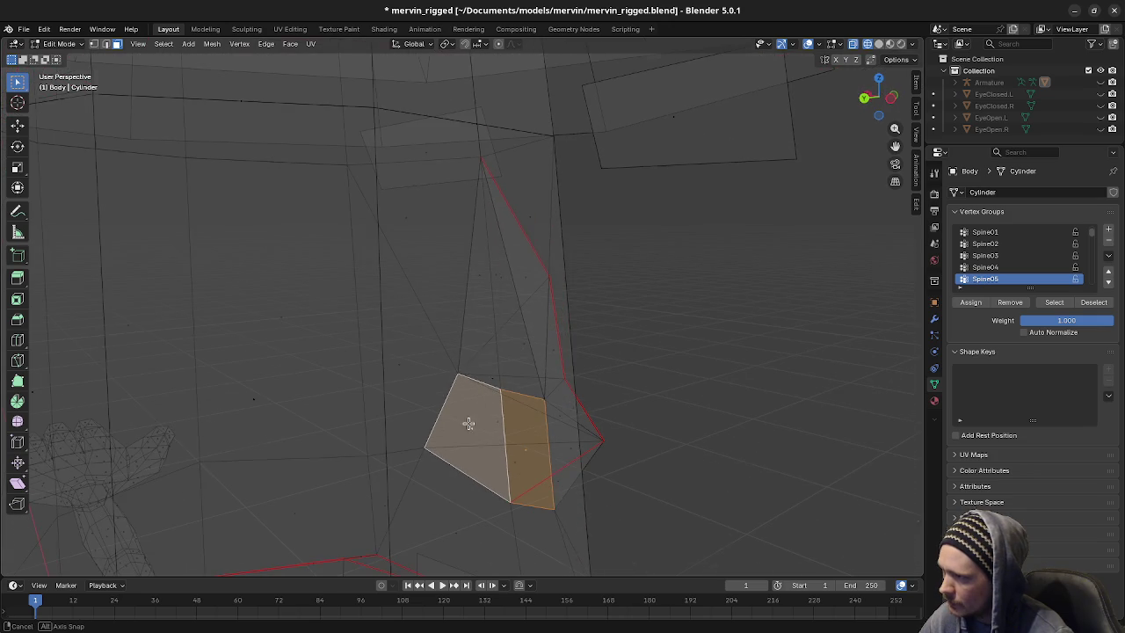
{"action": "left_click", "coordinate": [502, 282], "text": "shift"}
{"action": "key", "text": "x"}
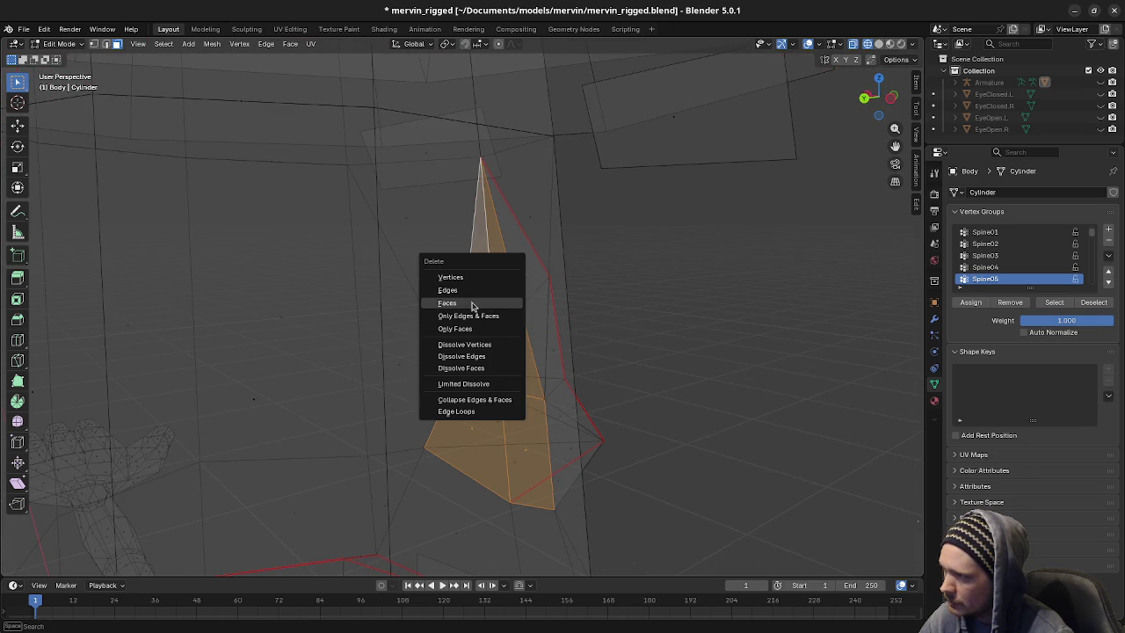
{"action": "left_click", "coordinate": [471, 303]}
Switch the viewport shading back to Material Preview
{"action": "mouse_move", "coordinate": [618, 356]}
{"action": "middle_mouse_down"}
{"action": "mouse_move", "coordinate": [685, 346]}
{"action": "mouse_move", "coordinate": [645, 392]}
{"action": "mouse_move", "coordinate": [524, 370]}
{"action": "middle_mouse_up"}
{"action": "scroll", "coordinate": [648, 343], "scroll_direction": "down", "scroll_amount": 2}
{"action": "key", "text": "z"}
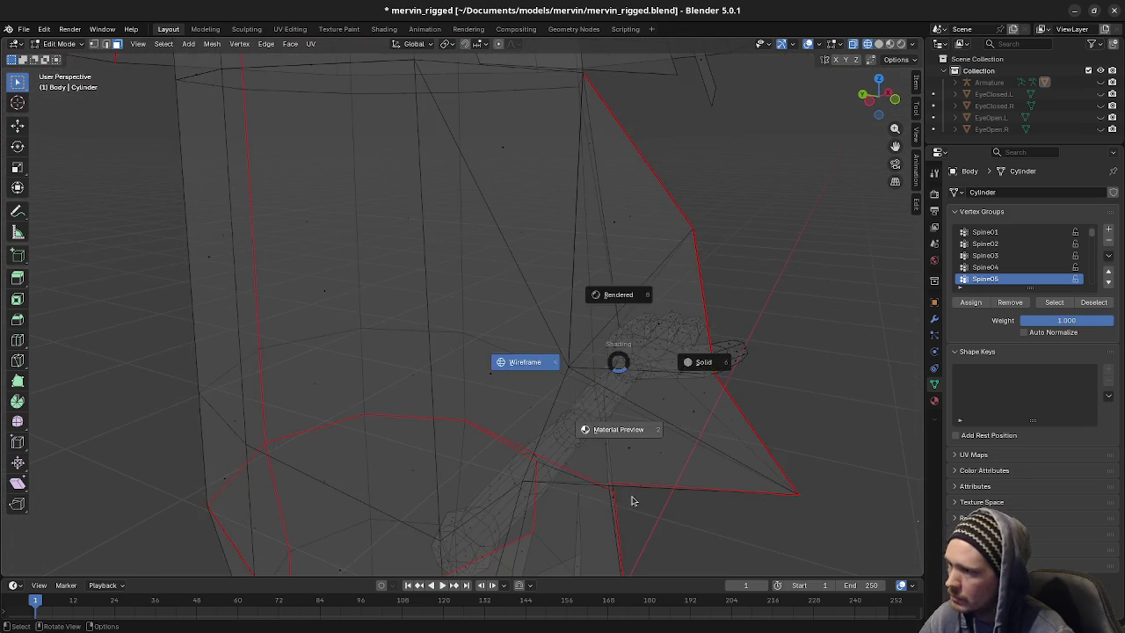
{"action": "left_click", "coordinate": [630, 500]}
{"action": "scroll", "coordinate": [523, 392], "scroll_direction": "down", "scroll_amount": 2}
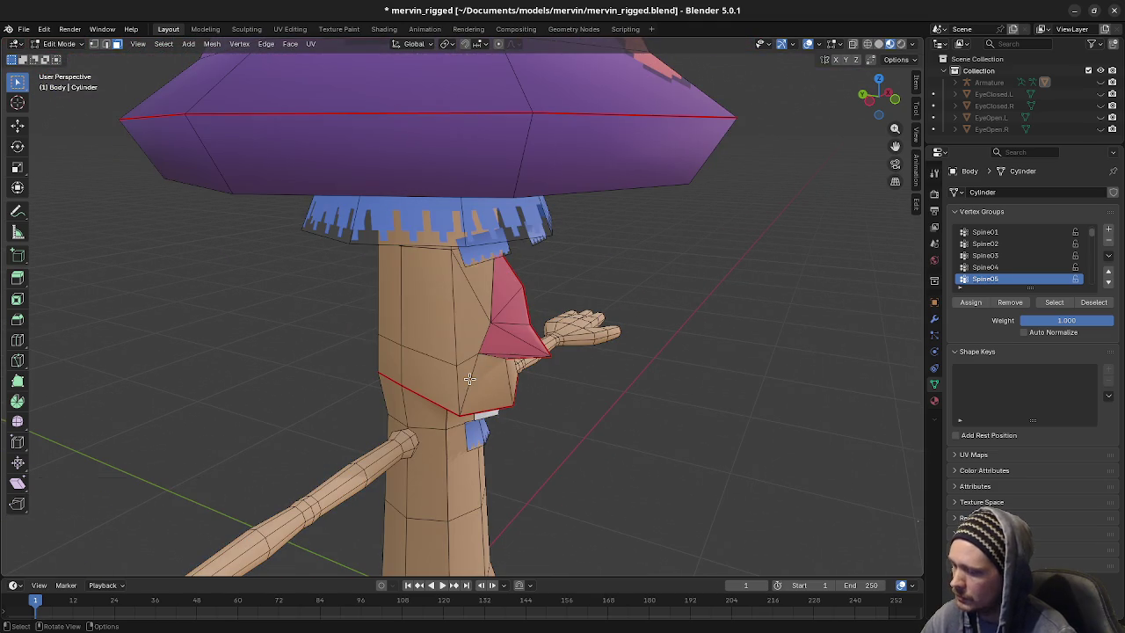
Select the linked body mesh and merge by distance, removing 23 duplicate vertices
{"action": "key", "text": "l"}
{"action": "key", "text": "l"}
{"action": "scroll", "coordinate": [453, 466], "scroll_direction": "down", "scroll_amount": 2}
{"action": "middle_click_drag", "start_coordinate": [453, 466], "coordinate": [446, 439]}
{"action": "key", "text": "m"}
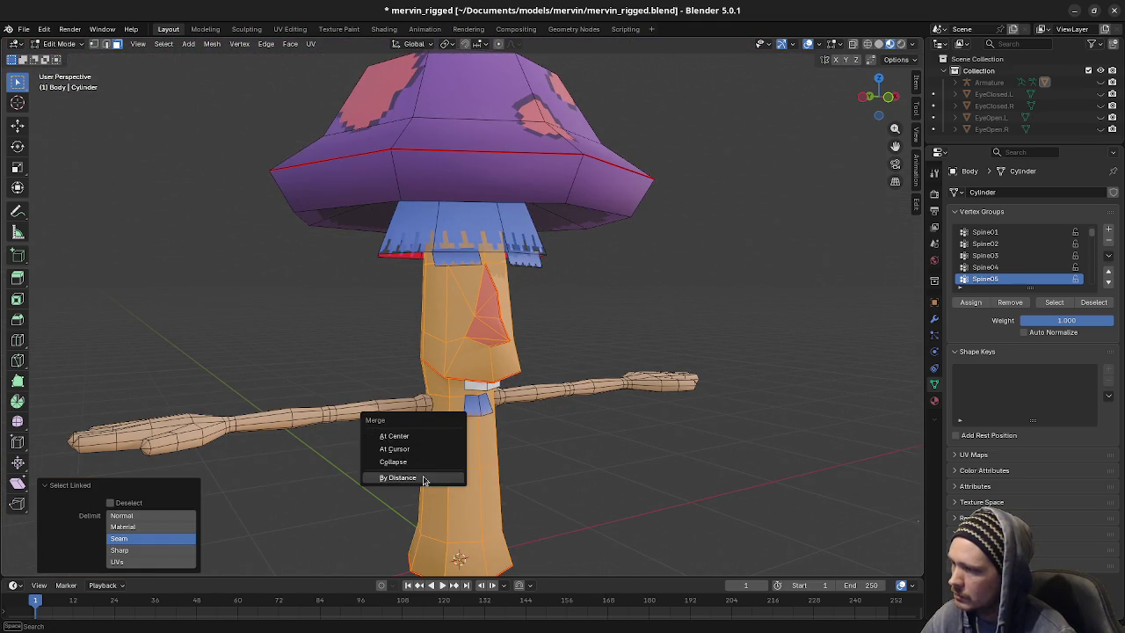
{"action": "left_click", "coordinate": [422, 479]}
Switch to Object Mode to inspect the character, then re-enter Edit Mode
{"action": "key", "text": "alt+a"}
{"action": "key", "text": "ctrl+Tab"}
{"action": "left_click", "coordinate": [532, 430]}
{"action": "mouse_move", "coordinate": [533, 430]}
{"action": "middle_mouse_down"}
{"action": "mouse_move", "coordinate": [540, 419]}
{"action": "mouse_move", "coordinate": [405, 409]}
{"action": "mouse_move", "coordinate": [391, 397]}
{"action": "mouse_move", "coordinate": [572, 393]}
{"action": "mouse_move", "coordinate": [634, 410]}
{"action": "middle_mouse_up"}
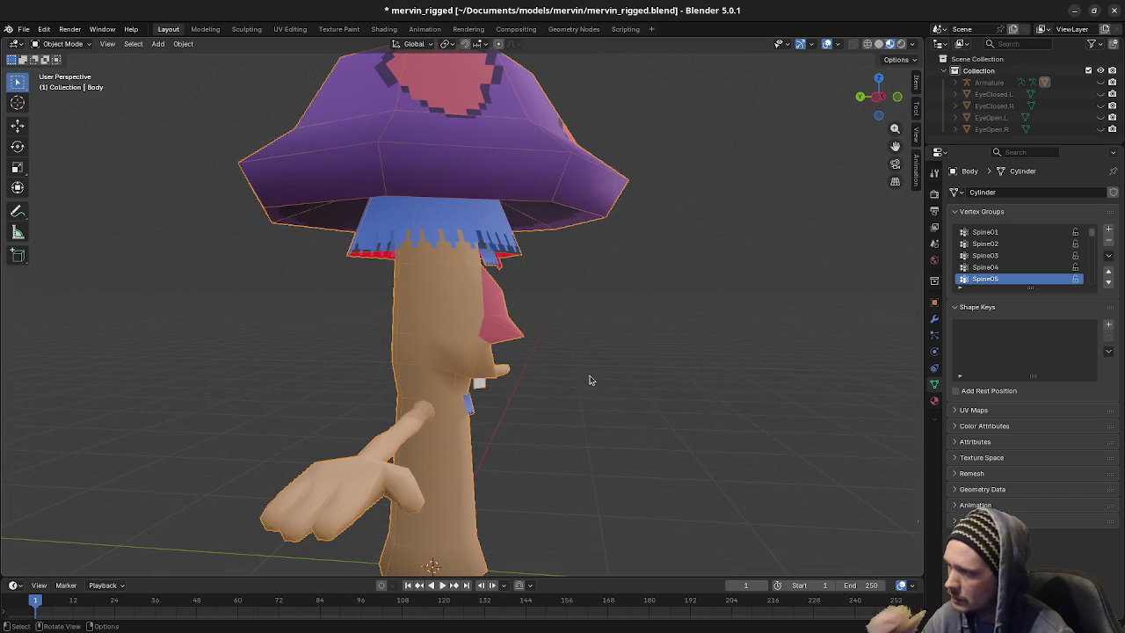
{"action": "mouse_move", "coordinate": [591, 380]}
{"action": "middle_mouse_down"}
{"action": "mouse_move", "coordinate": [557, 427]}
{"action": "mouse_move", "coordinate": [583, 412]}
{"action": "mouse_move", "coordinate": [429, 413]}
{"action": "mouse_move", "coordinate": [492, 420]}
{"action": "middle_mouse_up"}
{"action": "scroll", "coordinate": [557, 429], "scroll_direction": "up", "scroll_amount": 3}
{"action": "key", "text": "Tab"}
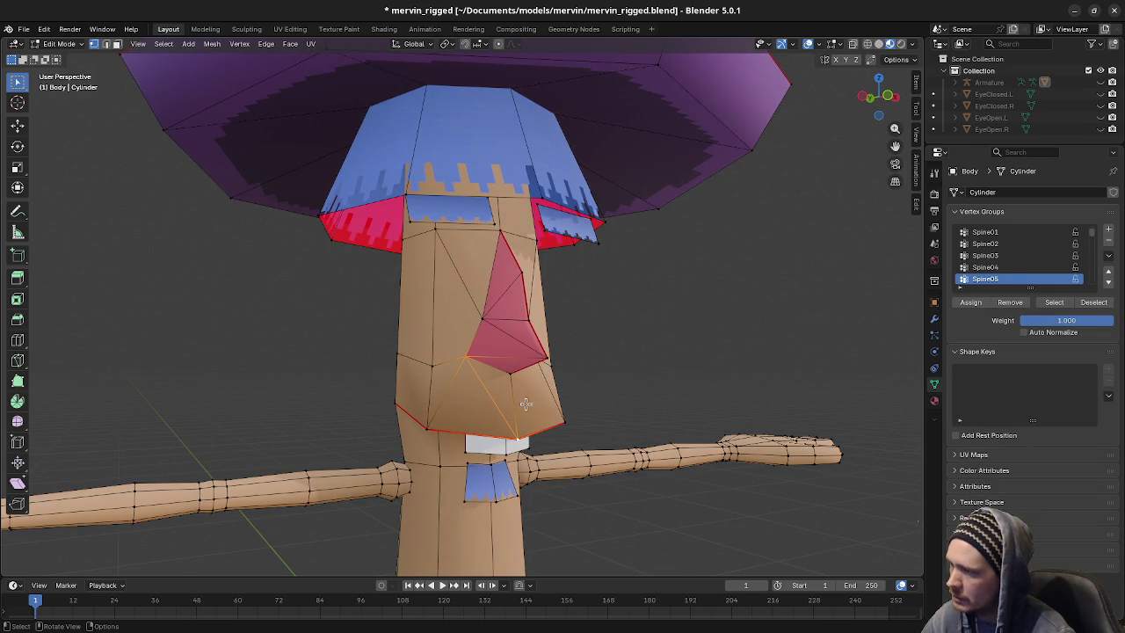
Dissolve the selected edges below the nose
{"action": "middle_click_drag", "start_coordinate": [524, 403], "coordinate": [589, 431]}
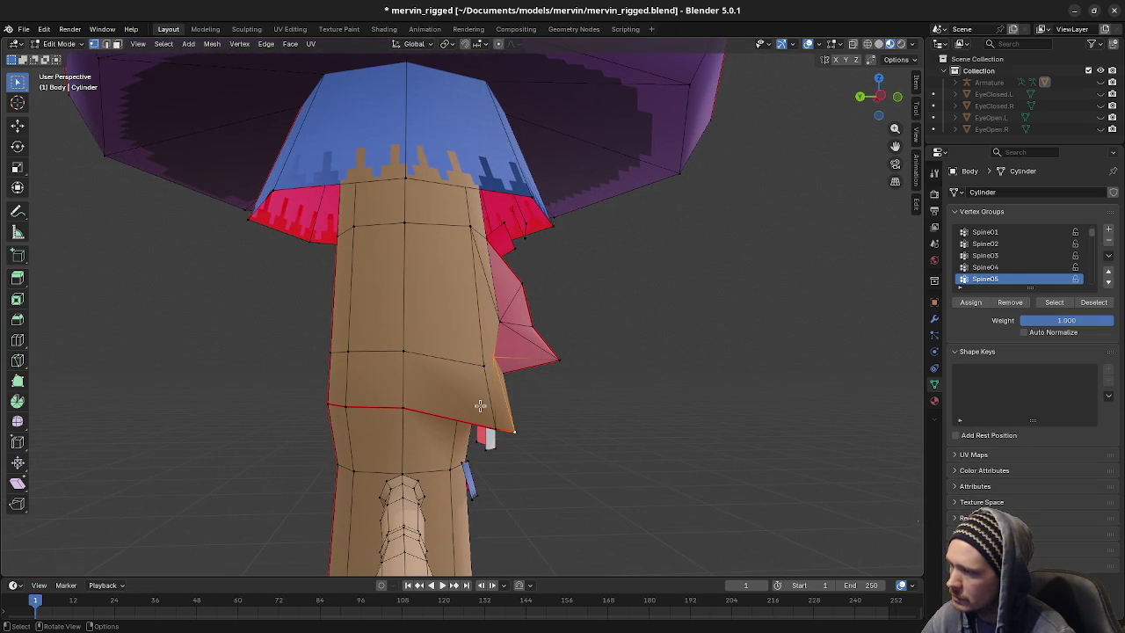
{"action": "middle_click_drag", "start_coordinate": [438, 390], "coordinate": [493, 404]}
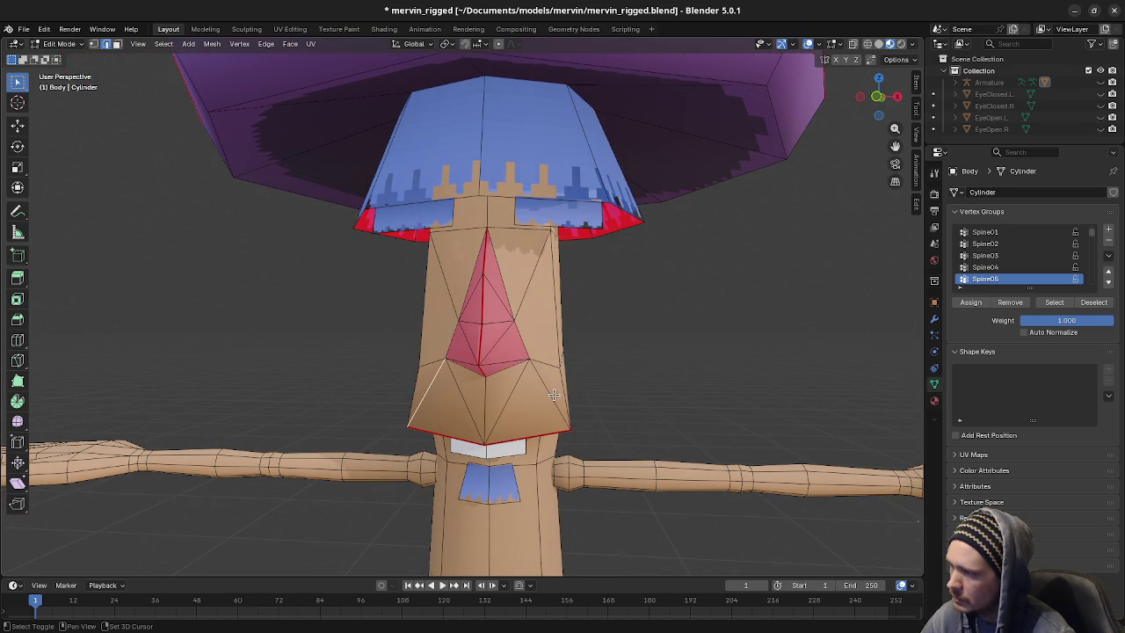
{"action": "key", "text": "x"}
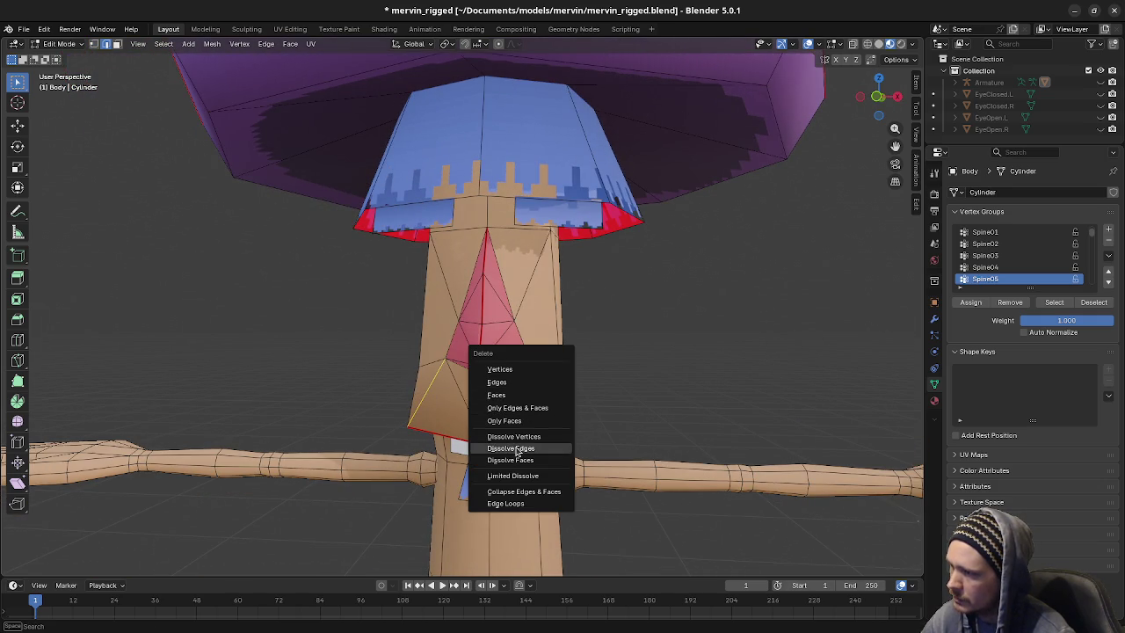
{"action": "left_click", "coordinate": [517, 450]}
Return to Object Mode and orbit around to check the reworked face
{"action": "mouse_move", "coordinate": [517, 451]}
{"action": "middle_mouse_down"}
{"action": "mouse_move", "coordinate": [527, 396]}
{"action": "mouse_move", "coordinate": [629, 420]}
{"action": "mouse_move", "coordinate": [556, 430]}
{"action": "mouse_move", "coordinate": [457, 407]}
{"action": "mouse_move", "coordinate": [580, 422]}
{"action": "mouse_move", "coordinate": [528, 433]}
{"action": "mouse_move", "coordinate": [383, 408]}
{"action": "mouse_move", "coordinate": [344, 414]}
{"action": "mouse_move", "coordinate": [538, 416]}
{"action": "middle_mouse_up"}
{"action": "key", "text": "Tab"}
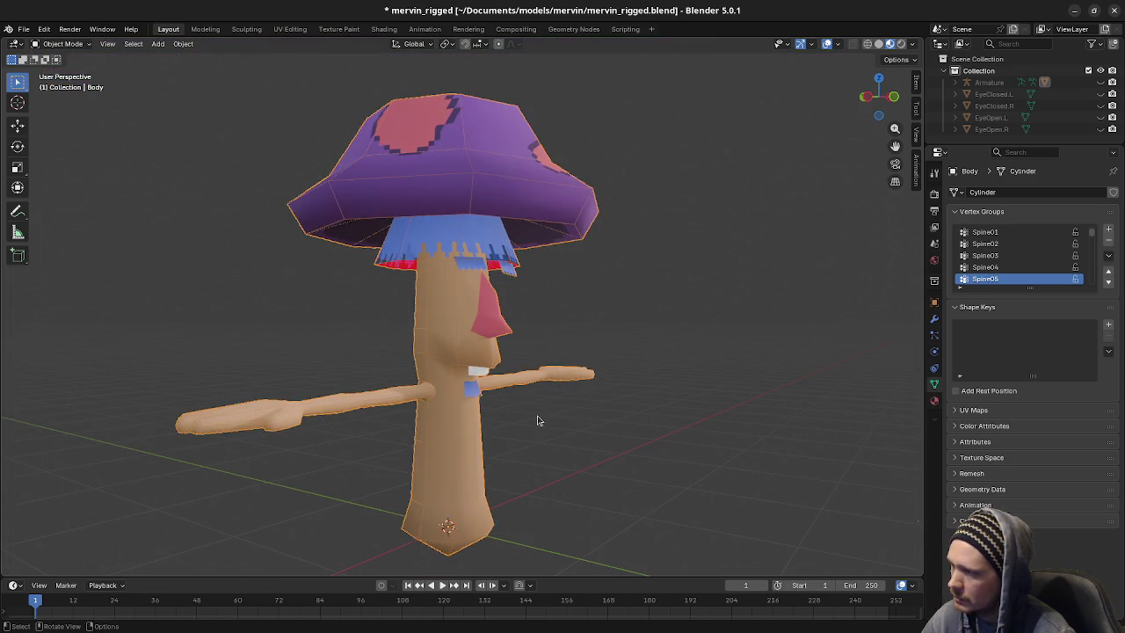
{"action": "key", "text": "Tab"}
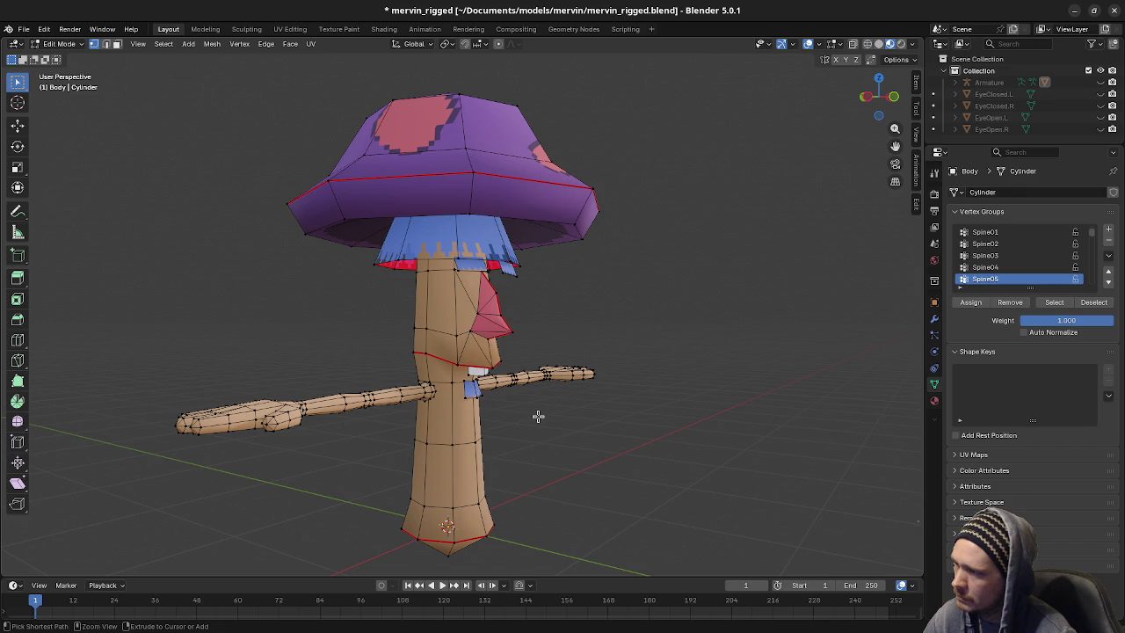
{"action": "key", "text": "Tab"}
{"action": "mouse_move", "coordinate": [538, 417]}
{"action": "middle_mouse_down"}
{"action": "mouse_move", "coordinate": [565, 419]}
{"action": "mouse_move", "coordinate": [515, 422]}
{"action": "mouse_move", "coordinate": [470, 362]}
{"action": "middle_mouse_up"}
{"action": "scroll", "coordinate": [470, 362], "scroll_direction": "up", "scroll_amount": 4}
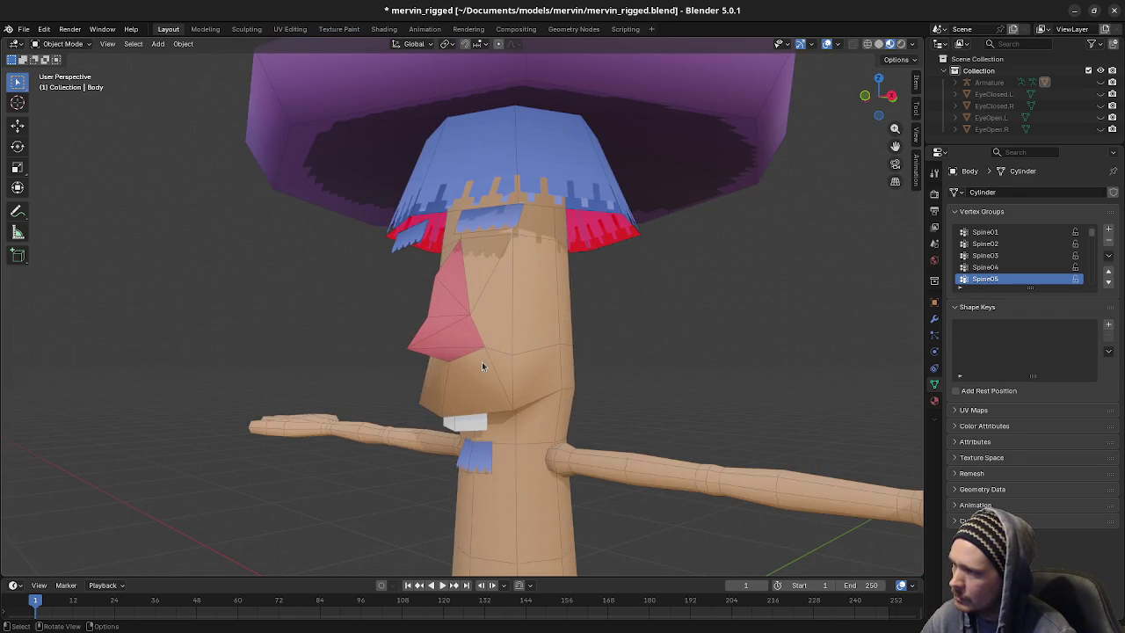
In Edit Mode, move the selected nose and mouth vertices along the Y axis
{"action": "key", "text": "Tab"}
{"action": "middle_click_drag", "start_coordinate": [520, 398], "coordinate": [473, 358]}
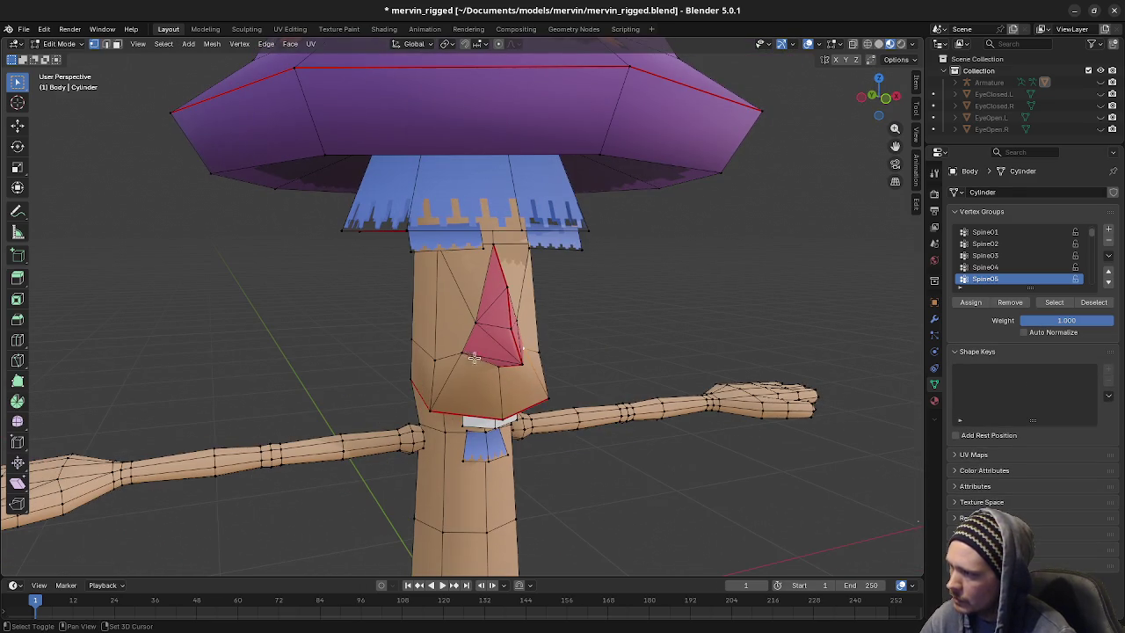
{"action": "key", "text": "KP_3"}
{"action": "scroll", "coordinate": [462, 349], "scroll_direction": "up", "scroll_amount": 3}
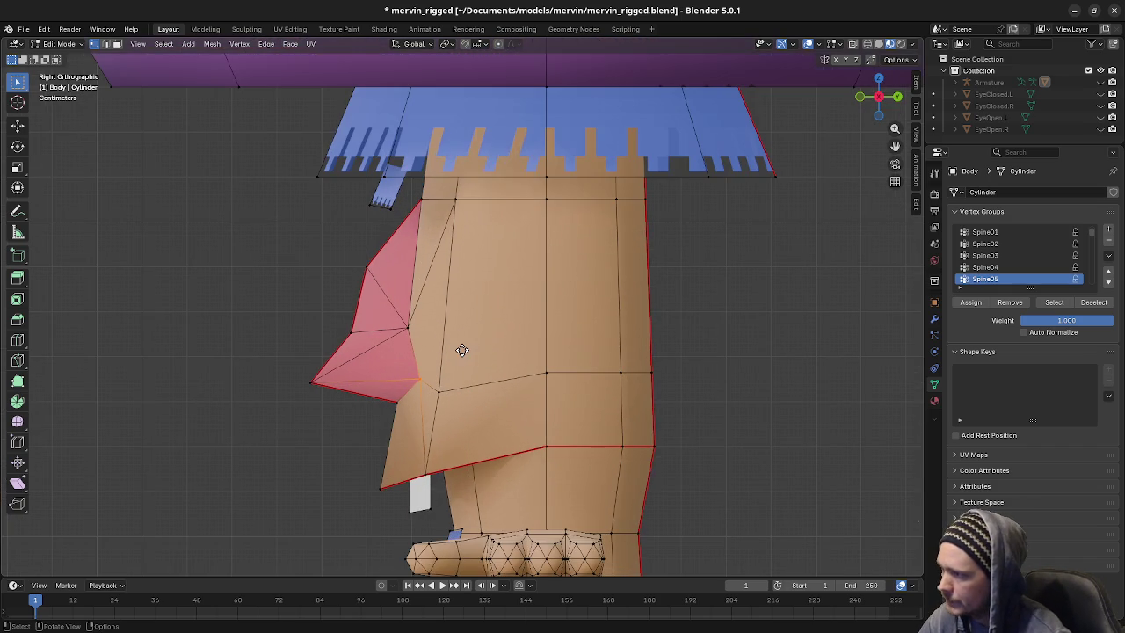
{"action": "key", "text": "g"}
{"action": "key", "text": "y"}
{"action": "left_click", "coordinate": [457, 352]}
{"action": "mouse_move", "coordinate": [457, 352]}
{"action": "middle_mouse_down"}
{"action": "mouse_move", "coordinate": [589, 400]}
{"action": "mouse_move", "coordinate": [440, 398]}
{"action": "mouse_move", "coordinate": [442, 348]}
{"action": "mouse_move", "coordinate": [527, 353]}
{"action": "middle_mouse_up"}
{"action": "scroll", "coordinate": [590, 401], "scroll_direction": "down", "scroll_amount": 4}
{"action": "key", "text": "Tab"}
{"action": "key", "text": "Tab"}
Shift the nose vertex vertically along Z, working from the right-side view
{"action": "key", "text": "g"}
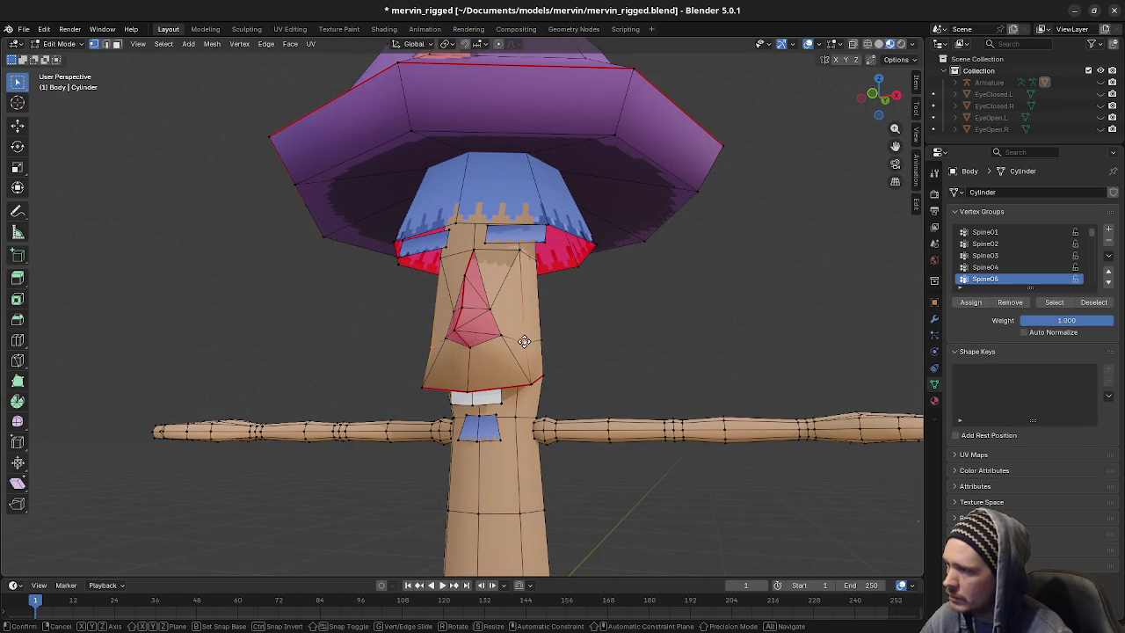
{"action": "key", "text": "z"}
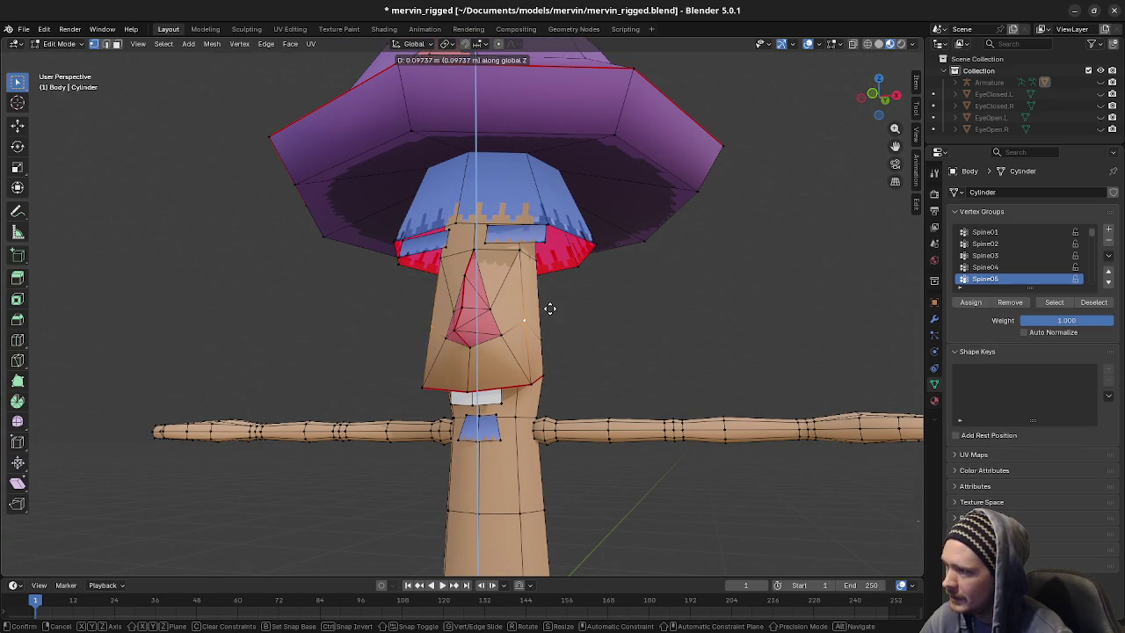
{"action": "left_click", "coordinate": [549, 314]}
{"action": "mouse_move", "coordinate": [551, 366]}
{"action": "middle_mouse_down"}
{"action": "mouse_move", "coordinate": [693, 374]}
{"action": "mouse_move", "coordinate": [568, 353]}
{"action": "middle_mouse_up"}
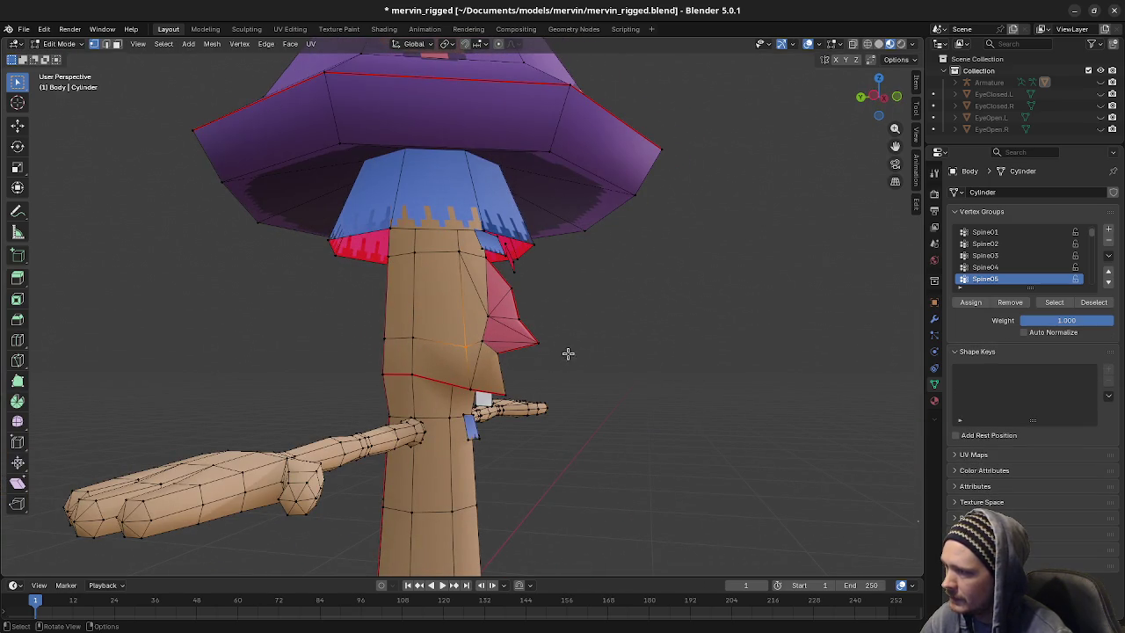
{"action": "key", "text": "KP_3"}
{"action": "key", "text": "g"}
{"action": "key", "text": "z"}
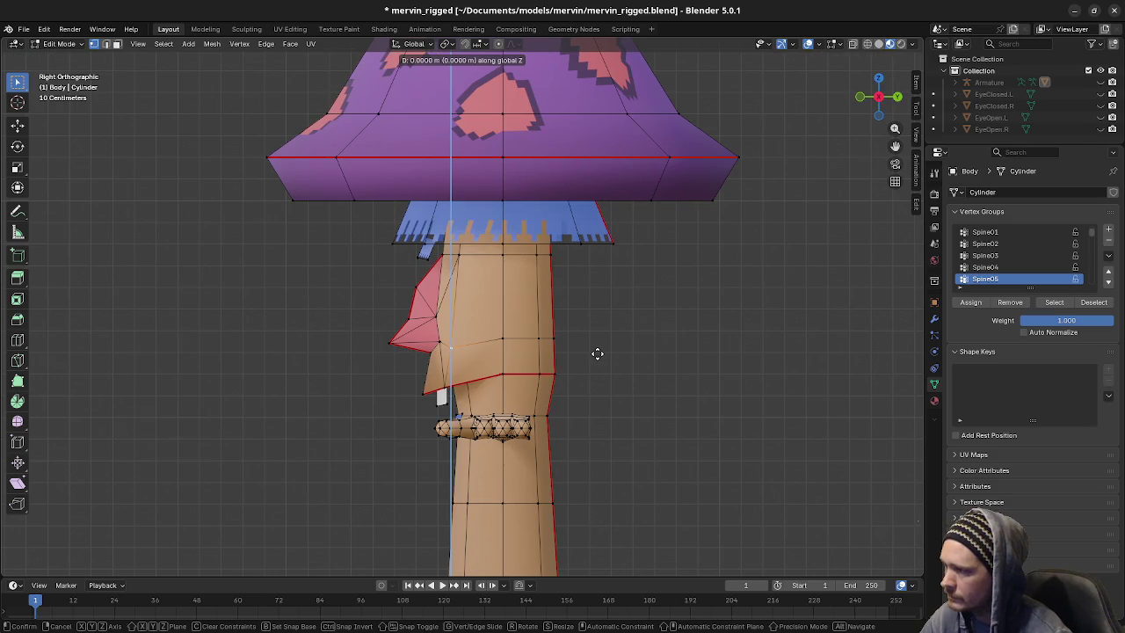
{"action": "key", "text": "Escape"}
{"action": "key", "text": "g"}
{"action": "key", "text": "z"}
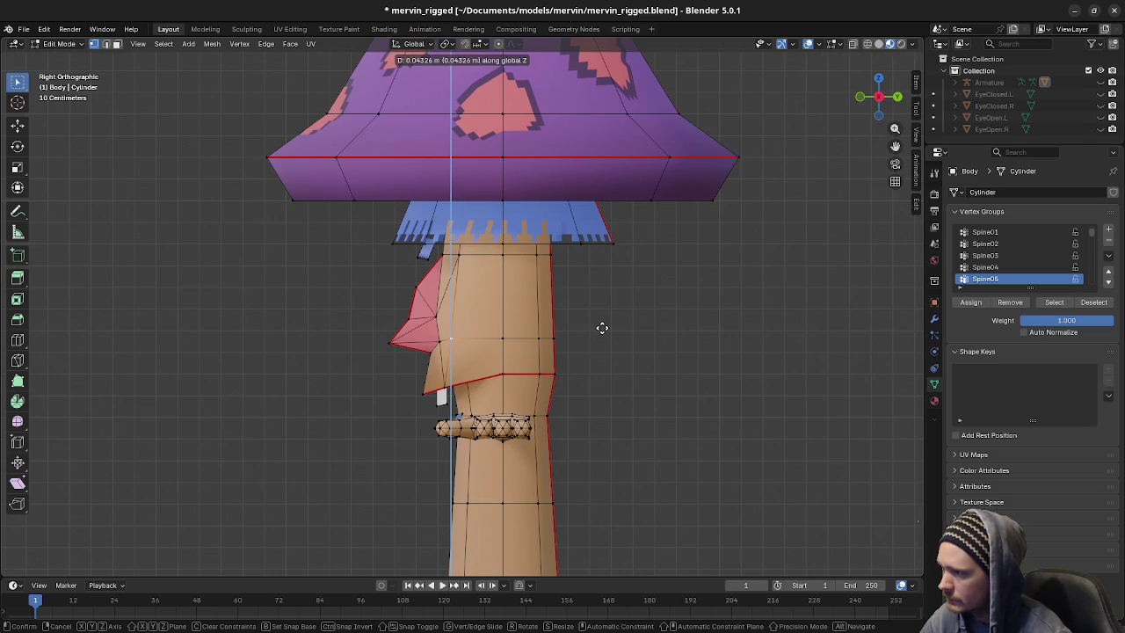
{"action": "left_click", "coordinate": [602, 328]}
{"action": "mouse_move", "coordinate": [603, 326]}
{"action": "middle_mouse_down"}
{"action": "mouse_move", "coordinate": [656, 363]}
{"action": "mouse_move", "coordinate": [526, 361]}
{"action": "mouse_move", "coordinate": [519, 407]}
{"action": "mouse_move", "coordinate": [645, 392]}
{"action": "mouse_move", "coordinate": [599, 376]}
{"action": "mouse_move", "coordinate": [609, 376]}
{"action": "mouse_move", "coordinate": [466, 378]}
{"action": "middle_mouse_up"}
Narrow the nose and mouth vertices to 0.9 along X from the front view, then check the shape
{"action": "key", "text": "s"}
{"action": "key", "text": "x"}
{"action": "right_click", "coordinate": [556, 361]}
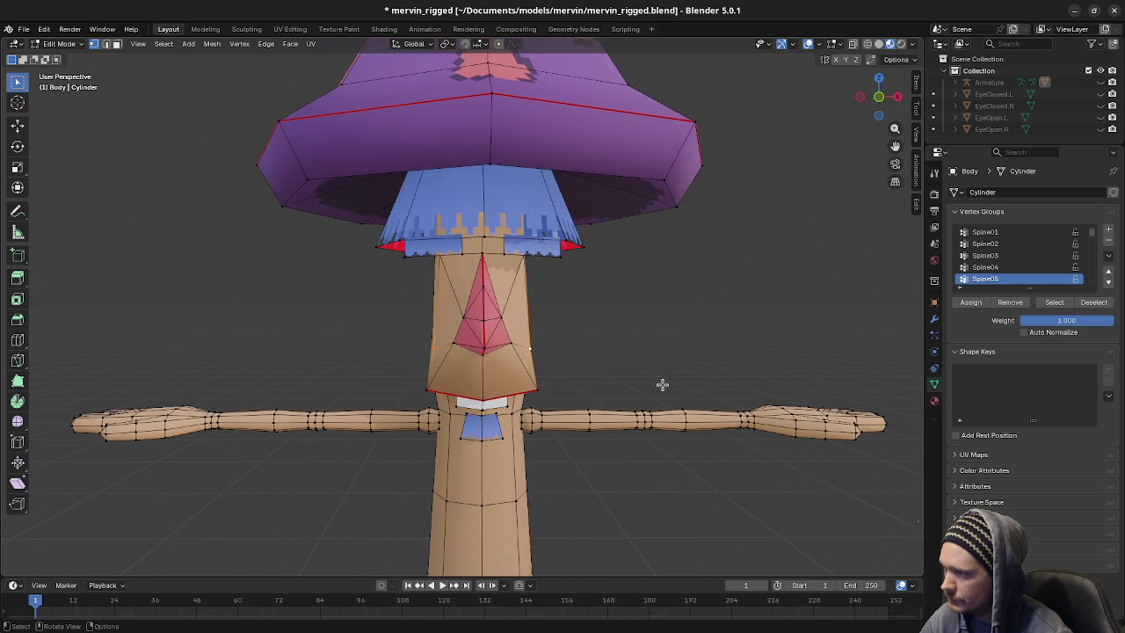
{"action": "key", "text": "s"}
{"action": "key", "text": "x"}
{"action": "left_click", "coordinate": [647, 384]}
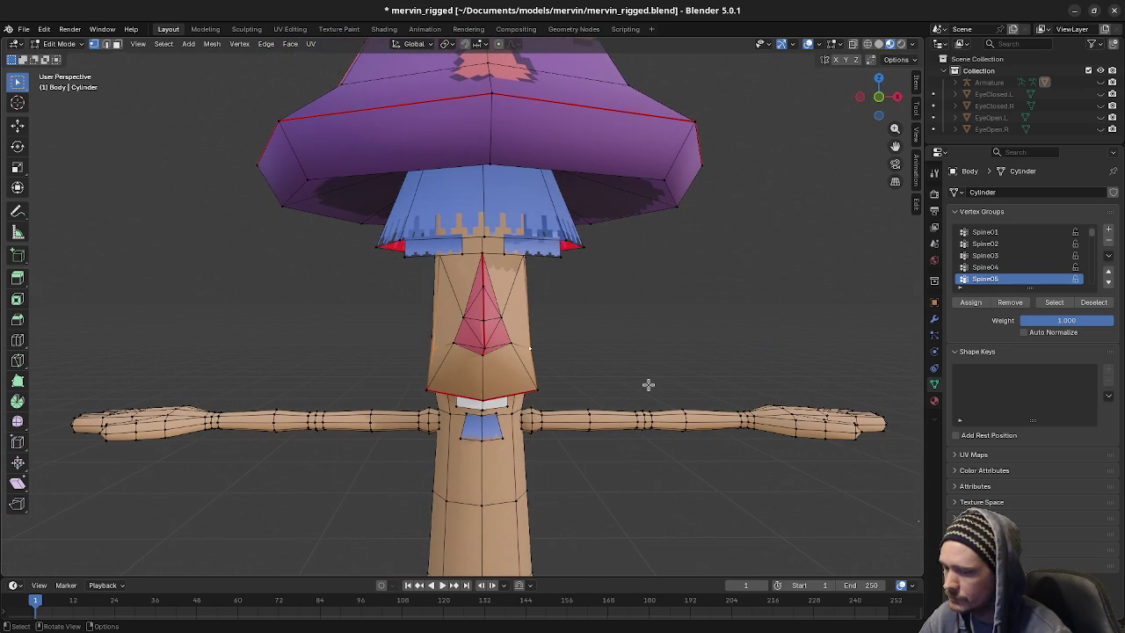
{"action": "key", "text": "KP_1"}
{"action": "key", "text": "s"}
{"action": "key", "text": "x"}
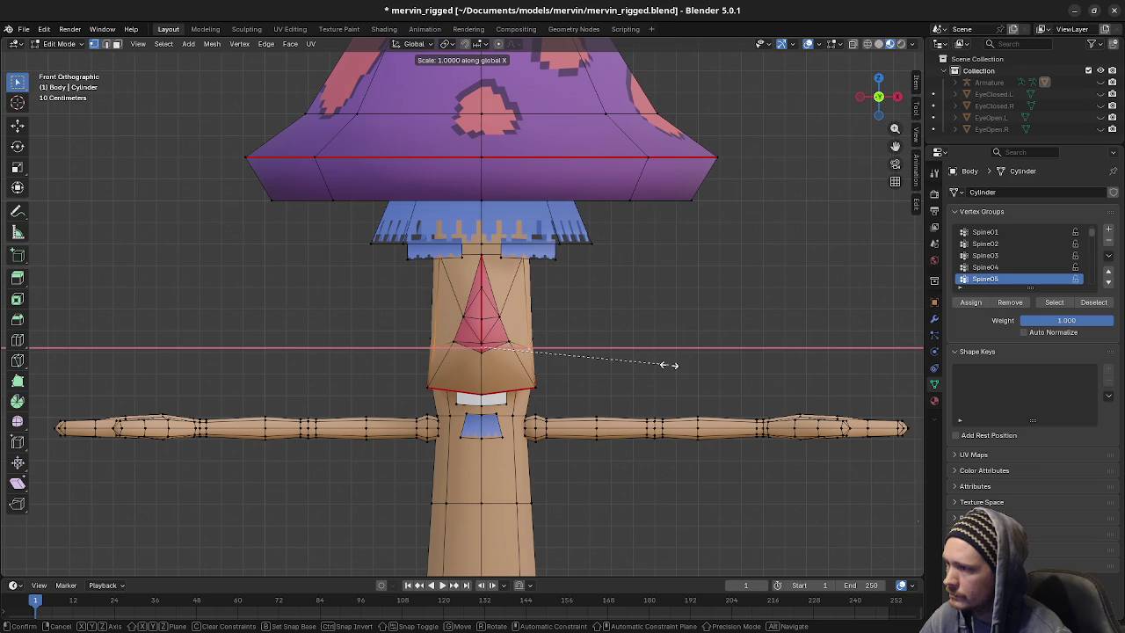
{"action": "key", "text": "Return"}
{"action": "key", "text": "Tab"}
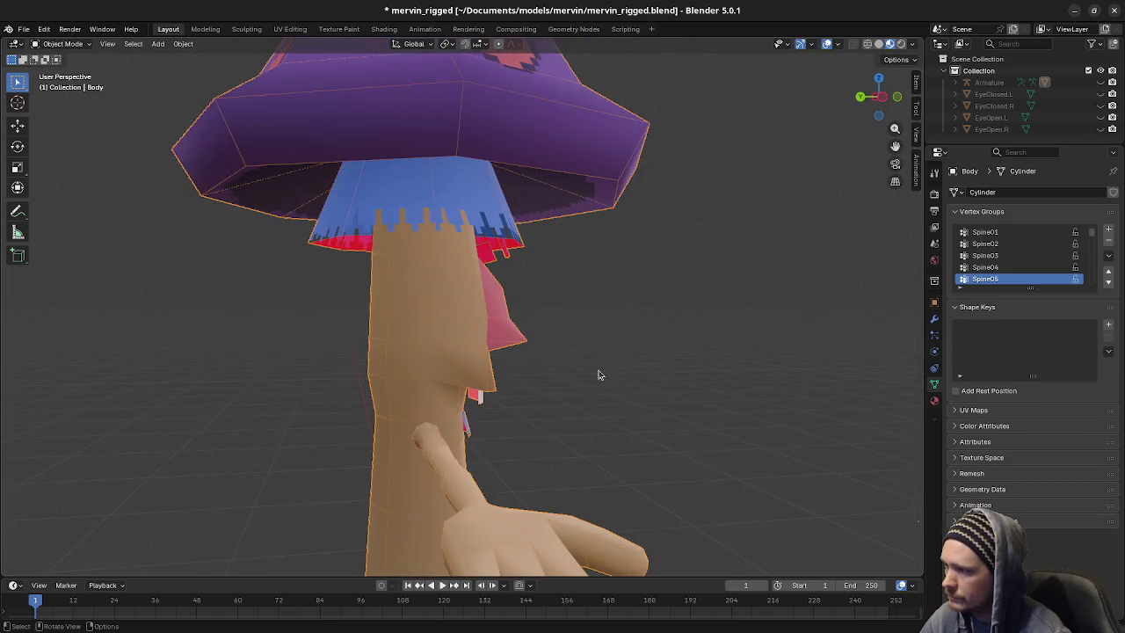
{"action": "scroll", "coordinate": [598, 374], "scroll_direction": "down", "scroll_amount": 5}
{"action": "mouse_move", "coordinate": [598, 374]}
{"action": "middle_mouse_down"}
{"action": "mouse_move", "coordinate": [422, 372]}
{"action": "mouse_move", "coordinate": [501, 382]}
{"action": "mouse_move", "coordinate": [565, 359]}
{"action": "middle_mouse_up"}
{"action": "key", "text": "Tab"}
{"action": "key", "text": "Tab"}
{"action": "scroll", "coordinate": [557, 359], "scroll_direction": "up", "scroll_amount": 4}
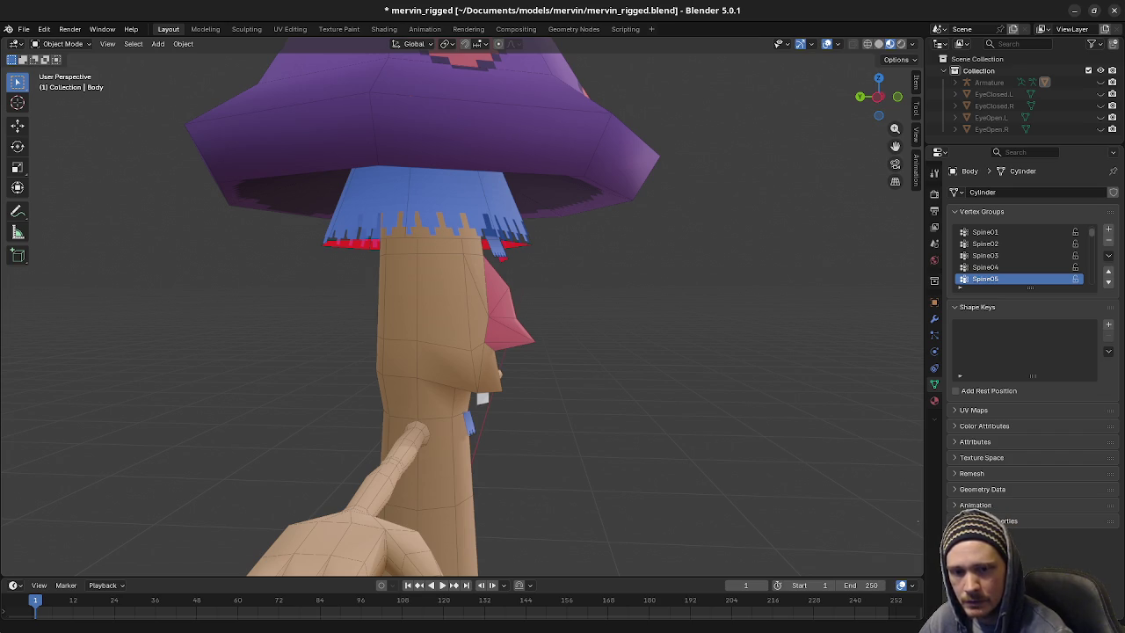
{"action": "mouse_move", "coordinate": [725, 395]}
{"action": "middle_mouse_down"}
{"action": "mouse_move", "coordinate": [599, 389]}
{"action": "mouse_move", "coordinate": [643, 366]}
{"action": "mouse_move", "coordinate": [595, 379]}
{"action": "mouse_move", "coordinate": [609, 335]}
{"action": "mouse_move", "coordinate": [591, 382]}
{"action": "mouse_move", "coordinate": [635, 384]}
{"action": "mouse_move", "coordinate": [509, 372]}
{"action": "mouse_move", "coordinate": [494, 346]}
{"action": "mouse_move", "coordinate": [482, 360]}
{"action": "mouse_move", "coordinate": [512, 374]}
{"action": "mouse_move", "coordinate": [561, 370]}
{"action": "mouse_move", "coordinate": [556, 359]}
{"action": "mouse_move", "coordinate": [571, 359]}
{"action": "mouse_move", "coordinate": [527, 359]}
{"action": "mouse_move", "coordinate": [575, 369]}
{"action": "mouse_move", "coordinate": [493, 358]}
{"action": "mouse_move", "coordinate": [514, 349]}
{"action": "mouse_move", "coordinate": [542, 364]}
{"action": "mouse_move", "coordinate": [610, 367]}
{"action": "mouse_move", "coordinate": [557, 360]}
{"action": "mouse_move", "coordinate": [565, 401]}
{"action": "mouse_move", "coordinate": [527, 372]}
{"action": "mouse_move", "coordinate": [571, 372]}
{"action": "mouse_move", "coordinate": [530, 369]}
{"action": "mouse_move", "coordinate": [565, 323]}
{"action": "mouse_move", "coordinate": [486, 445]}
{"action": "middle_mouse_up"}
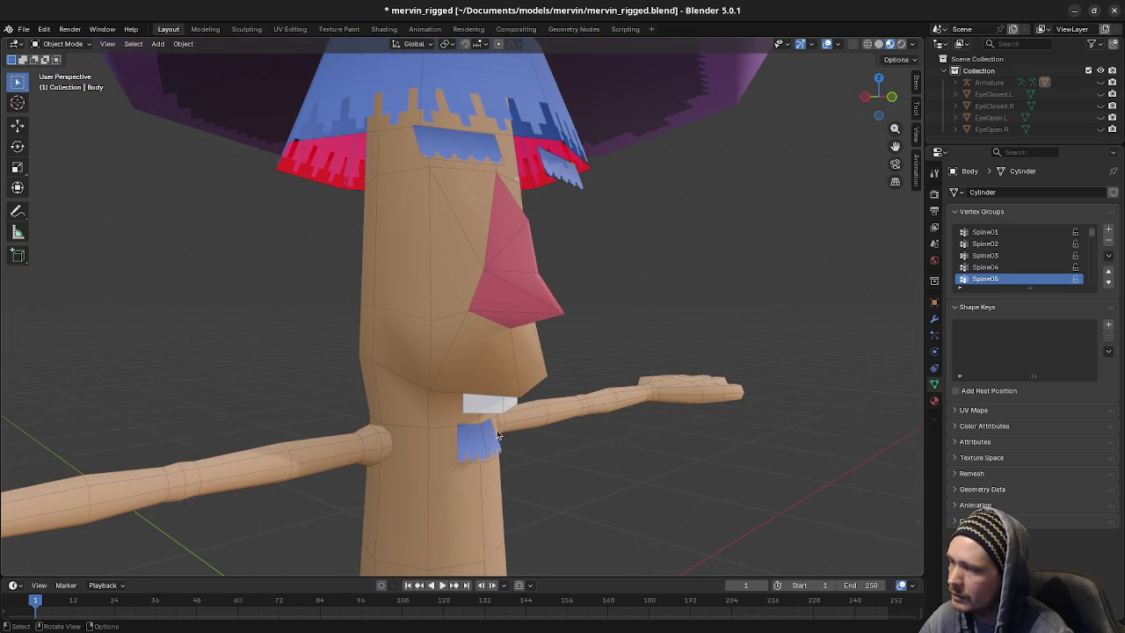
{"action": "mouse_move", "coordinate": [535, 398]}
{"action": "middle_mouse_down"}
{"action": "mouse_move", "coordinate": [527, 422]}
{"action": "mouse_move", "coordinate": [567, 425]}
{"action": "mouse_move", "coordinate": [593, 406]}
{"action": "mouse_move", "coordinate": [557, 407]}
{"action": "middle_mouse_up"}
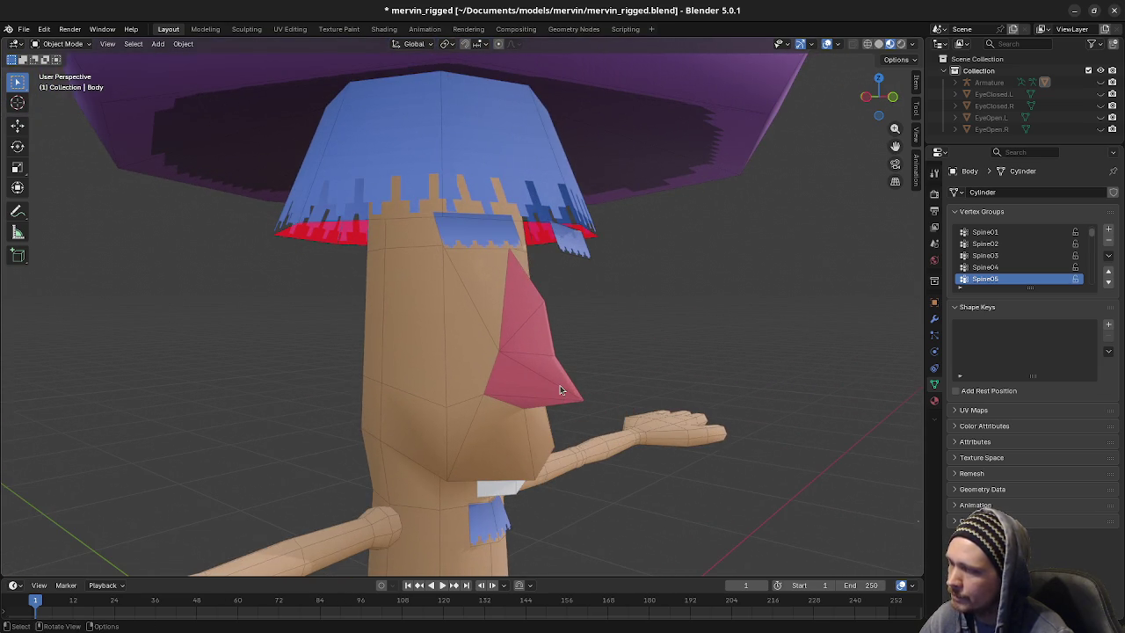
{"action": "key", "text": "Tab"}
{"action": "key", "text": "Tab"}
Unhide the armature with Alt+H and hide EyeClosed.R and EyeClosed.L in the outliner
{"action": "key", "text": "alt+h"}
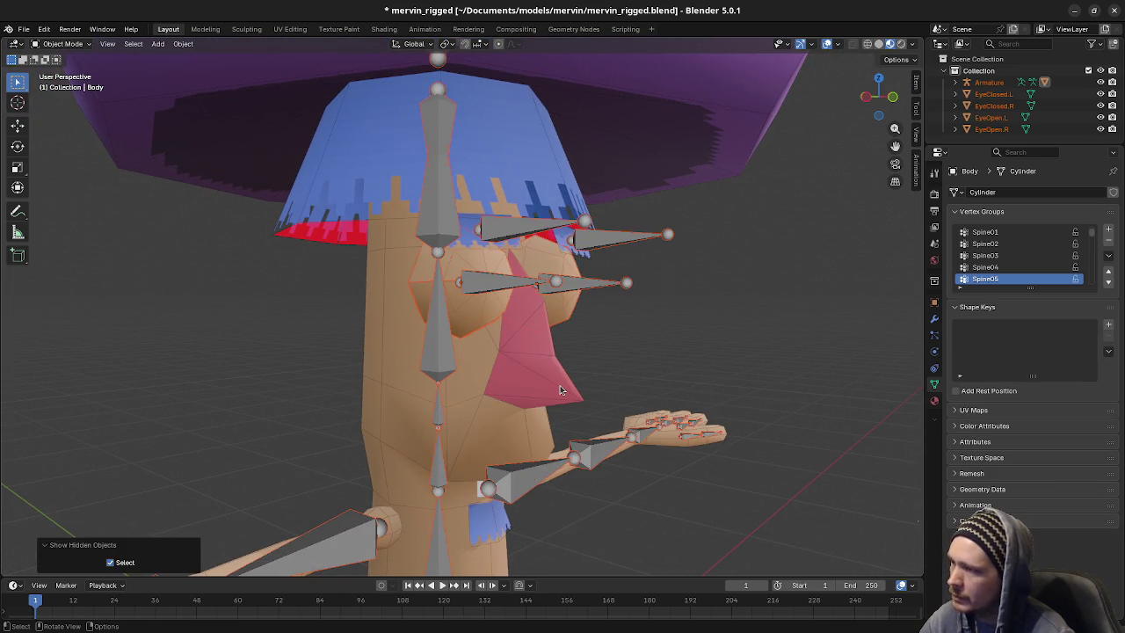
{"action": "middle_click_drag", "start_coordinate": [577, 384], "coordinate": [558, 338]}
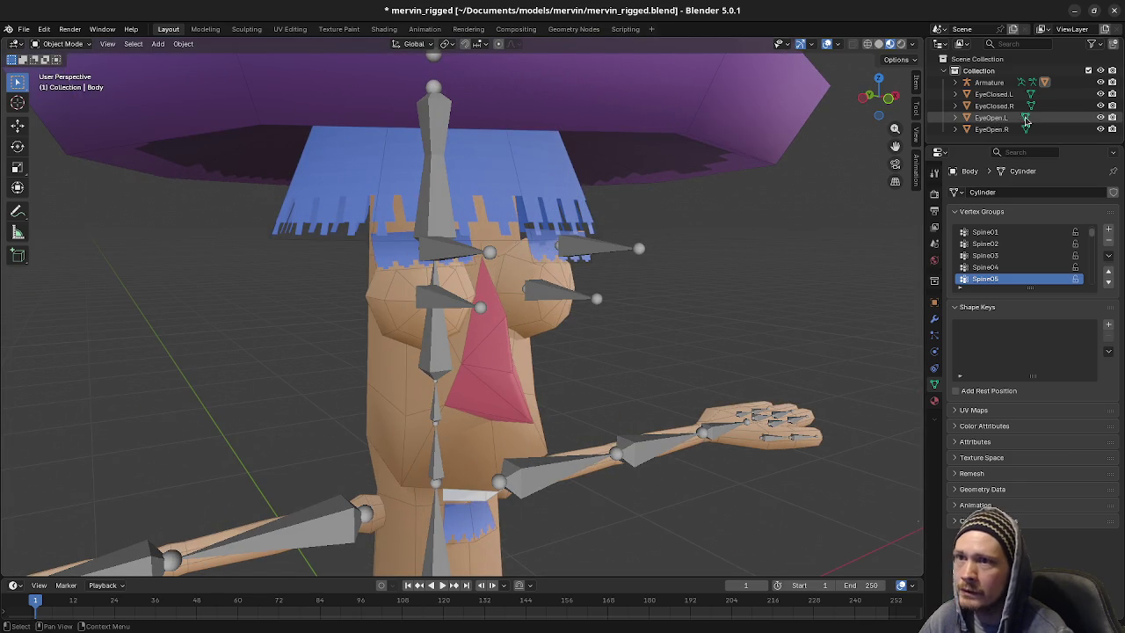
{"action": "left_click", "coordinate": [1099, 105]}
{"action": "left_click", "coordinate": [1099, 94]}
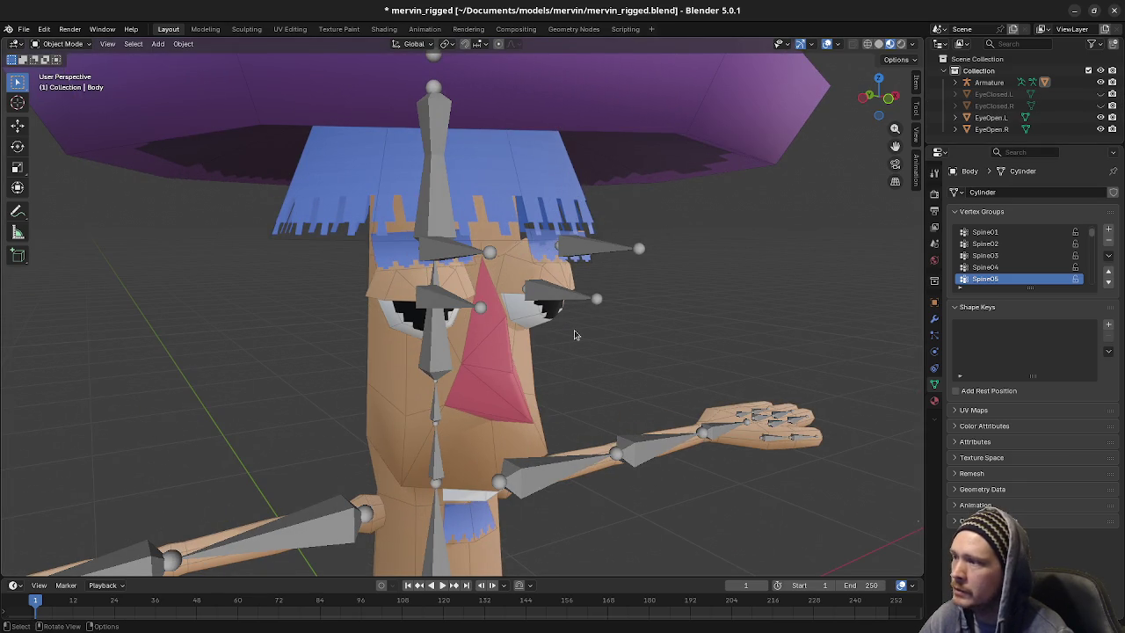
Select the Body mesh from a side view of the head
{"action": "middle_click_drag", "start_coordinate": [685, 302], "coordinate": [631, 376]}
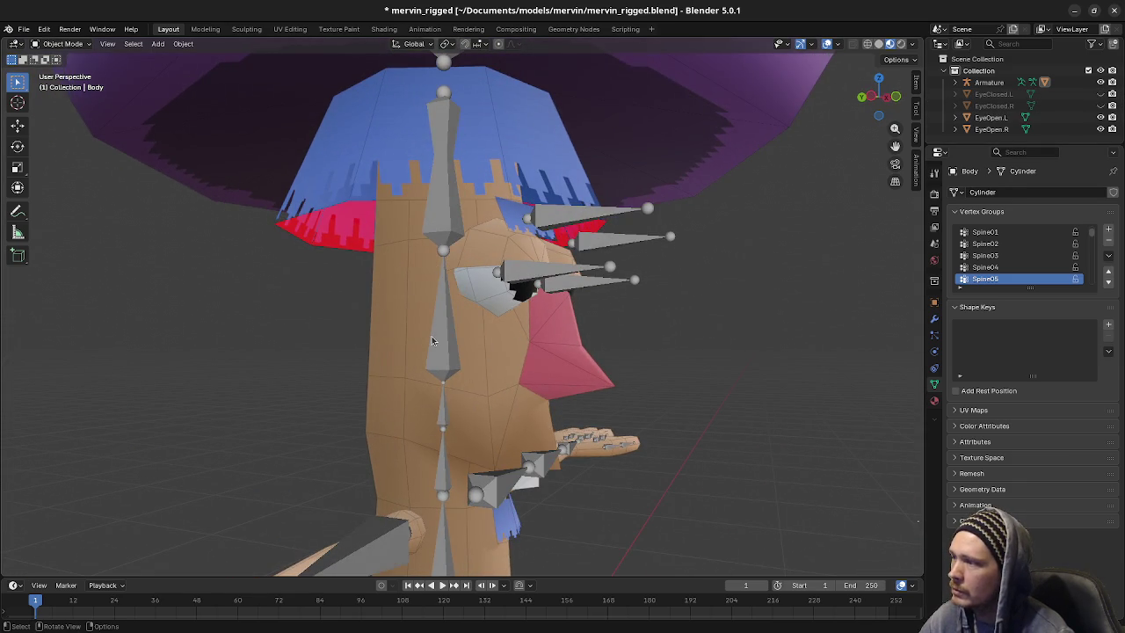
{"action": "left_click", "coordinate": [432, 338]}
{"action": "left_click", "coordinate": [525, 360]}
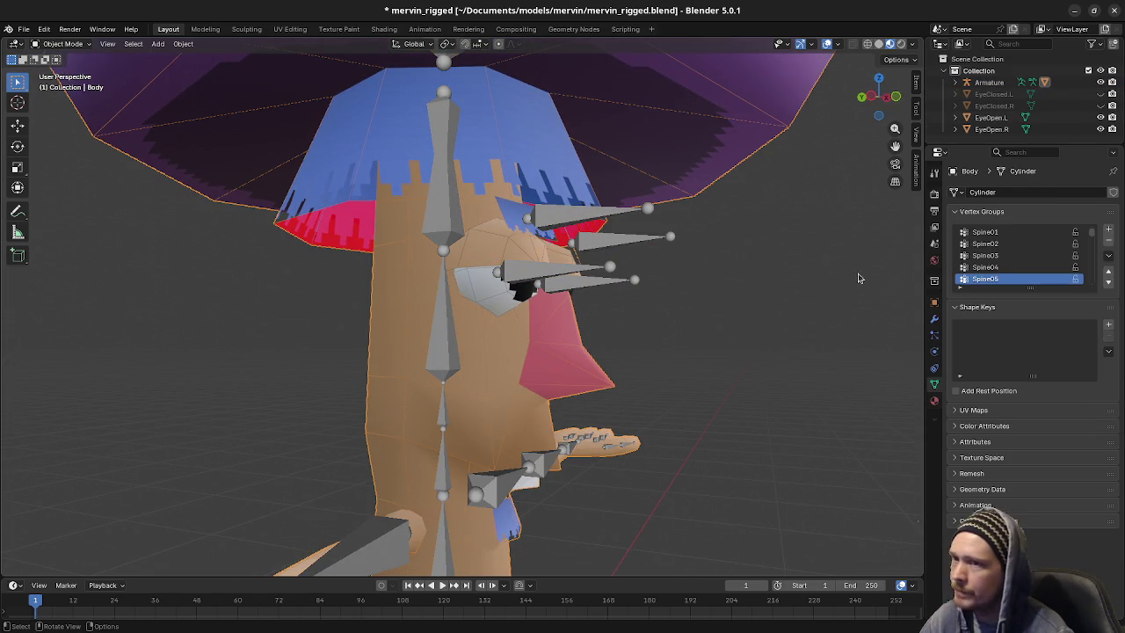
{"action": "scroll", "coordinate": [1024, 267], "scroll_direction": "down", "scroll_amount": 1}
{"action": "scroll", "coordinate": [1023, 267], "scroll_direction": "down", "scroll_amount": 4}
{"action": "scroll", "coordinate": [1023, 267], "scroll_direction": "up", "scroll_amount": 2}
{"action": "scroll", "coordinate": [1024, 267], "scroll_direction": "up", "scroll_amount": 2}
{"action": "scroll", "coordinate": [1023, 268], "scroll_direction": "up", "scroll_amount": 2}
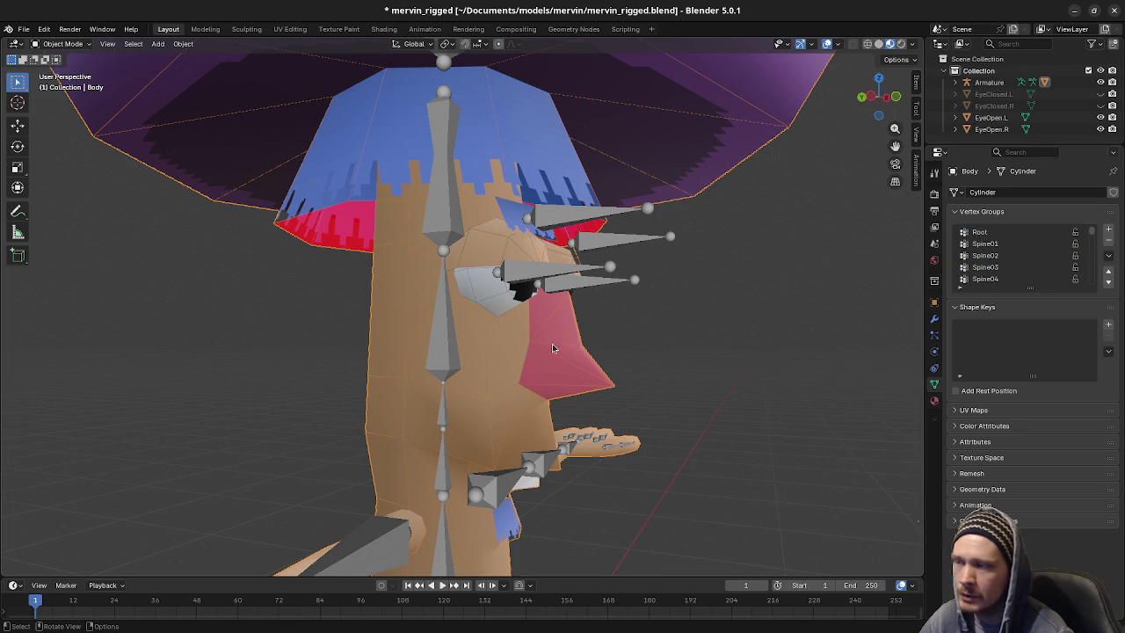
{"action": "scroll", "coordinate": [552, 348], "scroll_direction": "down", "scroll_amount": 4}
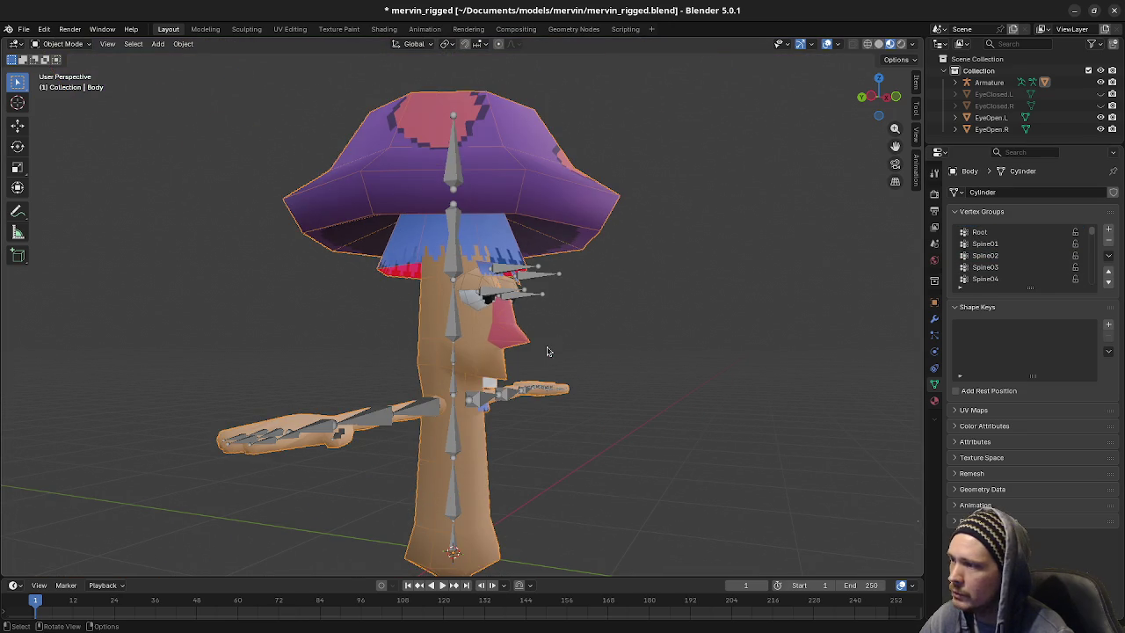
Add the Armature as active and parent the Body to it With Automatic Weights
{"action": "left_click", "coordinate": [455, 325], "text": "shift"}
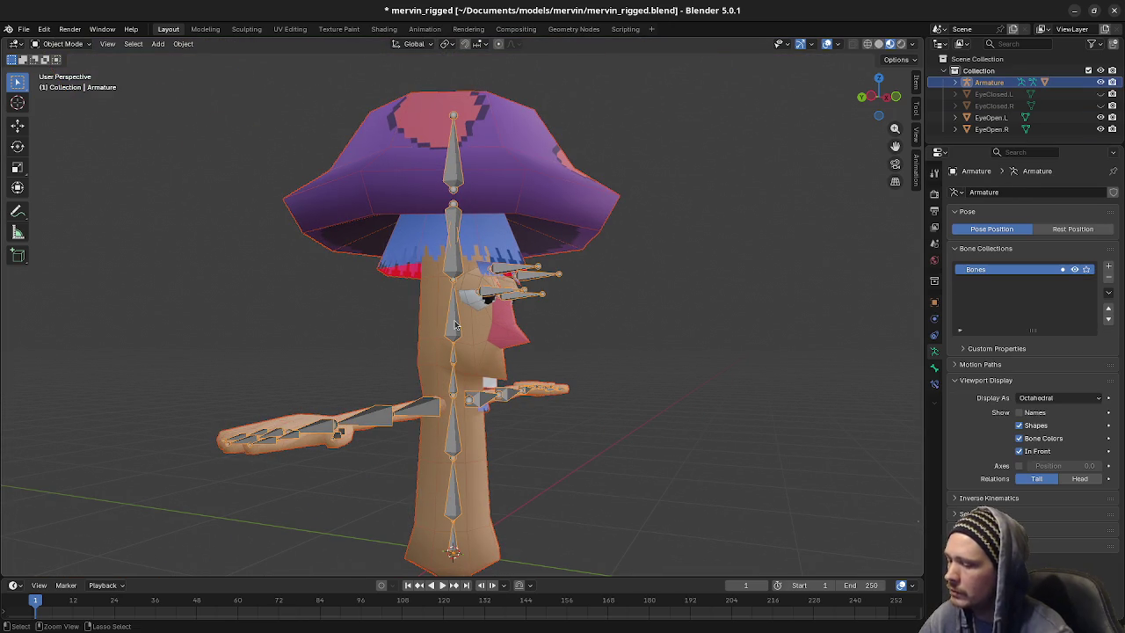
{"action": "key", "text": "ctrl+p"}
{"action": "left_click", "coordinate": [455, 325]}
{"action": "left_click", "coordinate": [455, 326]}
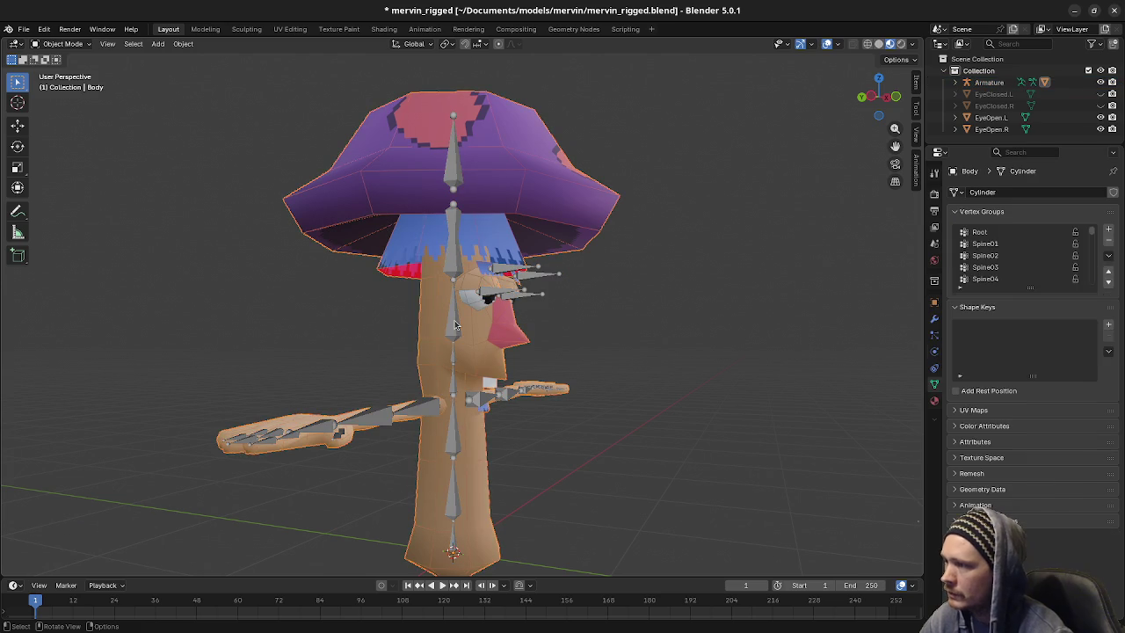
{"action": "left_click", "coordinate": [455, 325]}
{"action": "left_click", "coordinate": [59, 44]}
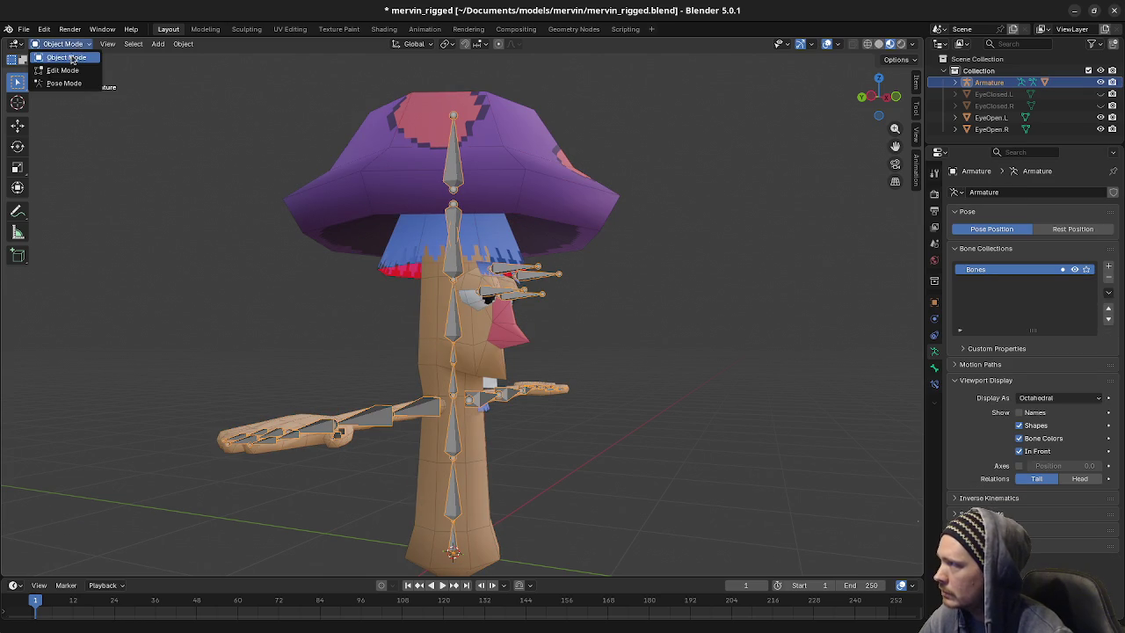
Switch the armature to Pose Mode and tilt the head bone about 45° from the right view
{"action": "left_click", "coordinate": [64, 88]}
{"action": "key", "text": "r"}
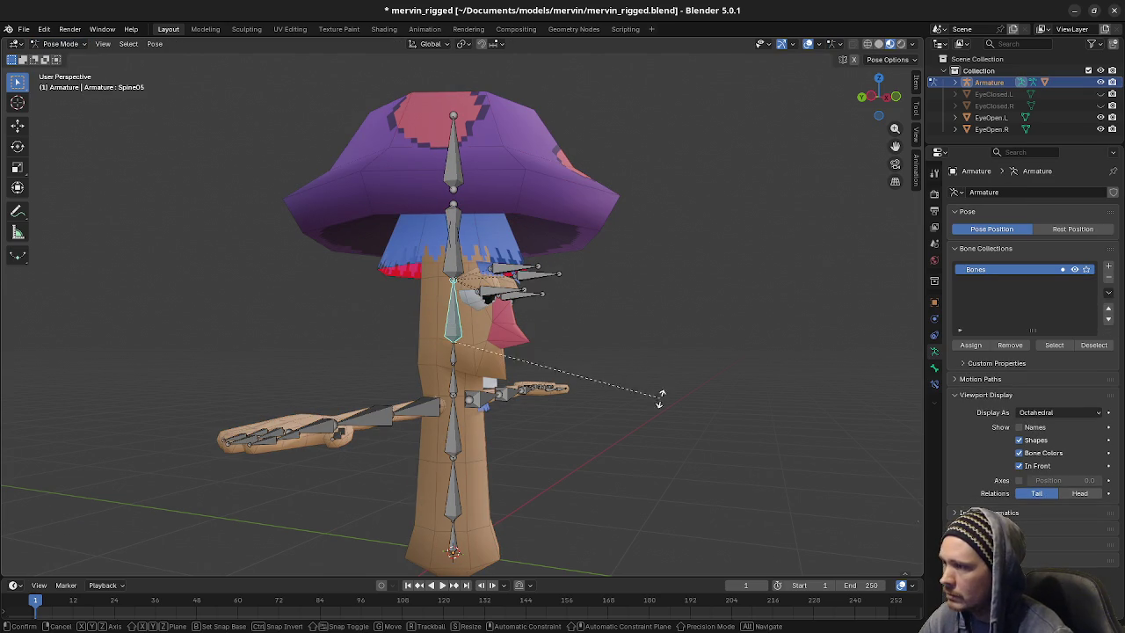
{"action": "key", "text": "Escape"}
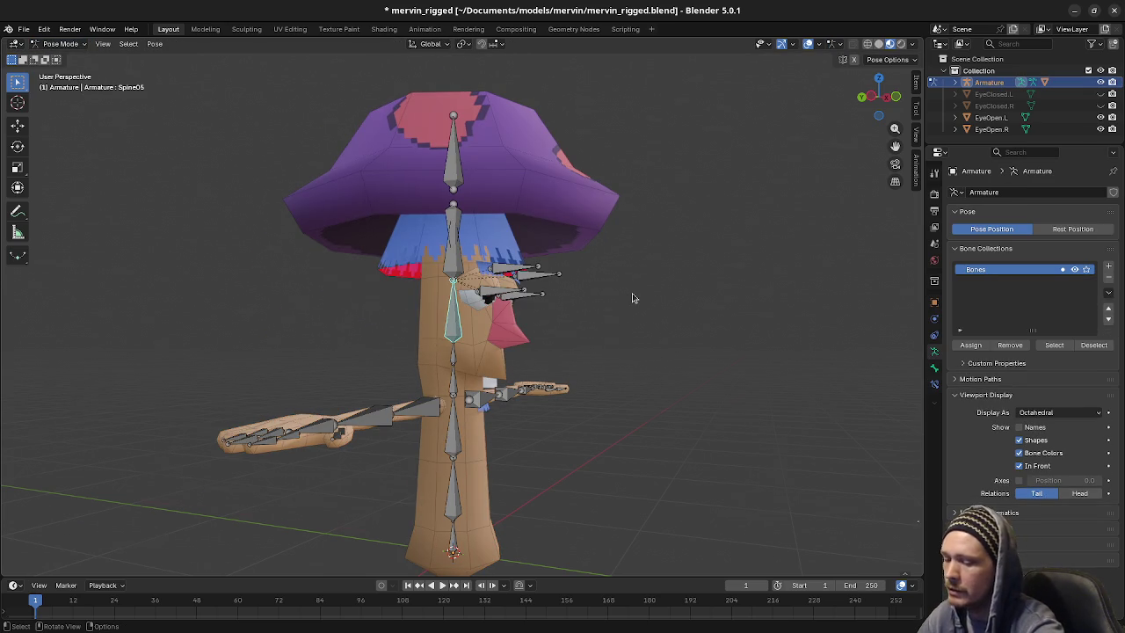
{"action": "key", "text": "KP_3"}
{"action": "key", "text": "r"}
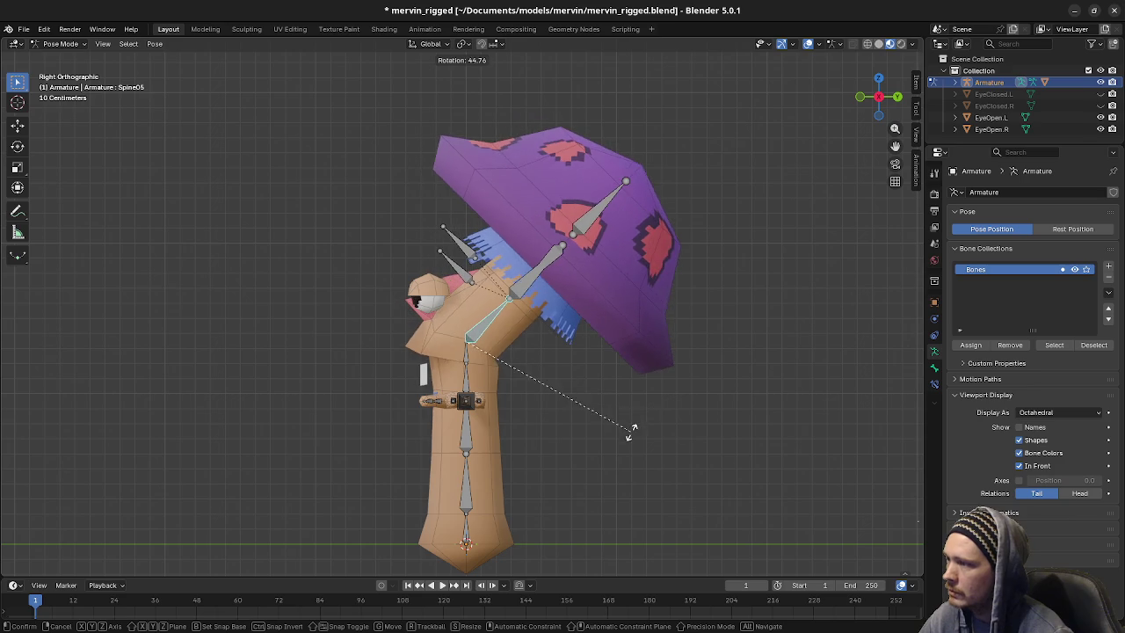
{"action": "left_click", "coordinate": [631, 435]}
{"action": "mouse_move", "coordinate": [631, 435]}
{"action": "middle_mouse_down"}
{"action": "mouse_move", "coordinate": [594, 386]}
{"action": "mouse_move", "coordinate": [524, 372]}
{"action": "mouse_move", "coordinate": [562, 384]}
{"action": "mouse_move", "coordinate": [598, 439]}
{"action": "mouse_move", "coordinate": [588, 427]}
{"action": "middle_mouse_up"}
{"action": "scroll", "coordinate": [565, 380], "scroll_direction": "up", "scroll_amount": 2}
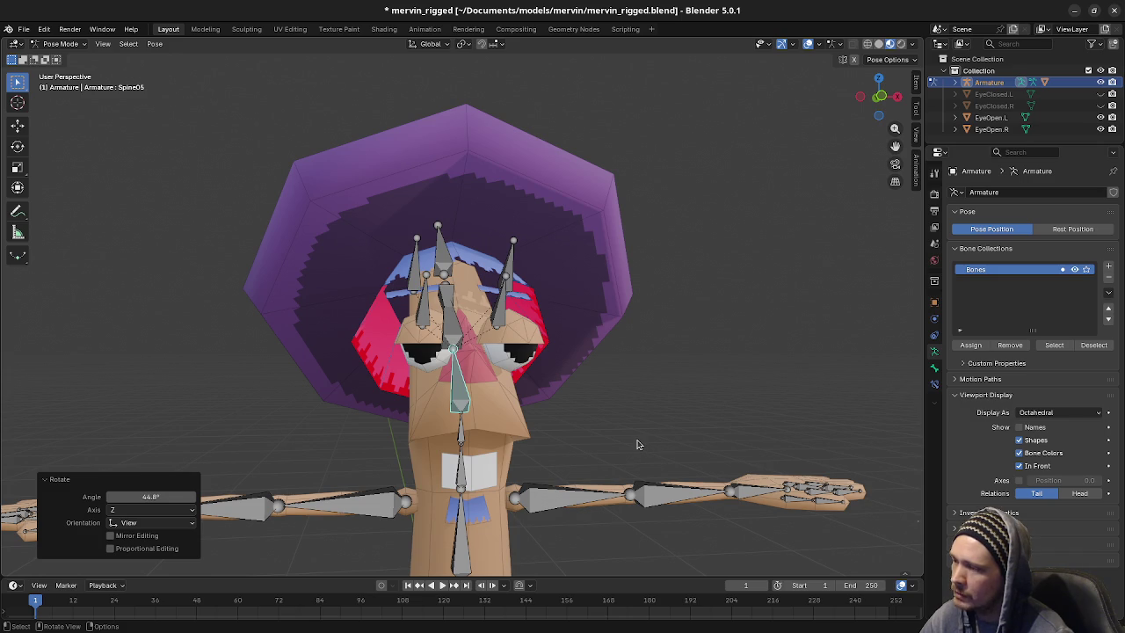
Inspect the body's deformation from several angles, then undo the head tilt
{"action": "mouse_move", "coordinate": [639, 445]}
{"action": "middle_mouse_down"}
{"action": "mouse_move", "coordinate": [668, 384]}
{"action": "mouse_move", "coordinate": [628, 406]}
{"action": "mouse_move", "coordinate": [642, 378]}
{"action": "middle_mouse_up"}
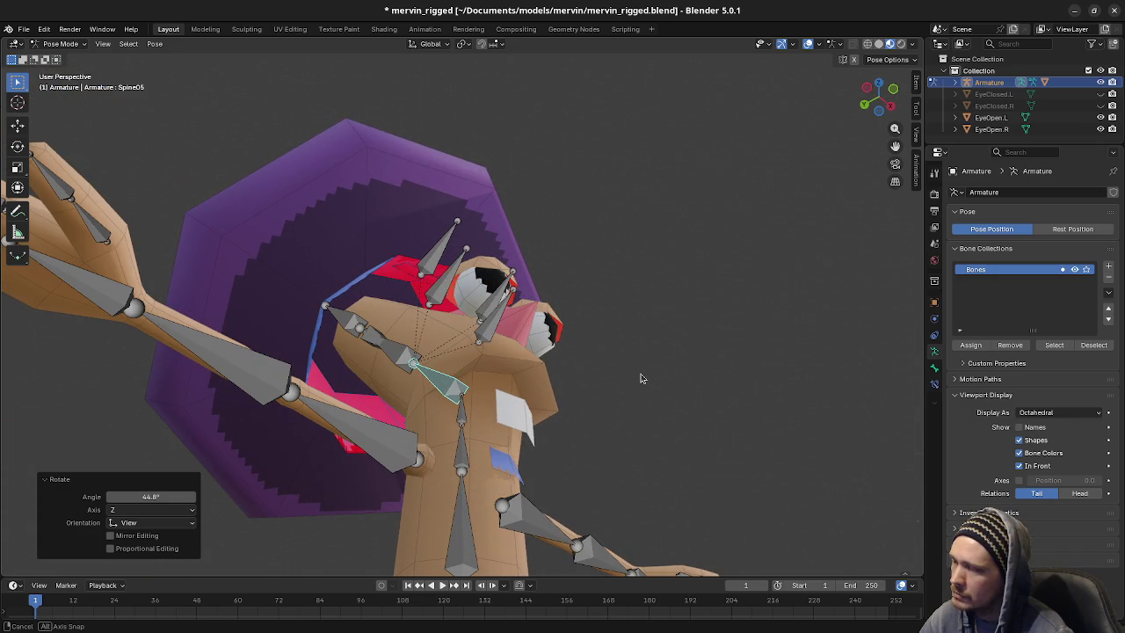
{"action": "mouse_move", "coordinate": [641, 377]}
{"action": "middle_mouse_down"}
{"action": "mouse_move", "coordinate": [517, 363]}
{"action": "mouse_move", "coordinate": [511, 391]}
{"action": "mouse_move", "coordinate": [575, 433]}
{"action": "middle_mouse_up"}
{"action": "key", "text": "ctrl+z"}
{"action": "scroll", "coordinate": [518, 363], "scroll_direction": "up", "scroll_amount": 4}
{"action": "key", "text": "Tab"}
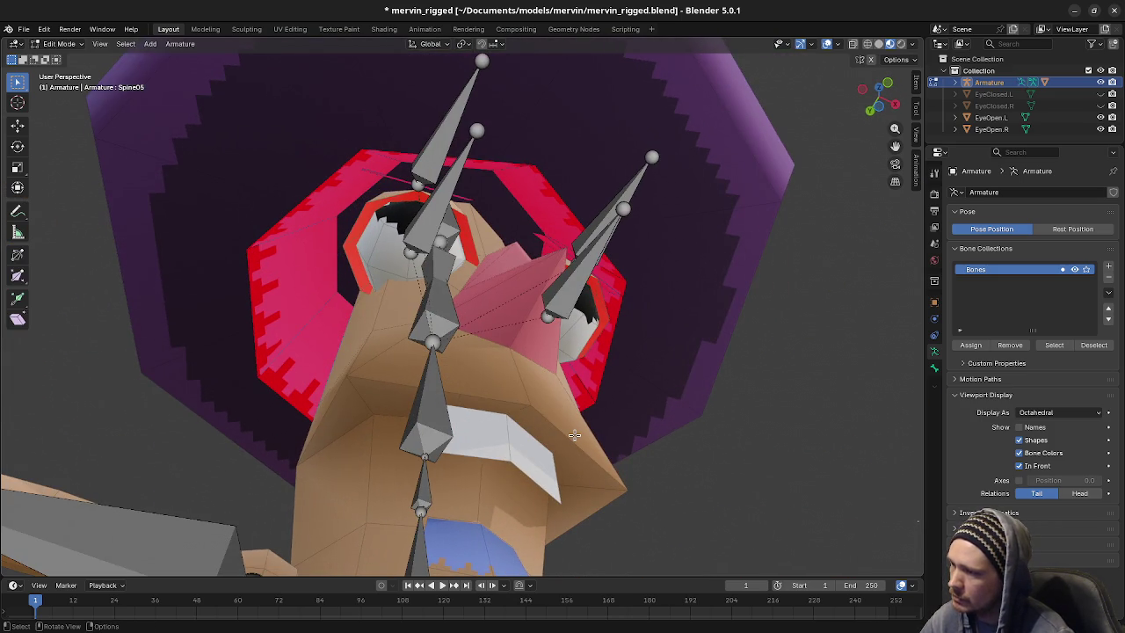
Return to Object Mode, select the Body mesh and enter Edit Mode with nothing selected
{"action": "left_click", "coordinate": [60, 44]}
{"action": "left_click", "coordinate": [63, 58]}
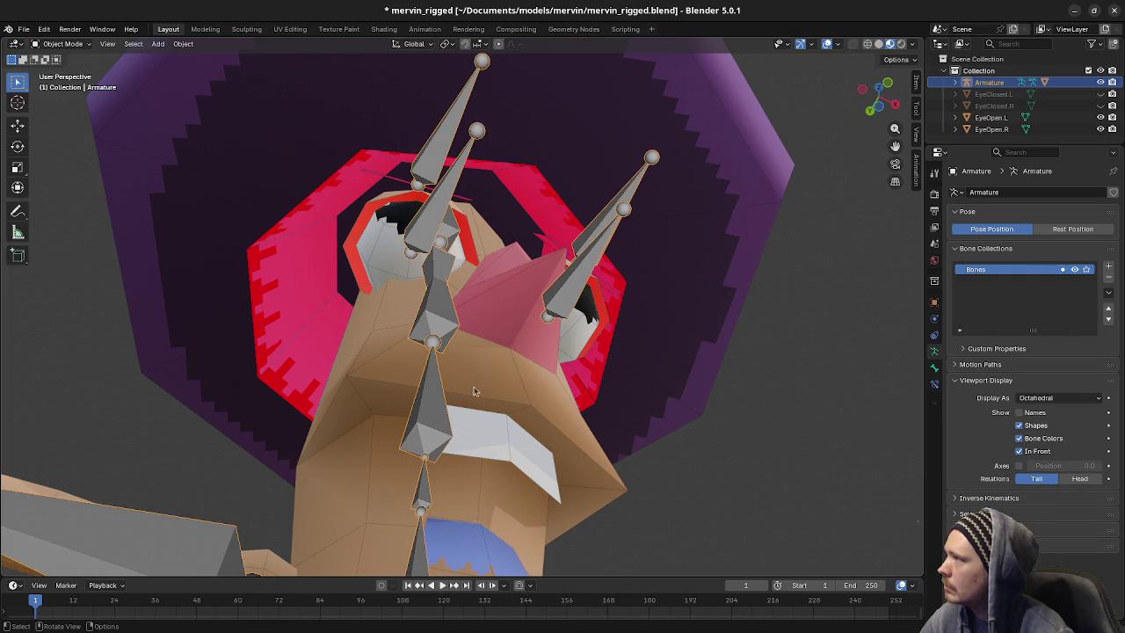
{"action": "left_click", "coordinate": [482, 398]}
{"action": "key", "text": "Tab"}
{"action": "key", "text": "alt+a"}
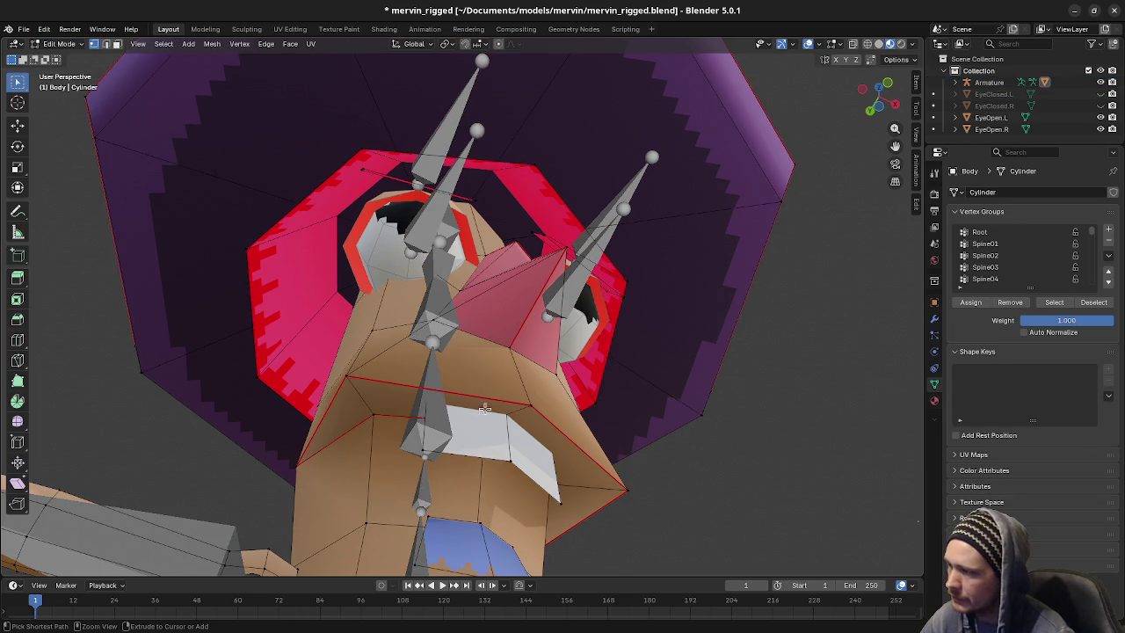
Select an edge near the mouth after trying a loop cut that is cancelled and undone
{"action": "key", "text": "ctrl+r"}
{"action": "left_click", "coordinate": [508, 408]}
{"action": "right_click", "coordinate": [508, 409]}
{"action": "middle_click_drag", "start_coordinate": [498, 486], "coordinate": [487, 483]}
{"action": "key", "text": "ctrl+r"}
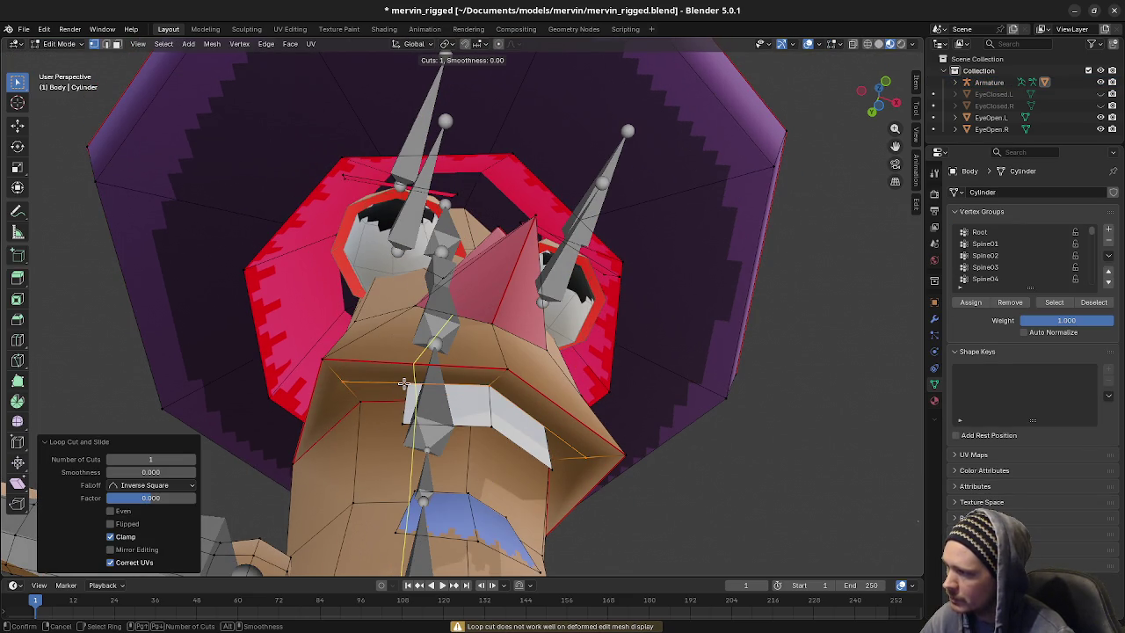
{"action": "right_click", "coordinate": [402, 383]}
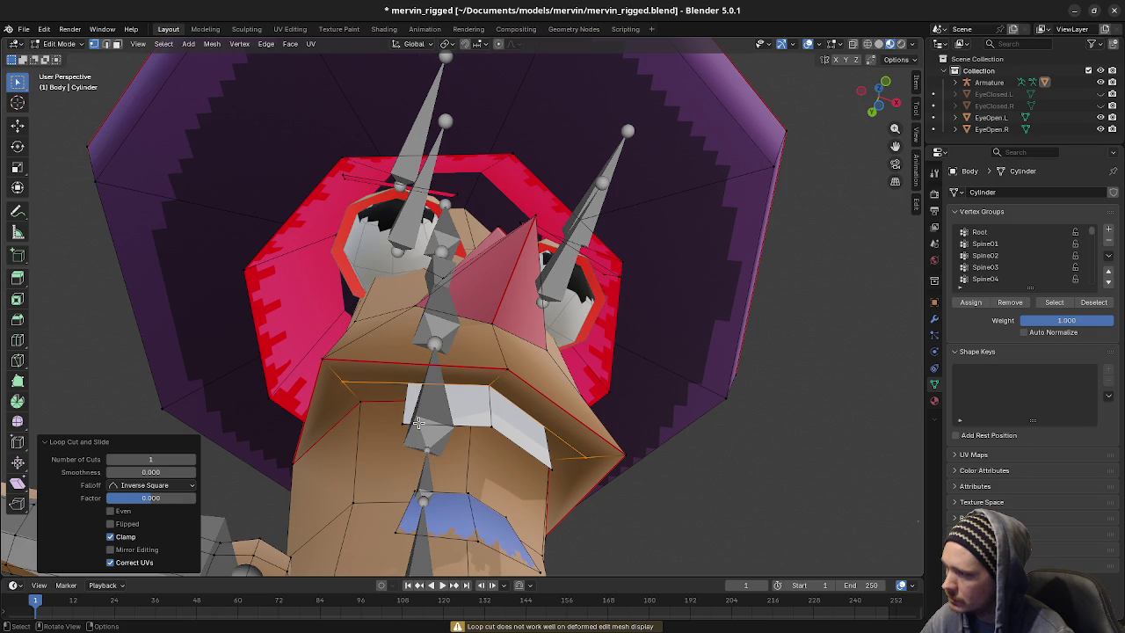
{"action": "key", "text": "ctrl+z"}
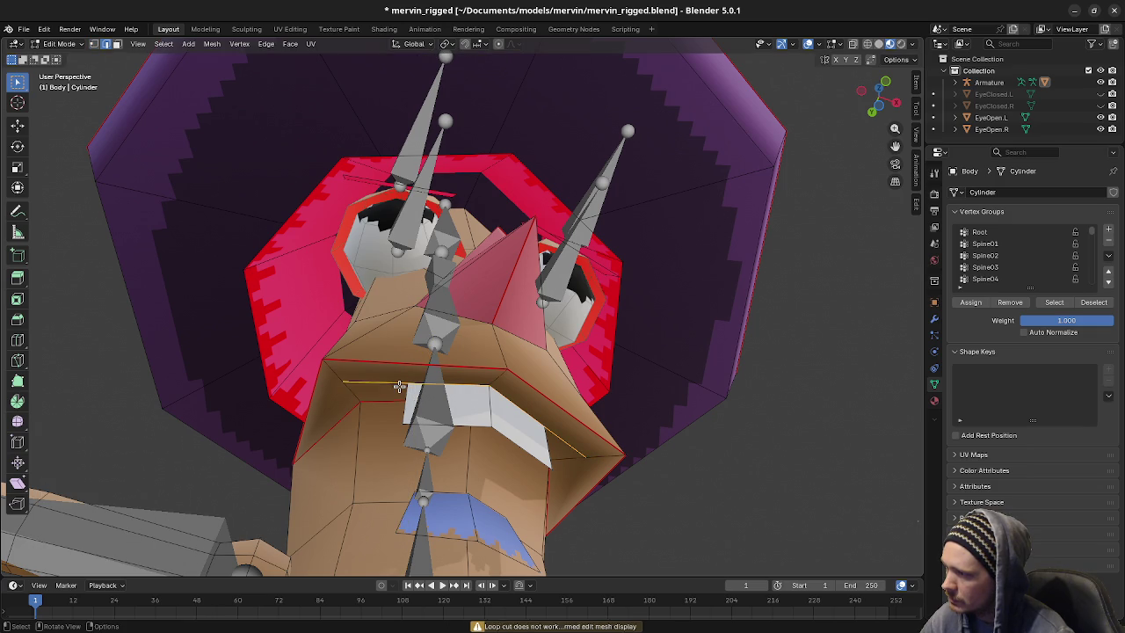
Subdivide the edge above the mouth with one cut via the F3 'sub' search
{"action": "key", "text": "F3"}
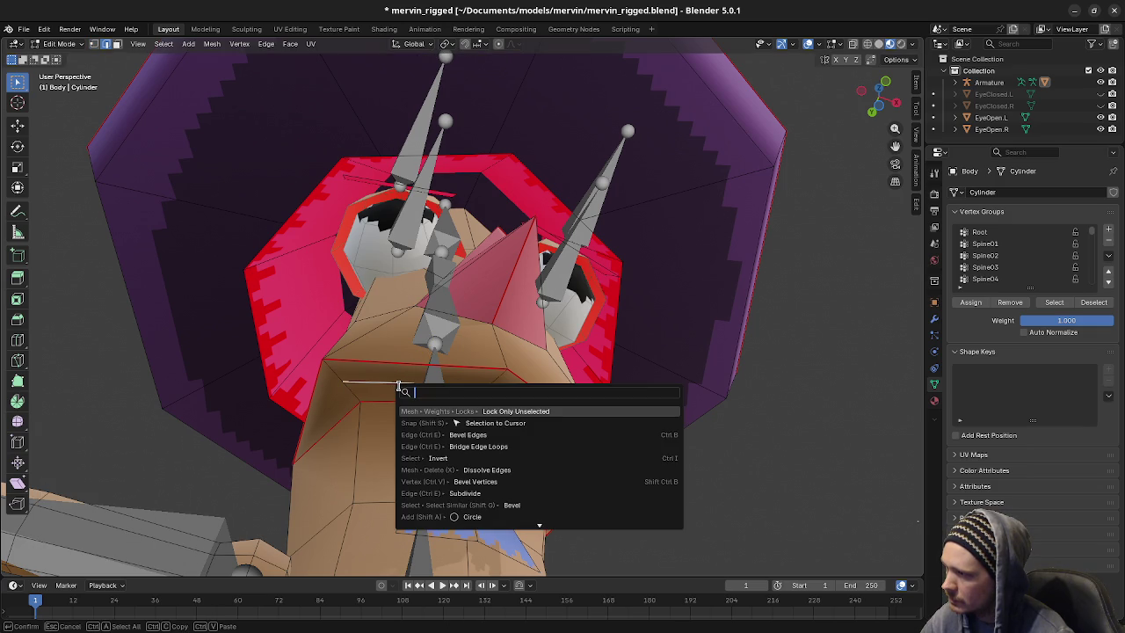
{"action": "type", "text": "sub"}
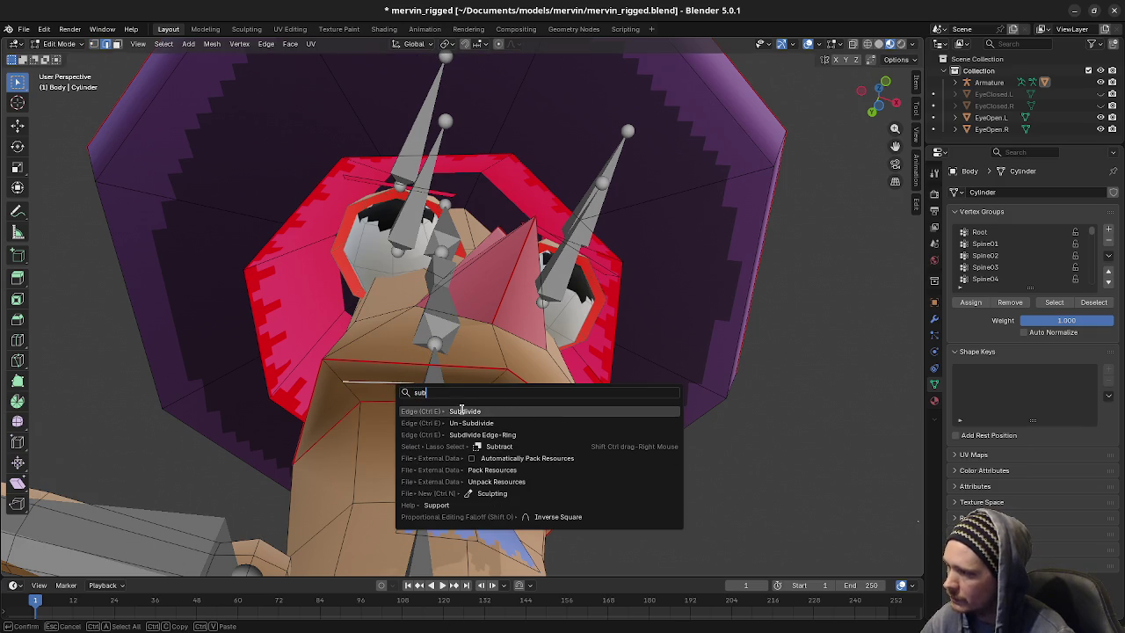
{"action": "left_click", "coordinate": [463, 410]}
{"action": "key", "text": "ctrl+z"}
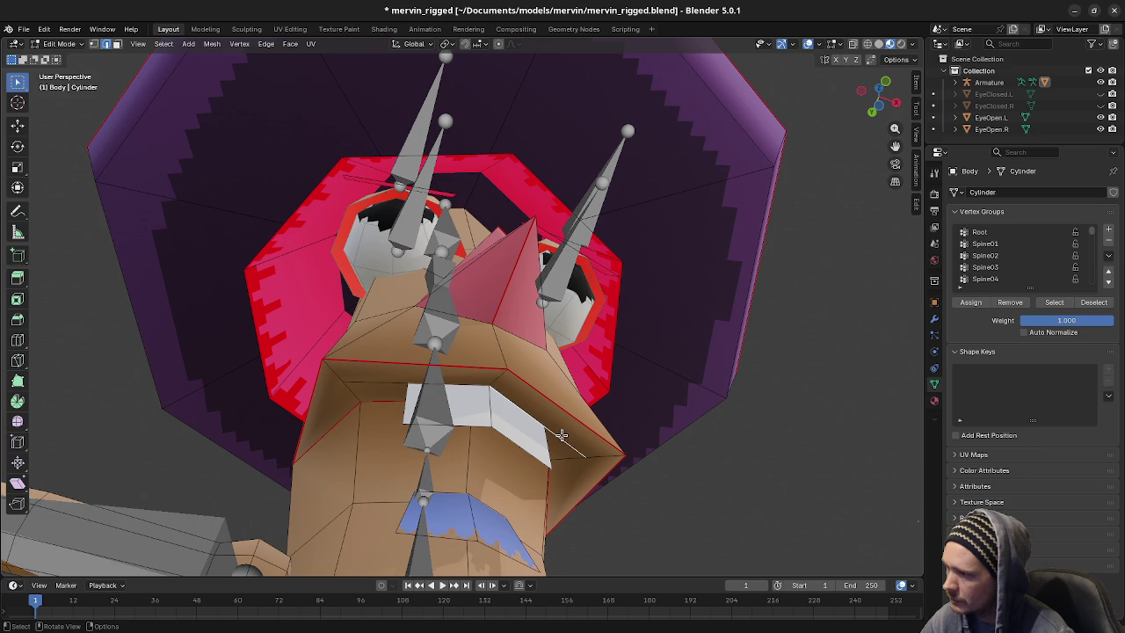
{"action": "key", "text": "F3"}
{"action": "left_click", "coordinate": [624, 458]}
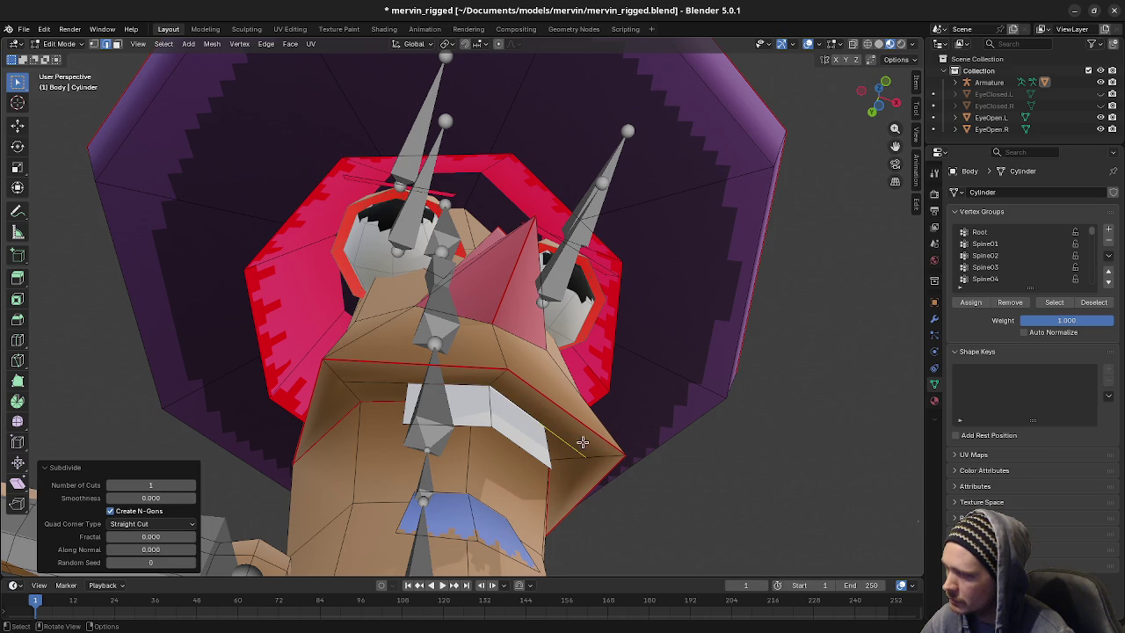
Turn on X-ray, switch to vertex select mode and pick the vertex to merge into
{"action": "middle_click_drag", "start_coordinate": [582, 442], "coordinate": [557, 447]}
{"action": "key", "text": "shift+z"}
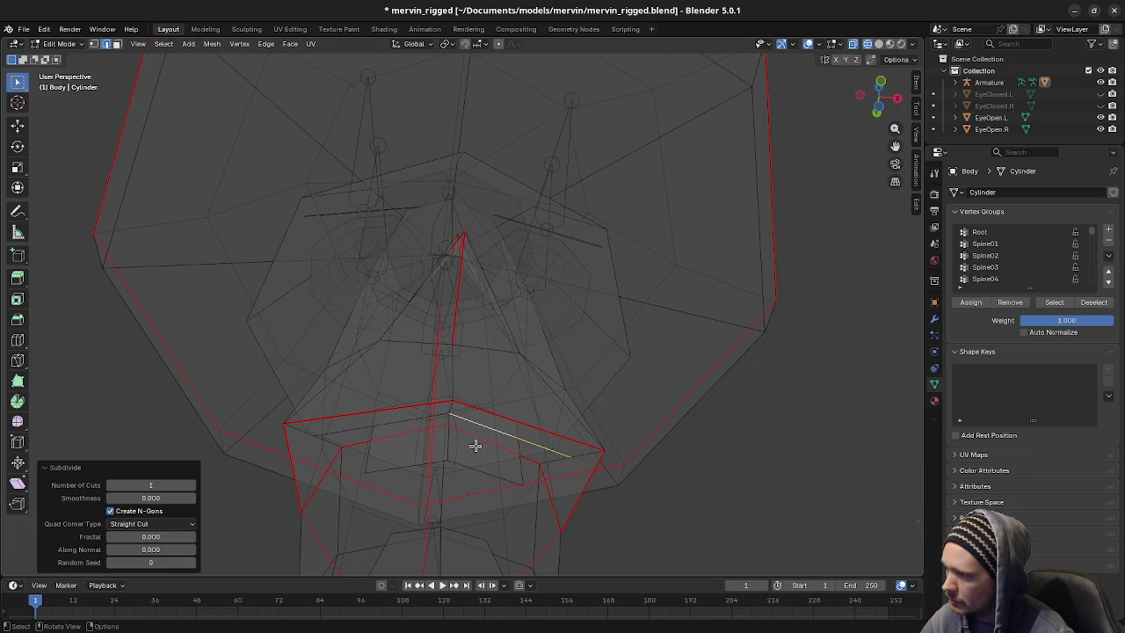
{"action": "key", "text": "1"}
{"action": "mouse_move", "coordinate": [511, 446]}
{"action": "middle_mouse_down"}
{"action": "mouse_move", "coordinate": [474, 525]}
{"action": "mouse_move", "coordinate": [451, 397]}
{"action": "mouse_move", "coordinate": [429, 439]}
{"action": "mouse_move", "coordinate": [457, 484]}
{"action": "mouse_move", "coordinate": [456, 413]}
{"action": "middle_mouse_up"}
{"action": "scroll", "coordinate": [448, 400], "scroll_direction": "up", "scroll_amount": 2}
{"action": "left_click", "coordinate": [368, 342]}
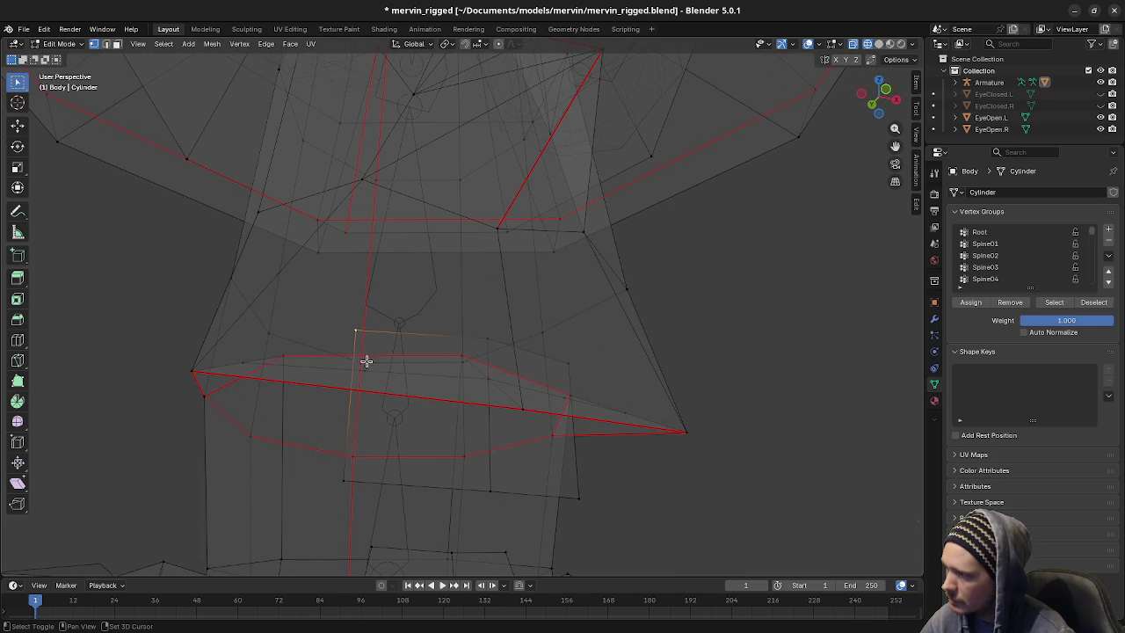
Merge the new vertex into its neighbour with Merge At Last
{"action": "key", "text": "m"}
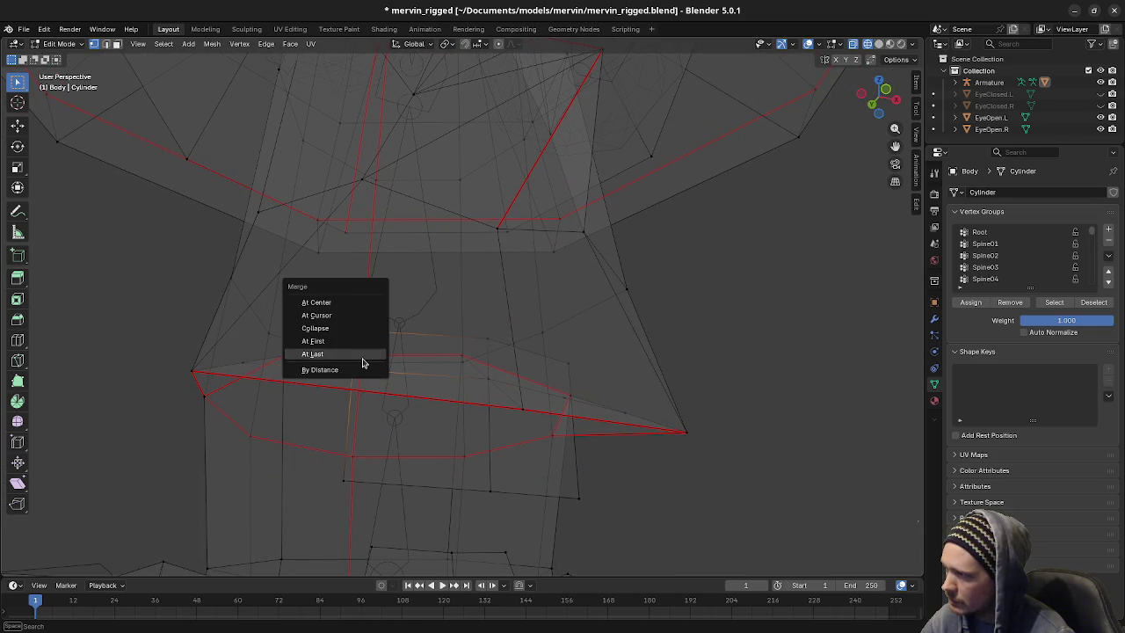
{"action": "left_click", "coordinate": [364, 356]}
{"action": "key", "text": "ctrl+z"}
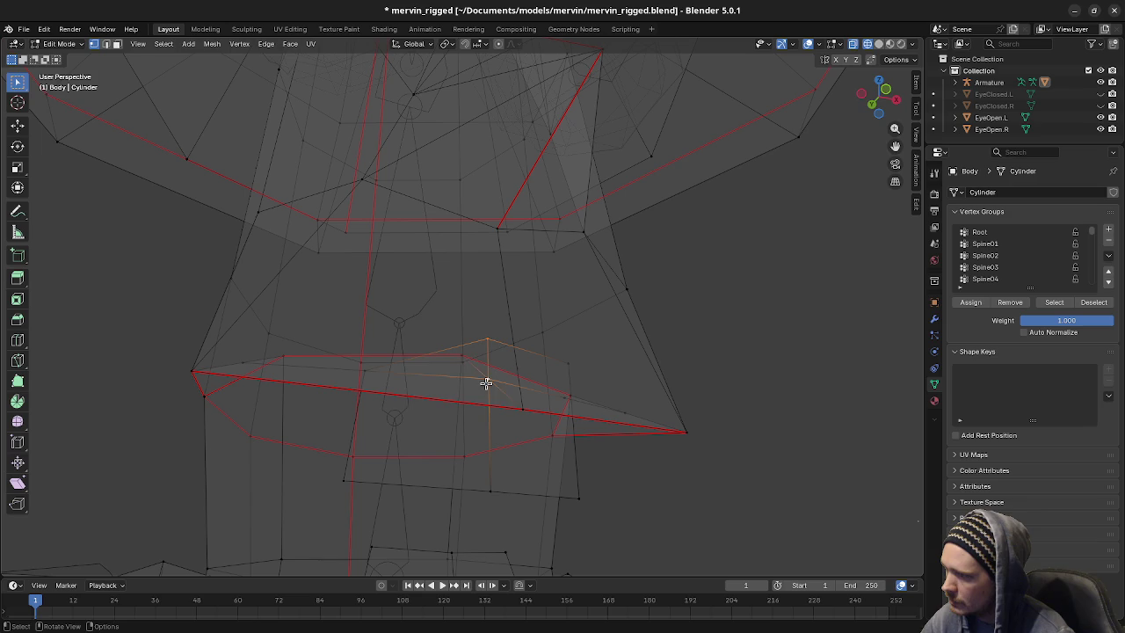
{"action": "key", "text": "m"}
{"action": "left_click", "coordinate": [486, 384]}
{"action": "mouse_move", "coordinate": [572, 384]}
{"action": "middle_mouse_down"}
{"action": "mouse_move", "coordinate": [486, 415]}
{"action": "mouse_move", "coordinate": [517, 454]}
{"action": "middle_mouse_up"}
{"action": "key", "text": "m"}
{"action": "left_click", "coordinate": [489, 413]}
Turn off X-ray and vertex-slide the vertex beside the mouth along its edge
{"action": "key", "text": "z"}
{"action": "middle_click_drag", "start_coordinate": [518, 543], "coordinate": [550, 339]}
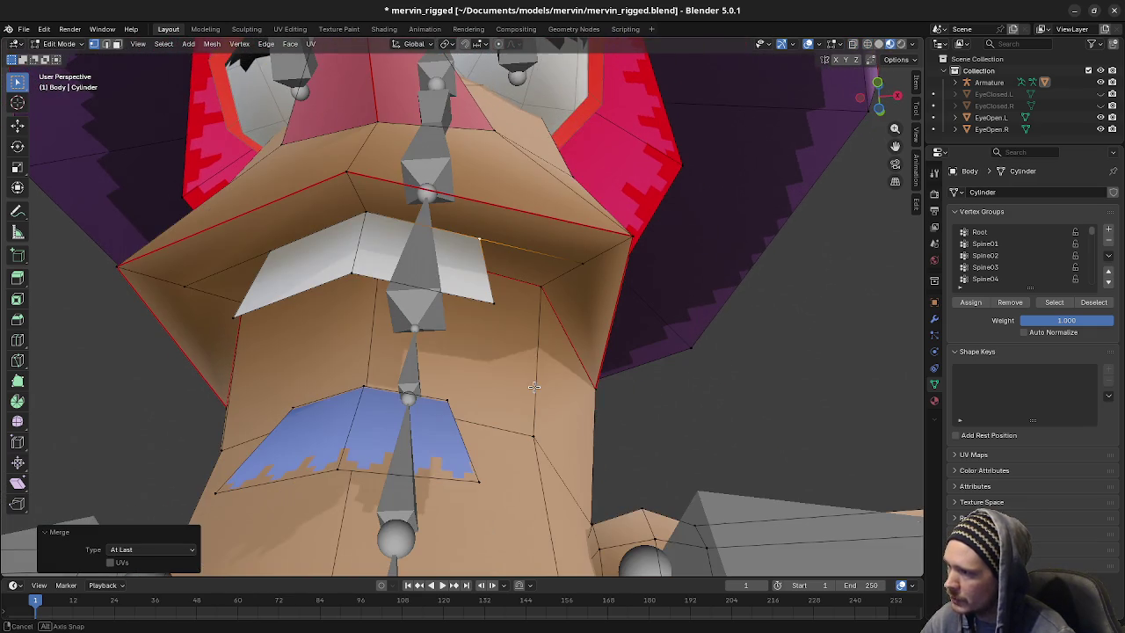
{"action": "left_click", "coordinate": [580, 269]}
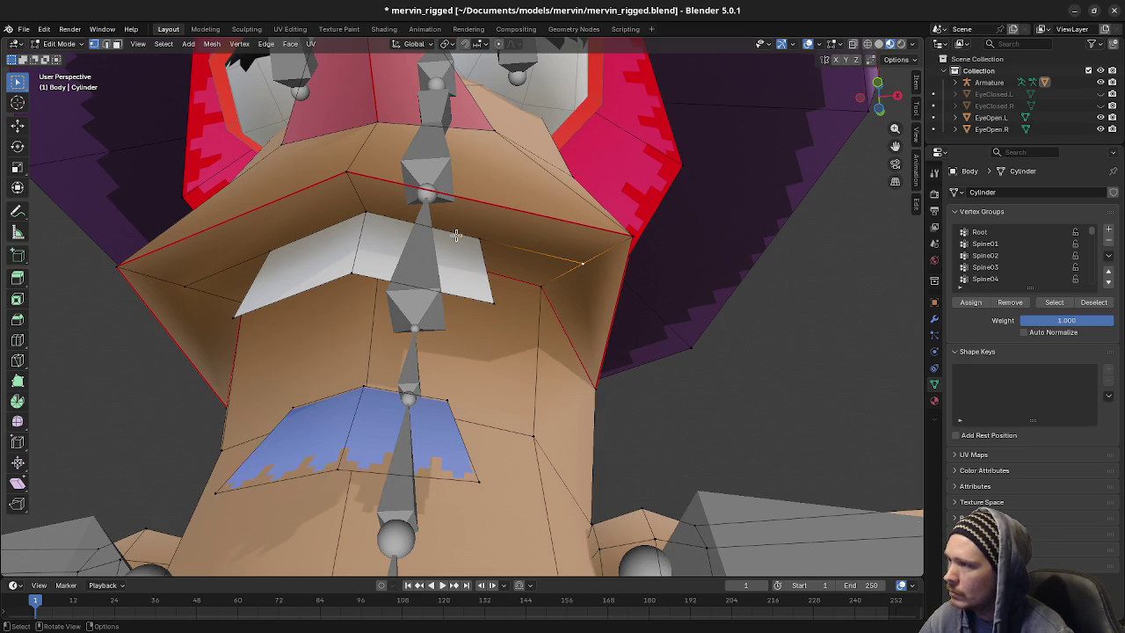
{"action": "mouse_move", "coordinate": [516, 306]}
{"action": "middle_mouse_down"}
{"action": "mouse_move", "coordinate": [498, 309]}
{"action": "mouse_move", "coordinate": [538, 264]}
{"action": "middle_mouse_up"}
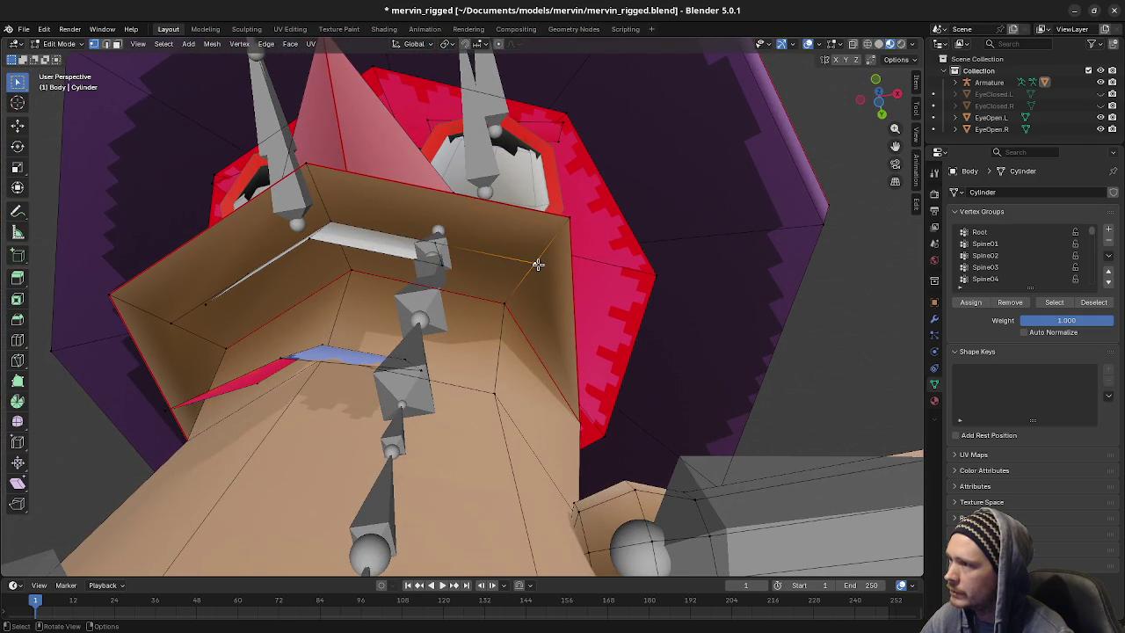
{"action": "key", "text": "shift+v"}
{"action": "left_click", "coordinate": [447, 259]}
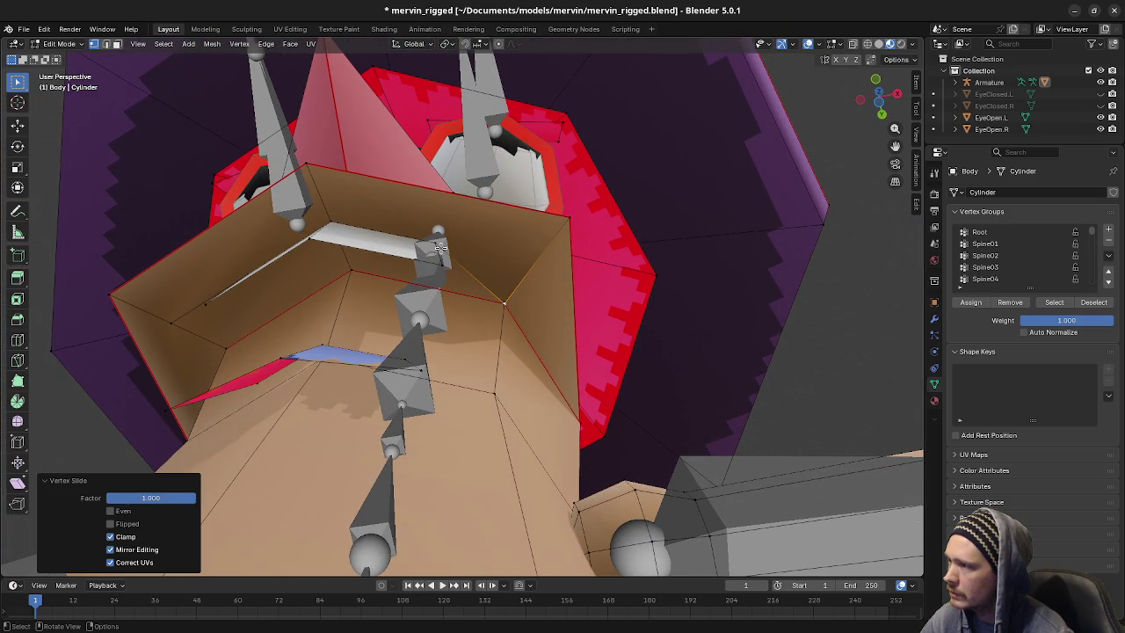
Slide the mouth's corner vertices along their edges, then select the linked body mesh
{"action": "left_click", "coordinate": [439, 249]}
{"action": "left_click", "coordinate": [568, 217]}
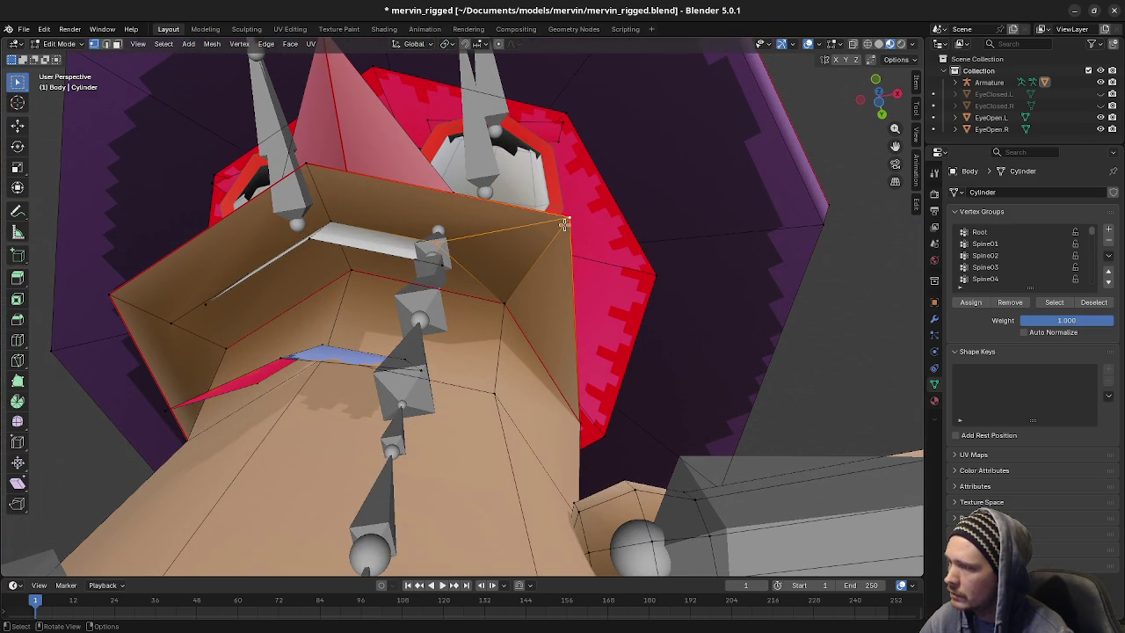
{"action": "mouse_move", "coordinate": [487, 263]}
{"action": "middle_mouse_down"}
{"action": "mouse_move", "coordinate": [431, 281]}
{"action": "mouse_move", "coordinate": [454, 260]}
{"action": "middle_mouse_up"}
{"action": "left_click", "coordinate": [454, 260]}
{"action": "left_click", "coordinate": [344, 218]}
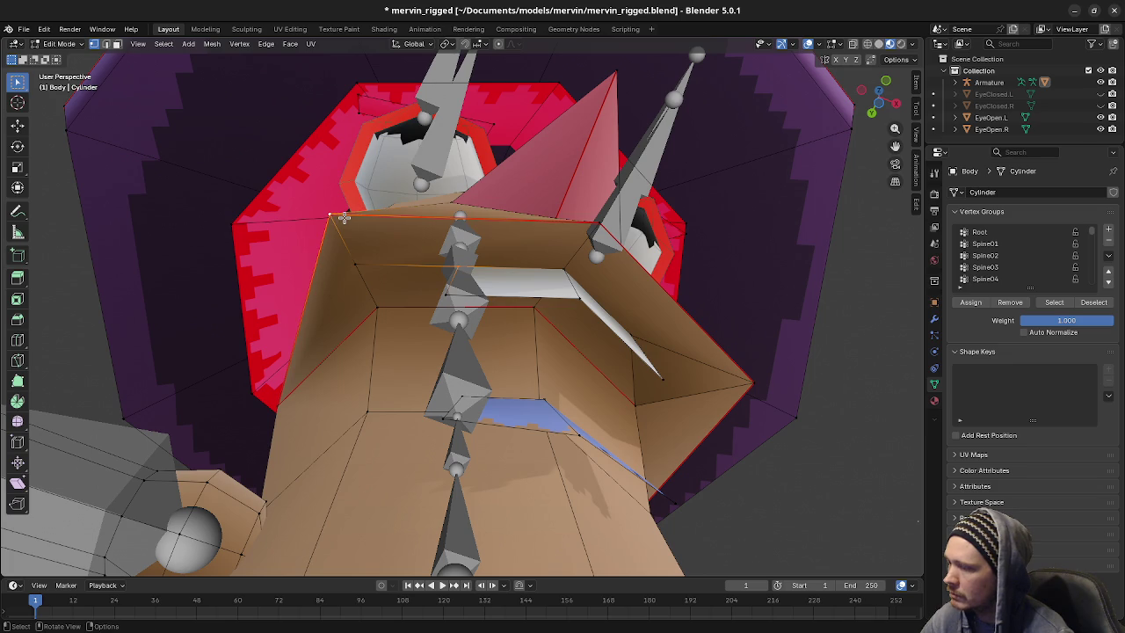
{"action": "left_click", "coordinate": [375, 308]}
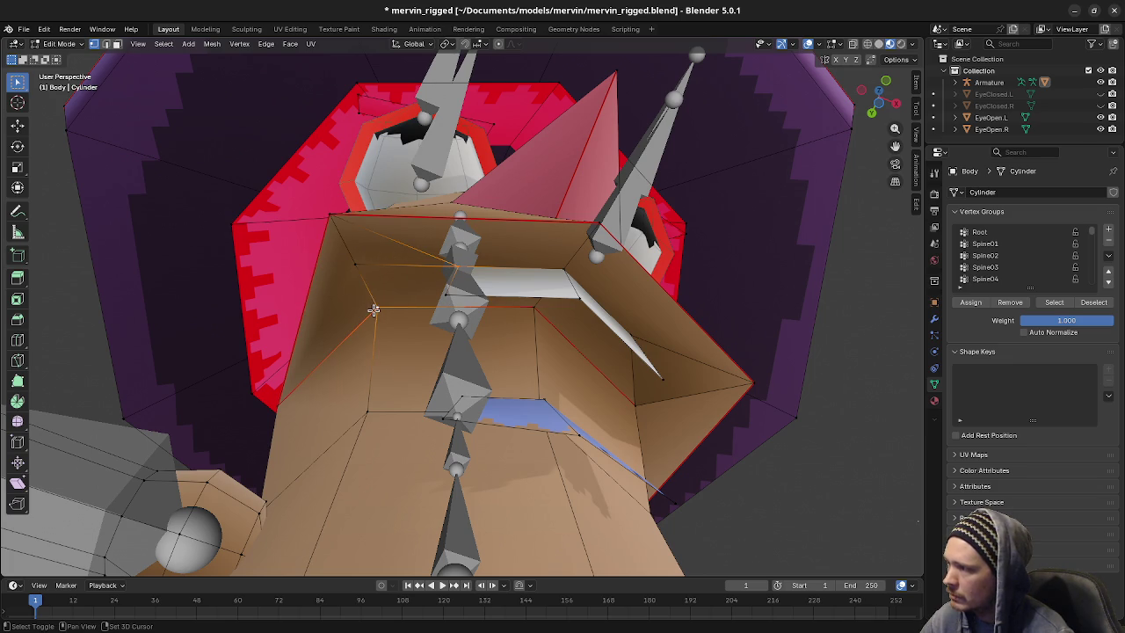
{"action": "key", "text": "shift+v"}
{"action": "left_click", "coordinate": [435, 413]}
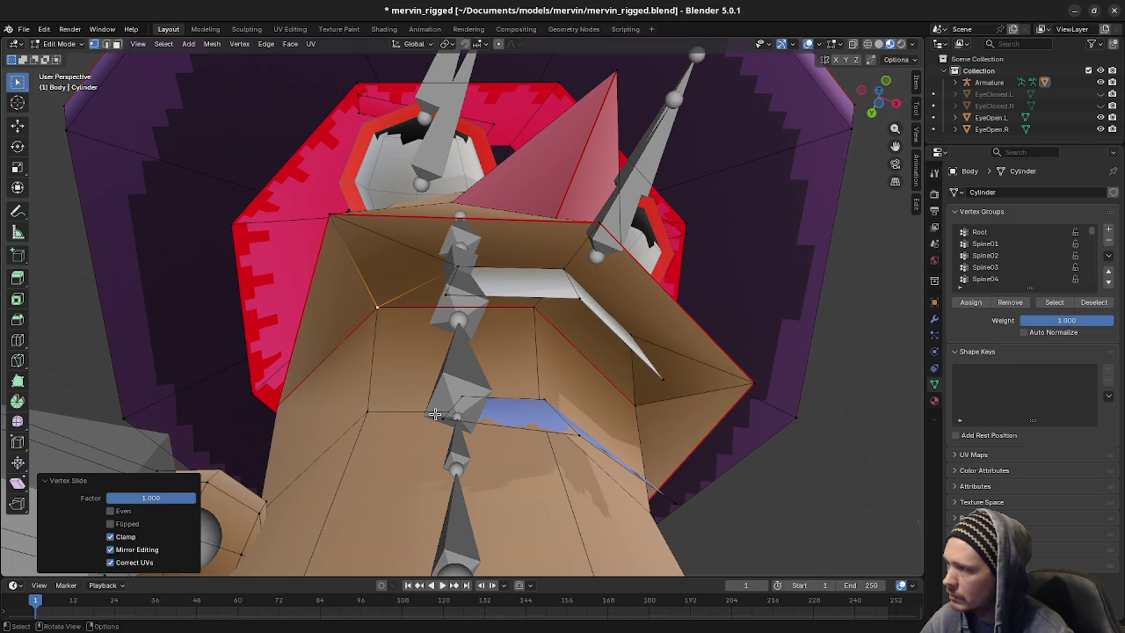
{"action": "key", "text": "l"}
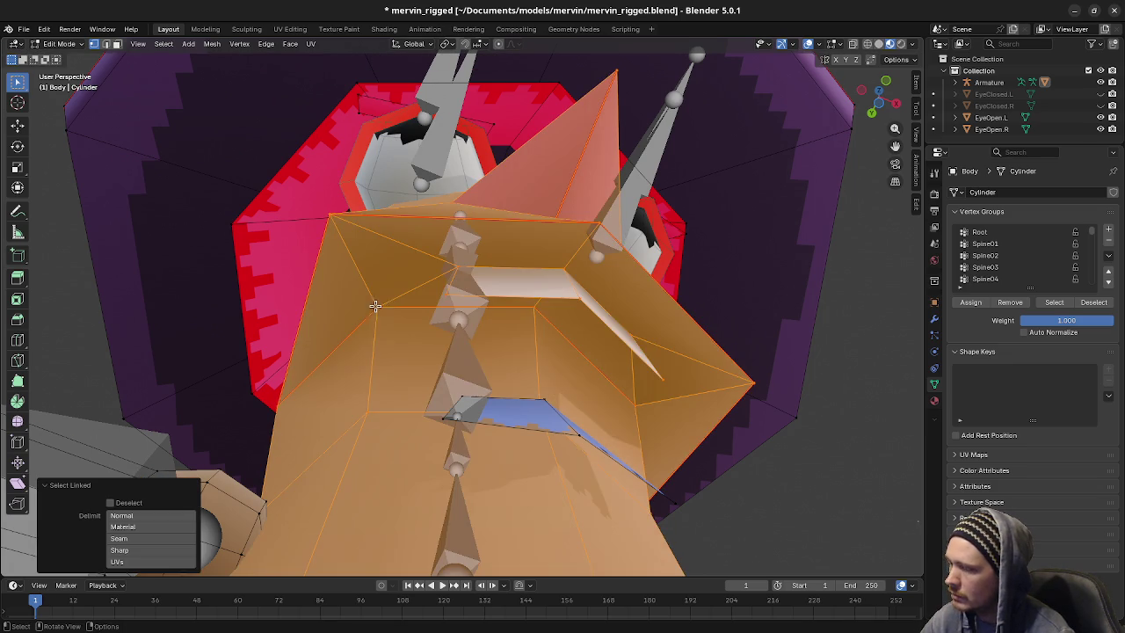
{"action": "middle_click_drag", "start_coordinate": [392, 339], "coordinate": [406, 399]}
Apply Merge By Distance (0.0001 m) to the linked body mesh, then switch to Object Mode
{"action": "key", "text": "m"}
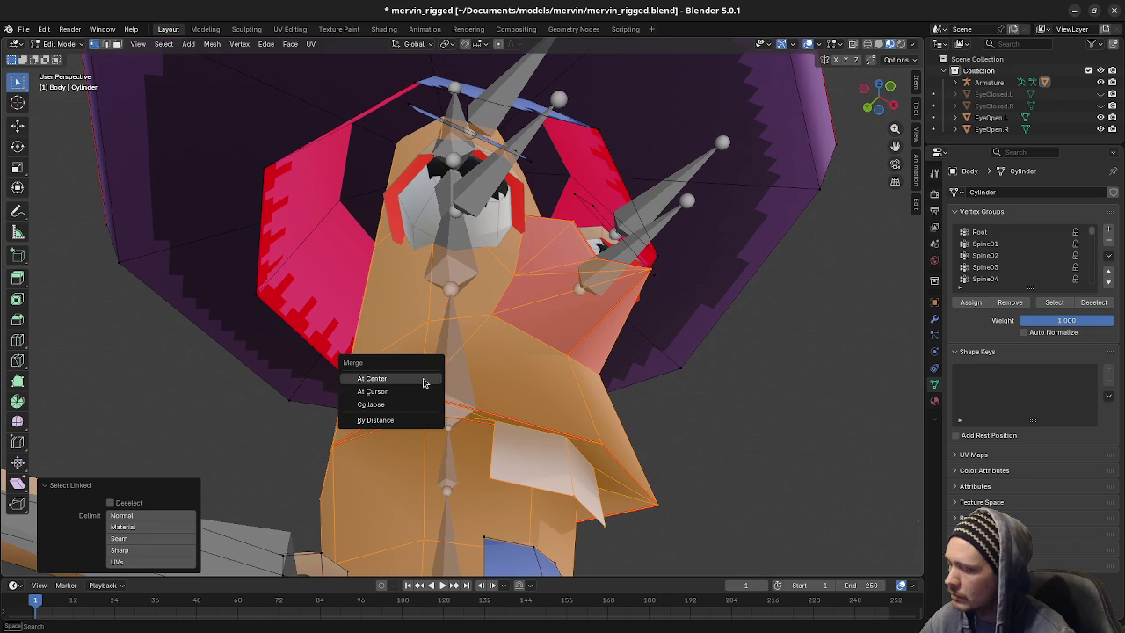
{"action": "left_click", "coordinate": [402, 420]}
{"action": "mouse_move", "coordinate": [402, 420]}
{"action": "middle_mouse_down"}
{"action": "mouse_move", "coordinate": [444, 369]}
{"action": "mouse_move", "coordinate": [628, 386]}
{"action": "mouse_move", "coordinate": [601, 354]}
{"action": "mouse_move", "coordinate": [462, 363]}
{"action": "mouse_move", "coordinate": [431, 377]}
{"action": "mouse_move", "coordinate": [394, 359]}
{"action": "mouse_move", "coordinate": [369, 369]}
{"action": "mouse_move", "coordinate": [527, 394]}
{"action": "mouse_move", "coordinate": [507, 311]}
{"action": "mouse_move", "coordinate": [539, 324]}
{"action": "middle_mouse_up"}
{"action": "scroll", "coordinate": [529, 375], "scroll_direction": "down", "scroll_amount": 2, "text": "shift"}
{"action": "middle_click_drag", "start_coordinate": [542, 273], "coordinate": [539, 278]}
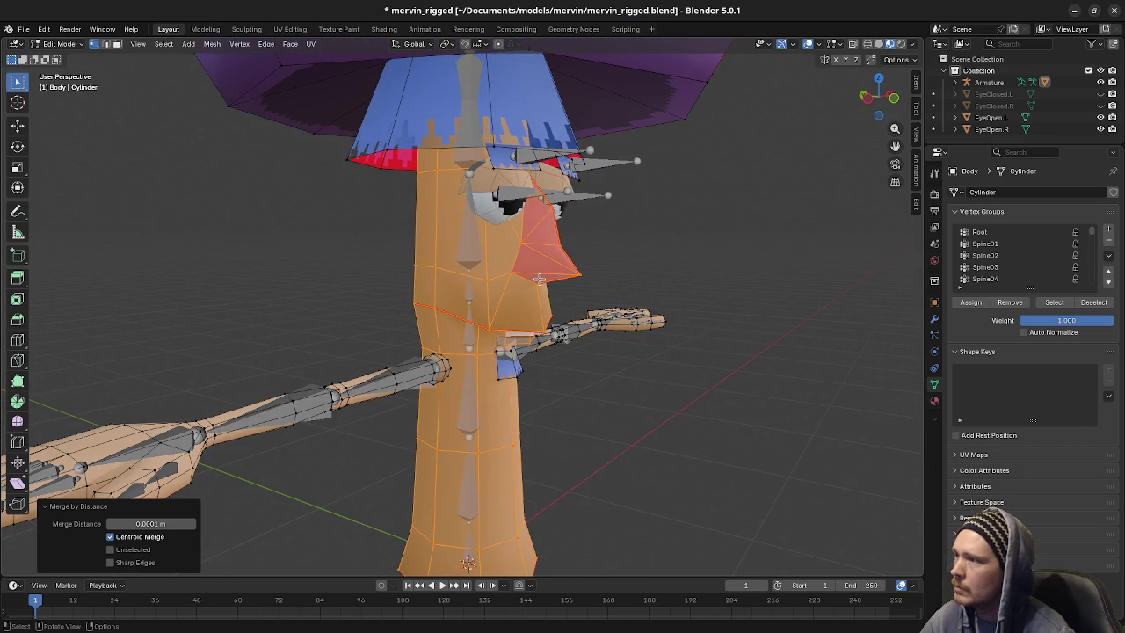
{"action": "left_click", "coordinate": [59, 44]}
{"action": "left_click", "coordinate": [55, 56]}
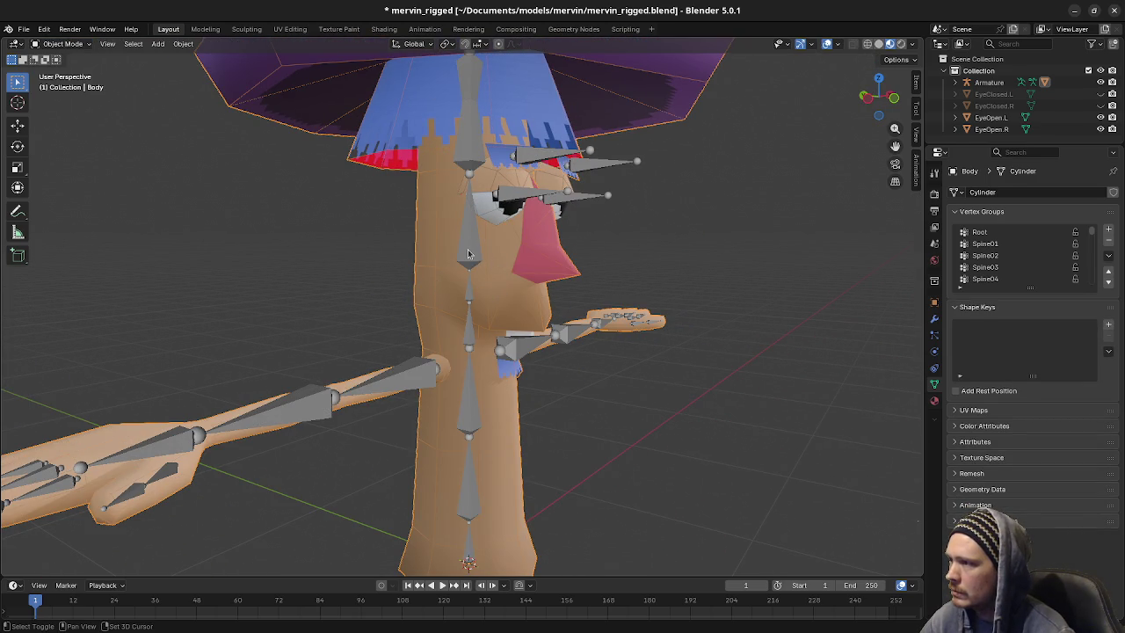
Parent the Body to the Armature With Automatic Weights
{"action": "left_click", "coordinate": [468, 254], "text": "shift"}
{"action": "key", "text": "ctrl+p"}
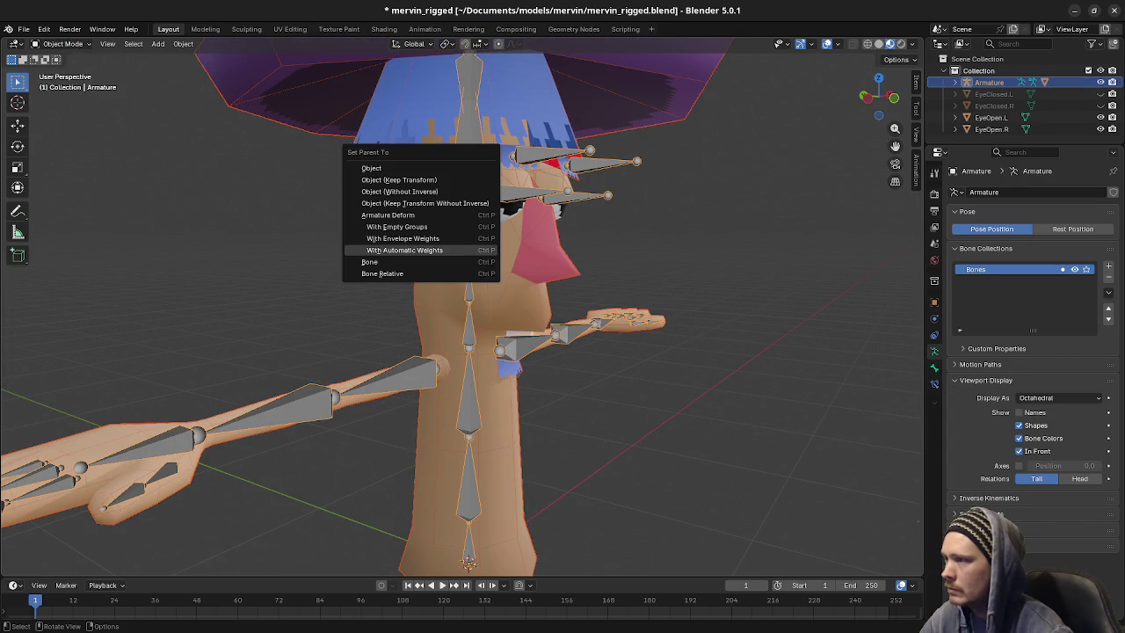
{"action": "left_click", "coordinate": [467, 250]}
{"action": "key", "text": "Tab"}
Switch the armature to Pose Mode and rotate the Spine05 bone about X
{"action": "left_click", "coordinate": [61, 43]}
{"action": "left_click", "coordinate": [55, 84]}
{"action": "key", "text": "r"}
{"action": "key", "text": "x"}
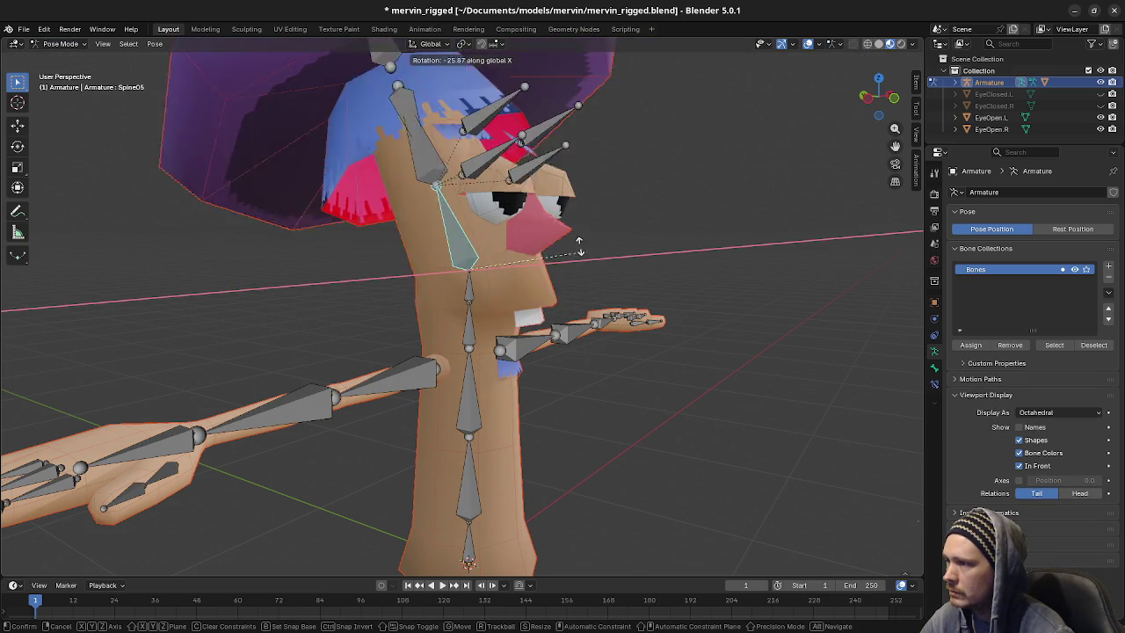
{"action": "left_click", "coordinate": [576, 236]}
{"action": "mouse_move", "coordinate": [578, 292]}
{"action": "middle_mouse_down"}
{"action": "mouse_move", "coordinate": [530, 284]}
{"action": "mouse_move", "coordinate": [564, 262]}
{"action": "mouse_move", "coordinate": [542, 331]}
{"action": "middle_mouse_up"}
Select all bones and hide them
{"action": "key", "text": "a"}
{"action": "key", "text": "h"}
{"action": "mouse_move", "coordinate": [428, 181]}
{"action": "middle_mouse_down"}
{"action": "mouse_move", "coordinate": [439, 294]}
{"action": "mouse_move", "coordinate": [486, 350]}
{"action": "mouse_move", "coordinate": [500, 288]}
{"action": "mouse_move", "coordinate": [513, 332]}
{"action": "middle_mouse_up"}
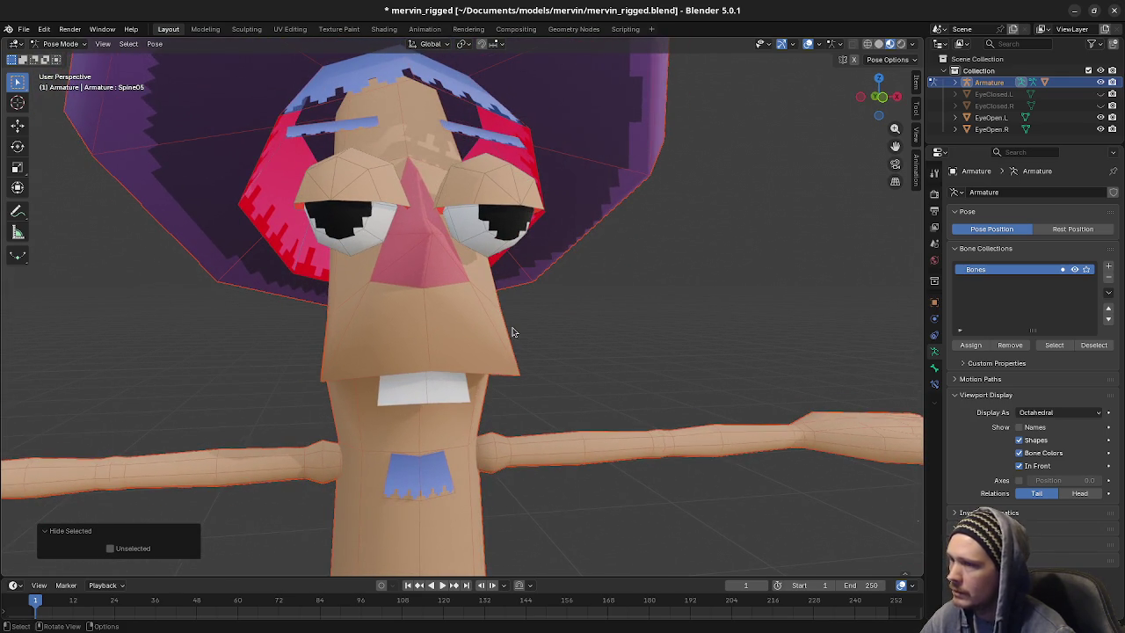
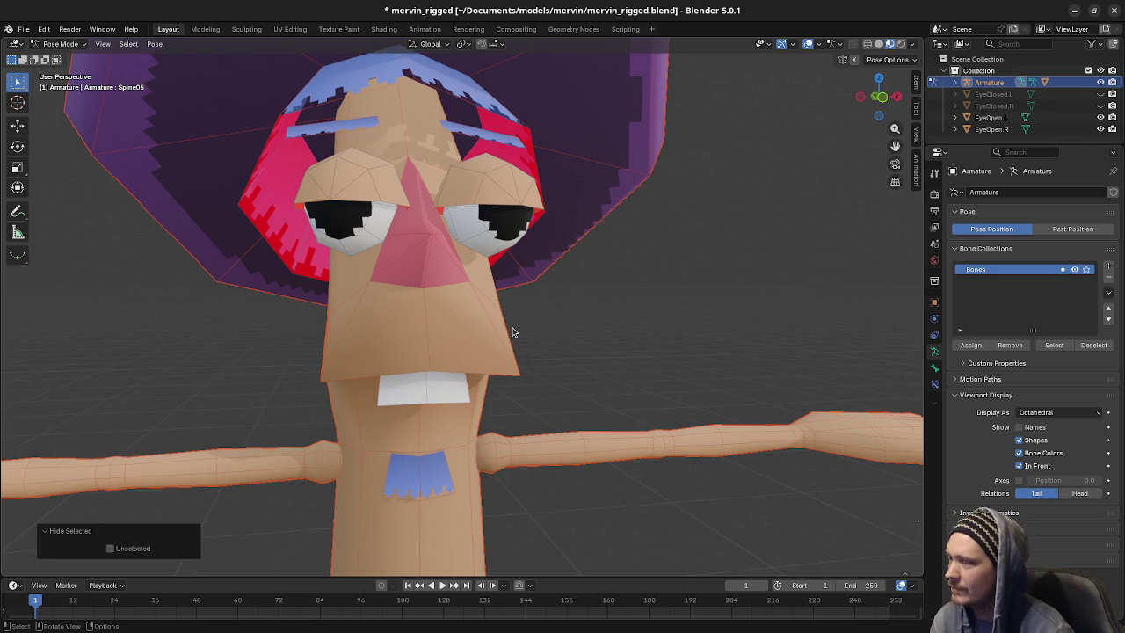
Reveal the hidden bones, clear the head and face bone rotations, and deselect all
{"action": "mouse_move", "coordinate": [514, 332]}
{"action": "middle_mouse_down"}
{"action": "mouse_move", "coordinate": [614, 334]}
{"action": "mouse_move", "coordinate": [507, 331]}
{"action": "mouse_move", "coordinate": [568, 333]}
{"action": "mouse_move", "coordinate": [537, 341]}
{"action": "middle_mouse_up"}
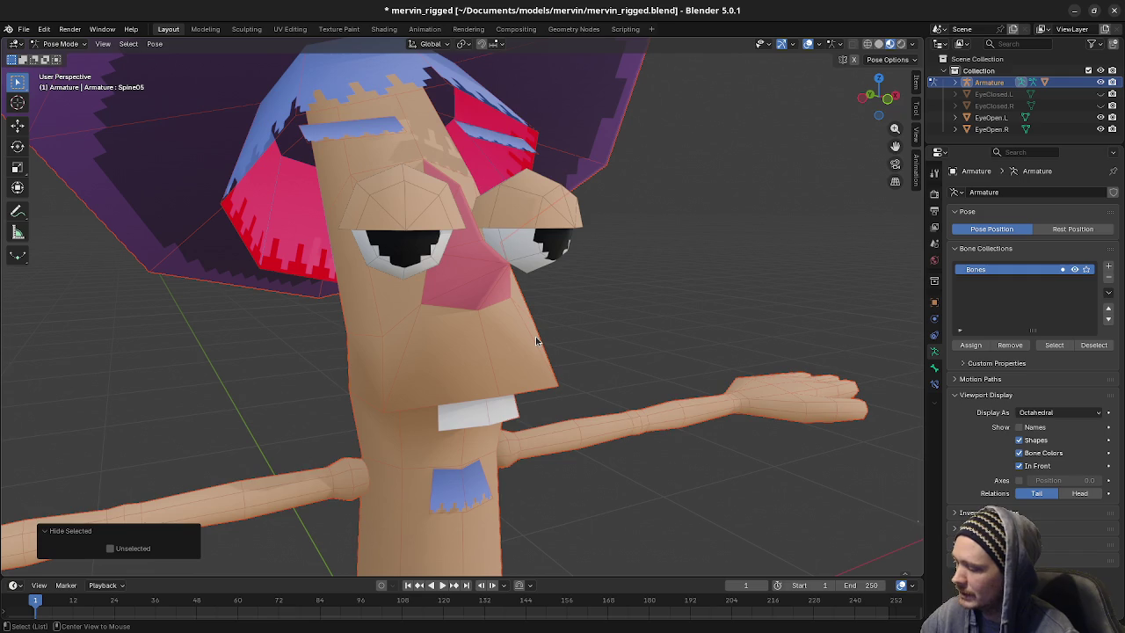
{"action": "key", "text": "alt+h"}
{"action": "key", "text": "alt+r"}
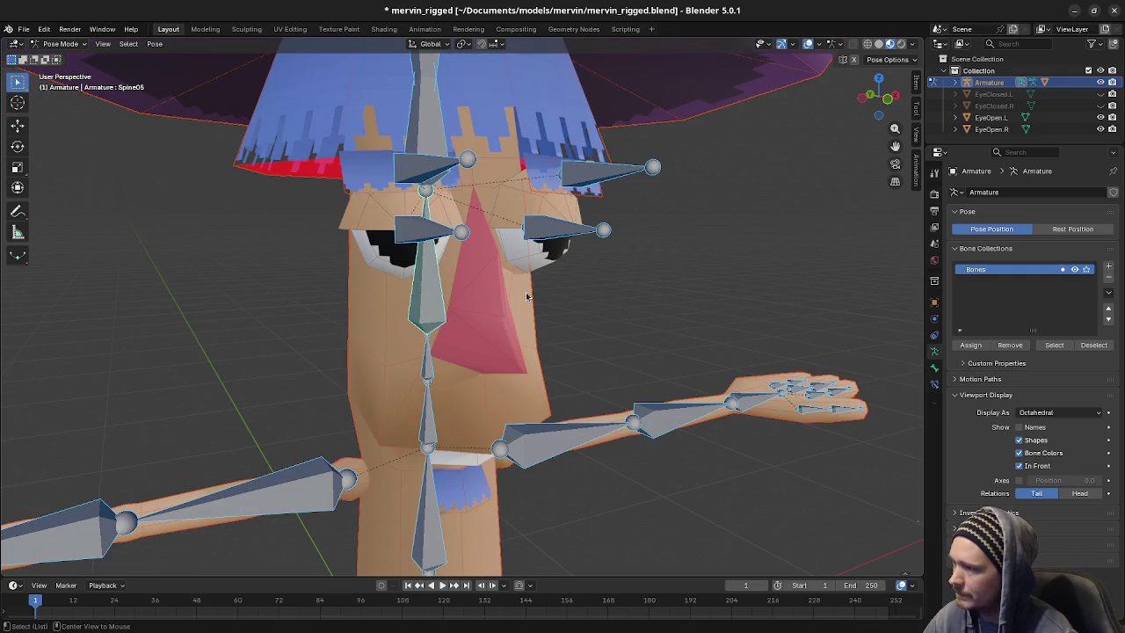
{"action": "key", "text": "alt+a"}
Switch the armature to Object Mode and select the Body mesh
{"action": "middle_click_drag", "start_coordinate": [541, 353], "coordinate": [547, 370]}
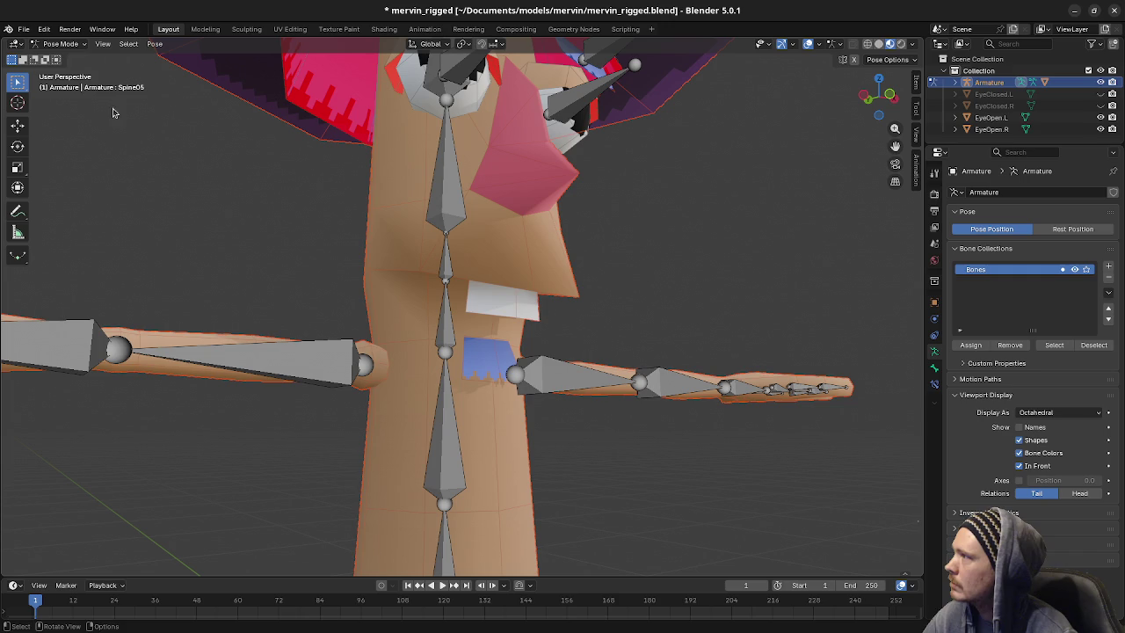
{"action": "left_click", "coordinate": [74, 44]}
{"action": "left_click", "coordinate": [61, 58]}
{"action": "left_click", "coordinate": [483, 365]}
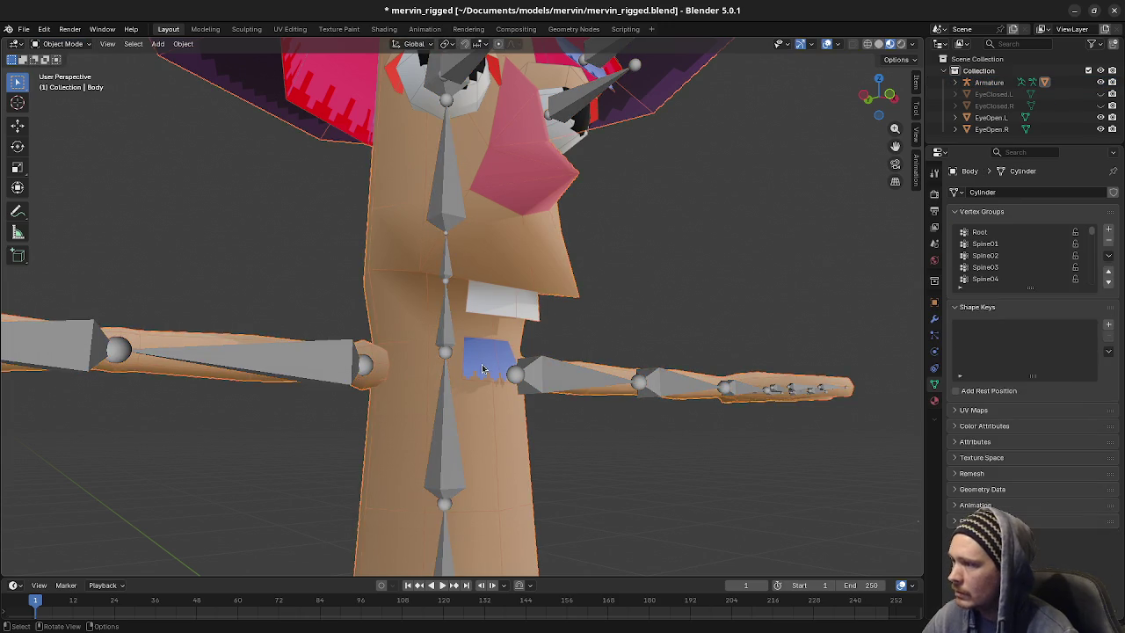
In Edit Mode on the body, select the connected blue patch faces and view them from the front
{"action": "key", "text": "Tab"}
{"action": "key", "text": "alt+a"}
{"action": "key", "text": "l"}
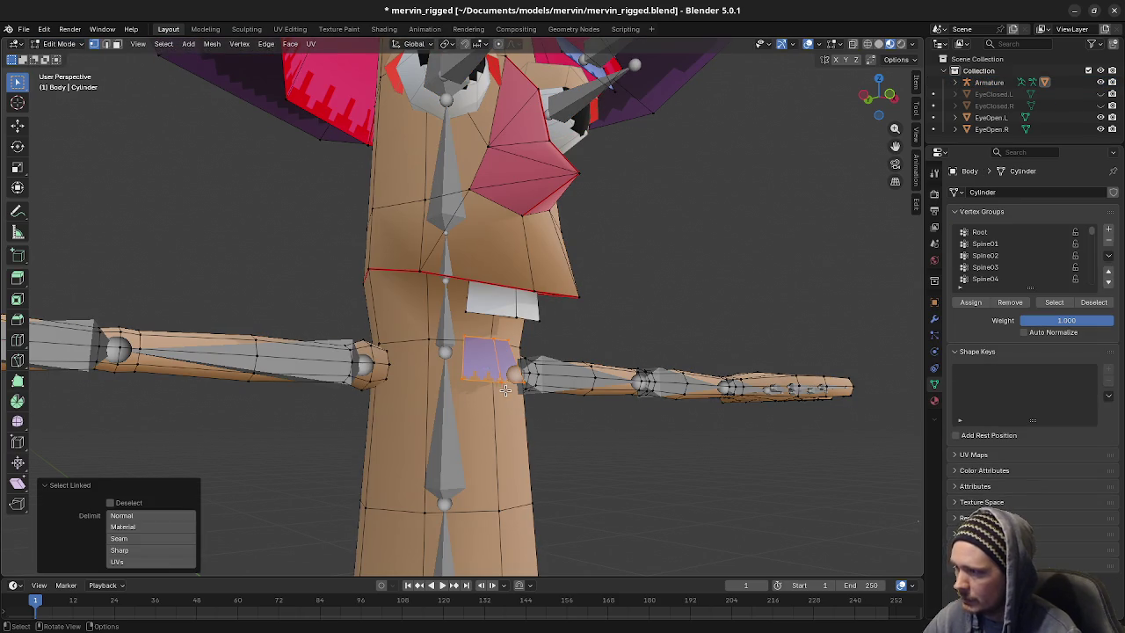
{"action": "middle_click_drag", "start_coordinate": [479, 363], "coordinate": [528, 373]}
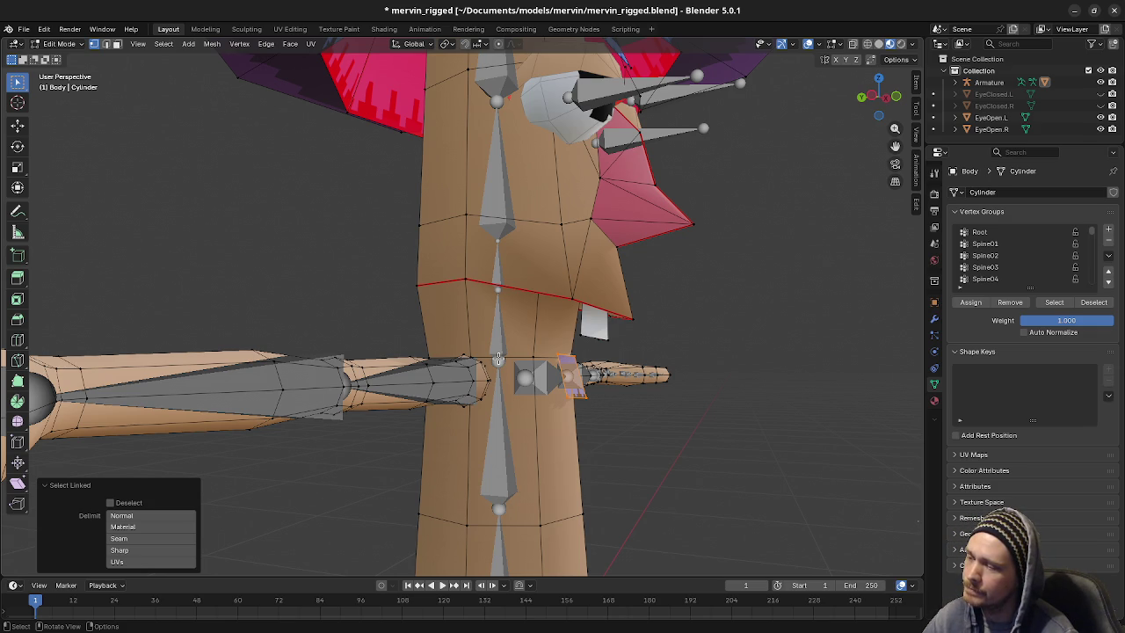
{"action": "middle_click_drag", "start_coordinate": [560, 375], "coordinate": [444, 374]}
{"action": "scroll", "coordinate": [527, 373], "scroll_direction": "up", "scroll_amount": 2}
{"action": "scroll", "coordinate": [525, 374], "scroll_direction": "up", "scroll_amount": 2}
{"action": "scroll", "coordinate": [524, 374], "scroll_direction": "up", "scroll_amount": 2}
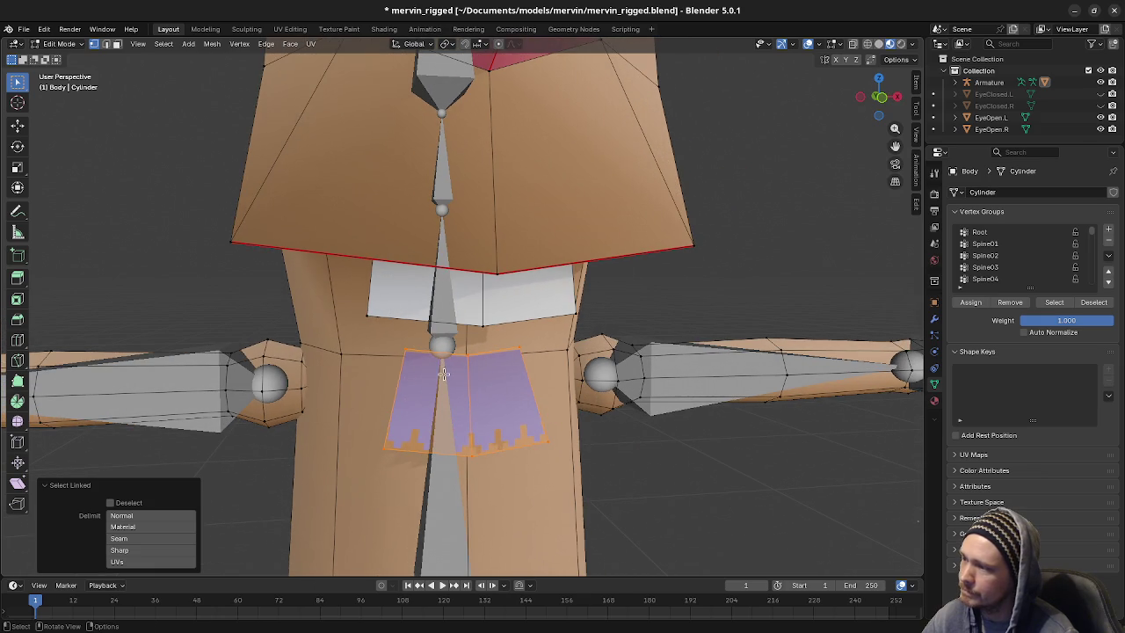
Subdivide the torso edges left and right of the patch top with one cut each
{"action": "left_click", "coordinate": [387, 357]}
{"action": "key", "text": "Tab"}
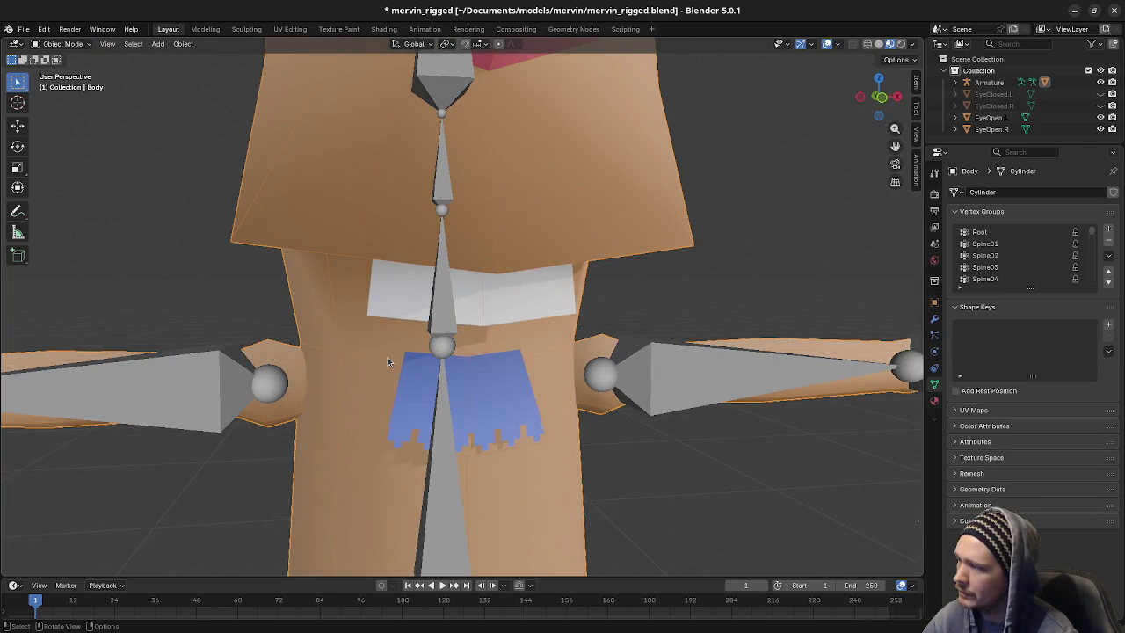
{"action": "key", "text": "Tab"}
{"action": "key", "text": "2"}
{"action": "key", "text": "Tab"}
{"action": "key", "text": "Tab"}
{"action": "left_click", "coordinate": [387, 357]}
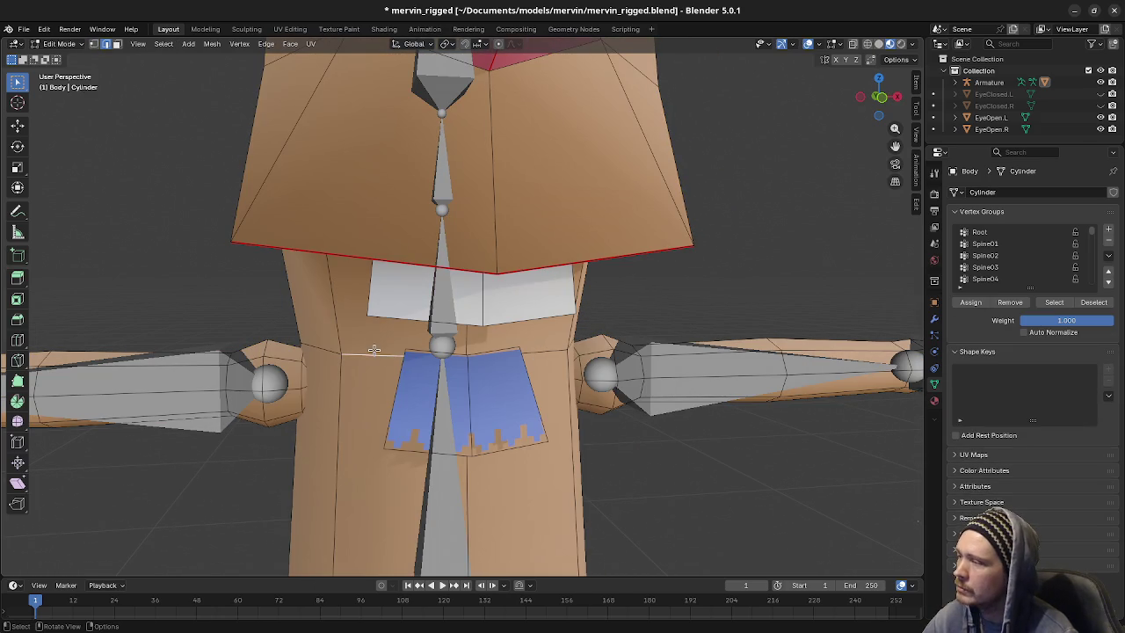
{"action": "key", "text": "F3"}
{"action": "left_click", "coordinate": [447, 376]}
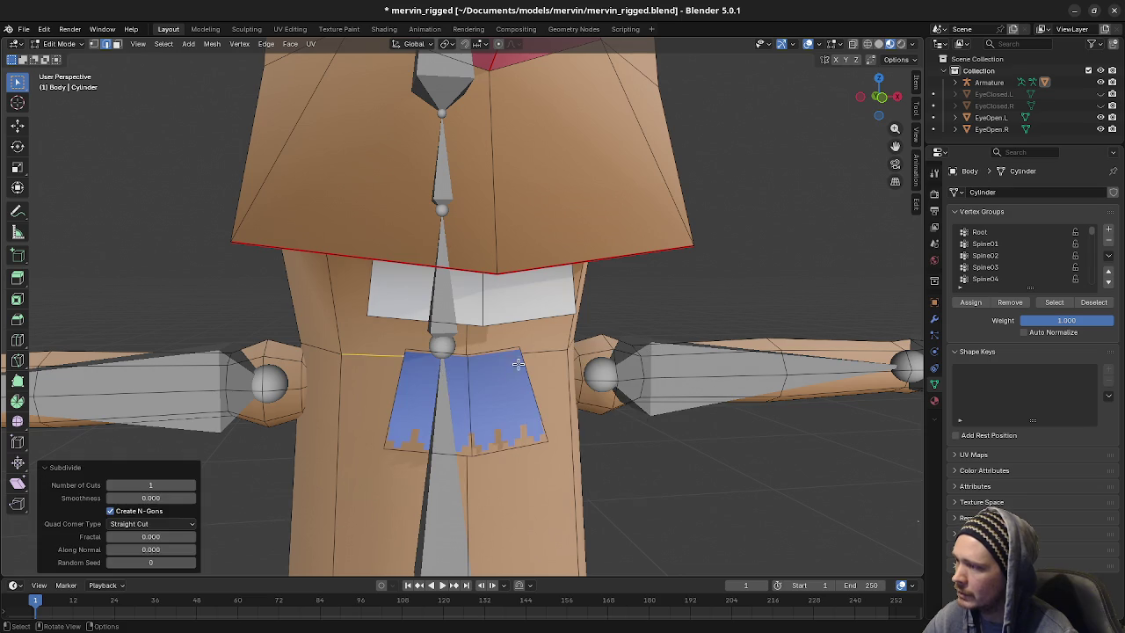
{"action": "key", "text": "F3"}
{"action": "left_click", "coordinate": [612, 376]}
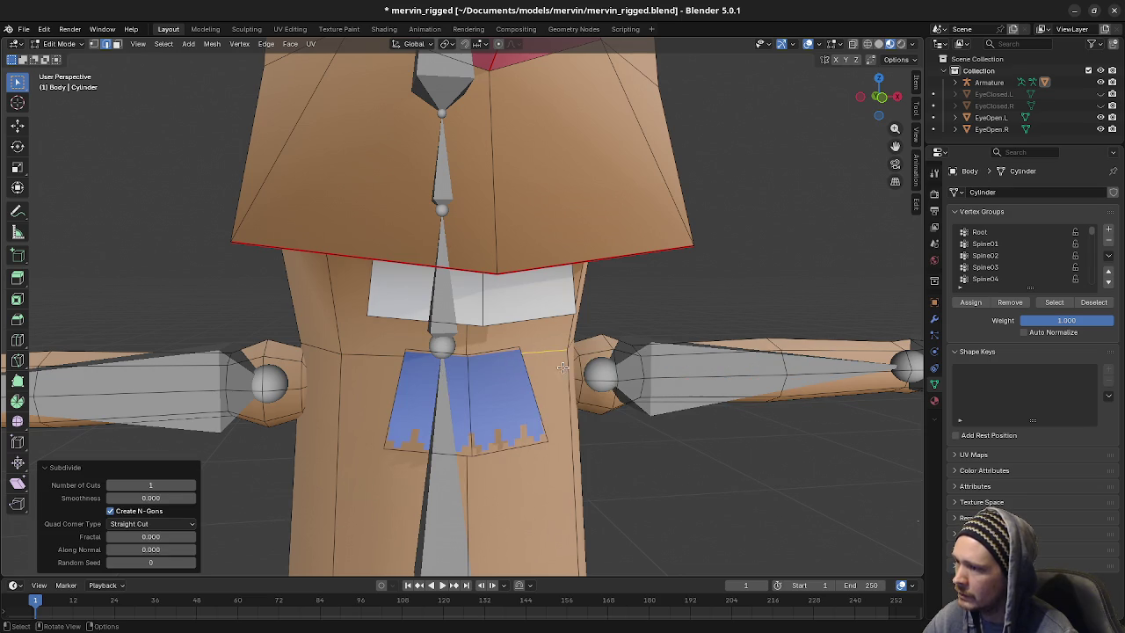
Switch to wireframe shading and vertex select, then select the new cut vertex
{"action": "key", "text": "z"}
{"action": "left_click", "coordinate": [409, 355]}
{"action": "key", "text": "1"}
{"action": "left_click", "coordinate": [401, 352]}
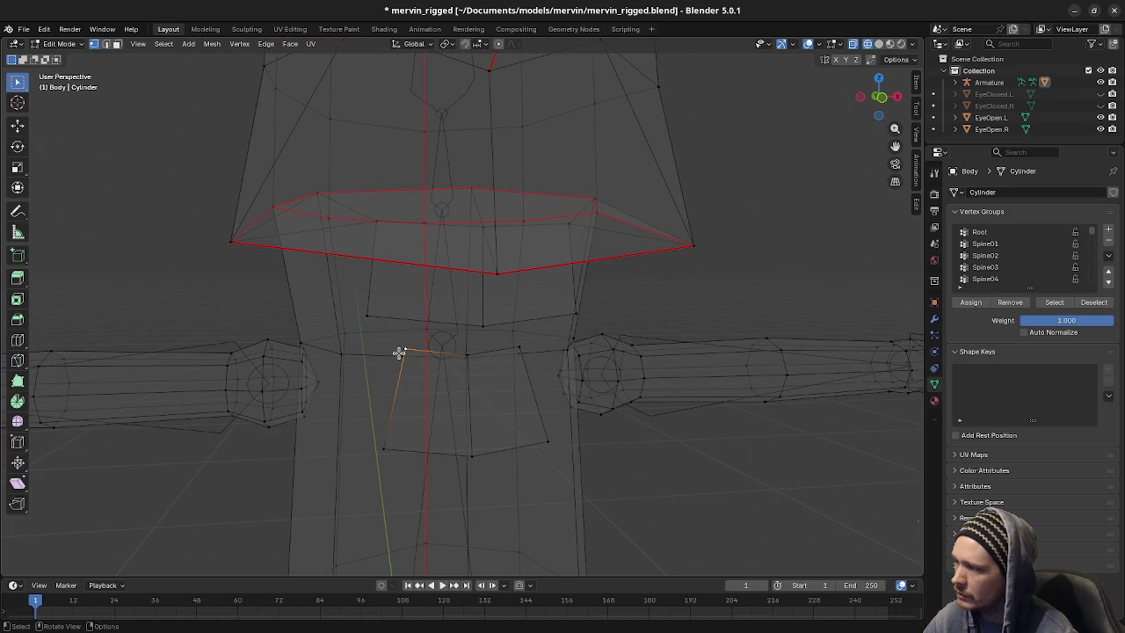
Merge the three new cut vertices At Last onto the blue patch's top corners
{"action": "key", "text": "m"}
{"action": "left_click", "coordinate": [395, 341]}
{"action": "left_click", "coordinate": [521, 349]}
{"action": "key", "text": "m"}
{"action": "left_click", "coordinate": [519, 354]}
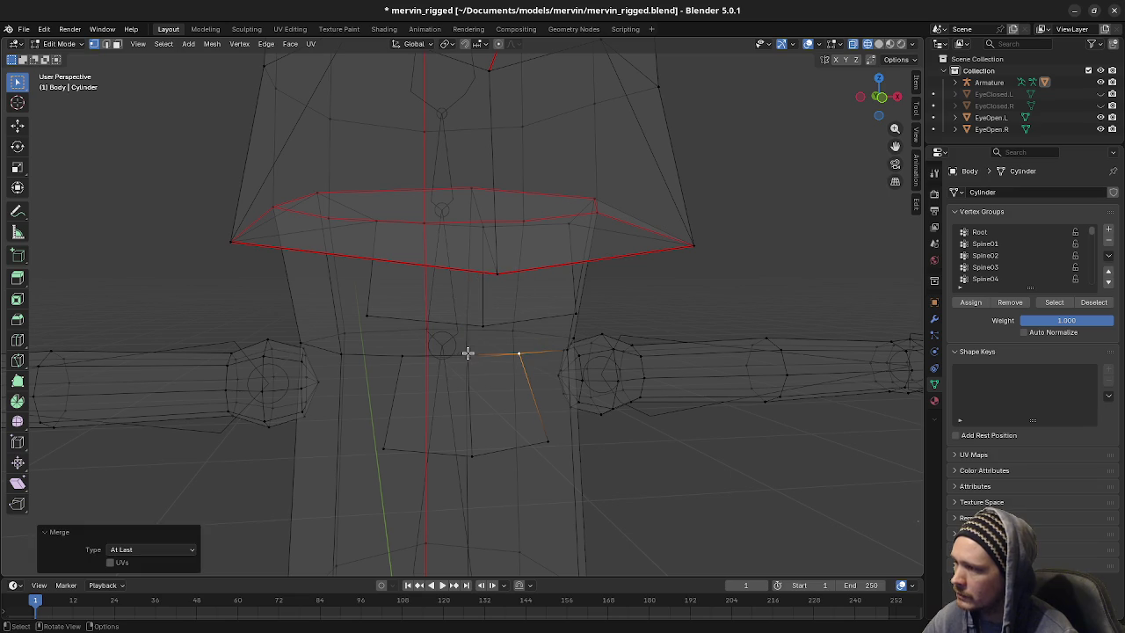
{"action": "left_click", "coordinate": [464, 355]}
{"action": "key", "text": "m"}
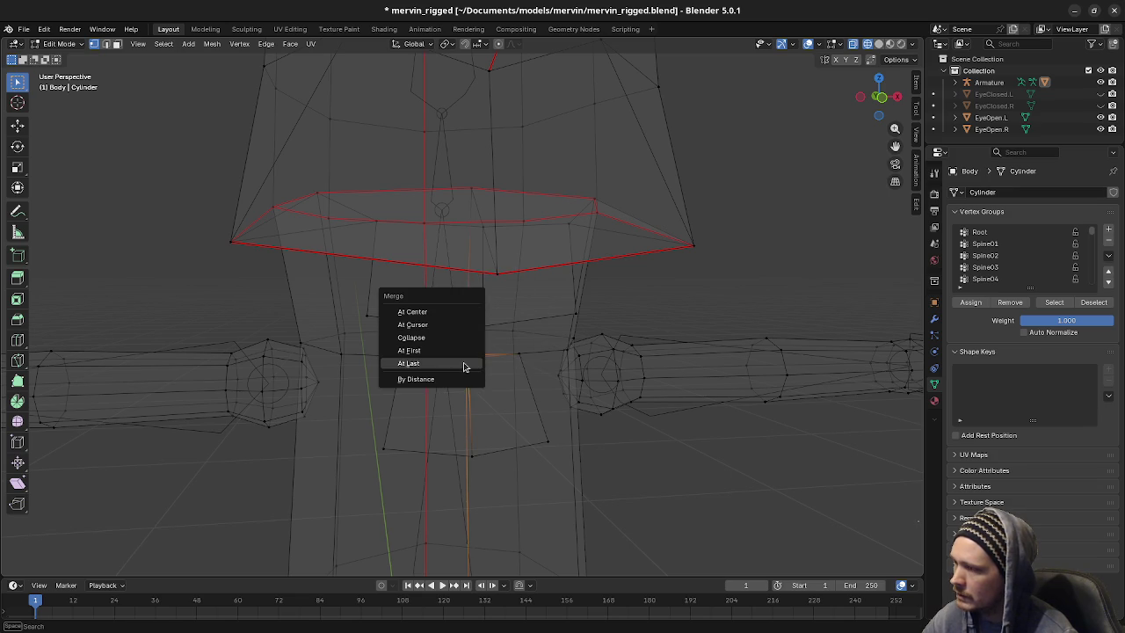
{"action": "left_click", "coordinate": [464, 361]}
Check the merged corner, then return the viewport to solid shading
{"action": "mouse_move", "coordinate": [460, 374]}
{"action": "middle_mouse_down"}
{"action": "mouse_move", "coordinate": [582, 380]}
{"action": "mouse_move", "coordinate": [550, 377]}
{"action": "middle_mouse_up"}
{"action": "left_click", "coordinate": [493, 361]}
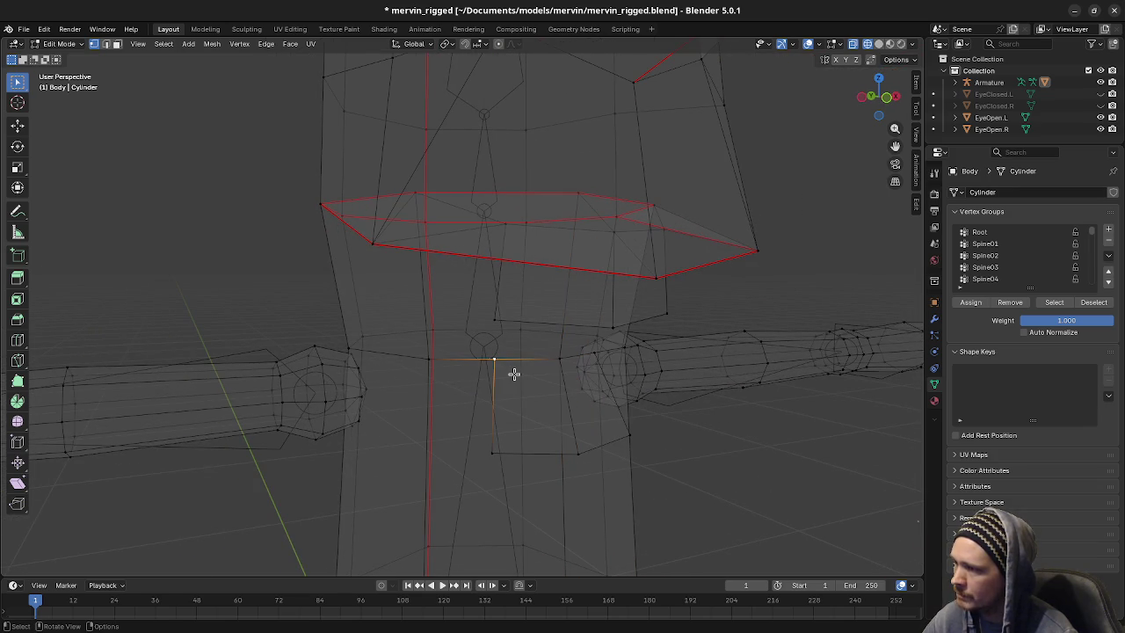
{"action": "left_click", "coordinate": [532, 435]}
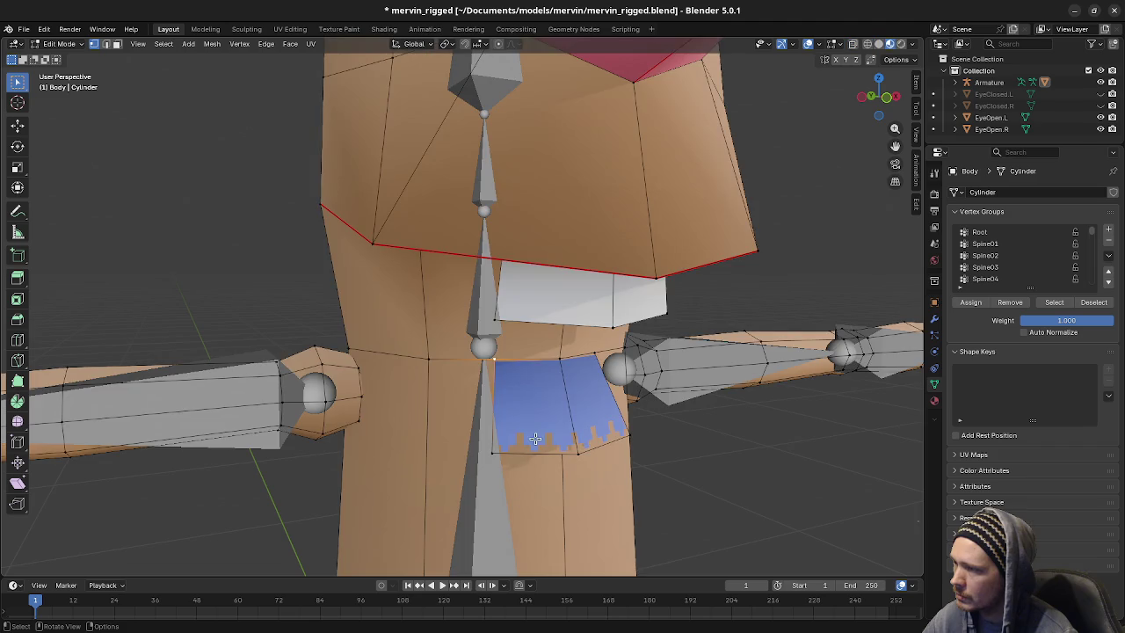
{"action": "scroll", "coordinate": [531, 435], "scroll_direction": "up", "scroll_amount": 1}
{"action": "scroll", "coordinate": [494, 398], "scroll_direction": "up", "scroll_amount": 1}
{"action": "middle_click_drag", "start_coordinate": [494, 398], "coordinate": [482, 395]}
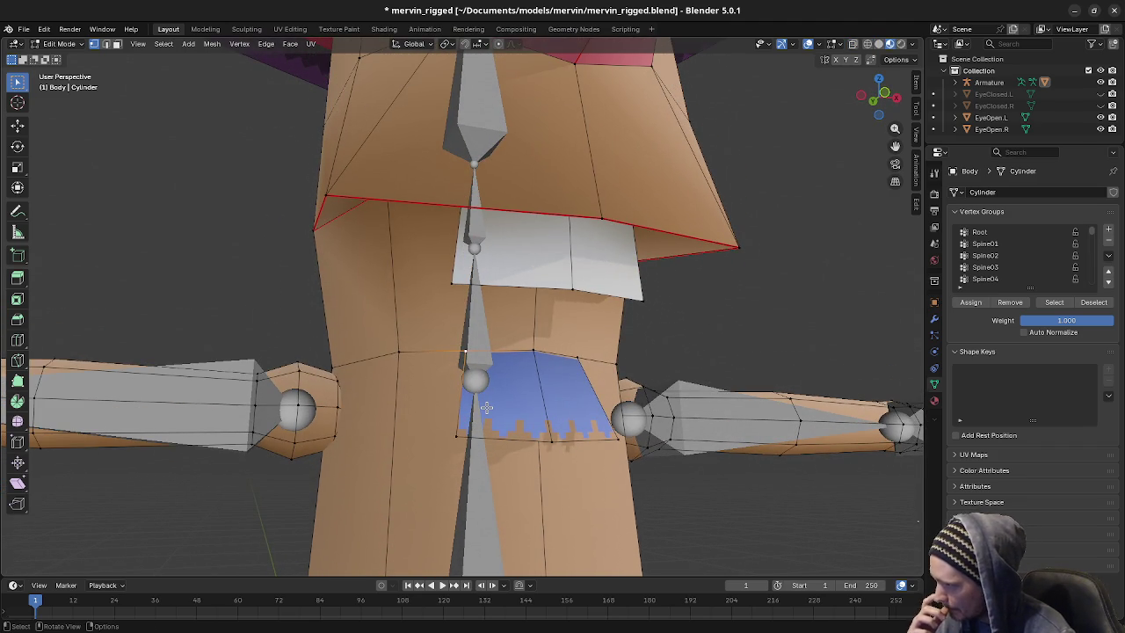
Inspect the edge flow at the collar corner and lower torso vertices
{"action": "mouse_move", "coordinate": [466, 362]}
{"action": "middle_mouse_down"}
{"action": "mouse_move", "coordinate": [464, 372]}
{"action": "mouse_move", "coordinate": [458, 353]}
{"action": "middle_mouse_up"}
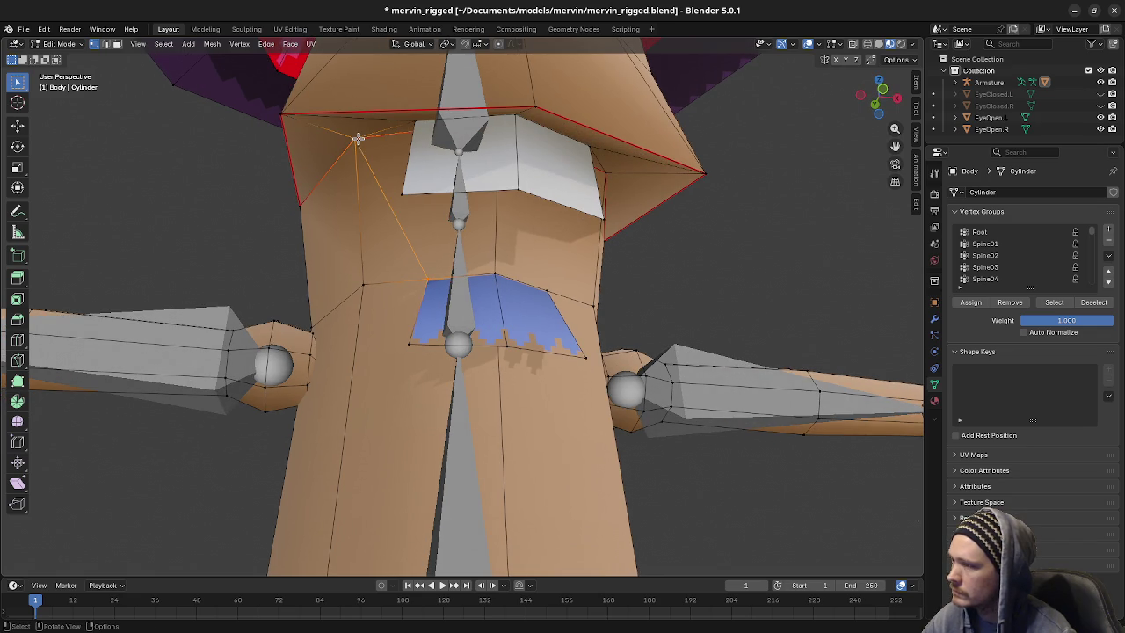
{"action": "middle_click_drag", "start_coordinate": [541, 292], "coordinate": [421, 167]}
{"action": "left_click", "coordinate": [415, 164], "text": "shift"}
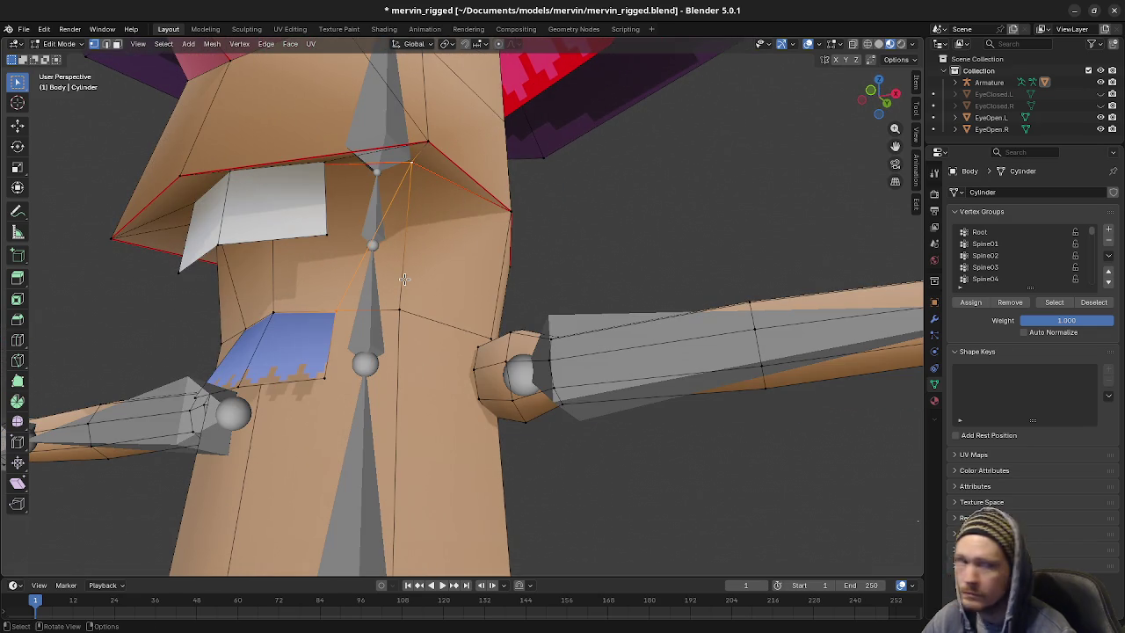
{"action": "middle_click_drag", "start_coordinate": [370, 381], "coordinate": [395, 339]}
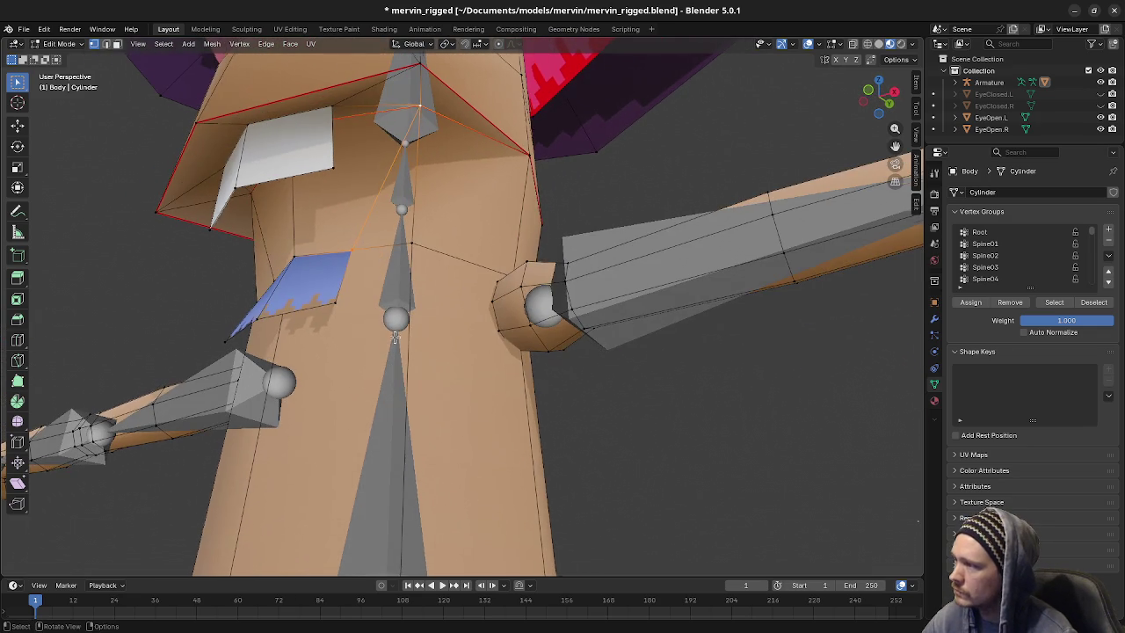
{"action": "scroll", "coordinate": [384, 284], "scroll_direction": "down", "scroll_amount": 5, "text": "shift"}
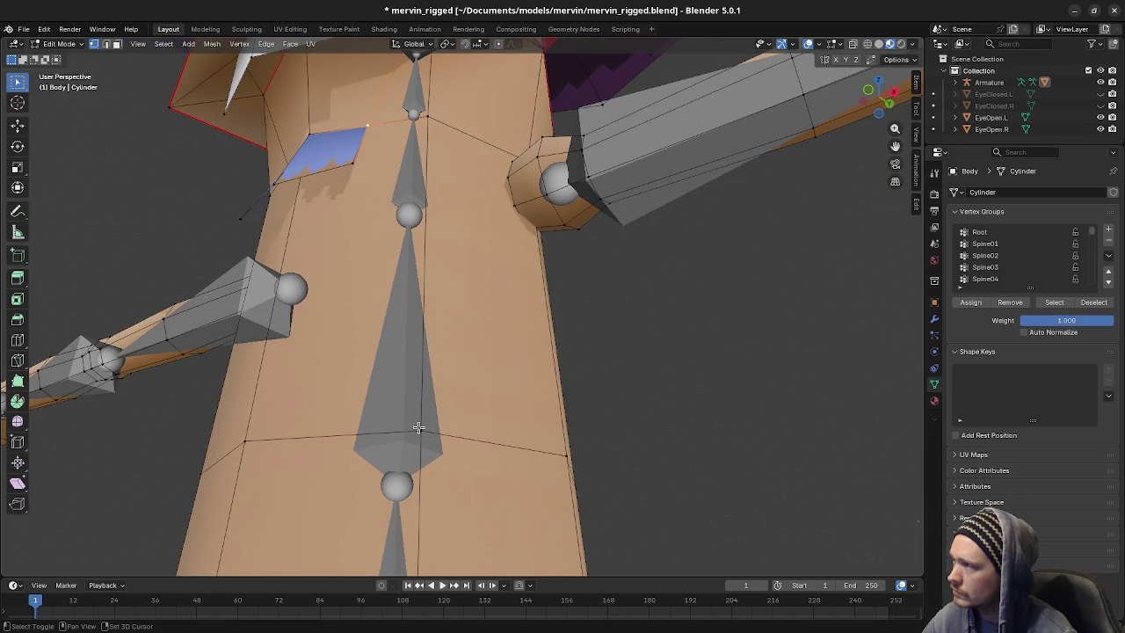
{"action": "left_click", "coordinate": [247, 439]}
{"action": "middle_click_drag", "start_coordinate": [247, 439], "coordinate": [316, 440]}
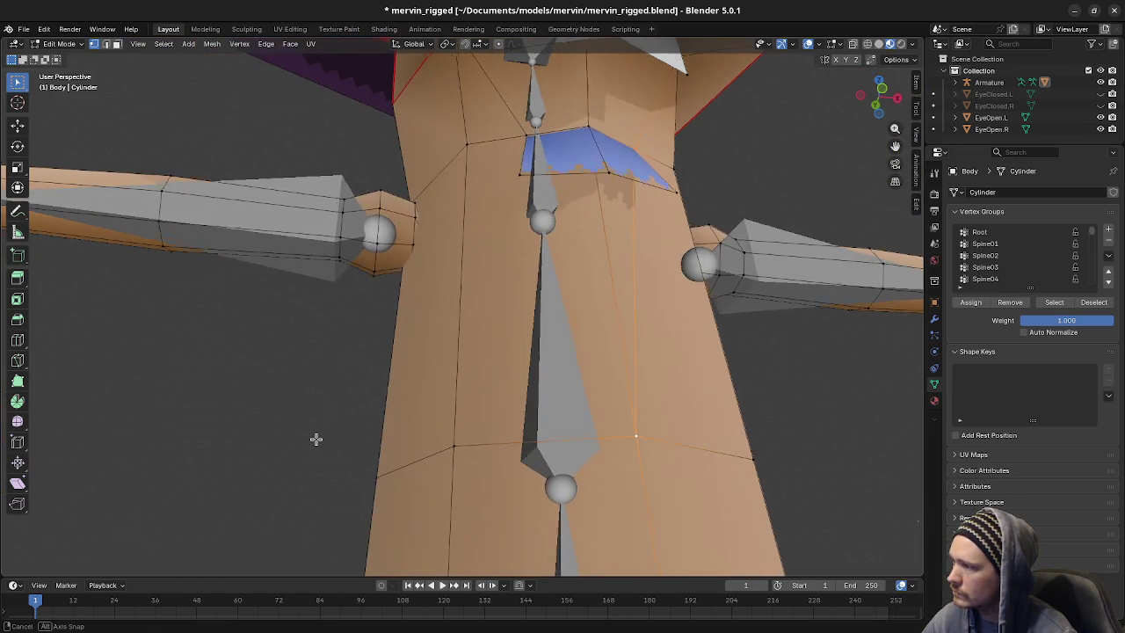
Check the vertices beside the blue patch from below, then return the body to Object Mode
{"action": "middle_click_drag", "start_coordinate": [510, 311], "coordinate": [471, 265]}
{"action": "left_click", "coordinate": [475, 164]}
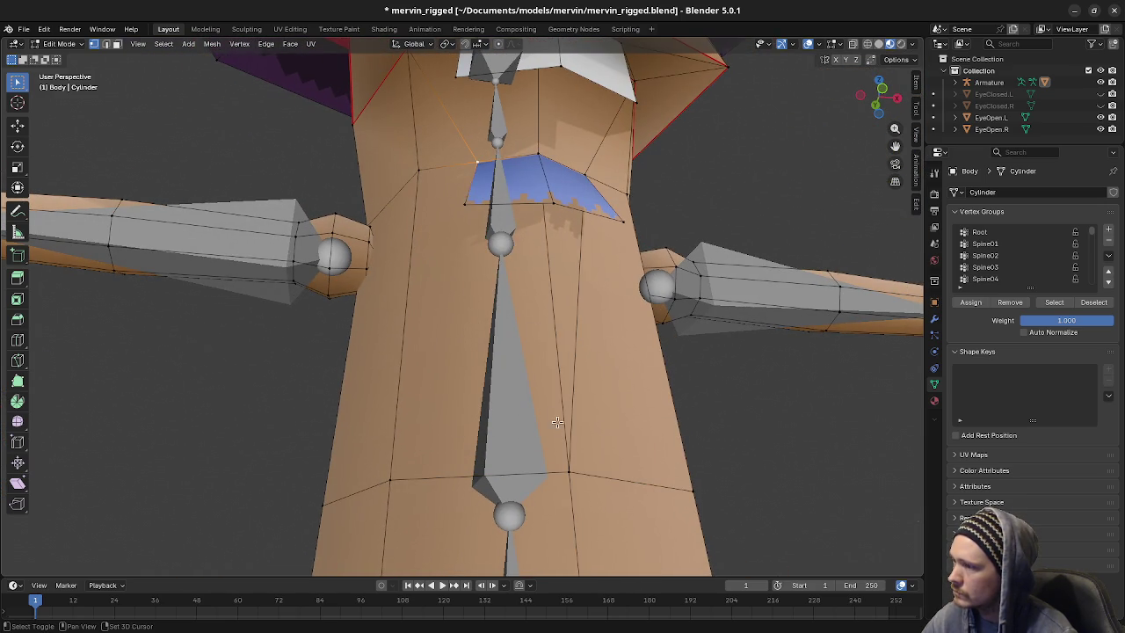
{"action": "left_click", "coordinate": [569, 470], "text": "shift"}
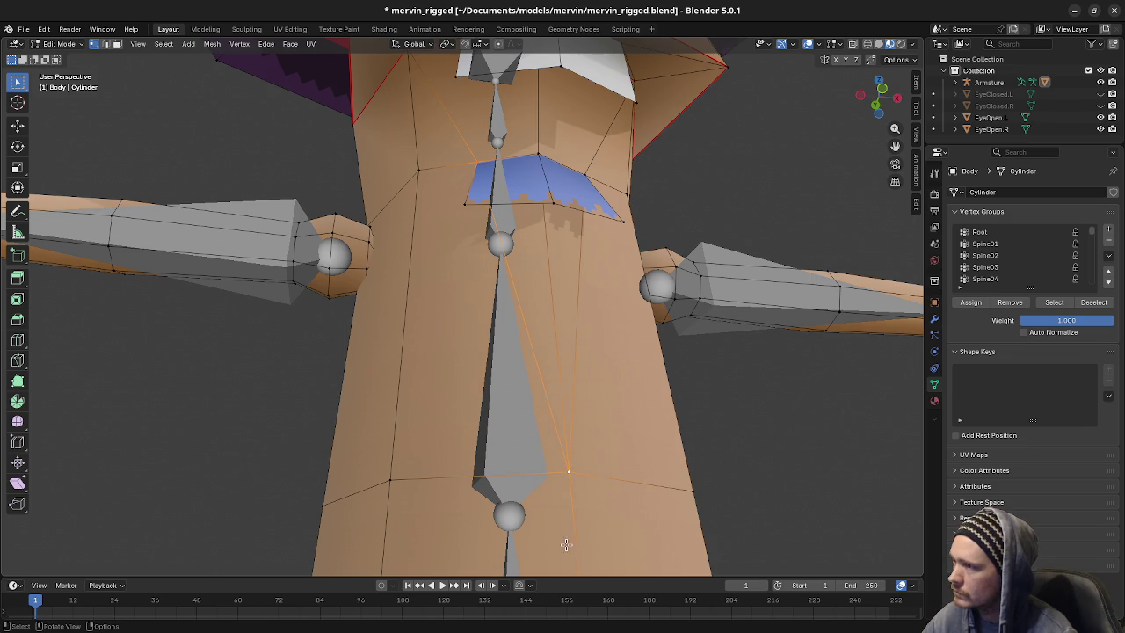
{"action": "middle_click_drag", "start_coordinate": [560, 389], "coordinate": [547, 455]}
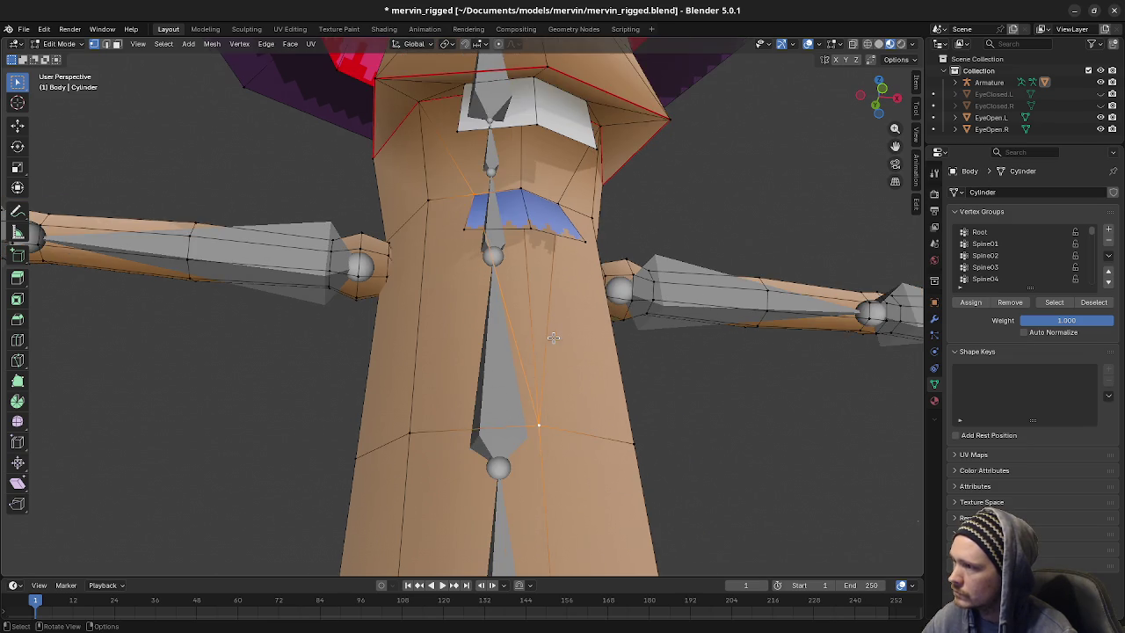
{"action": "key", "text": "Tab"}
{"action": "scroll", "coordinate": [547, 455], "scroll_direction": "down", "scroll_amount": 5}
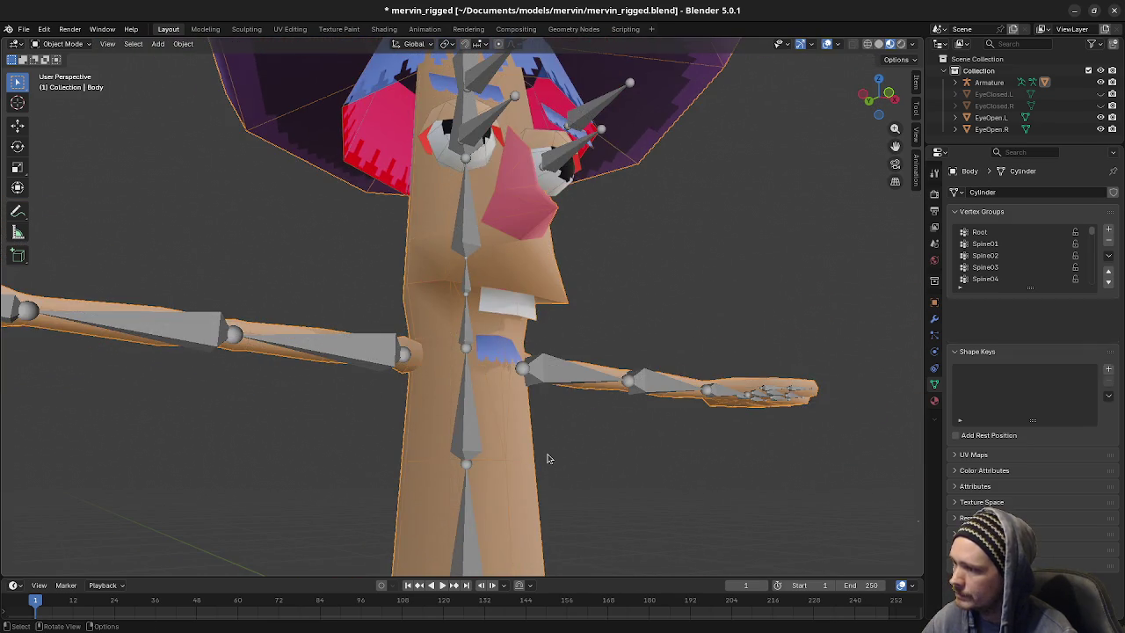
Parent the Body mesh to the Armature With Automatic Weights
{"action": "mouse_move", "coordinate": [540, 440]}
{"action": "middle_mouse_down"}
{"action": "mouse_move", "coordinate": [589, 455]}
{"action": "mouse_move", "coordinate": [539, 447]}
{"action": "middle_mouse_up"}
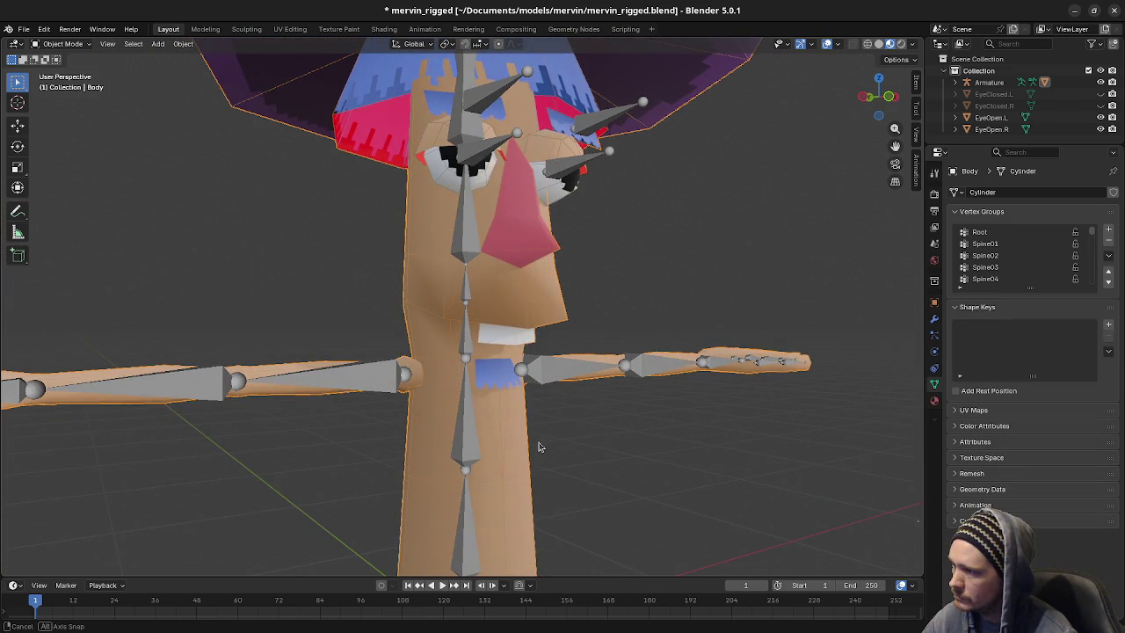
{"action": "left_click", "coordinate": [466, 254]}
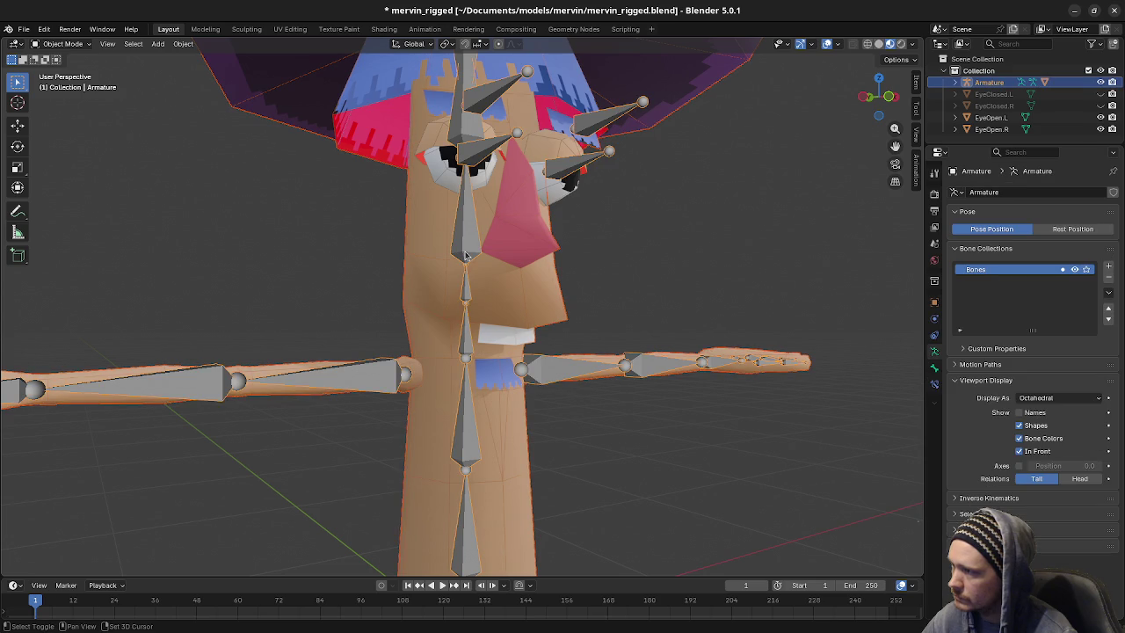
{"action": "key", "text": "ctrl+p"}
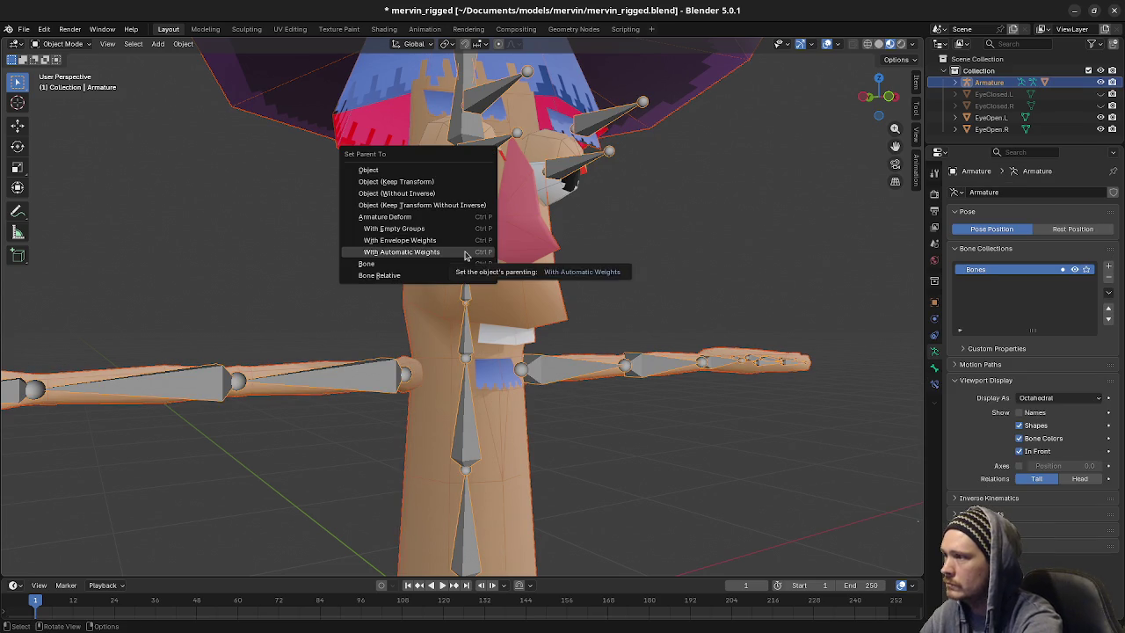
{"action": "left_click", "coordinate": [466, 255]}
{"action": "left_click", "coordinate": [466, 255]}
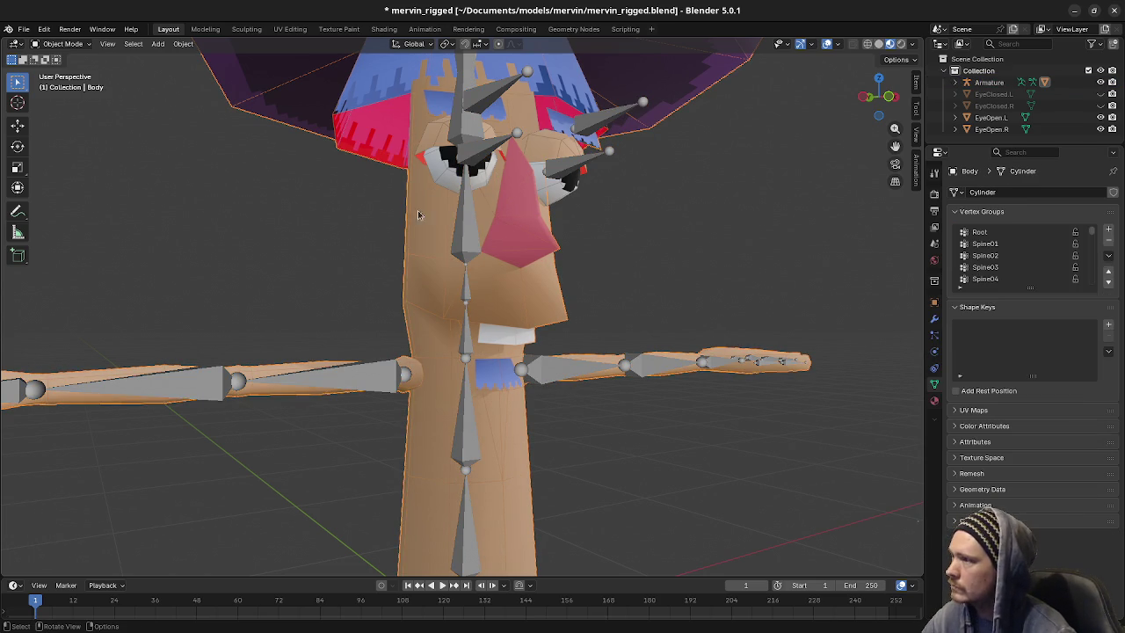
Put the Armature into Pose Mode and select the Spine03 bone
{"action": "left_click", "coordinate": [444, 237]}
{"action": "left_click", "coordinate": [63, 44]}
{"action": "left_click", "coordinate": [63, 82]}
{"action": "left_click", "coordinate": [472, 337]}
{"action": "mouse_move", "coordinate": [472, 337]}
{"action": "middle_mouse_down"}
{"action": "mouse_move", "coordinate": [533, 389]}
{"action": "mouse_move", "coordinate": [728, 445]}
{"action": "mouse_move", "coordinate": [674, 440]}
{"action": "middle_mouse_up"}
Test-rotate Spine03 on global X to check the weights, then cancel
{"action": "key", "text": "r"}
{"action": "key", "text": "x"}
{"action": "key", "text": "x"}
{"action": "key", "text": "x"}
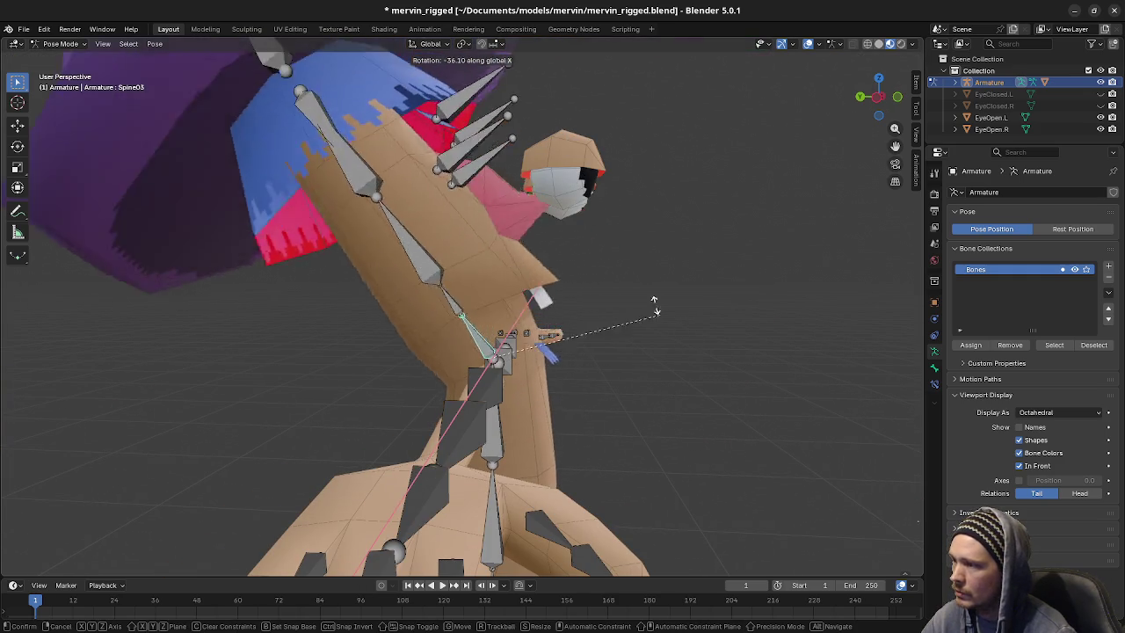
{"action": "key", "text": "Escape"}
{"action": "mouse_move", "coordinate": [673, 319]}
{"action": "middle_mouse_down"}
{"action": "mouse_move", "coordinate": [592, 377]}
{"action": "mouse_move", "coordinate": [595, 415]}
{"action": "mouse_move", "coordinate": [568, 413]}
{"action": "mouse_move", "coordinate": [528, 391]}
{"action": "mouse_move", "coordinate": [593, 372]}
{"action": "mouse_move", "coordinate": [531, 373]}
{"action": "mouse_move", "coordinate": [600, 392]}
{"action": "mouse_move", "coordinate": [543, 398]}
{"action": "mouse_move", "coordinate": [531, 385]}
{"action": "mouse_move", "coordinate": [575, 394]}
{"action": "mouse_move", "coordinate": [562, 401]}
{"action": "mouse_move", "coordinate": [492, 299]}
{"action": "middle_mouse_up"}
{"action": "scroll", "coordinate": [569, 413], "scroll_direction": "down", "scroll_amount": 2}
{"action": "scroll", "coordinate": [601, 375], "scroll_direction": "up", "scroll_amount": 2}
{"action": "scroll", "coordinate": [531, 372], "scroll_direction": "up", "scroll_amount": 2}
{"action": "scroll", "coordinate": [527, 380], "scroll_direction": "up", "scroll_amount": 2}
{"action": "scroll", "coordinate": [526, 377], "scroll_direction": "up", "scroll_amount": 2}
{"action": "scroll", "coordinate": [527, 377], "scroll_direction": "down", "scroll_amount": 4}
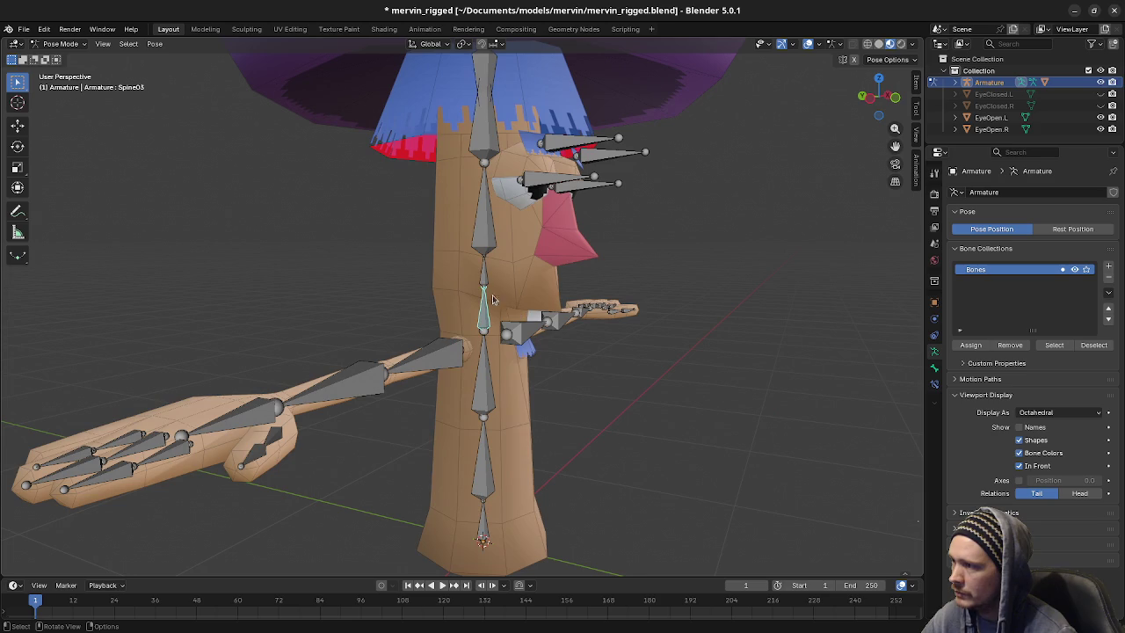
Tilt the upper body by rotating Spine04 -19.6° around global X
{"action": "left_click", "coordinate": [487, 281]}
{"action": "key", "text": "r"}
{"action": "key", "text": "x"}
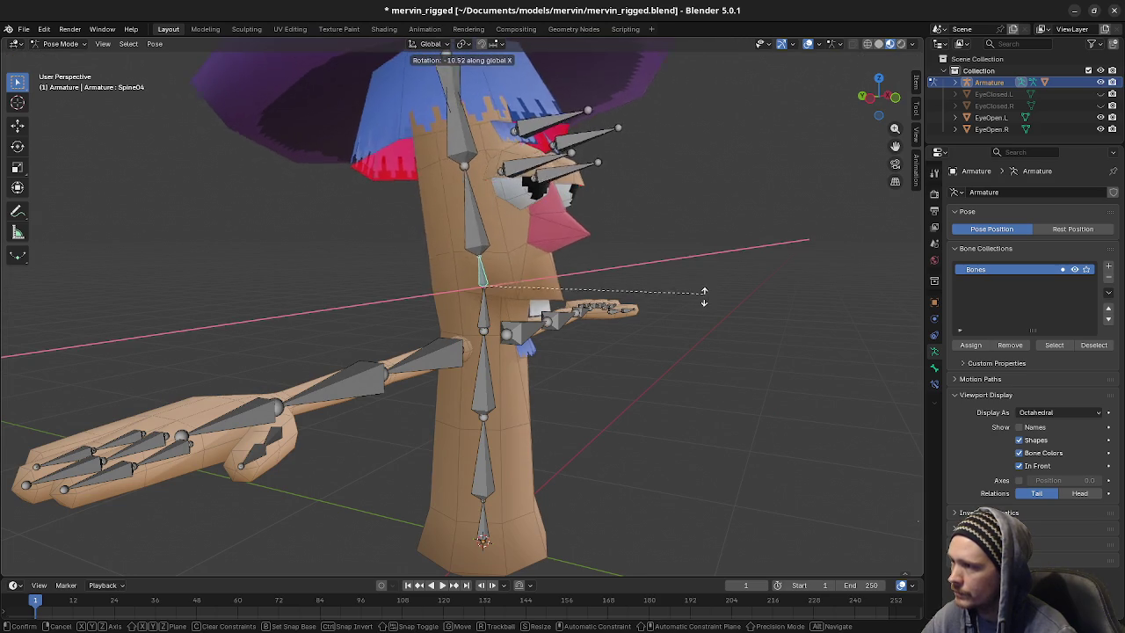
{"action": "left_click", "coordinate": [690, 263]}
{"action": "mouse_move", "coordinate": [690, 263]}
{"action": "middle_mouse_down"}
{"action": "mouse_move", "coordinate": [613, 293]}
{"action": "mouse_move", "coordinate": [577, 293]}
{"action": "mouse_move", "coordinate": [699, 308]}
{"action": "mouse_move", "coordinate": [568, 331]}
{"action": "mouse_move", "coordinate": [579, 325]}
{"action": "middle_mouse_up"}
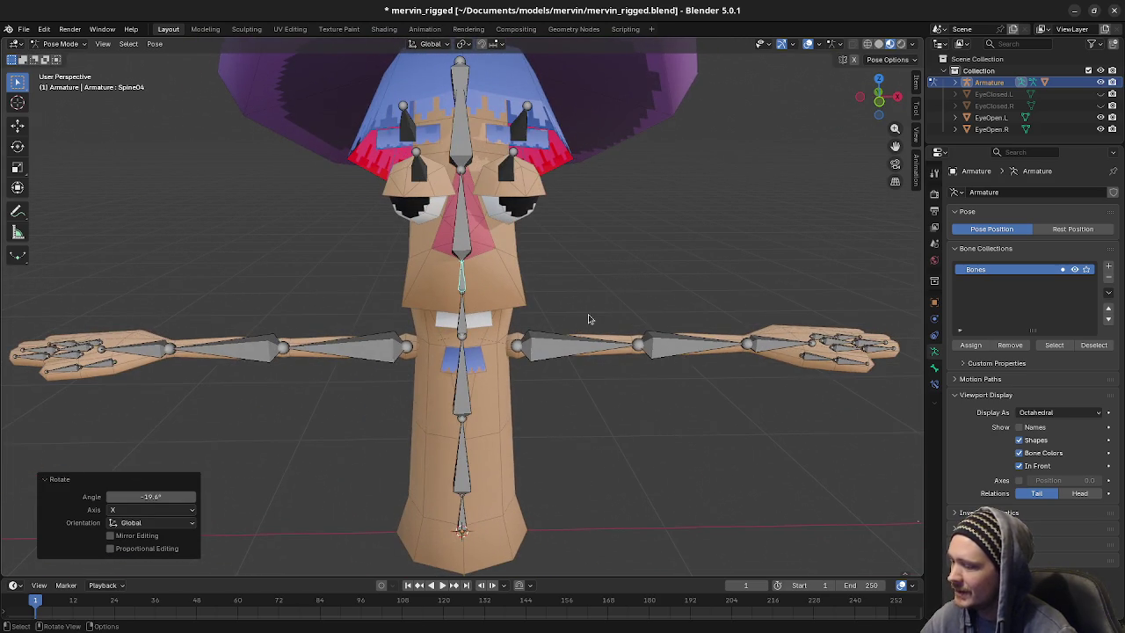
Clear all bone rotations back to the neutral pose, then select the UpperArm.L bone
{"action": "key", "text": "a"}
{"action": "key", "text": "shift+e"}
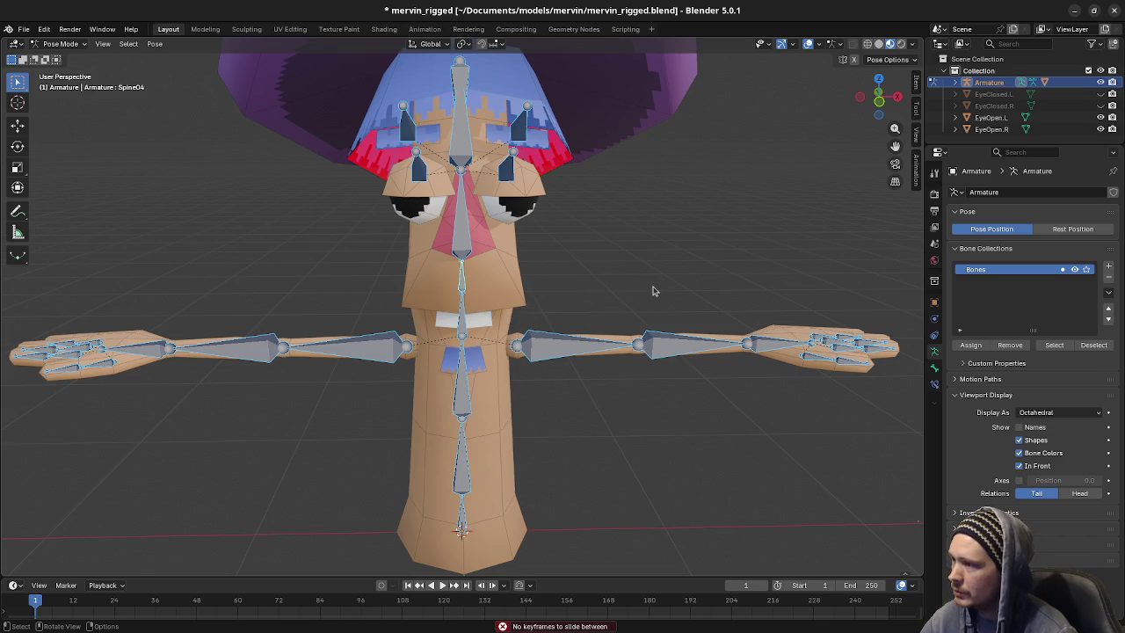
{"action": "key", "text": "alt+r"}
{"action": "scroll", "coordinate": [615, 309], "scroll_direction": "down", "scroll_amount": 3}
{"action": "key", "text": "alt+a"}
{"action": "mouse_move", "coordinate": [522, 357]}
{"action": "middle_mouse_down"}
{"action": "mouse_move", "coordinate": [547, 287]}
{"action": "mouse_move", "coordinate": [514, 360]}
{"action": "mouse_move", "coordinate": [519, 396]}
{"action": "middle_mouse_up"}
{"action": "left_click", "coordinate": [514, 361]}
Raise the left upper arm and forearm into a waving position, rotating on X
{"action": "key", "text": "r"}
{"action": "key", "text": "x"}
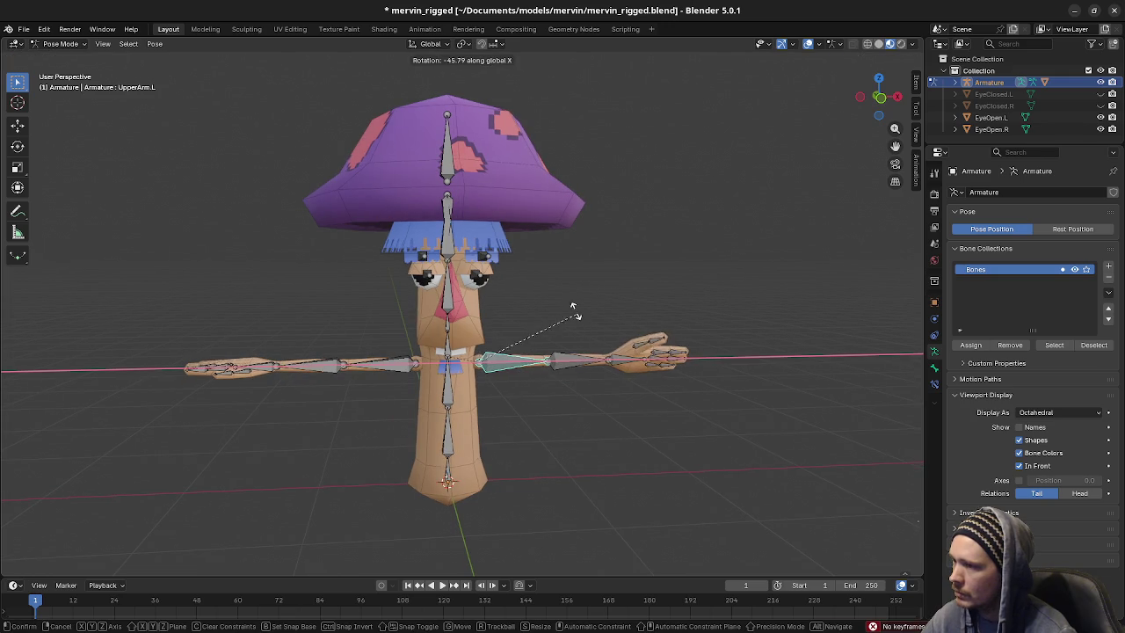
{"action": "left_click", "coordinate": [571, 294]}
{"action": "left_click", "coordinate": [576, 362]}
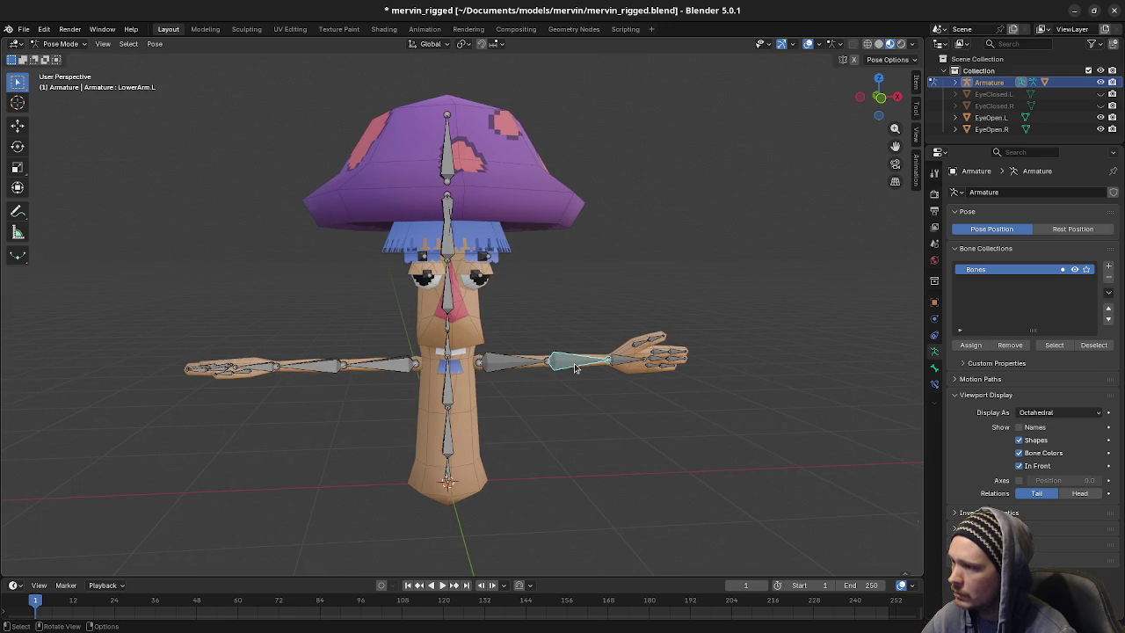
{"action": "key", "text": "r"}
{"action": "key", "text": "x"}
{"action": "key", "text": "x"}
{"action": "left_click", "coordinate": [586, 328]}
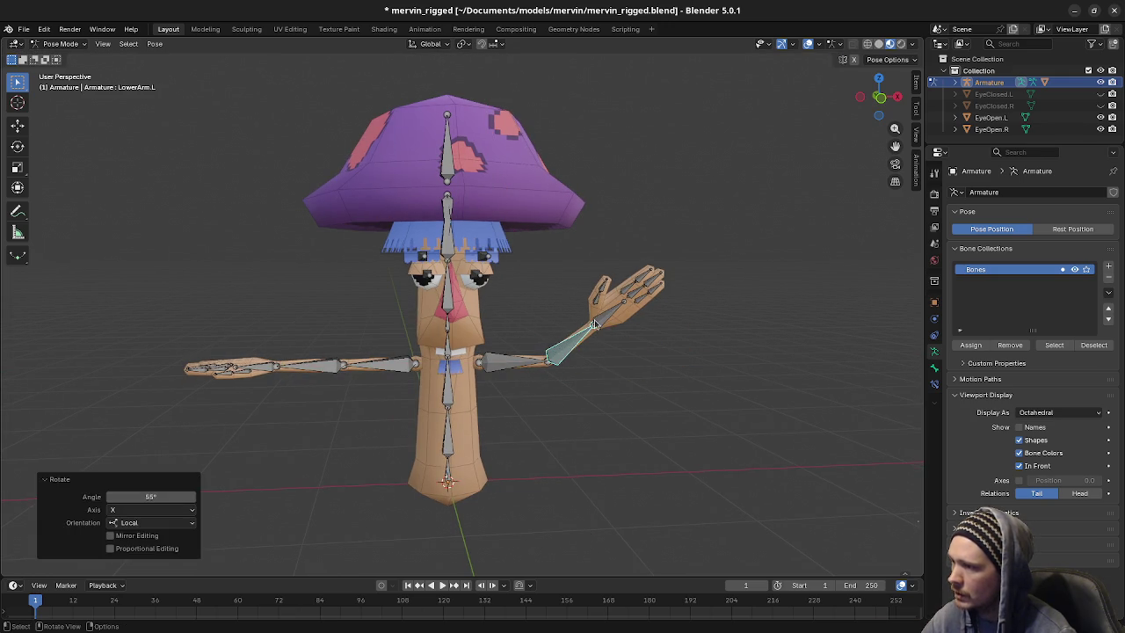
Stand Hand.L upright, tilt it 19.4° and twist it -32.5°
{"action": "left_click", "coordinate": [594, 324]}
{"action": "key", "text": "r"}
{"action": "key", "text": "x"}
{"action": "key", "text": "x"}
{"action": "key", "text": "z"}
{"action": "key", "text": "z"}
{"action": "left_click", "coordinate": [639, 335]}
{"action": "key", "text": "r"}
{"action": "key", "text": "x"}
{"action": "key", "text": "x"}
{"action": "left_click", "coordinate": [625, 322]}
{"action": "key", "text": "r"}
{"action": "key", "text": "z"}
{"action": "key", "text": "z"}
{"action": "key", "text": "y"}
{"action": "key", "text": "y"}
{"action": "left_click", "coordinate": [624, 363]}
Spread the left hand's fingers, with Thumb02.L at -17.9° and Pointer01.L at -4.02°
{"action": "mouse_move", "coordinate": [651, 366]}
{"action": "middle_mouse_down"}
{"action": "mouse_move", "coordinate": [545, 364]}
{"action": "mouse_move", "coordinate": [628, 358]}
{"action": "middle_mouse_up"}
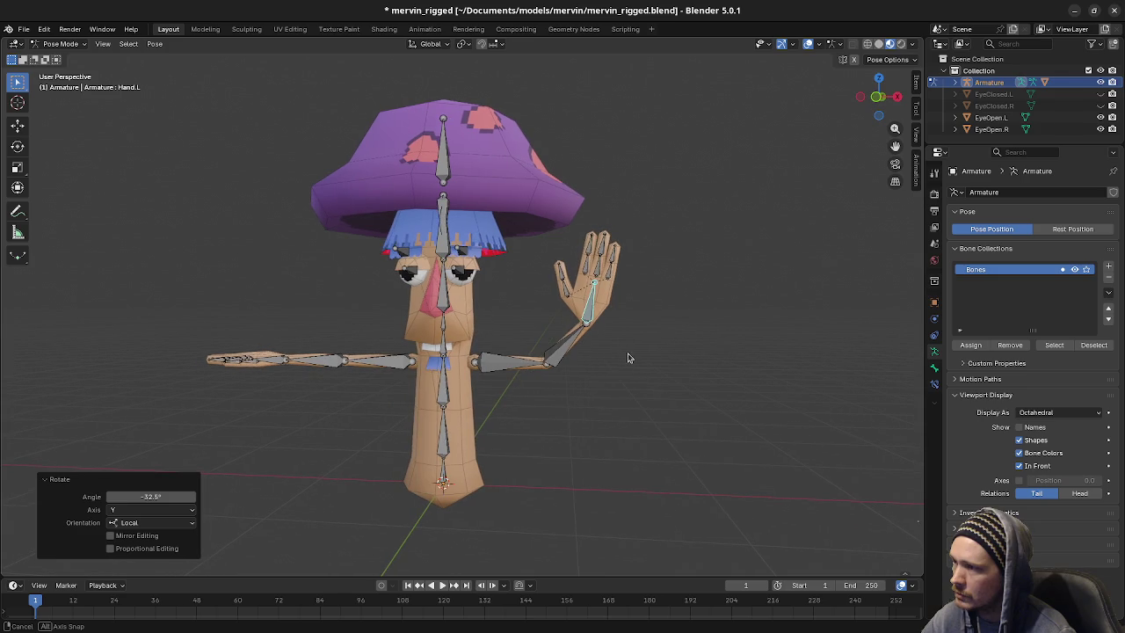
{"action": "left_click", "coordinate": [615, 257]}
{"action": "key", "text": "r"}
{"action": "left_click", "coordinate": [661, 290]}
{"action": "left_click", "coordinate": [594, 265]}
{"action": "key", "text": "r"}
{"action": "left_click", "coordinate": [636, 273]}
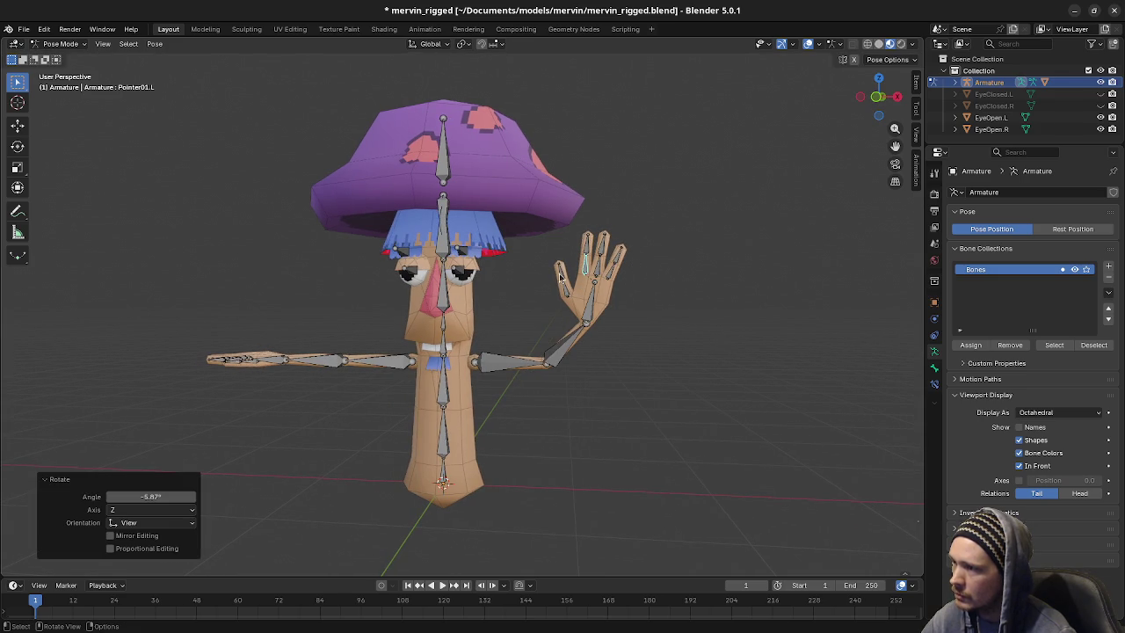
{"action": "left_click", "coordinate": [560, 276]}
{"action": "key", "text": "r"}
{"action": "left_click", "coordinate": [633, 276]}
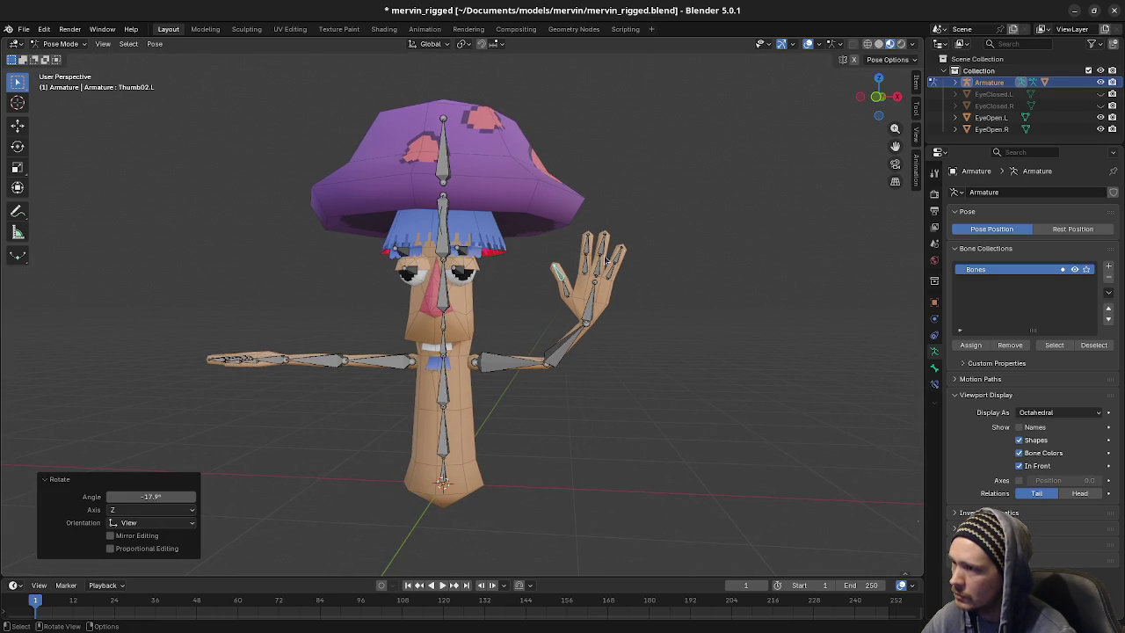
{"action": "left_click", "coordinate": [589, 270]}
{"action": "key", "text": "r"}
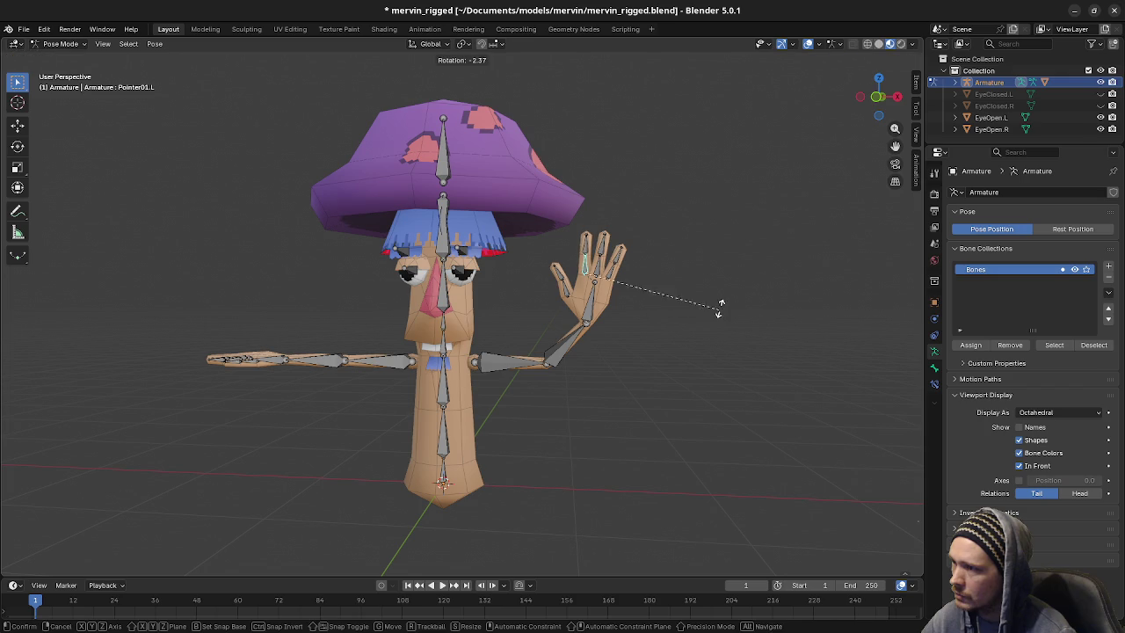
{"action": "left_click", "coordinate": [714, 311]}
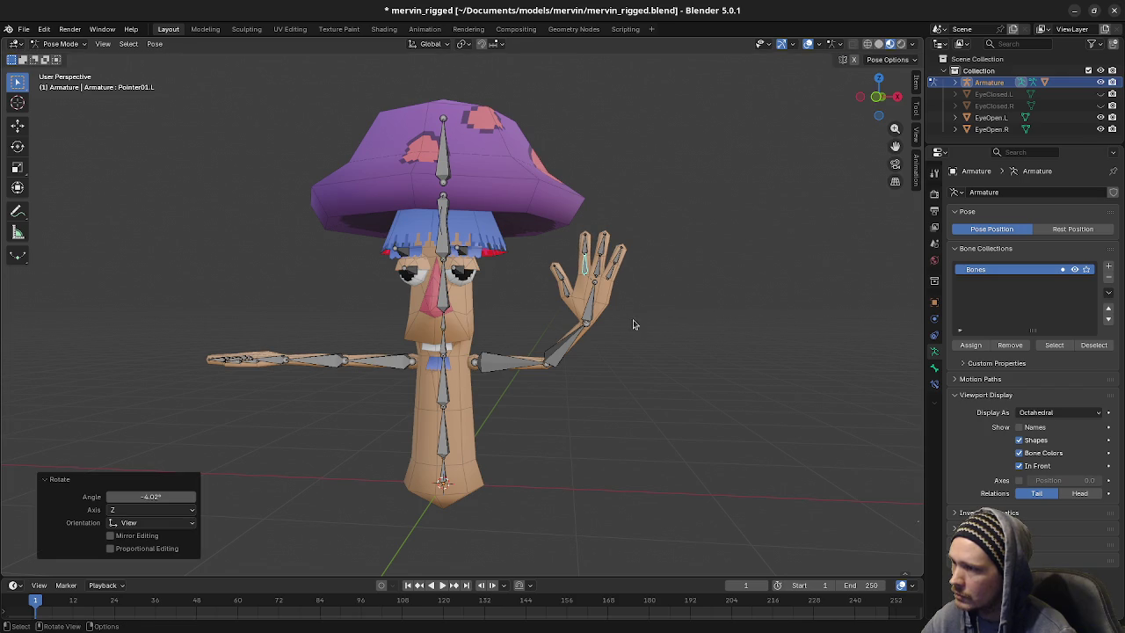
Check the wave from the side and adjust UpperArm.L by -12.3° on X
{"action": "mouse_move", "coordinate": [630, 318]}
{"action": "middle_mouse_down"}
{"action": "mouse_move", "coordinate": [580, 318]}
{"action": "mouse_move", "coordinate": [745, 332]}
{"action": "mouse_move", "coordinate": [673, 328]}
{"action": "middle_mouse_up"}
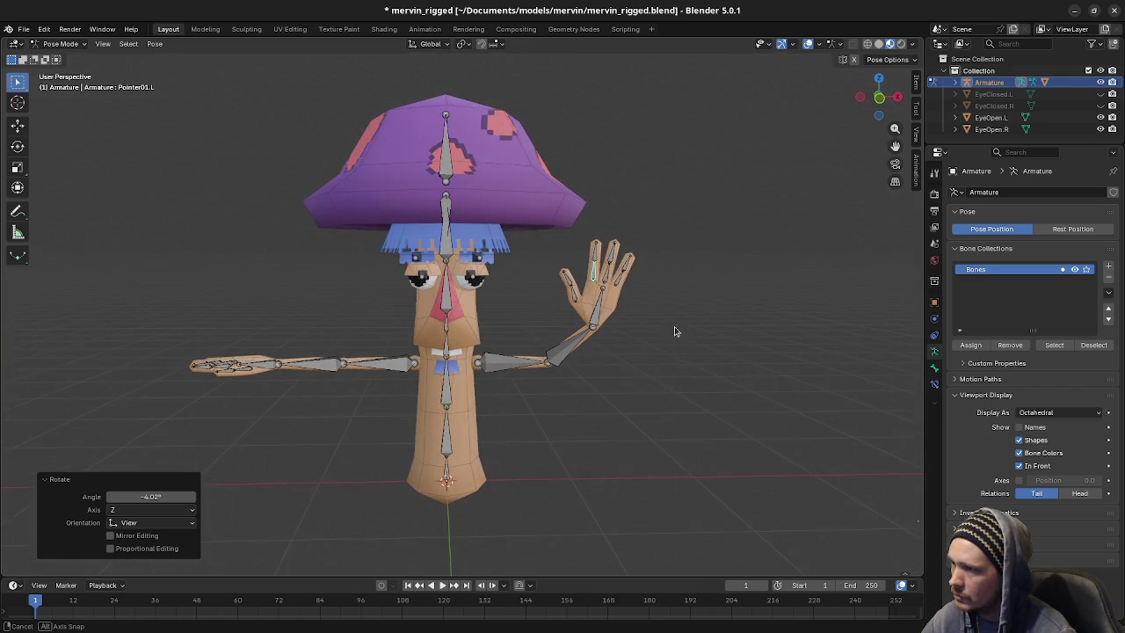
{"action": "left_click", "coordinate": [601, 316]}
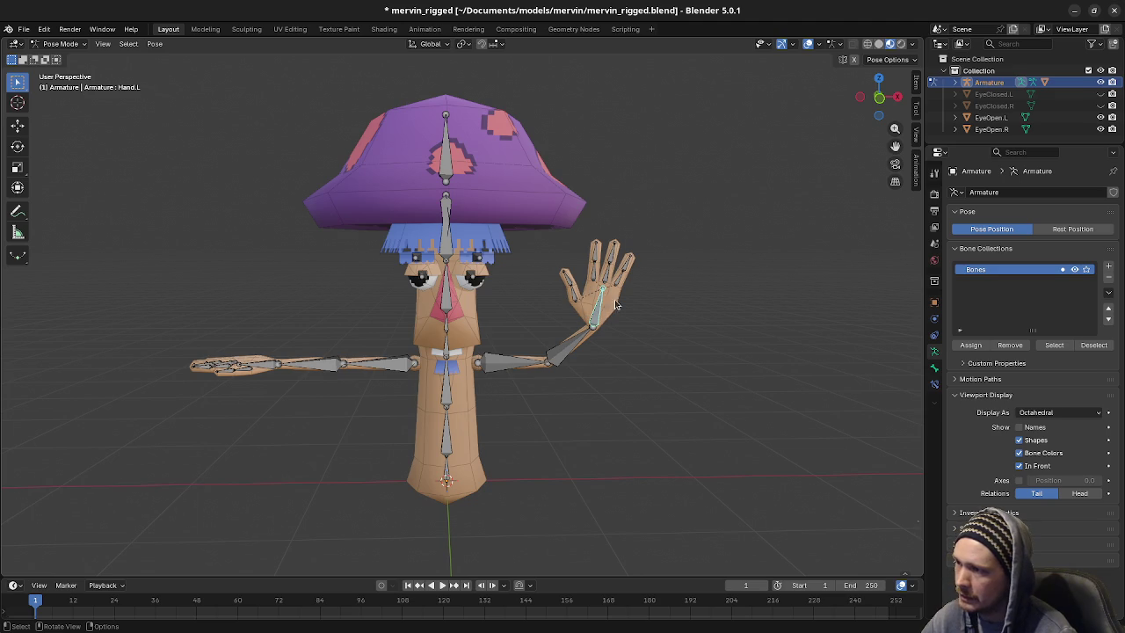
{"action": "mouse_move", "coordinate": [555, 397]}
{"action": "middle_mouse_down"}
{"action": "mouse_move", "coordinate": [693, 395]}
{"action": "mouse_move", "coordinate": [519, 354]}
{"action": "middle_mouse_up"}
{"action": "left_click", "coordinate": [516, 356]}
{"action": "key", "text": "r"}
{"action": "key", "text": "z"}
{"action": "key", "text": "x"}
{"action": "left_click", "coordinate": [670, 371]}
Lower UpperArm.R beside the body, adjust it 12.1°, and bend LowerArm.R -49.3°
{"action": "mouse_move", "coordinate": [671, 371]}
{"action": "middle_mouse_down"}
{"action": "mouse_move", "coordinate": [585, 369]}
{"action": "mouse_move", "coordinate": [595, 369]}
{"action": "middle_mouse_up"}
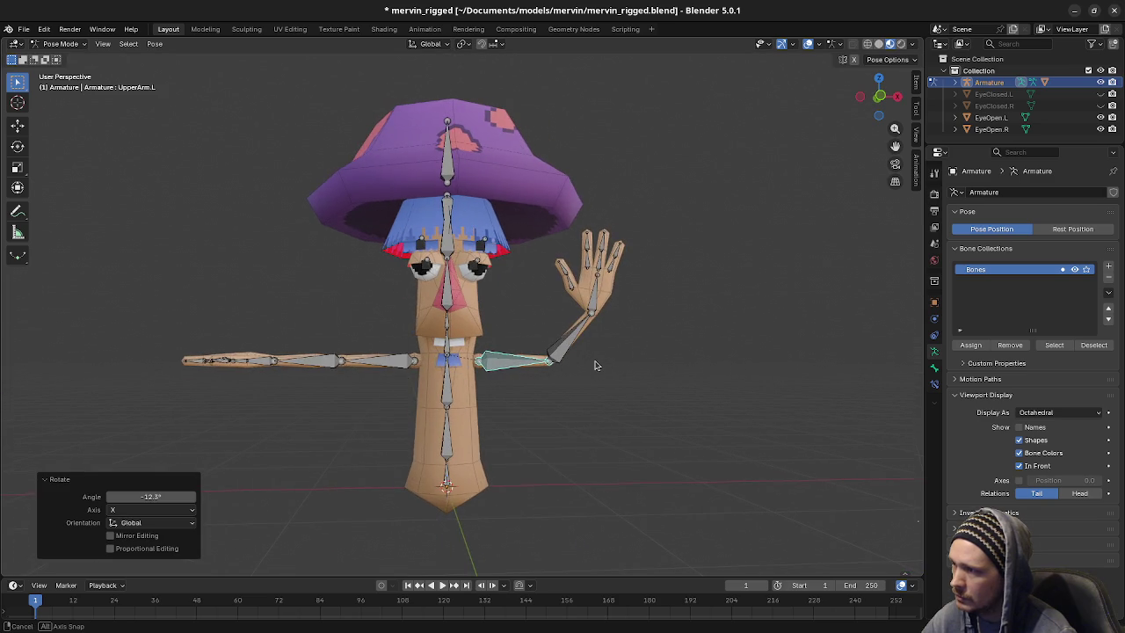
{"action": "left_click", "coordinate": [366, 368]}
{"action": "key", "text": "r"}
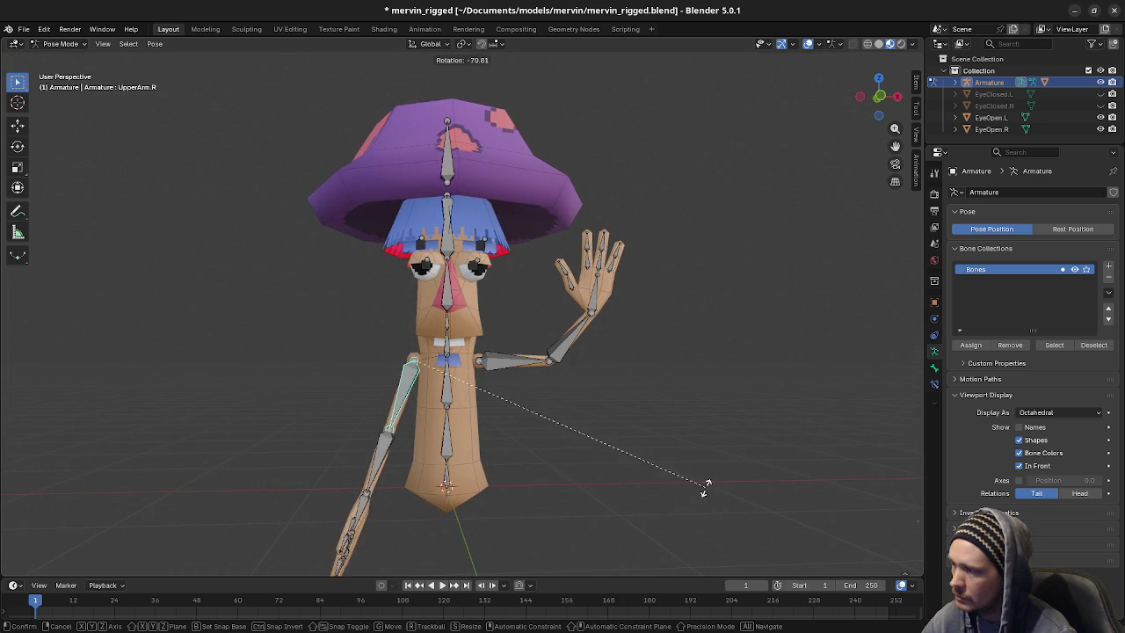
{"action": "left_click", "coordinate": [685, 472]}
{"action": "mouse_move", "coordinate": [685, 472]}
{"action": "middle_mouse_down"}
{"action": "mouse_move", "coordinate": [603, 447]}
{"action": "mouse_move", "coordinate": [621, 449]}
{"action": "middle_mouse_up"}
{"action": "key", "text": "r"}
{"action": "left_click", "coordinate": [563, 470]}
{"action": "left_click", "coordinate": [466, 466]}
{"action": "key", "text": "r"}
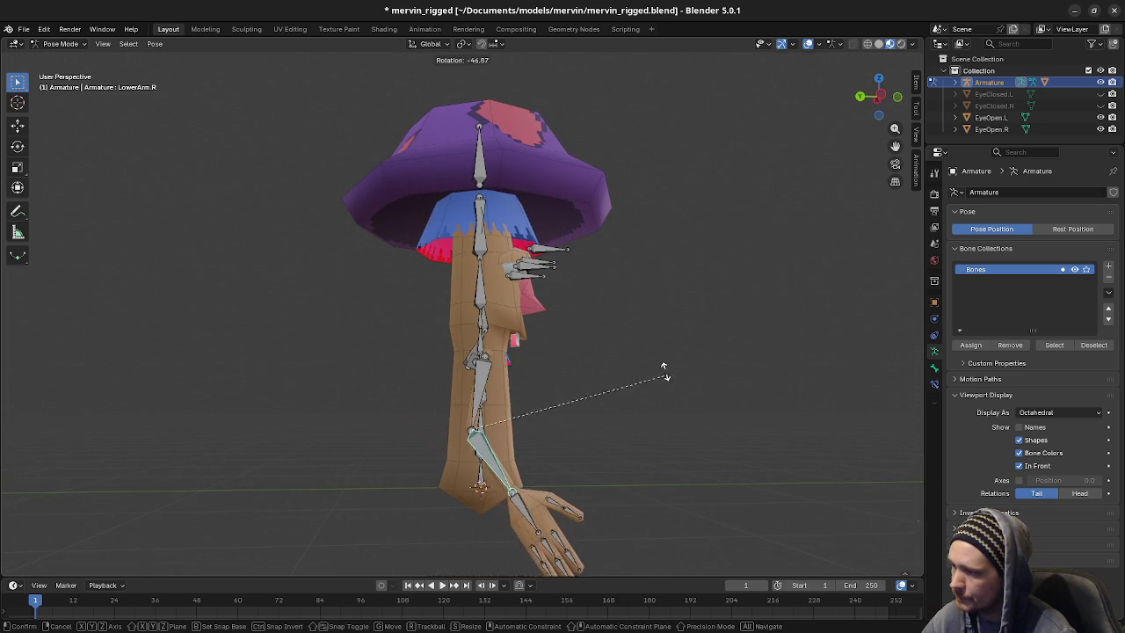
{"action": "left_click", "coordinate": [668, 378]}
{"action": "middle_click_drag", "start_coordinate": [680, 457], "coordinate": [578, 453]}
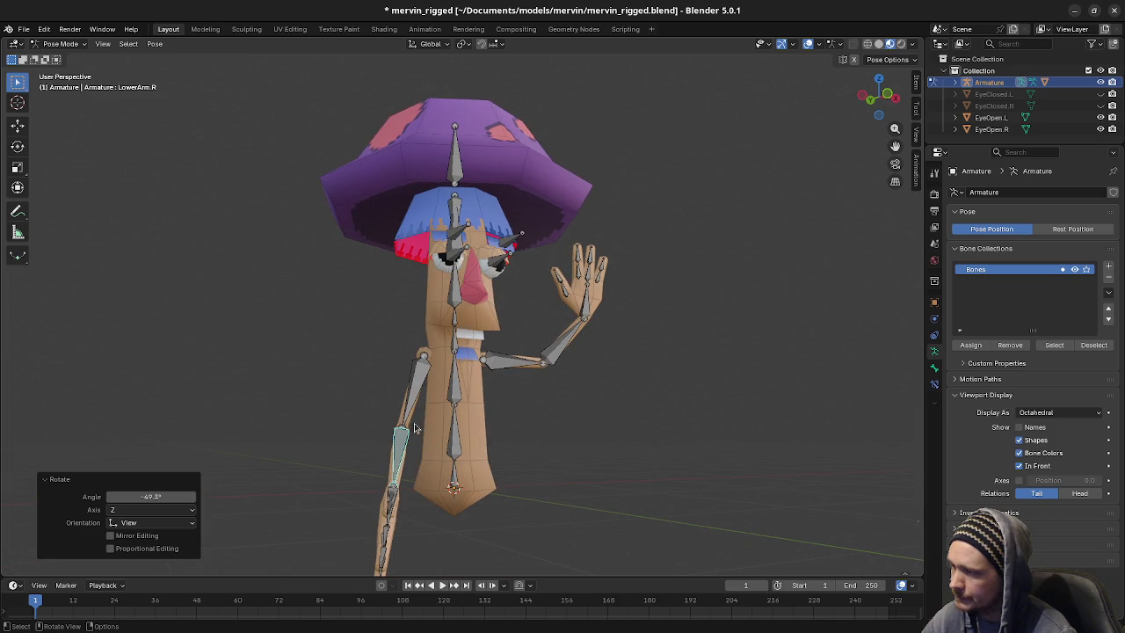
In front view, re-rotate UpperArm.R and set LowerArm.R to -23.5°
{"action": "key", "text": "KP_1"}
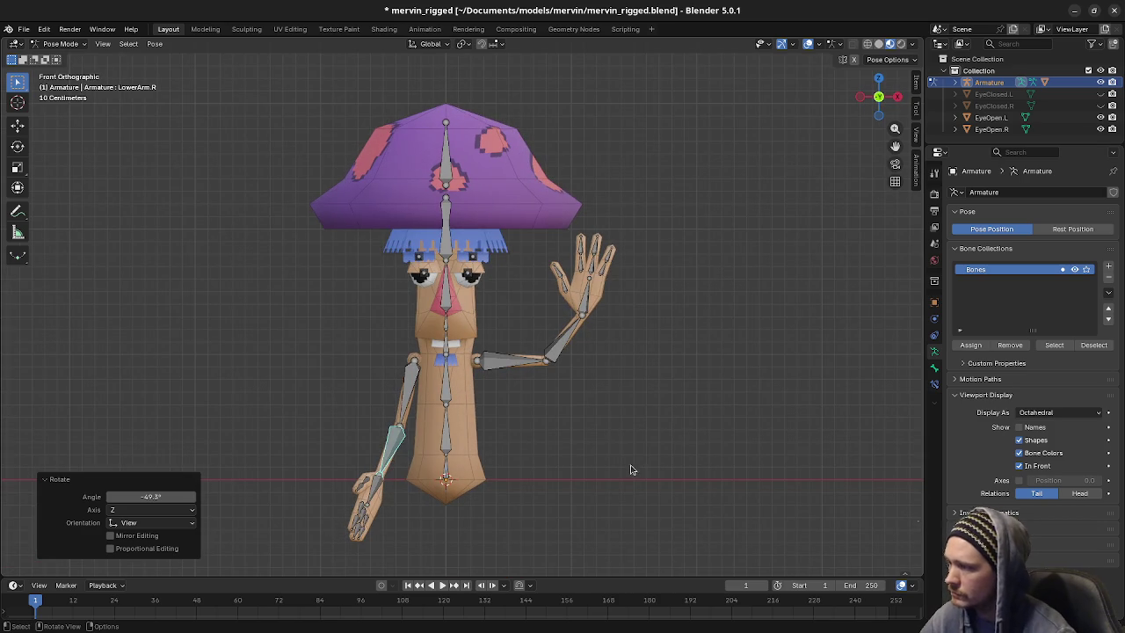
{"action": "left_click", "coordinate": [418, 396]}
{"action": "key", "text": "r"}
{"action": "left_click", "coordinate": [525, 461]}
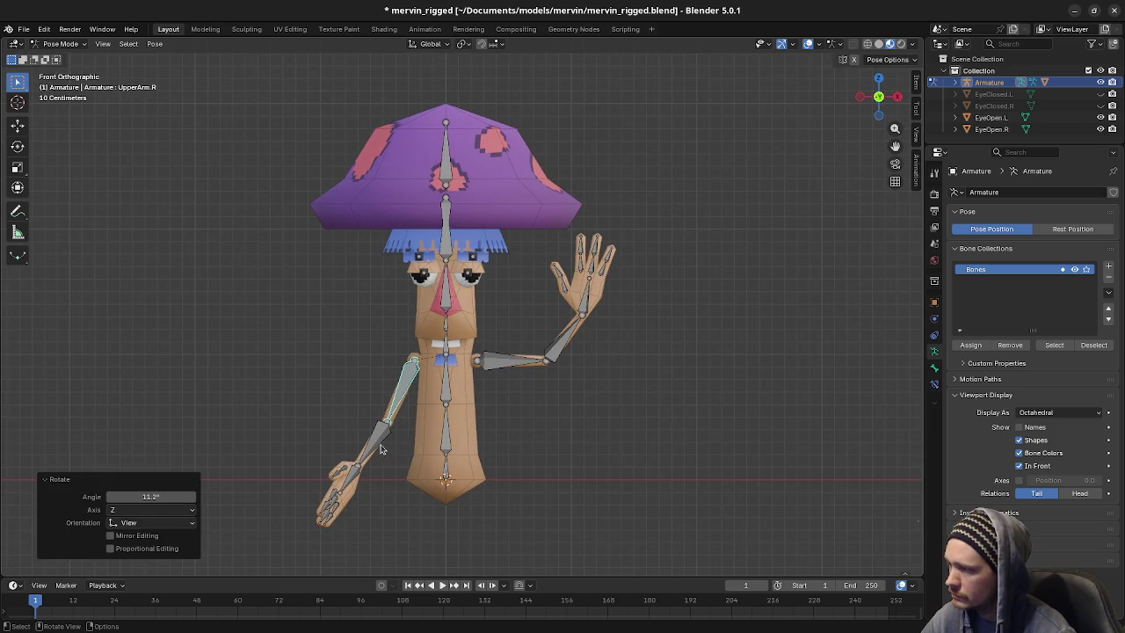
{"action": "left_click", "coordinate": [383, 448]}
{"action": "key", "text": "r"}
{"action": "left_click", "coordinate": [426, 475]}
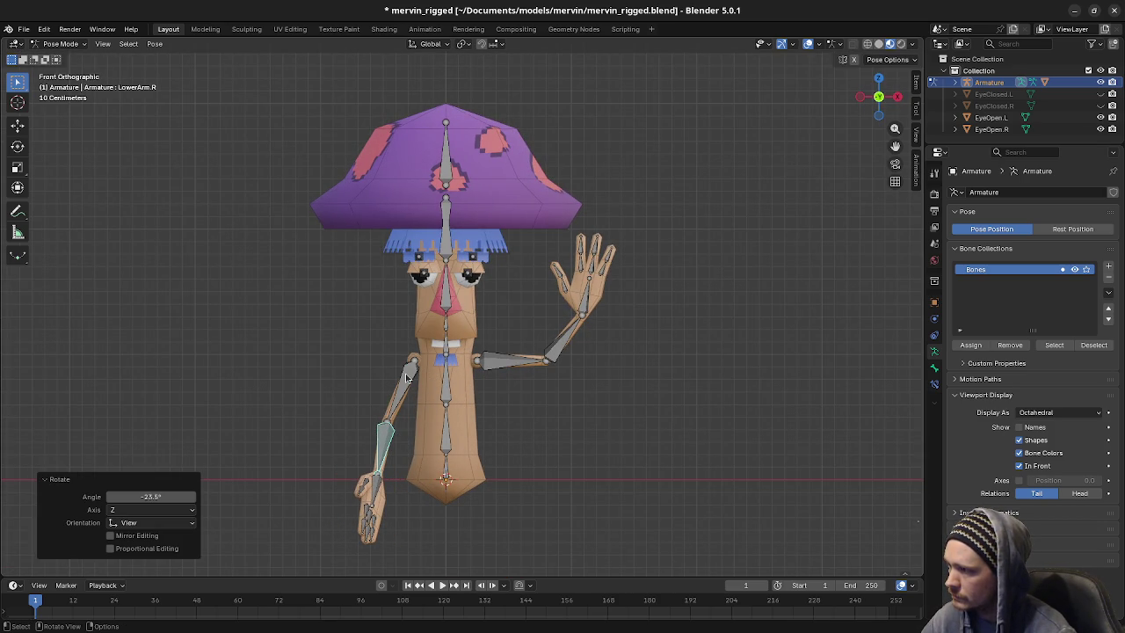
{"action": "key", "text": "r"}
{"action": "key", "text": "z"}
{"action": "key", "text": "z"}
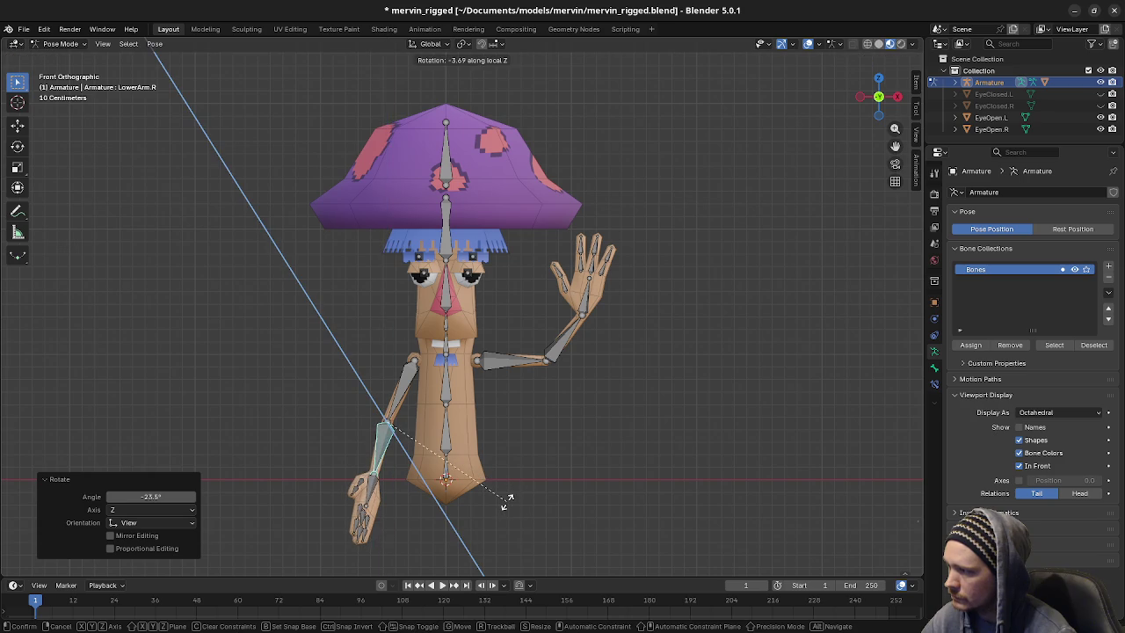
{"action": "key", "text": "y"}
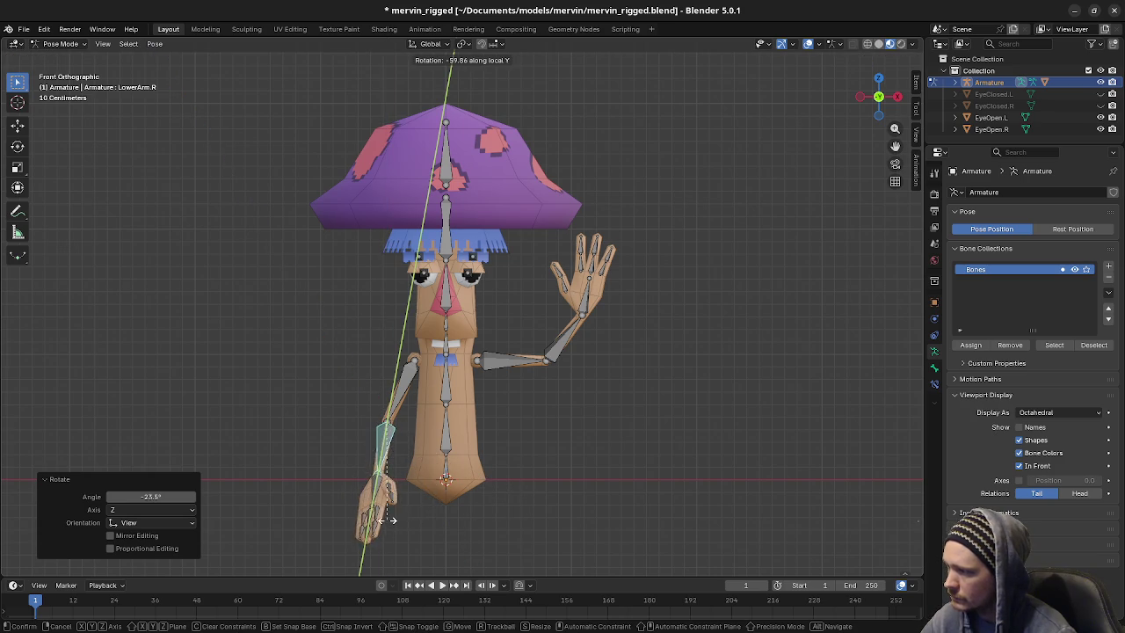
{"action": "key", "text": "Escape"}
Twist Hand.R -36.4° on local Y, then swing it up 55.2° in right view
{"action": "key", "text": "bracketright"}
{"action": "key", "text": "r"}
{"action": "key", "text": "z"}
{"action": "key", "text": "z"}
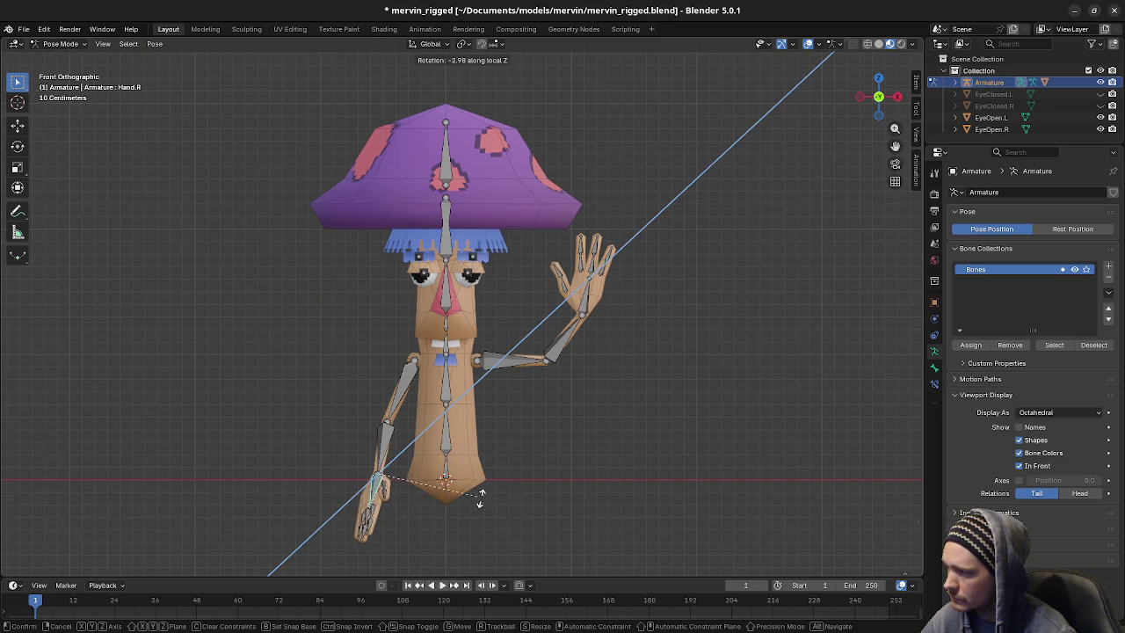
{"action": "key", "text": "y"}
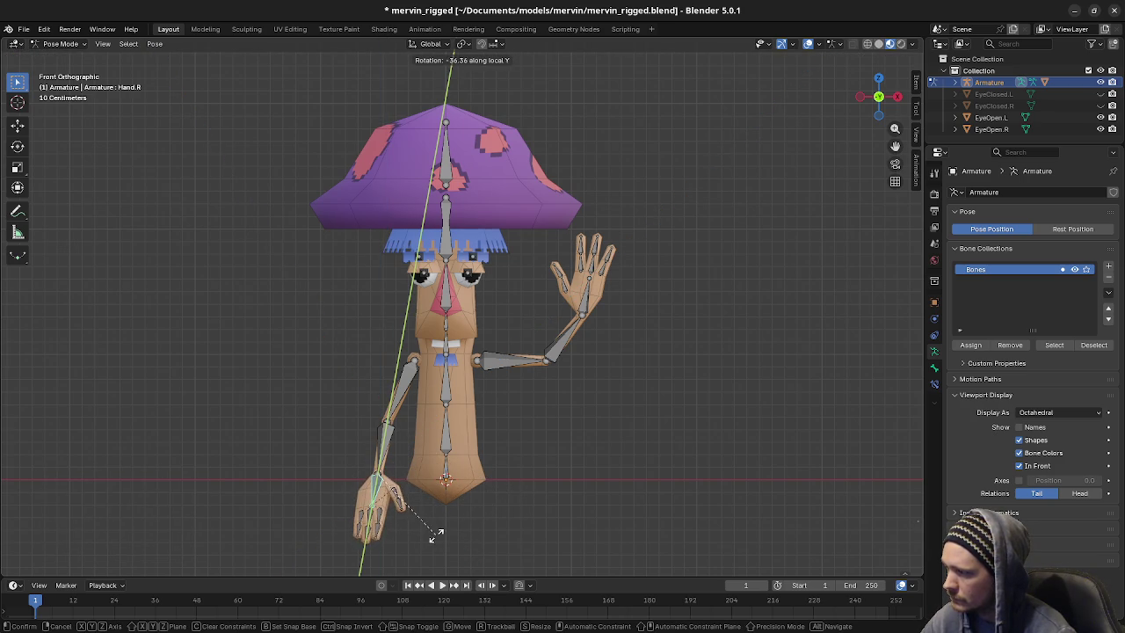
{"action": "left_click", "coordinate": [435, 536]}
{"action": "left_click", "coordinate": [383, 463]}
{"action": "middle_click_drag", "start_coordinate": [383, 463], "coordinate": [507, 477]}
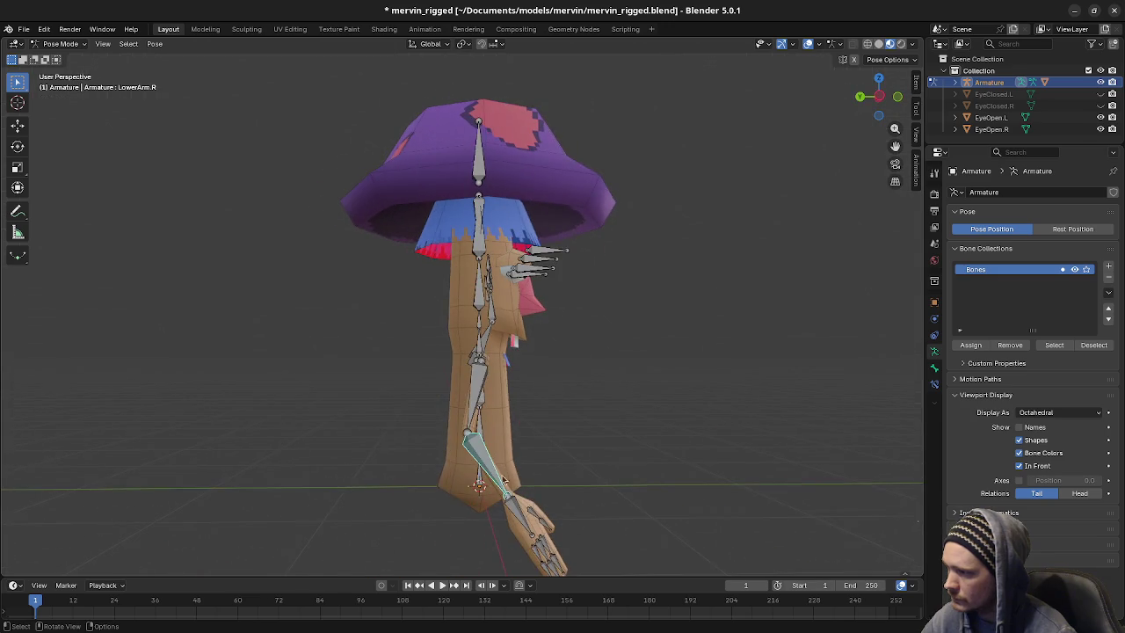
{"action": "key", "text": "KP_3"}
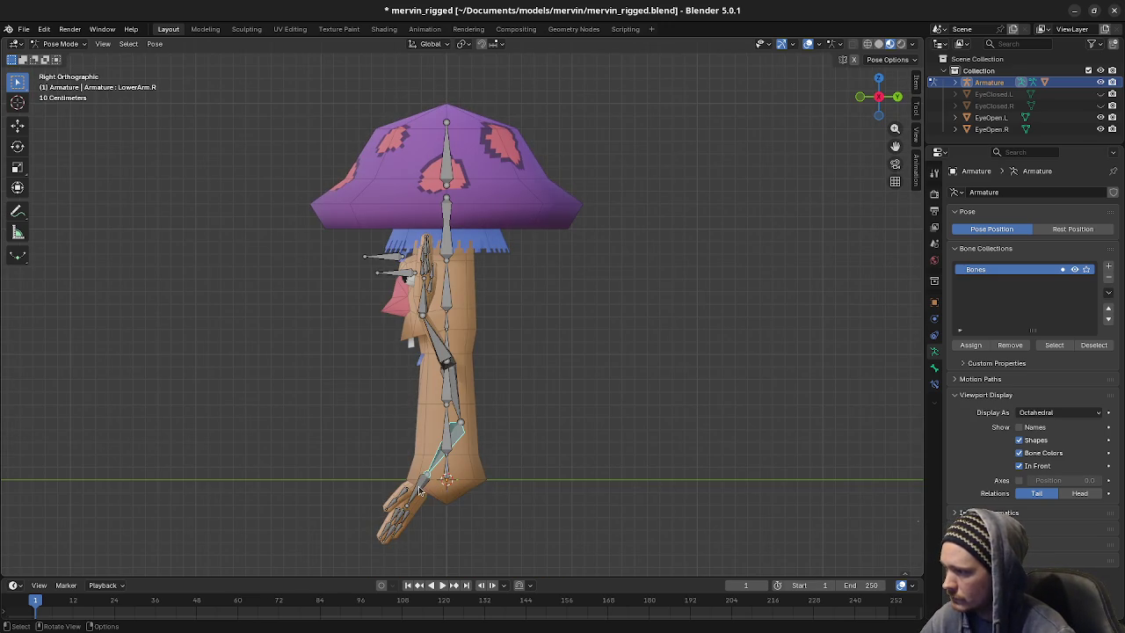
{"action": "left_click", "coordinate": [420, 492]}
{"action": "key", "text": "r"}
{"action": "left_click", "coordinate": [550, 94]}
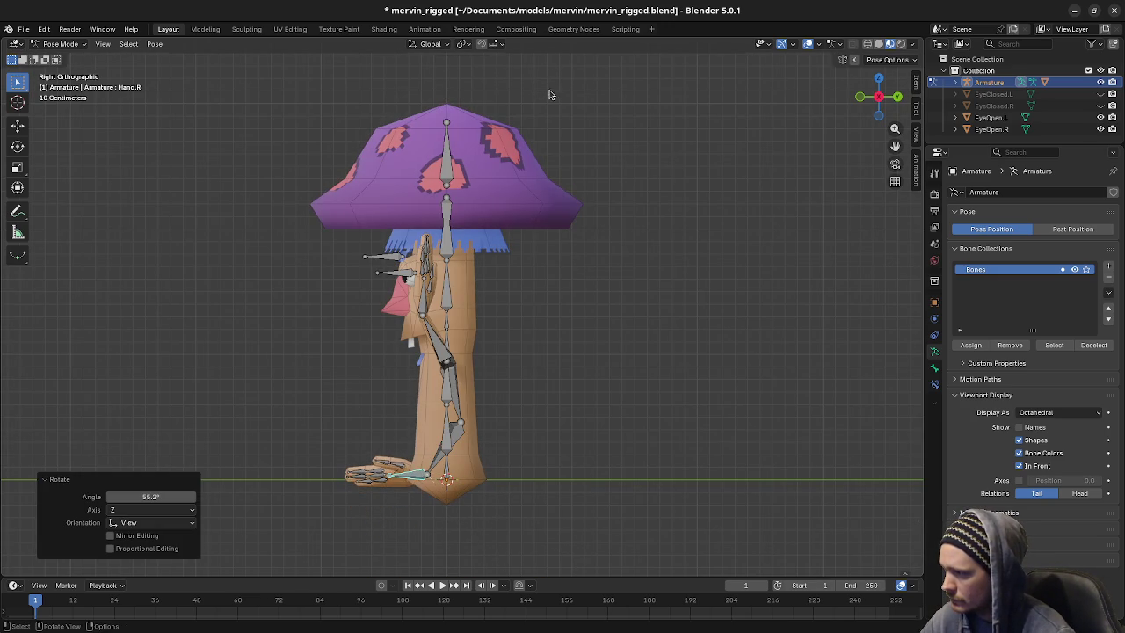
Twist Hand.R -23.3° on local Y and rotate it -19.8° on global Z
{"action": "middle_click_drag", "start_coordinate": [422, 305], "coordinate": [500, 338]}
{"action": "key", "text": "r"}
{"action": "key", "text": "y"}
{"action": "key", "text": "y"}
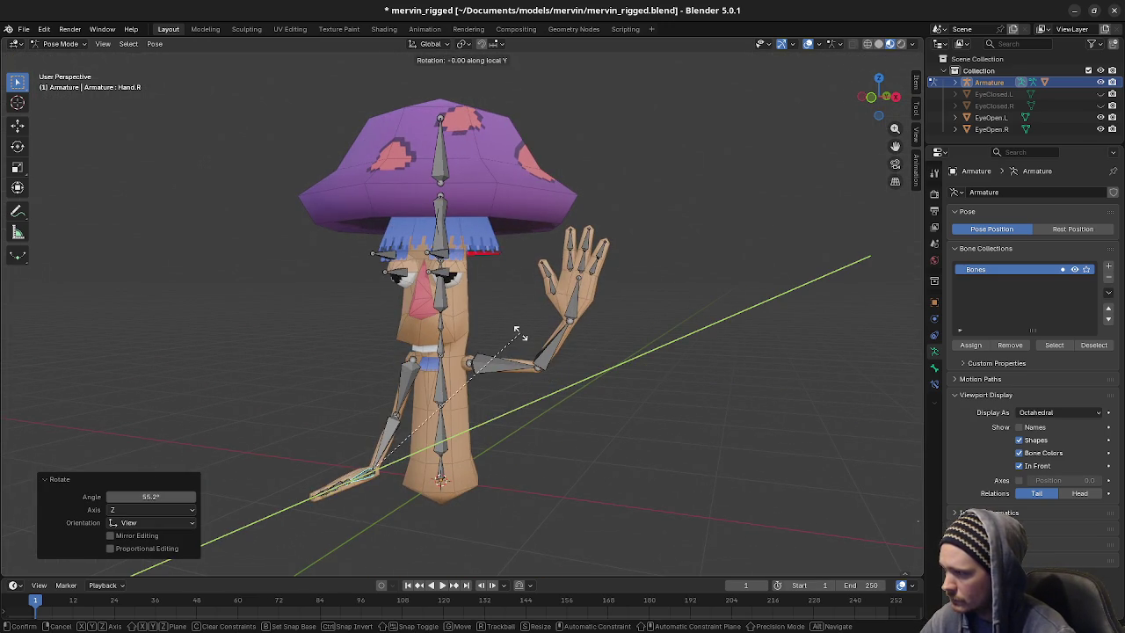
{"action": "left_click", "coordinate": [514, 402]}
{"action": "middle_click_drag", "start_coordinate": [514, 403], "coordinate": [557, 420]}
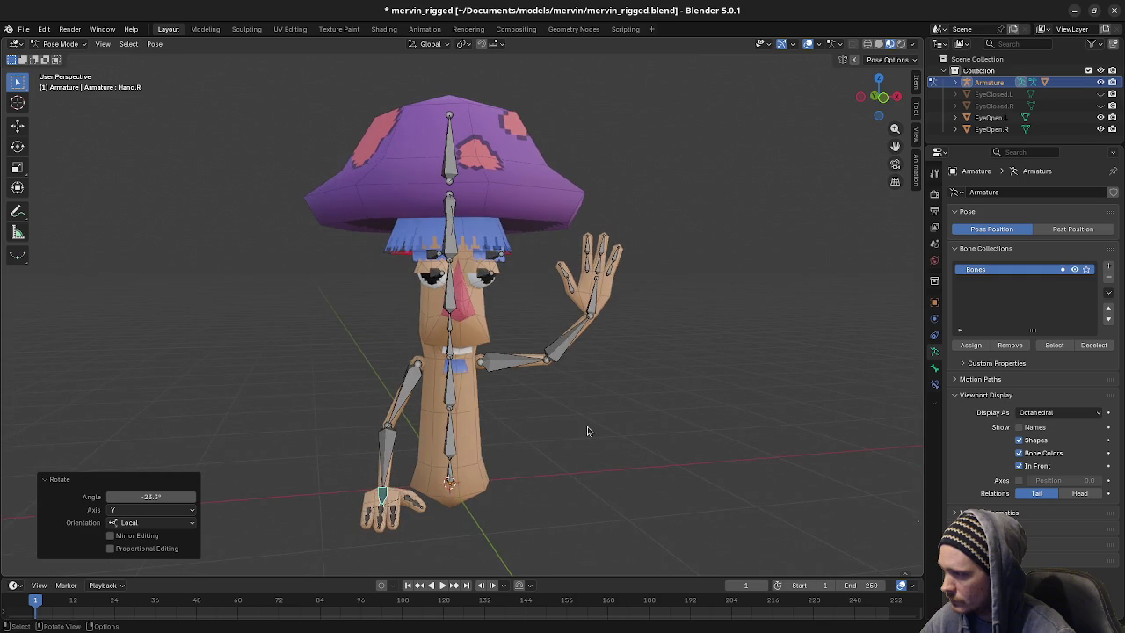
{"action": "key", "text": "r"}
{"action": "key", "text": "z"}
{"action": "key", "text": "z"}
{"action": "key", "text": "z"}
{"action": "key", "text": "z"}
{"action": "left_click", "coordinate": [659, 442]}
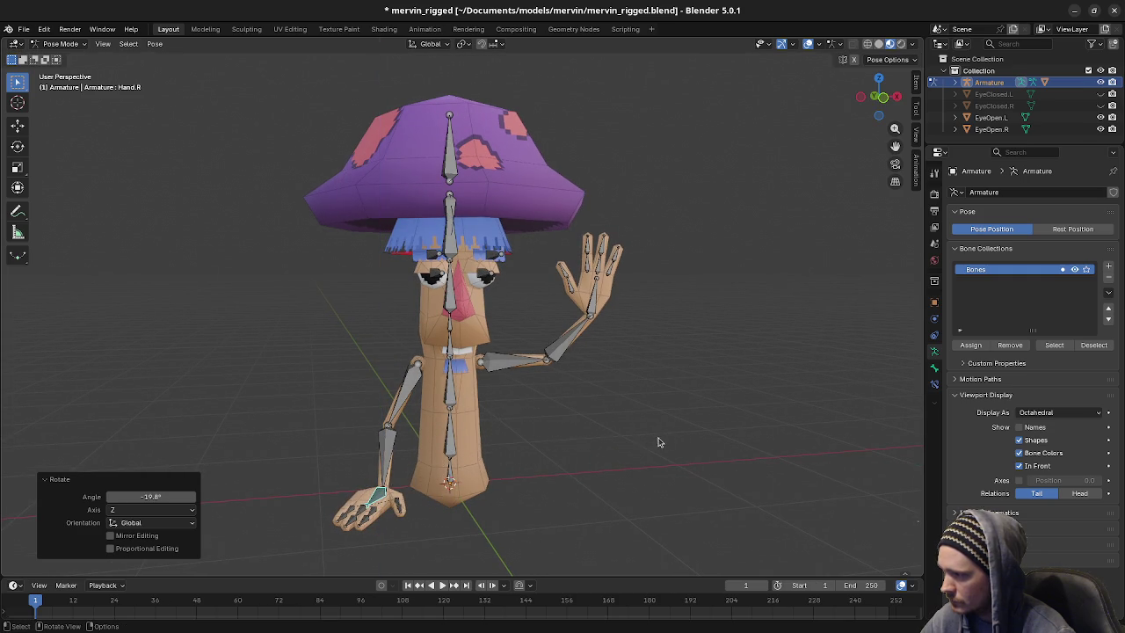
In front view, rotate LowerArm.R and lay Hand.R flat beside the base
{"action": "left_click", "coordinate": [392, 449]}
{"action": "key", "text": "KP_1"}
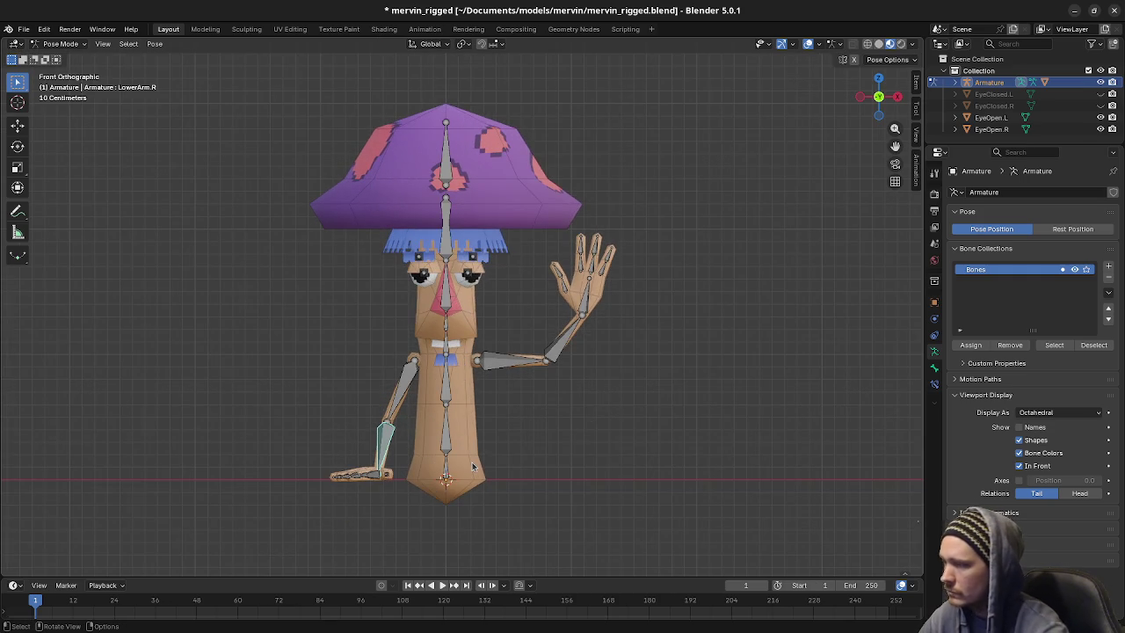
{"action": "key", "text": "r"}
{"action": "left_click", "coordinate": [565, 459]}
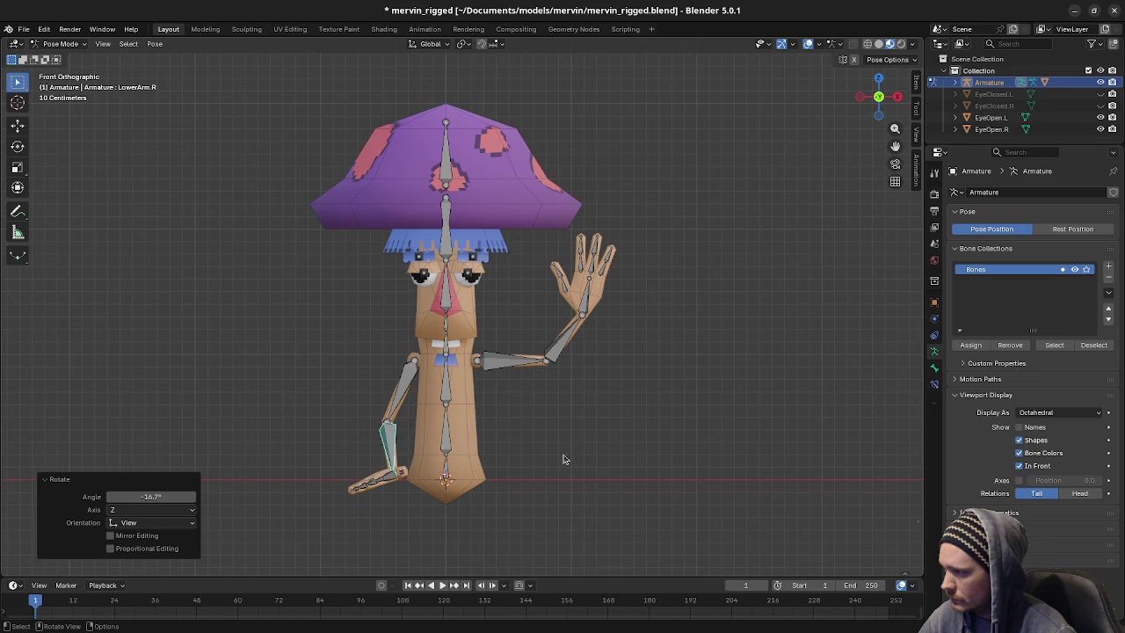
{"action": "left_click", "coordinate": [392, 484]}
{"action": "key", "text": "r"}
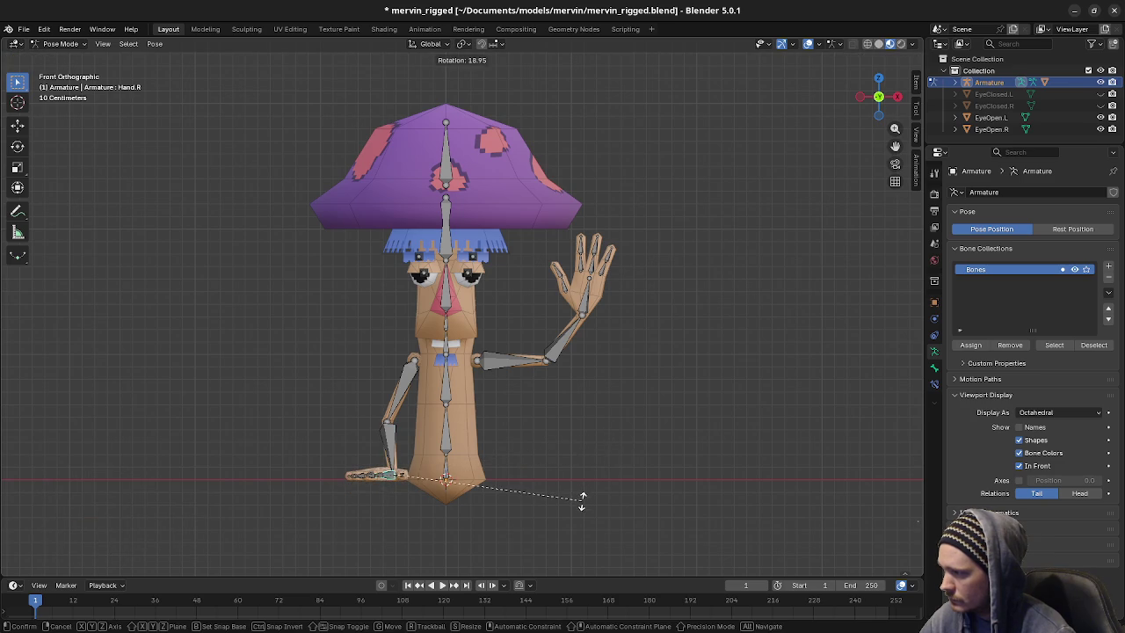
{"action": "left_click", "coordinate": [584, 505]}
Inspect the pose, select UpperArm.R then Spine02, and return to front view
{"action": "middle_click_drag", "start_coordinate": [456, 457], "coordinate": [392, 413]}
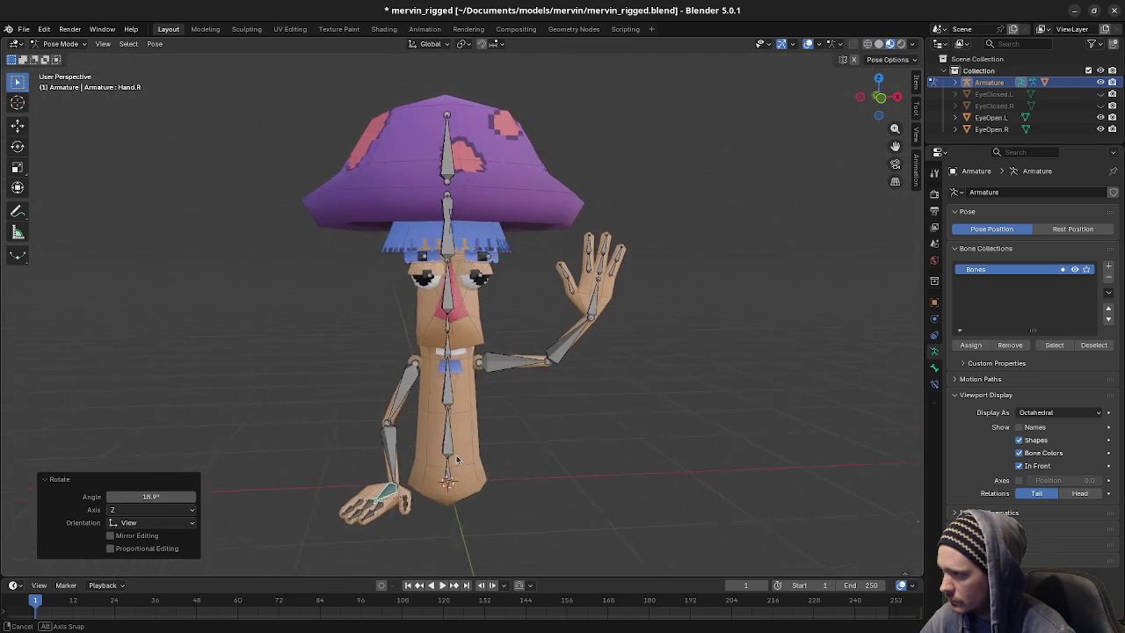
{"action": "left_click", "coordinate": [392, 413]}
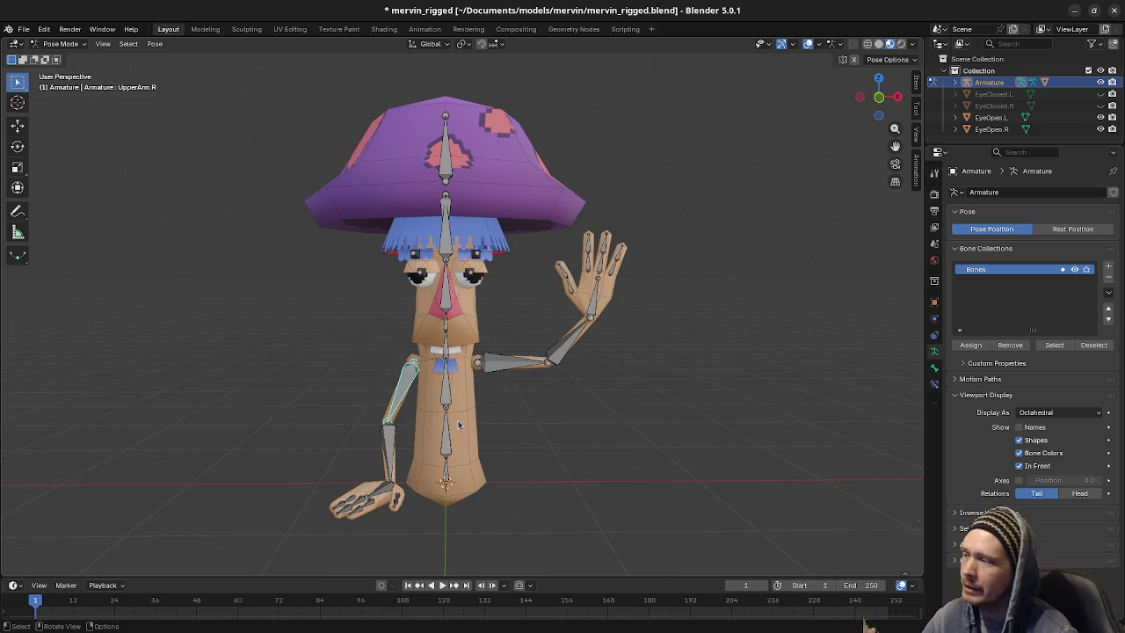
{"action": "middle_click_drag", "start_coordinate": [459, 443], "coordinate": [466, 422]}
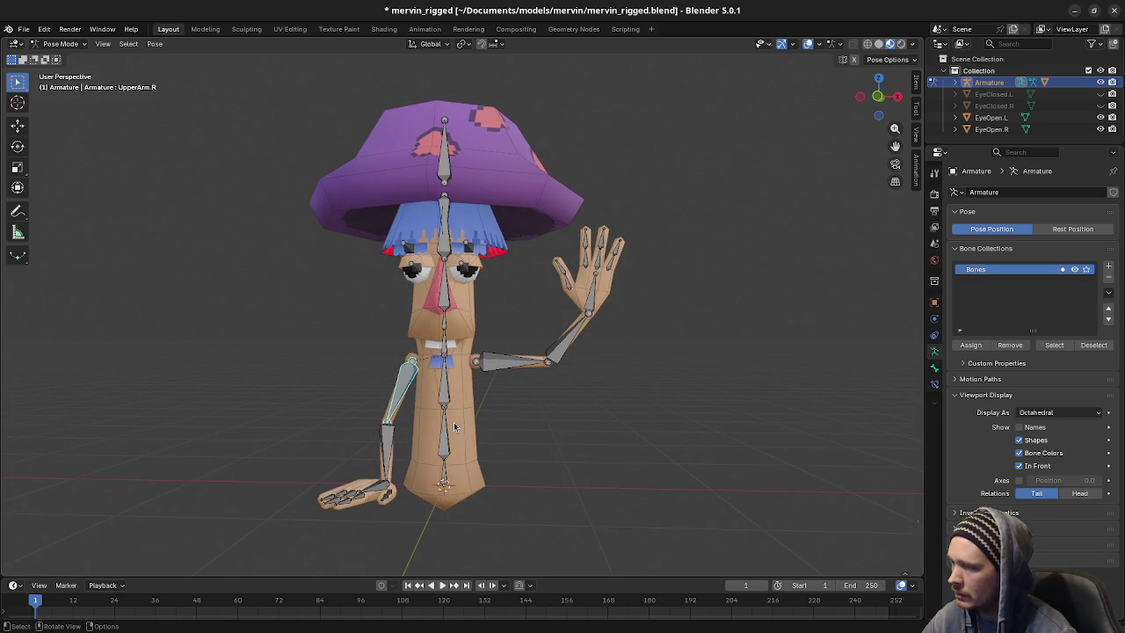
{"action": "left_click", "coordinate": [445, 396]}
{"action": "key", "text": "KP_1"}
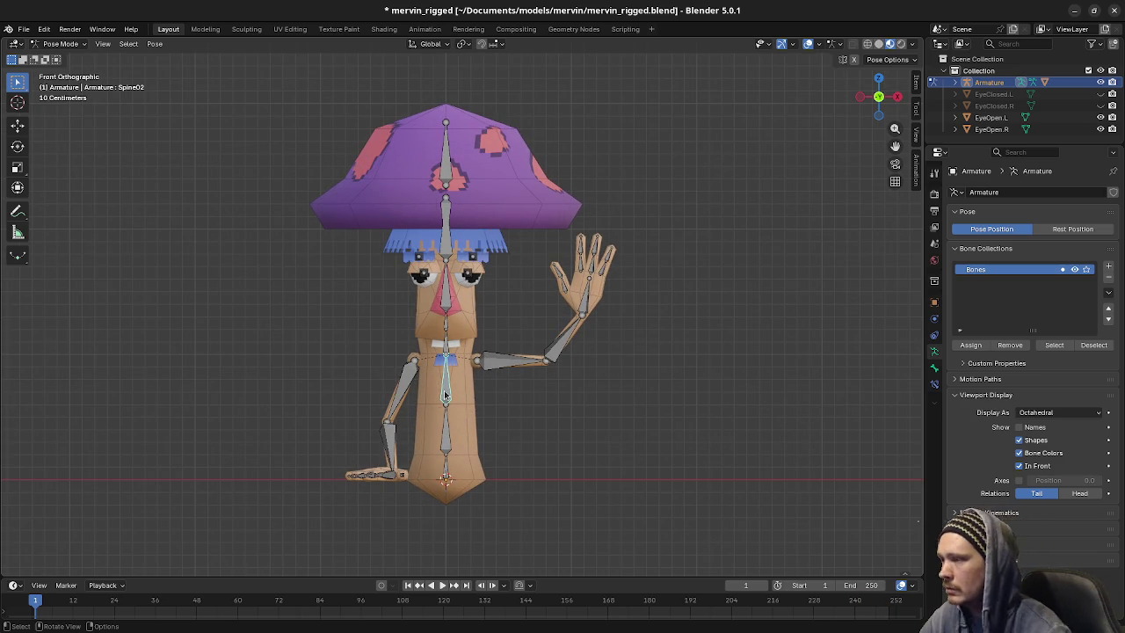
Tilt Spine02 by -9.23°, then select all bones and copy the pose with Ctrl+C
{"action": "key", "text": "r"}
{"action": "left_click", "coordinate": [603, 427]}
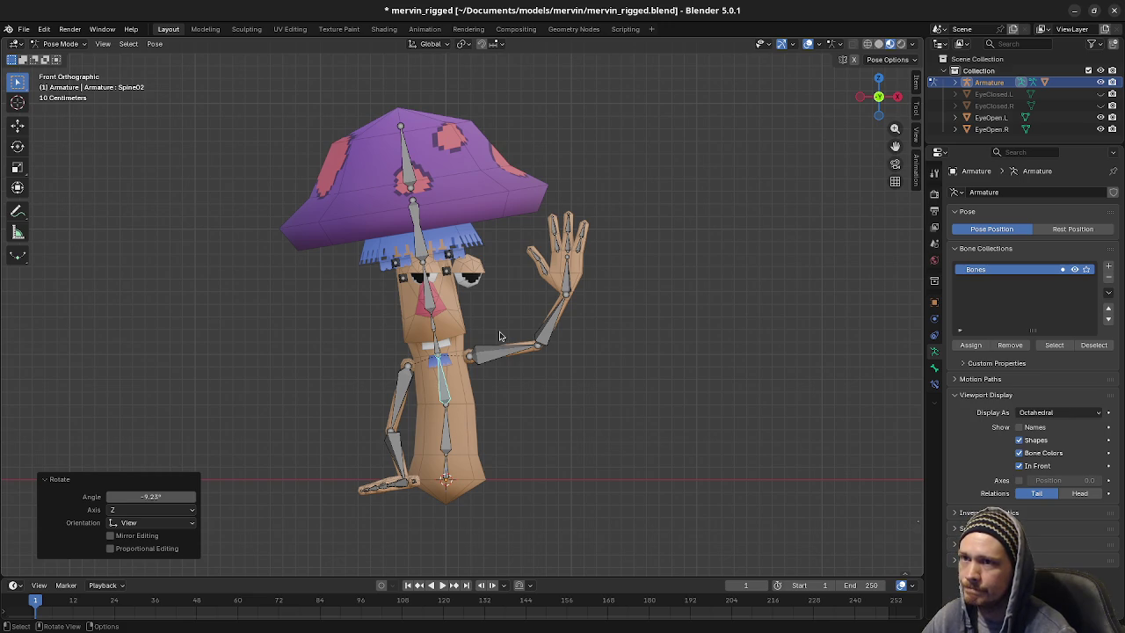
{"action": "left_click", "coordinate": [60, 44]}
{"action": "left_click", "coordinate": [64, 58]}
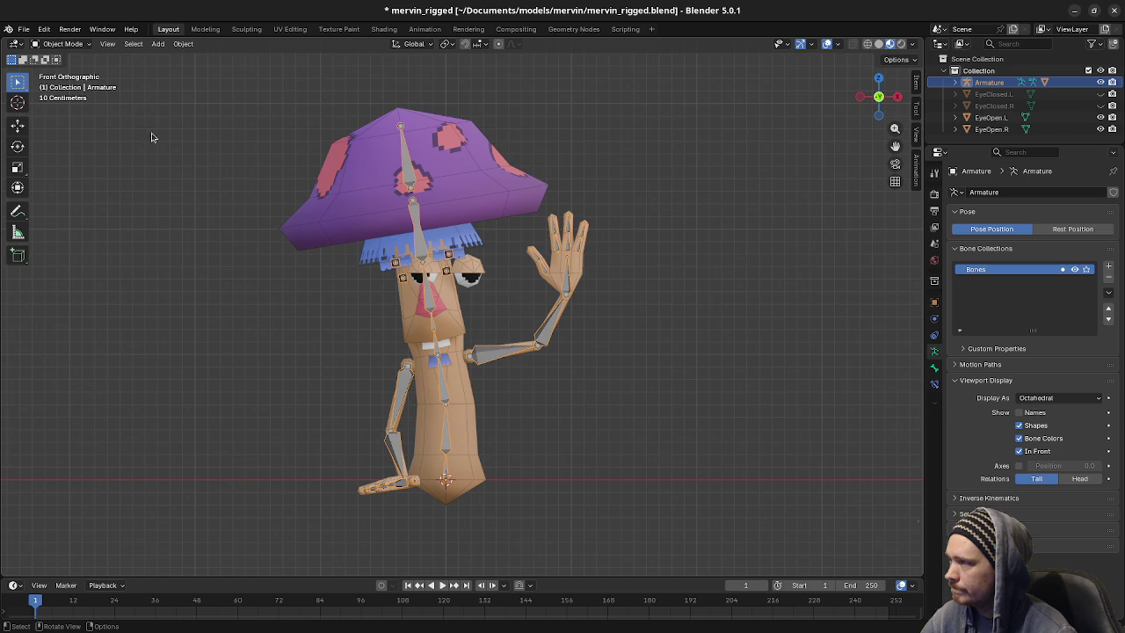
{"action": "left_click", "coordinate": [59, 44]}
{"action": "left_click", "coordinate": [62, 84]}
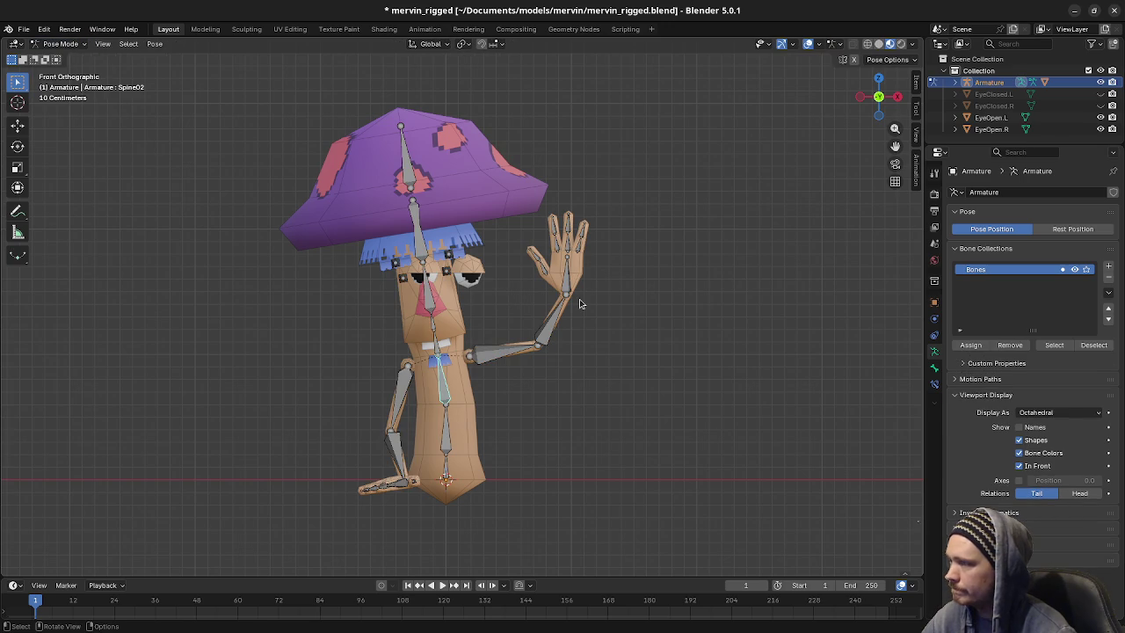
{"action": "key", "text": "a"}
{"action": "key", "text": "ctrl+c"}
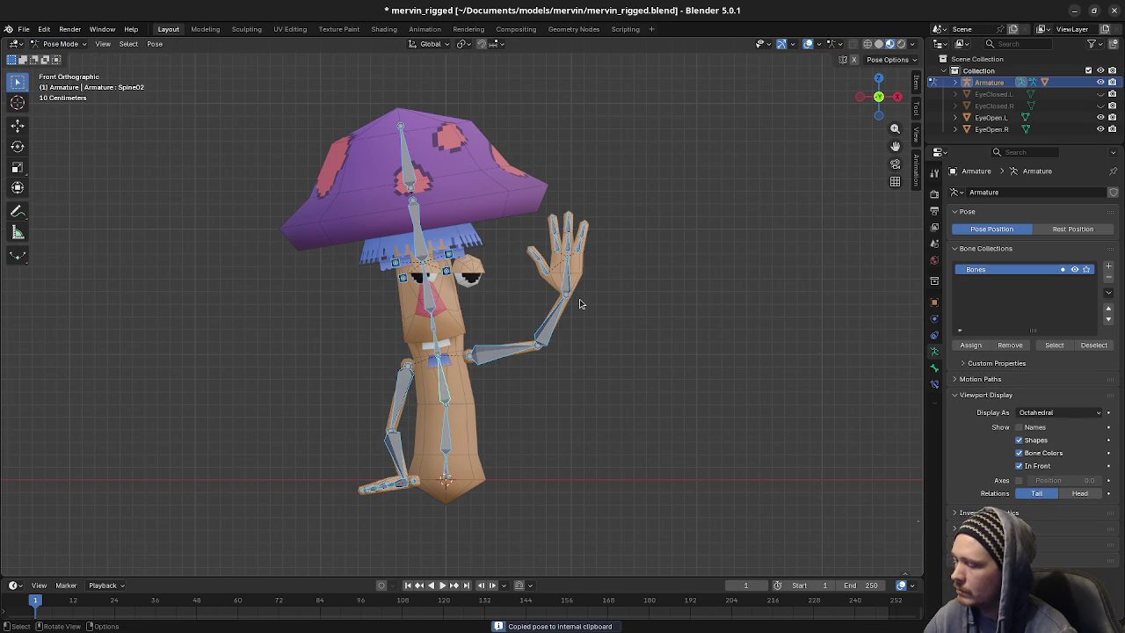
Clear the pose to the T-pose with Alt+R, enter Object Mode, and select EyeOpen.L
{"action": "key", "text": "alt+r"}
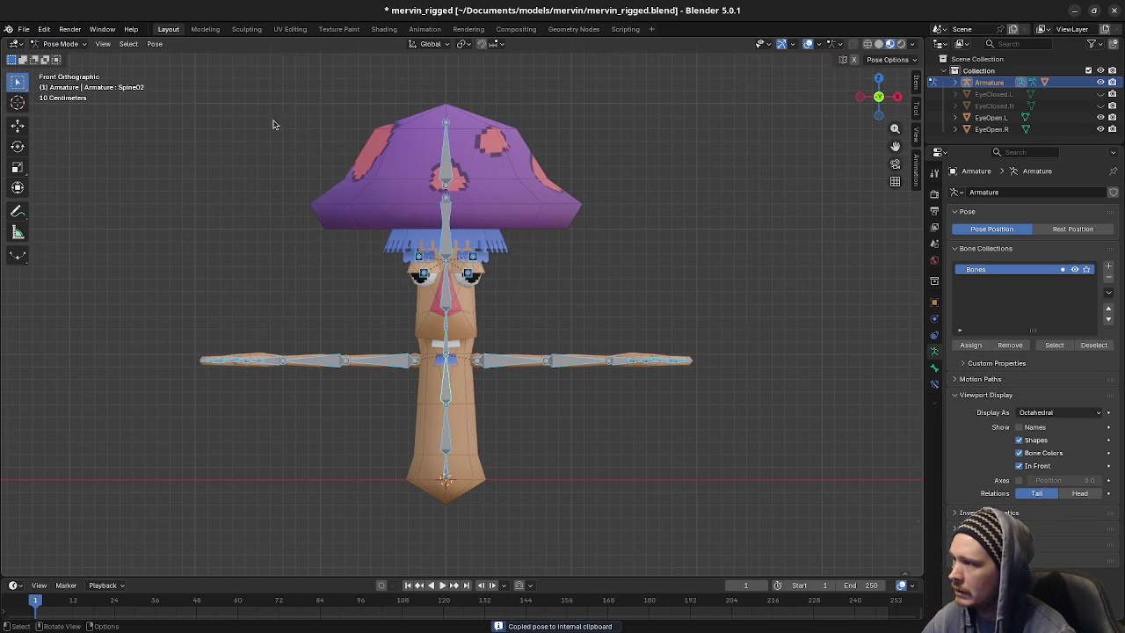
{"action": "left_click", "coordinate": [64, 45]}
{"action": "left_click", "coordinate": [61, 55]}
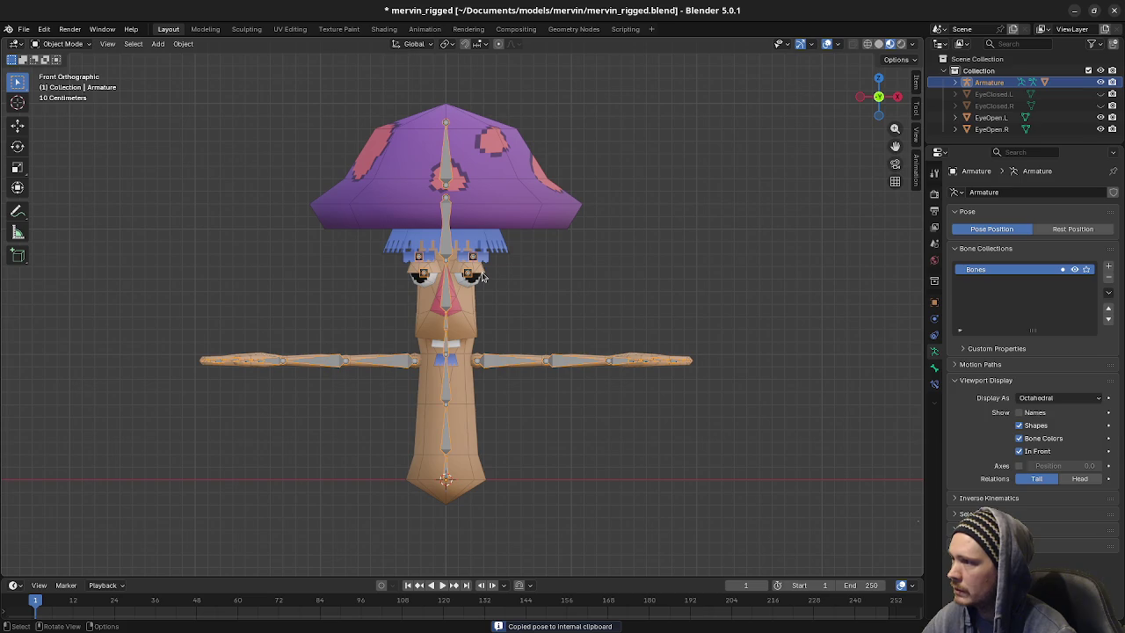
{"action": "left_click", "coordinate": [481, 276]}
{"action": "scroll", "coordinate": [479, 292], "scroll_direction": "up", "scroll_amount": 3}
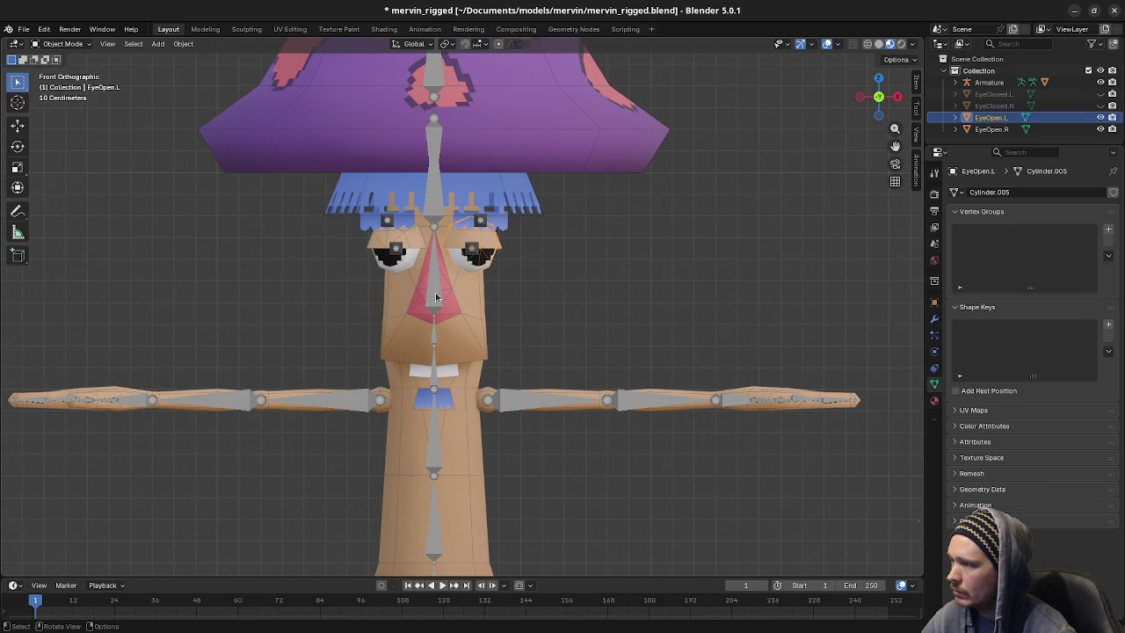
Parent EyeOpen.L and EyeOpen.R to the armature With Empty Groups
{"action": "left_click", "coordinate": [435, 297]}
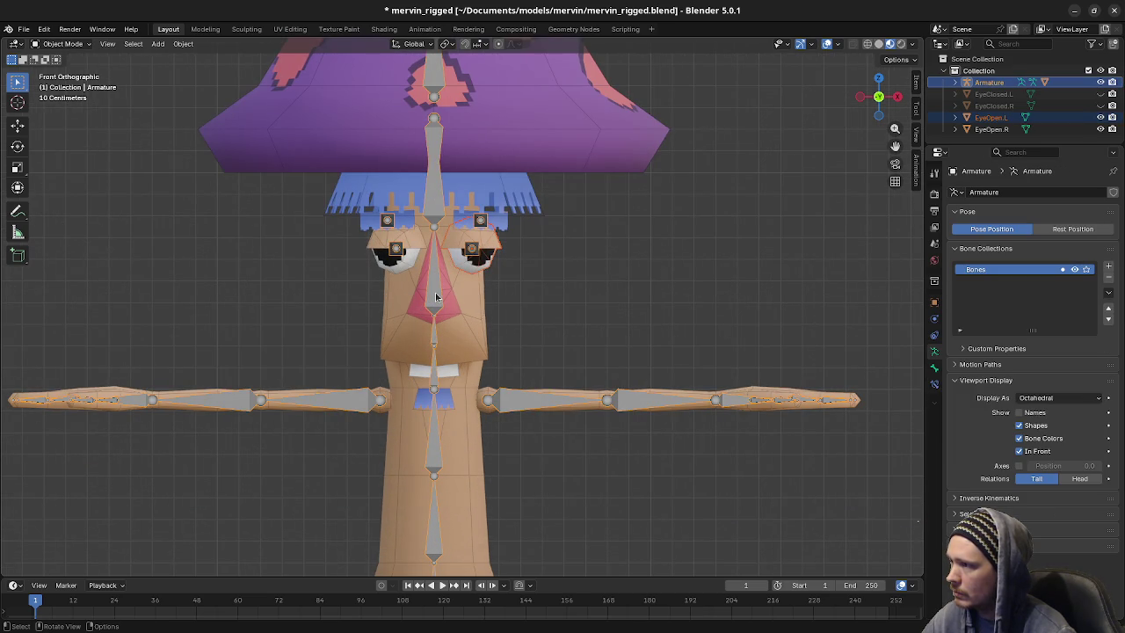
{"action": "key", "text": "F3"}
{"action": "key", "text": "Escape"}
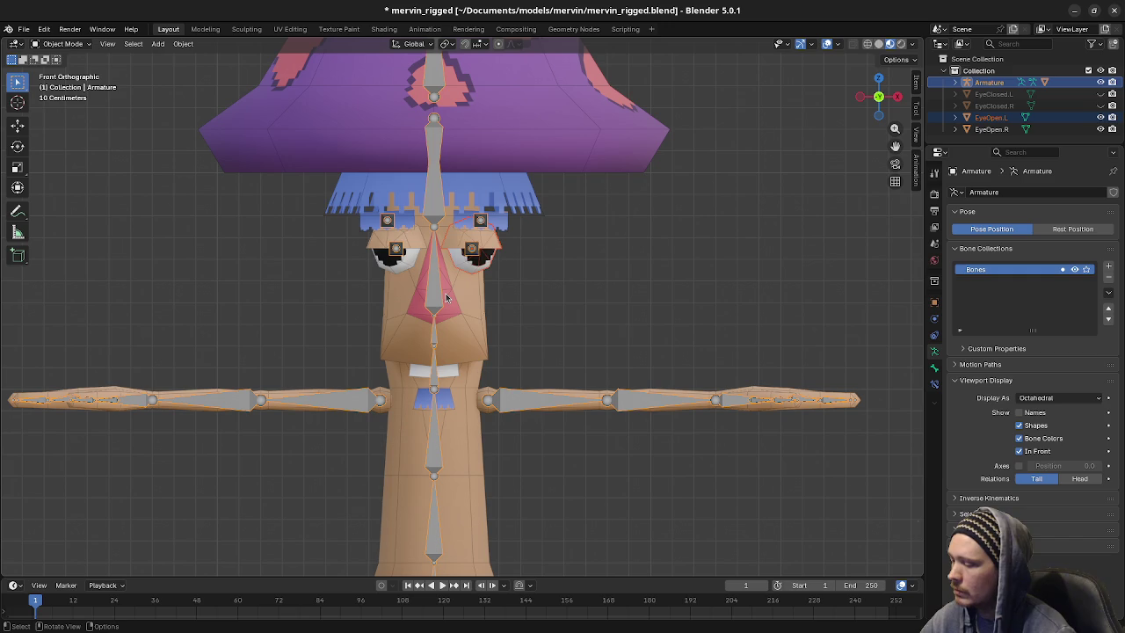
{"action": "key", "text": "ctrl+p"}
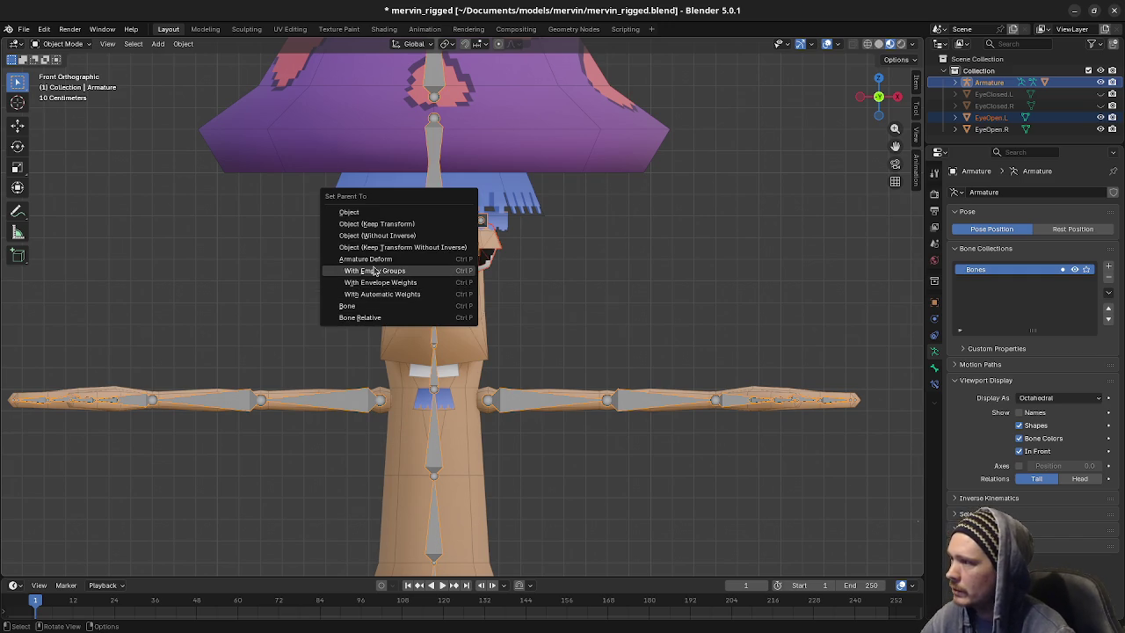
{"action": "left_click", "coordinate": [369, 272]}
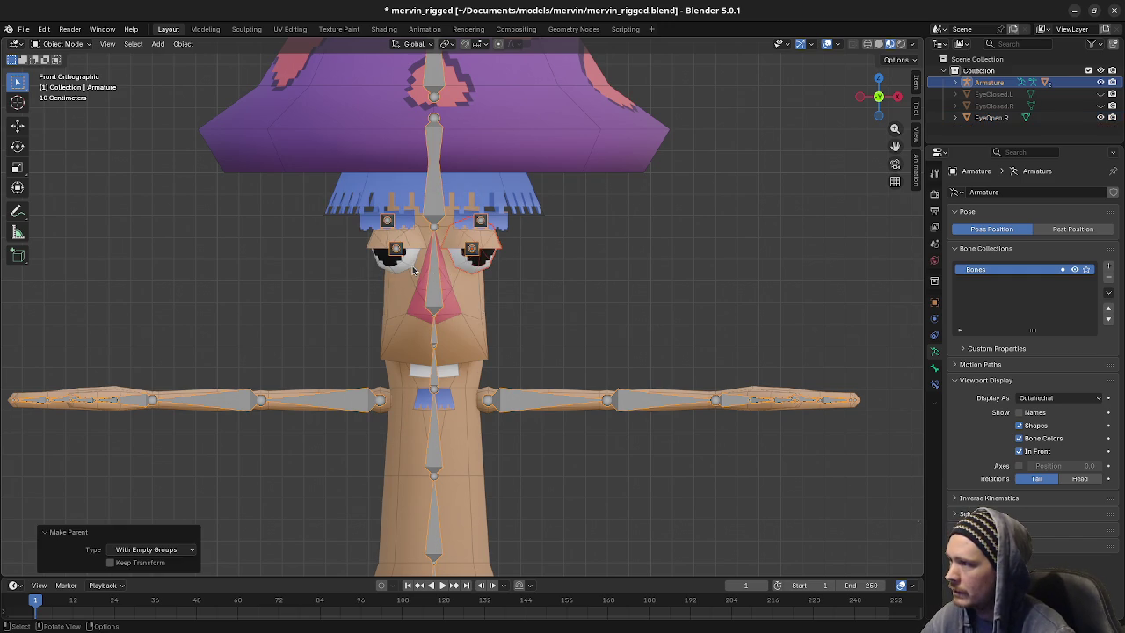
{"action": "left_click", "coordinate": [413, 270]}
{"action": "left_click", "coordinate": [434, 276], "text": "shift"}
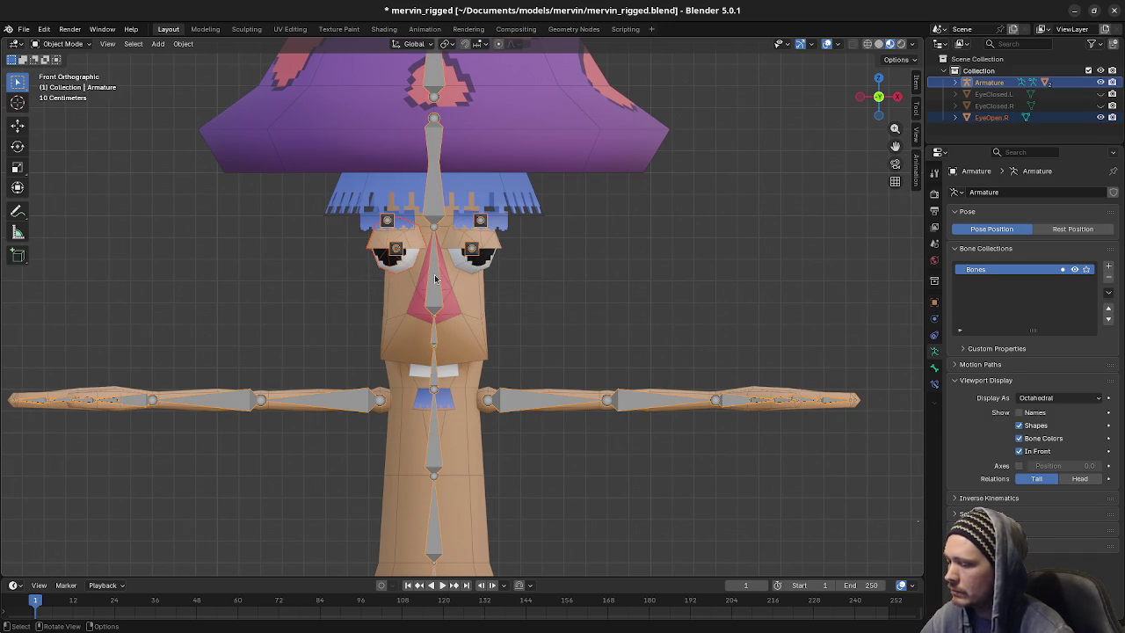
{"action": "key", "text": "ctrl+p"}
{"action": "left_click", "coordinate": [434, 276]}
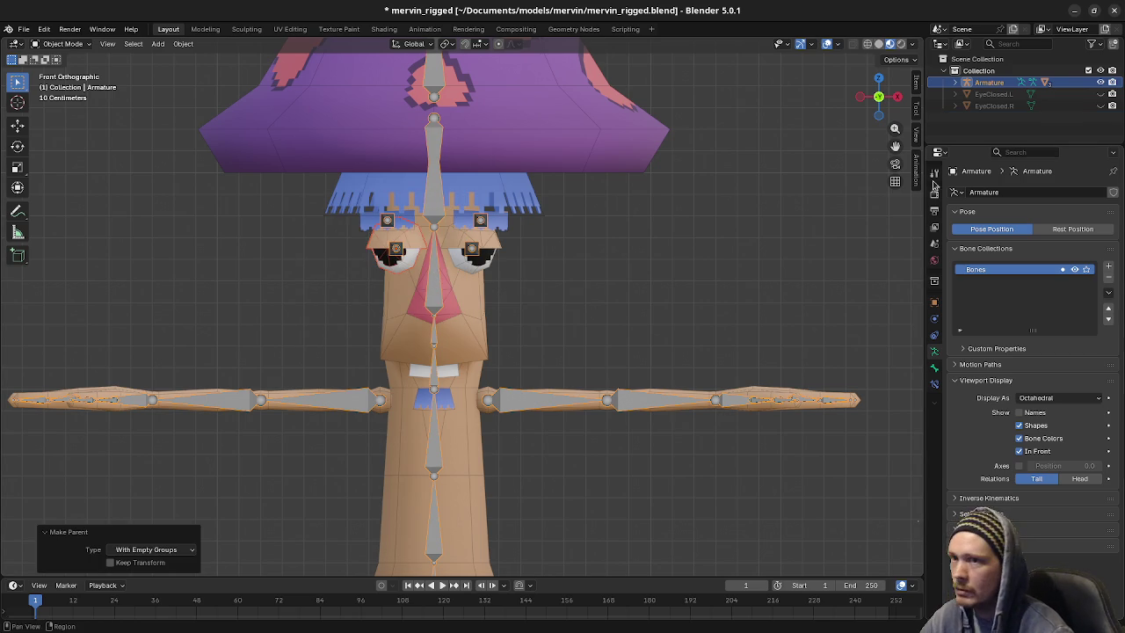
Unhide EyeClosed.L and EyeClosed.R, and parent EyeClosed.L to the armature with empty groups
{"action": "left_click", "coordinate": [1101, 94]}
{"action": "left_click", "coordinate": [1100, 105]}
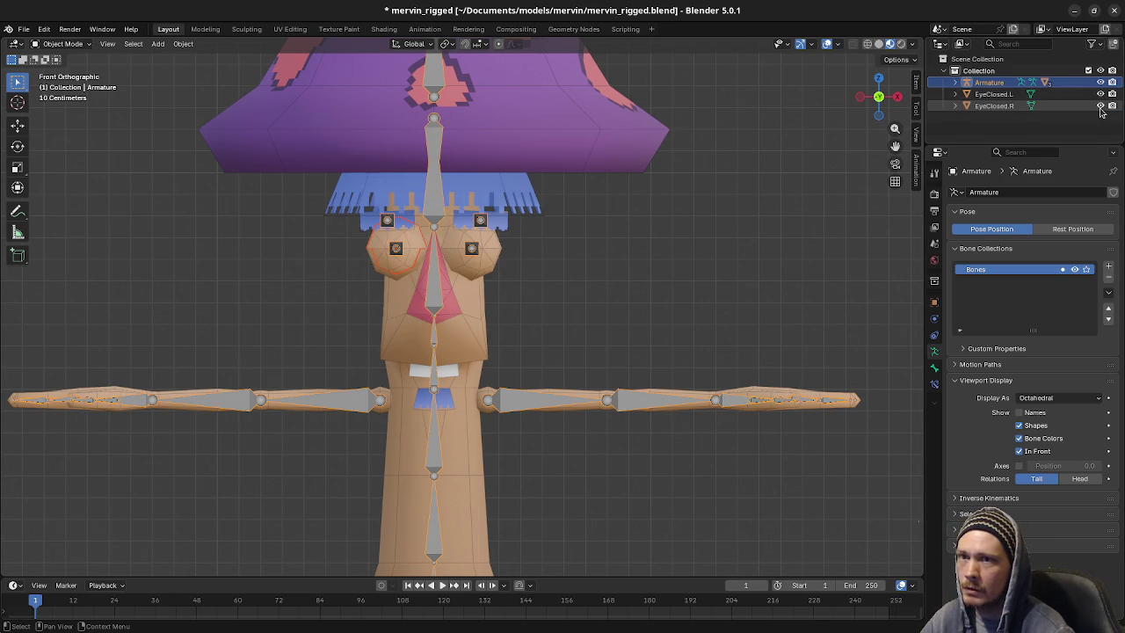
{"action": "left_click", "coordinate": [496, 261]}
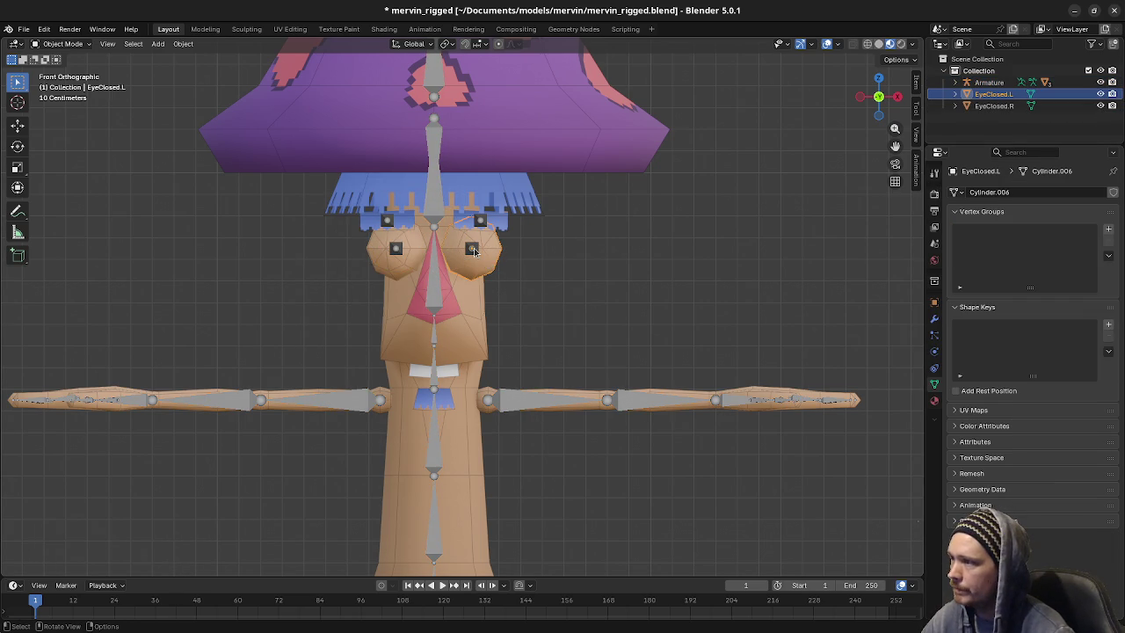
{"action": "left_click", "coordinate": [436, 292], "text": "shift"}
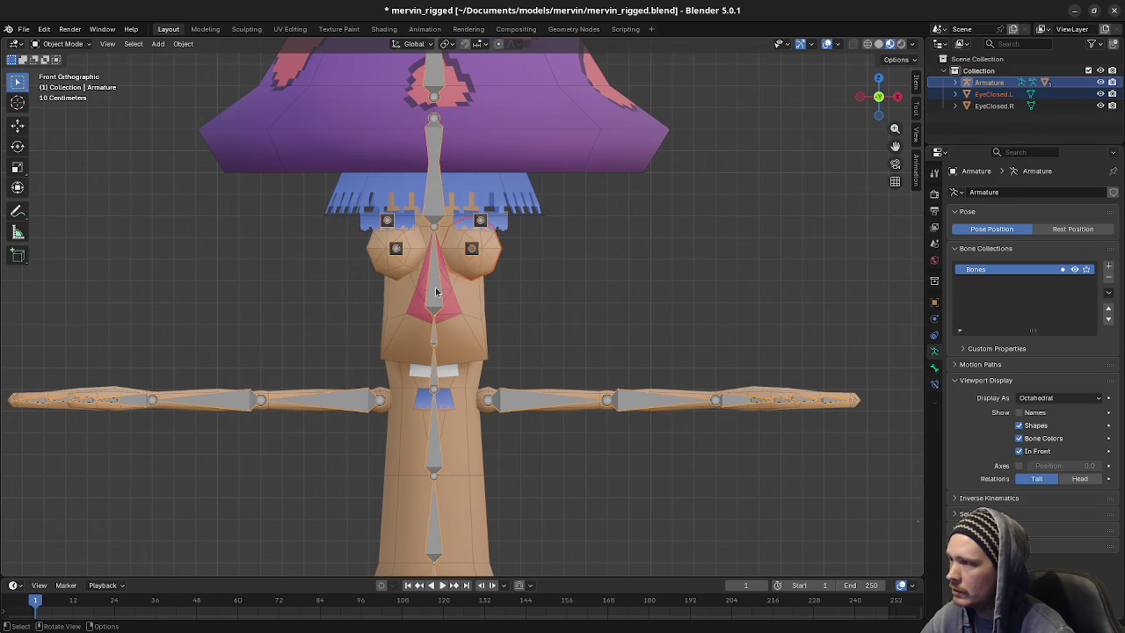
{"action": "key", "text": "ctrl+p"}
{"action": "left_click", "coordinate": [436, 292]}
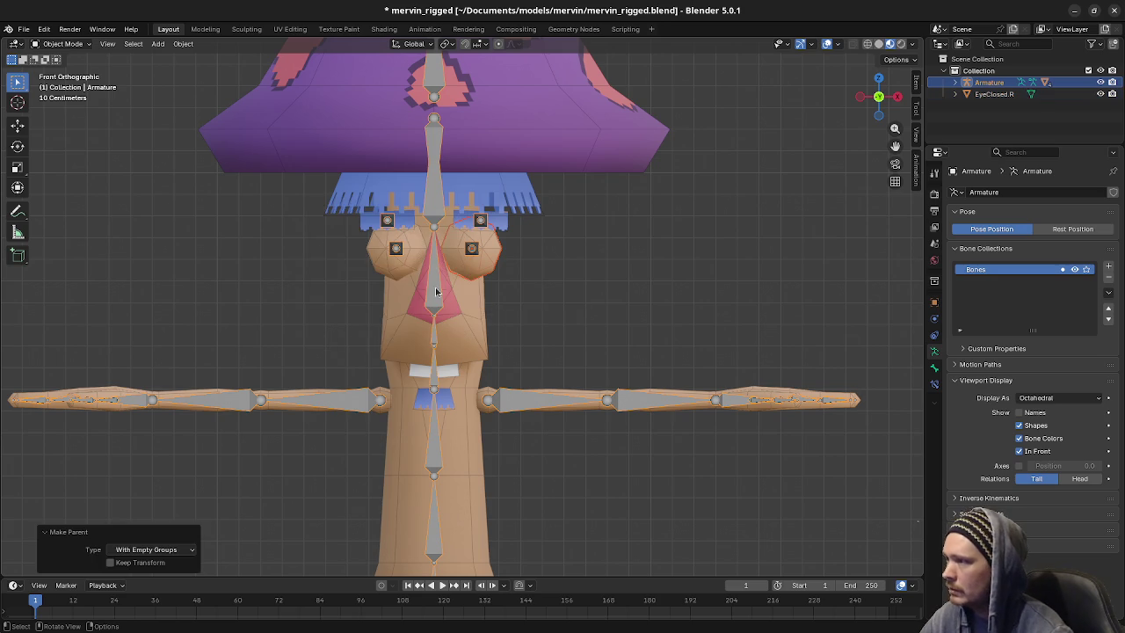
Parent EyeClosed.R to the armature with empty groups, then reselect EyeClosed.L to inspect
{"action": "left_click", "coordinate": [1024, 94]}
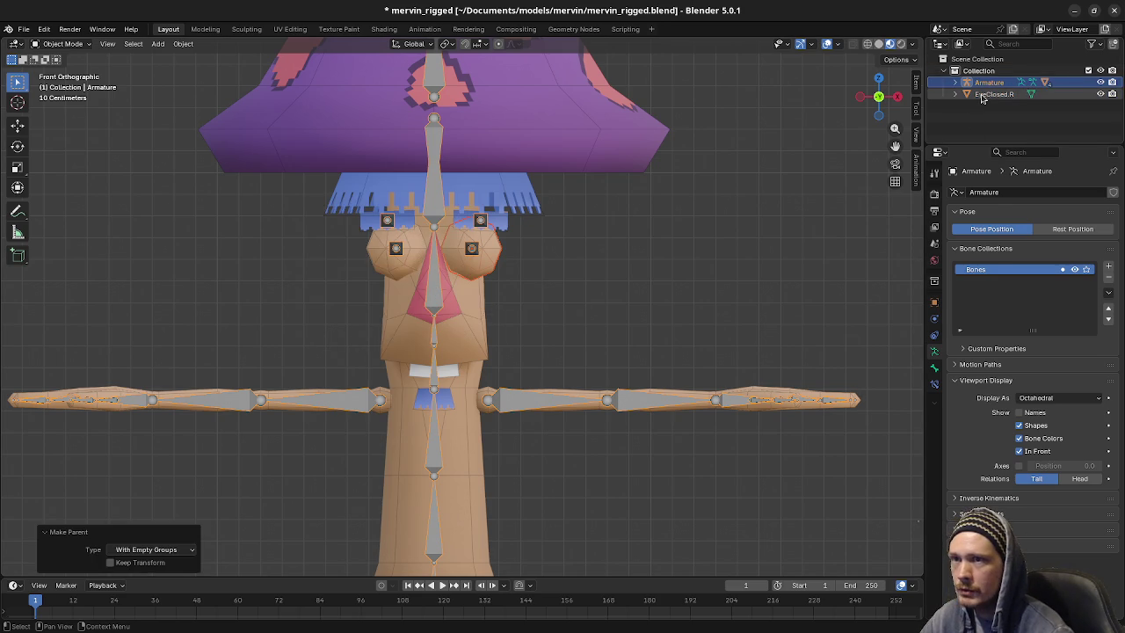
{"action": "left_click", "coordinate": [434, 300], "text": "shift"}
{"action": "key", "text": "ctrl+p"}
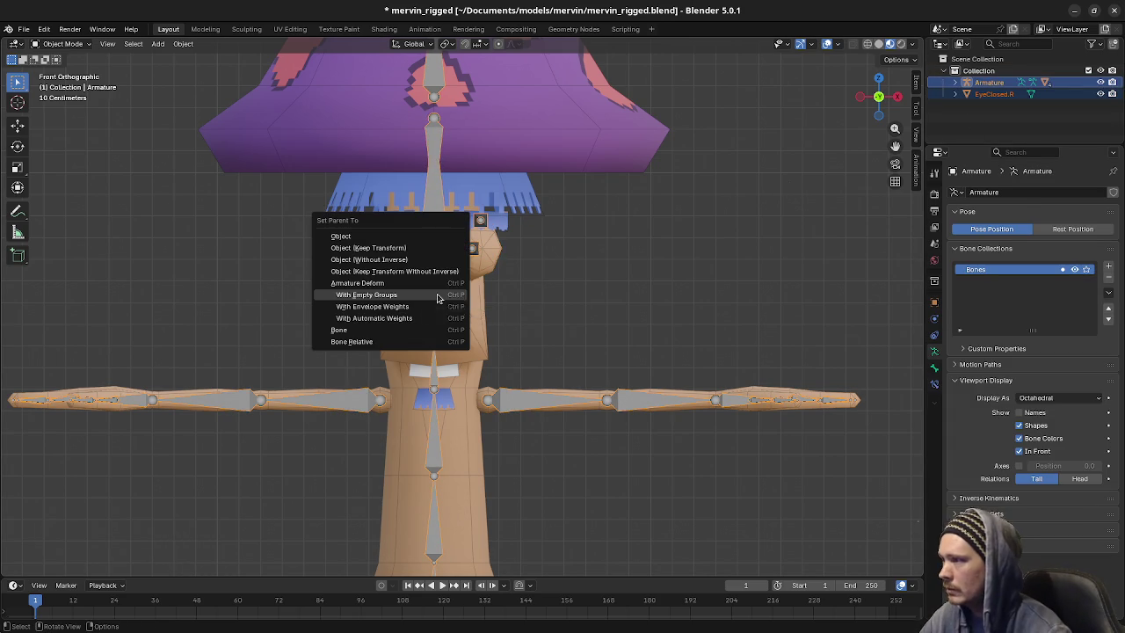
{"action": "left_click", "coordinate": [436, 295]}
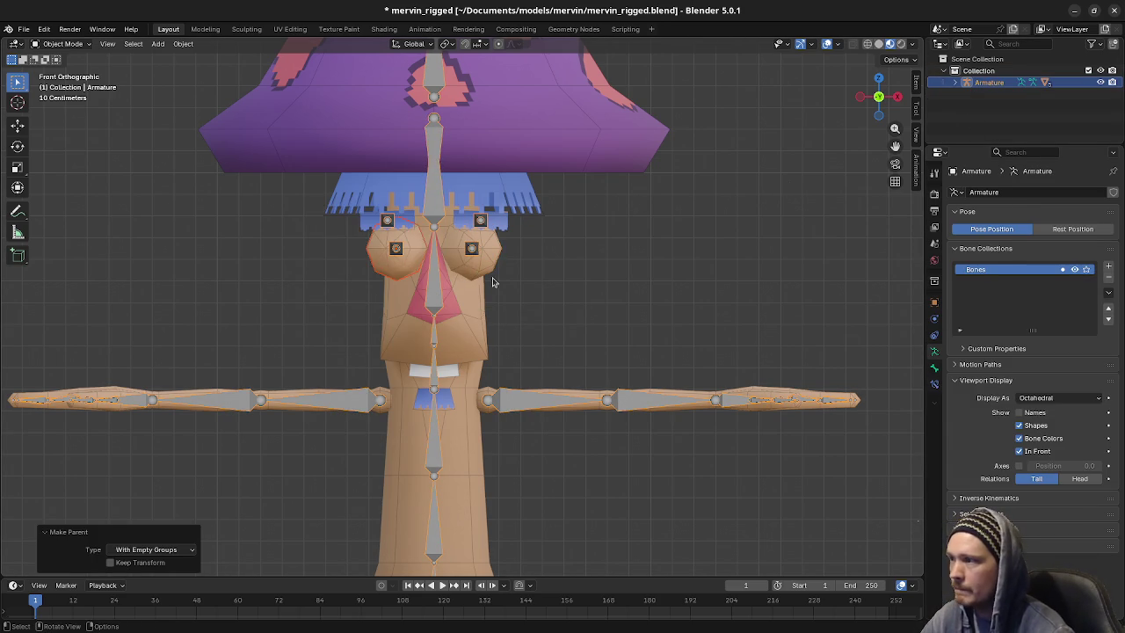
{"action": "left_click", "coordinate": [482, 271]}
{"action": "middle_click_drag", "start_coordinate": [466, 278], "coordinate": [525, 281]}
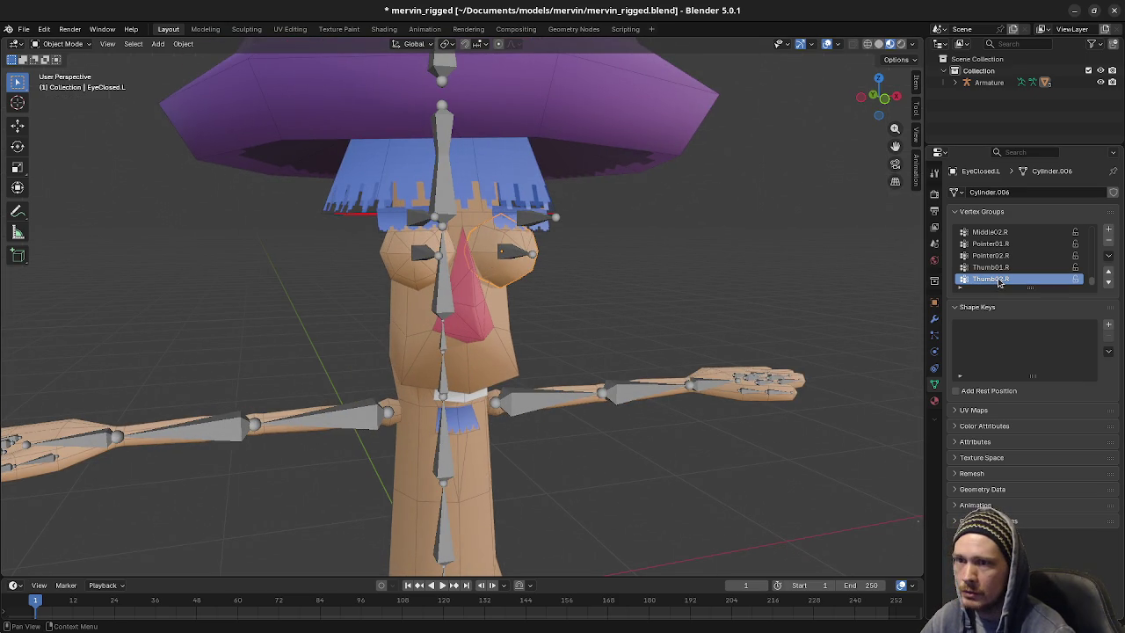
Assign the first closed eyelid mesh's vertices to the Eye.L vertex group
{"action": "scroll", "coordinate": [1000, 281], "scroll_direction": "up", "scroll_amount": 2}
{"action": "scroll", "coordinate": [1000, 280], "scroll_direction": "up", "scroll_amount": 2}
{"action": "scroll", "coordinate": [1000, 281], "scroll_direction": "up", "scroll_amount": 2}
{"action": "scroll", "coordinate": [1000, 280], "scroll_direction": "up", "scroll_amount": 2}
{"action": "scroll", "coordinate": [1000, 280], "scroll_direction": "up", "scroll_amount": 2}
{"action": "scroll", "coordinate": [1000, 281], "scroll_direction": "up", "scroll_amount": 2}
{"action": "scroll", "coordinate": [1000, 273], "scroll_direction": "up", "scroll_amount": 2}
{"action": "scroll", "coordinate": [996, 259], "scroll_direction": "up", "scroll_amount": 2}
{"action": "left_click", "coordinate": [993, 244]}
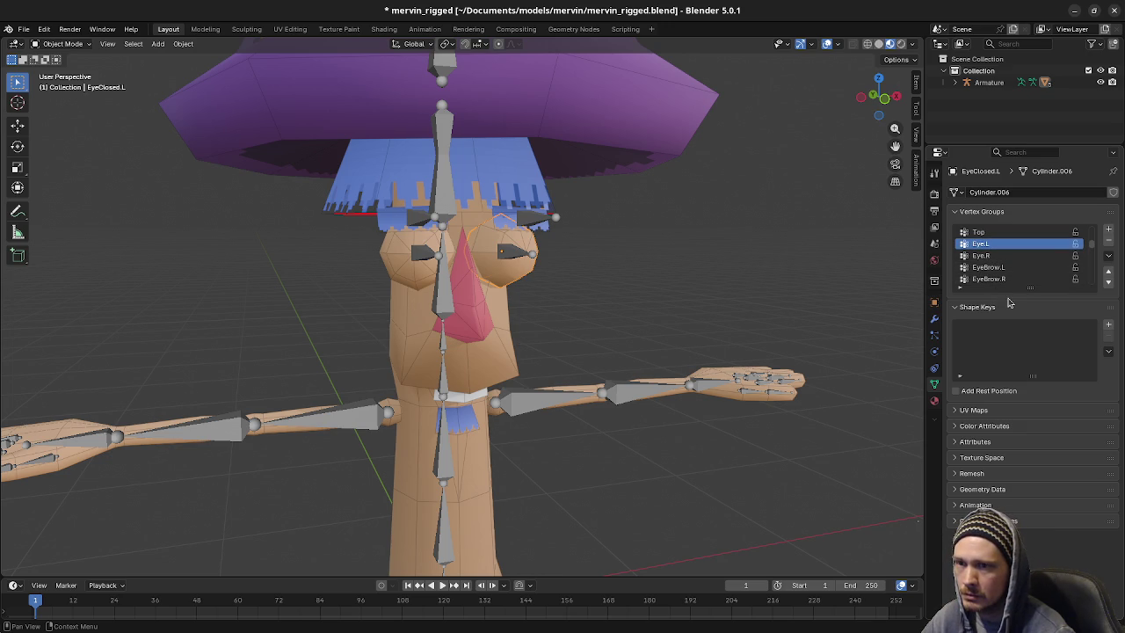
{"action": "key", "text": "Tab"}
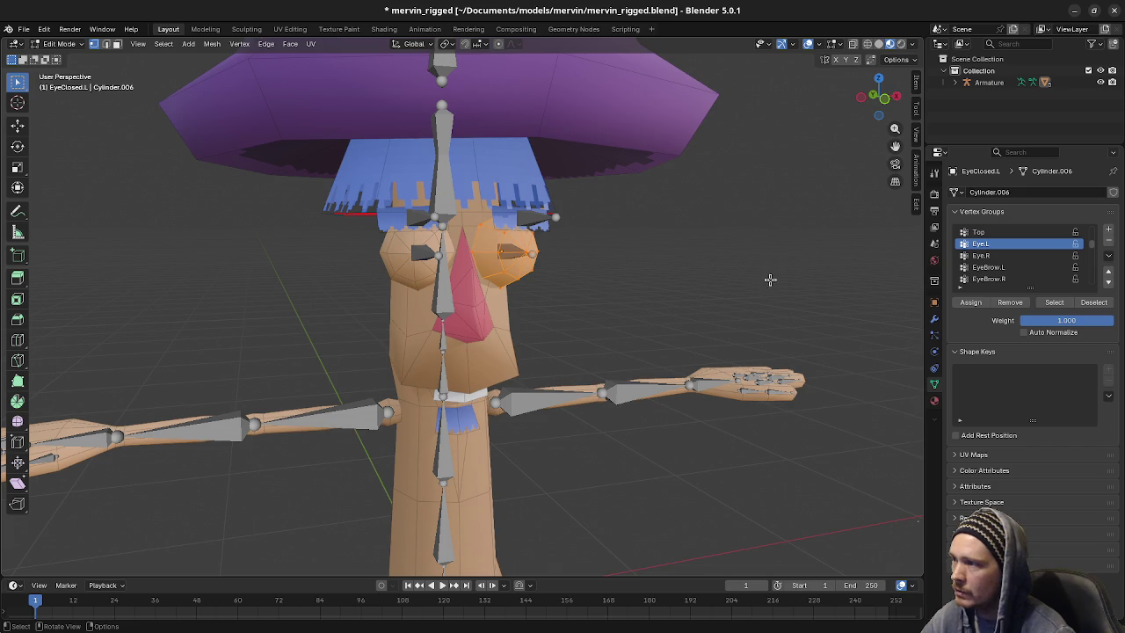
{"action": "left_click", "coordinate": [973, 303]}
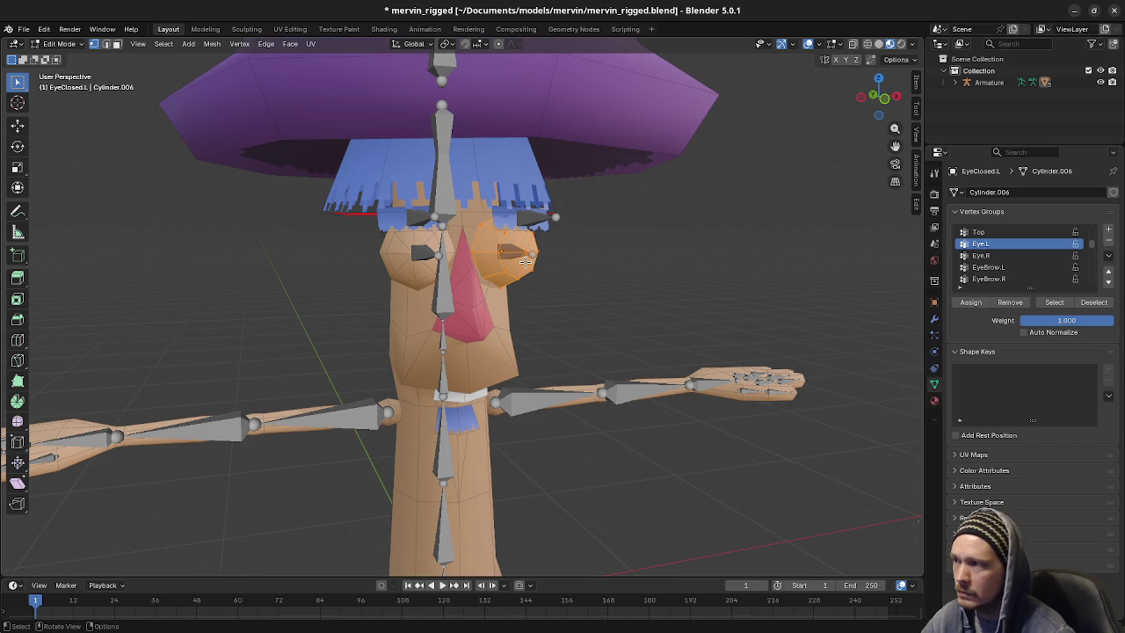
{"action": "key", "text": "Tab"}
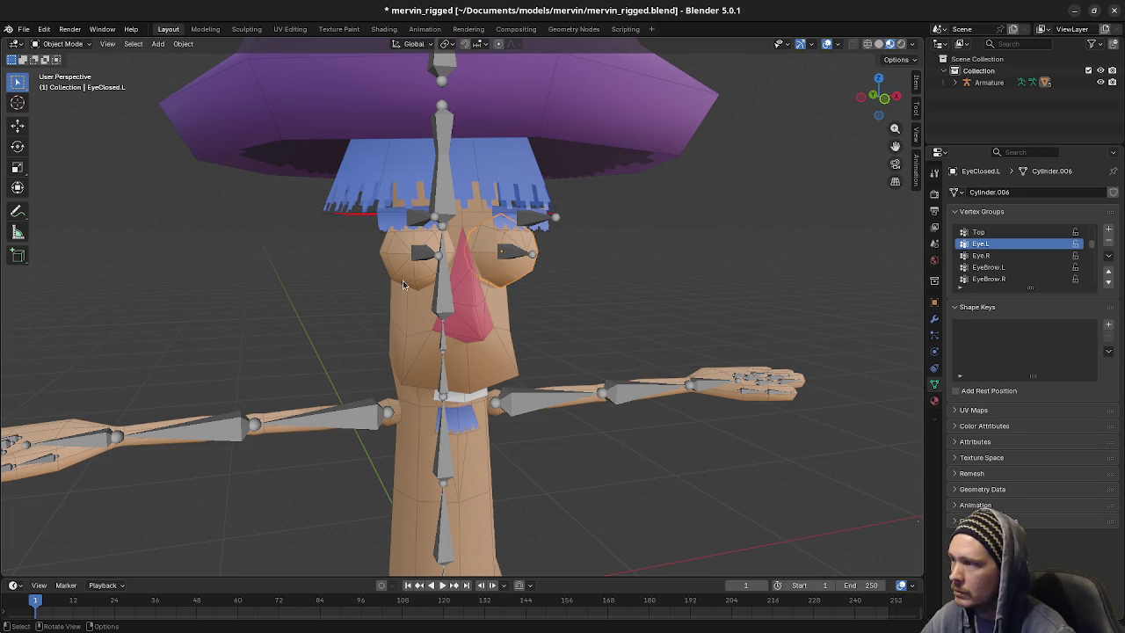
Select the left closed-eye mesh and hide it
{"action": "left_click", "coordinate": [406, 283]}
{"action": "left_click", "coordinate": [498, 290]}
{"action": "left_click", "coordinate": [505, 288]}
{"action": "key", "text": "h"}
Assign all vertices of the right closed eyelid to Eye.R, then hide it
{"action": "left_click", "coordinate": [429, 279]}
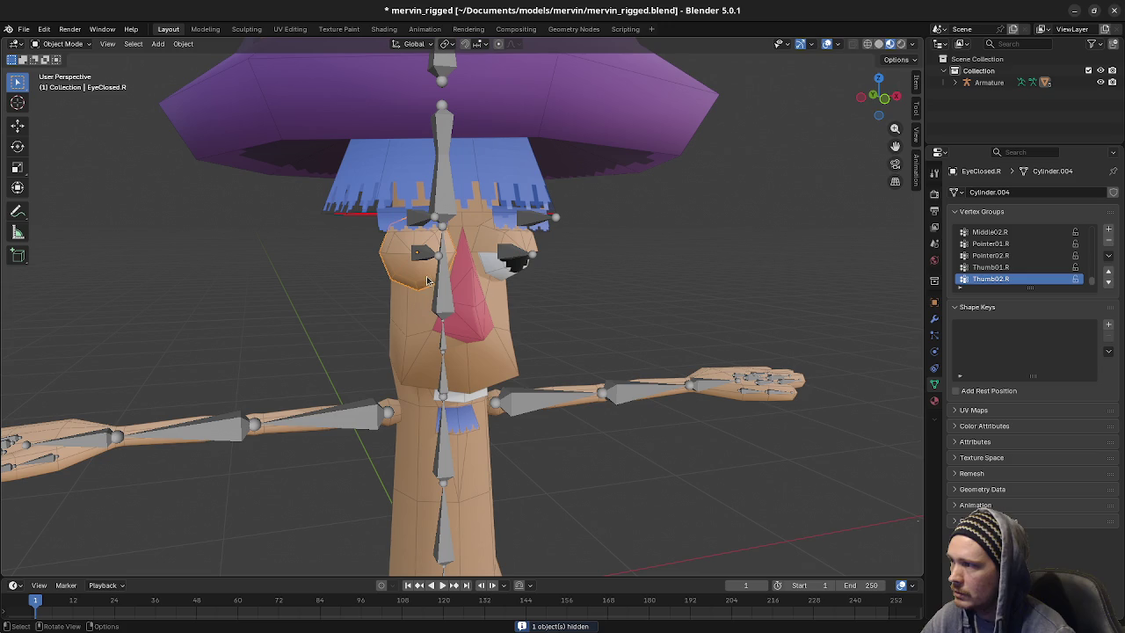
{"action": "scroll", "coordinate": [1010, 273], "scroll_direction": "up", "scroll_amount": 3}
{"action": "scroll", "coordinate": [1009, 275], "scroll_direction": "up", "scroll_amount": 3}
{"action": "scroll", "coordinate": [1010, 275], "scroll_direction": "up", "scroll_amount": 2}
{"action": "scroll", "coordinate": [1010, 275], "scroll_direction": "up", "scroll_amount": 2}
{"action": "scroll", "coordinate": [1010, 275], "scroll_direction": "up", "scroll_amount": 1}
{"action": "scroll", "coordinate": [1009, 275], "scroll_direction": "up", "scroll_amount": 1}
{"action": "left_click", "coordinate": [993, 243]}
{"action": "key", "text": "Tab"}
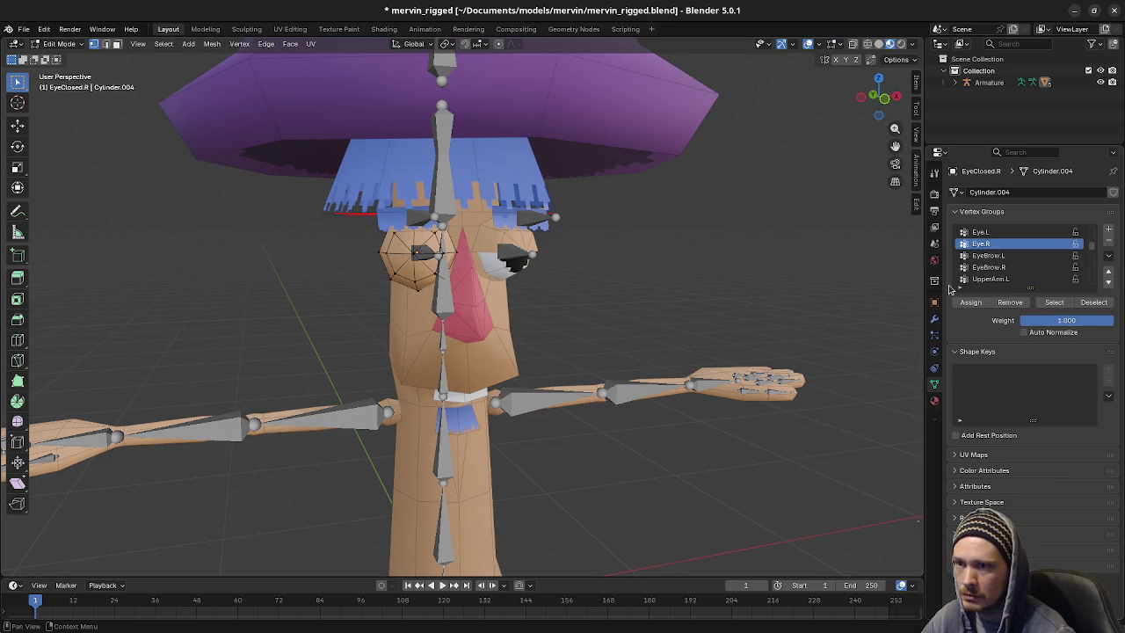
{"action": "key", "text": "a"}
{"action": "left_click", "coordinate": [973, 303]}
{"action": "key", "text": "Tab"}
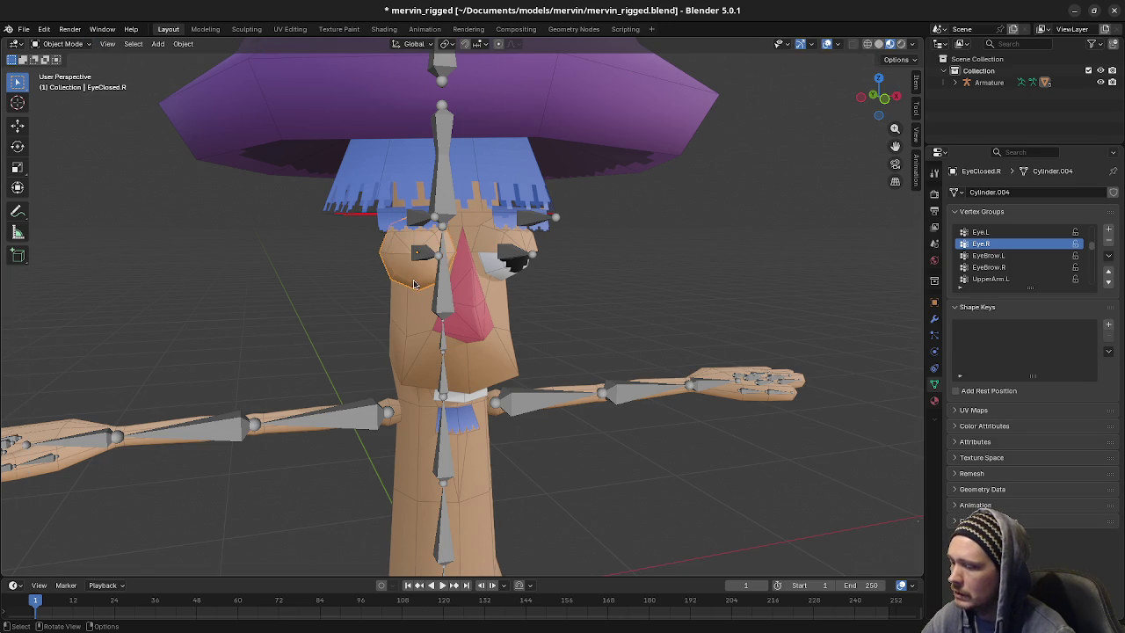
{"action": "key", "text": "h"}
Assign the left open-eye mesh's vertices to the Eye.L vertex group
{"action": "left_click", "coordinate": [507, 273]}
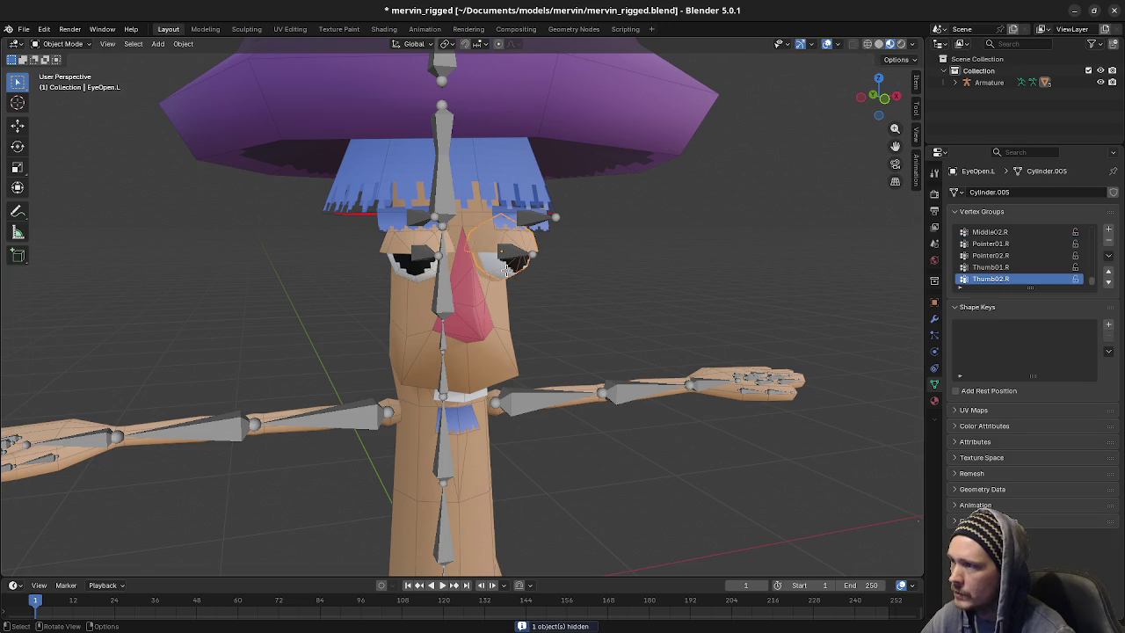
{"action": "key", "text": "Tab"}
{"action": "scroll", "coordinate": [1008, 268], "scroll_direction": "up", "scroll_amount": 3}
{"action": "scroll", "coordinate": [1008, 275], "scroll_direction": "up", "scroll_amount": 3}
{"action": "scroll", "coordinate": [1008, 275], "scroll_direction": "up", "scroll_amount": 2}
{"action": "scroll", "coordinate": [1008, 274], "scroll_direction": "up", "scroll_amount": 1}
{"action": "scroll", "coordinate": [1008, 273], "scroll_direction": "up", "scroll_amount": 1}
{"action": "scroll", "coordinate": [1008, 275], "scroll_direction": "up", "scroll_amount": 1}
{"action": "left_click", "coordinate": [993, 243]}
{"action": "left_click", "coordinate": [978, 304]}
{"action": "key", "text": "Tab"}
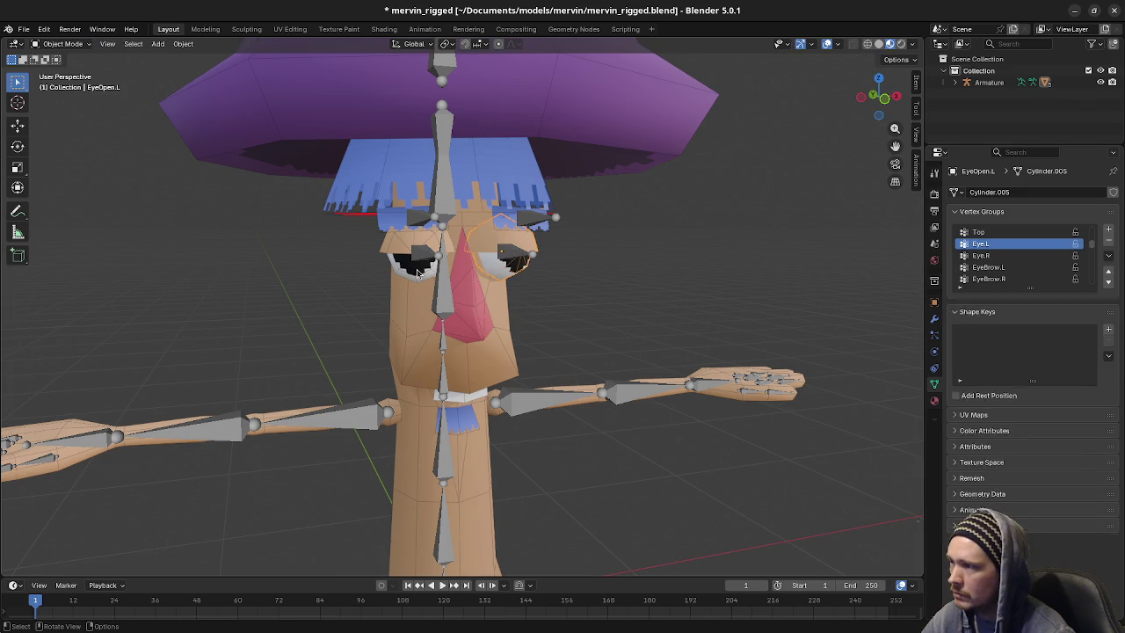
Assign the right open-eye mesh's vertices to Eye.R, then select the armature
{"action": "left_click", "coordinate": [417, 269]}
{"action": "key", "text": "Tab"}
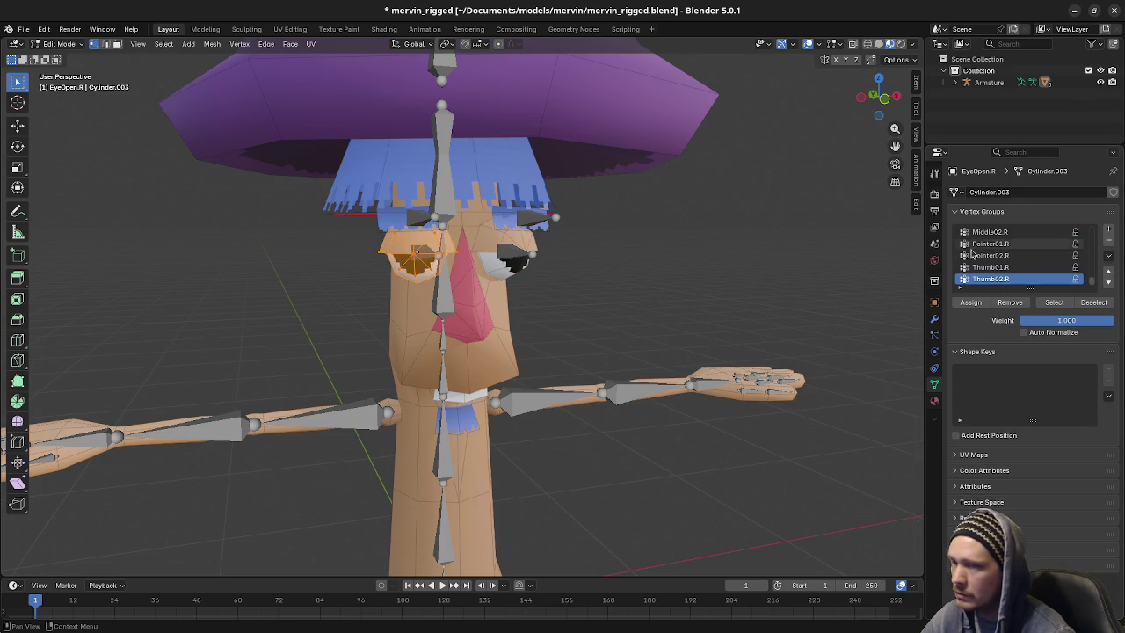
{"action": "scroll", "coordinate": [994, 257], "scroll_direction": "down", "scroll_amount": 3}
{"action": "scroll", "coordinate": [995, 256], "scroll_direction": "down", "scroll_amount": 2}
{"action": "scroll", "coordinate": [995, 256], "scroll_direction": "up", "scroll_amount": 3}
{"action": "scroll", "coordinate": [995, 257], "scroll_direction": "up", "scroll_amount": 3}
{"action": "scroll", "coordinate": [995, 257], "scroll_direction": "up", "scroll_amount": 3}
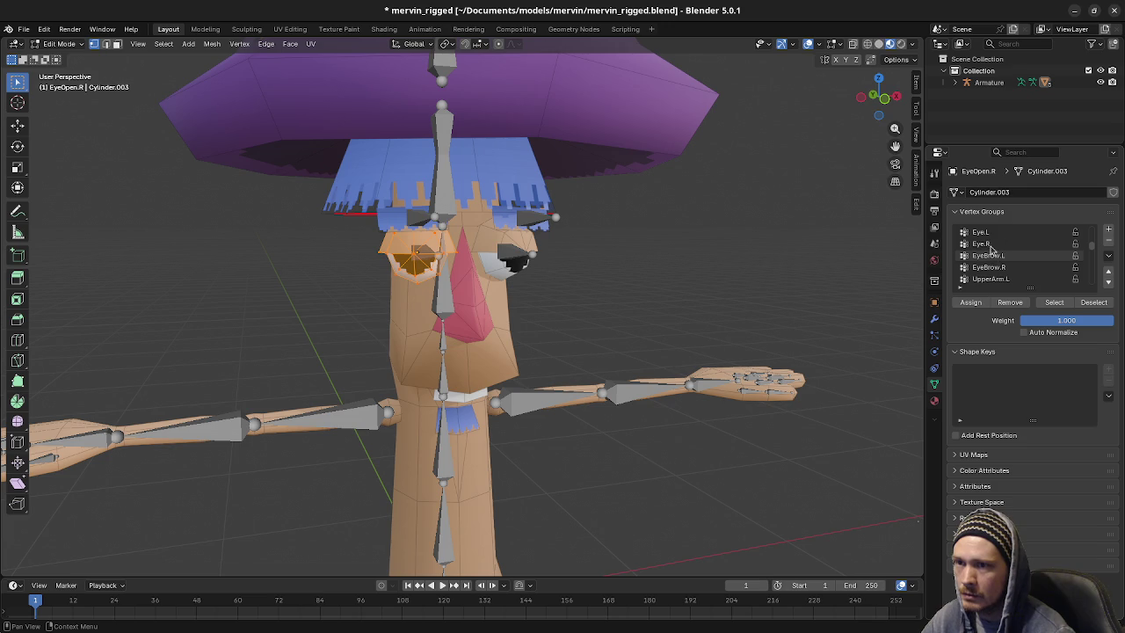
{"action": "left_click", "coordinate": [984, 244]}
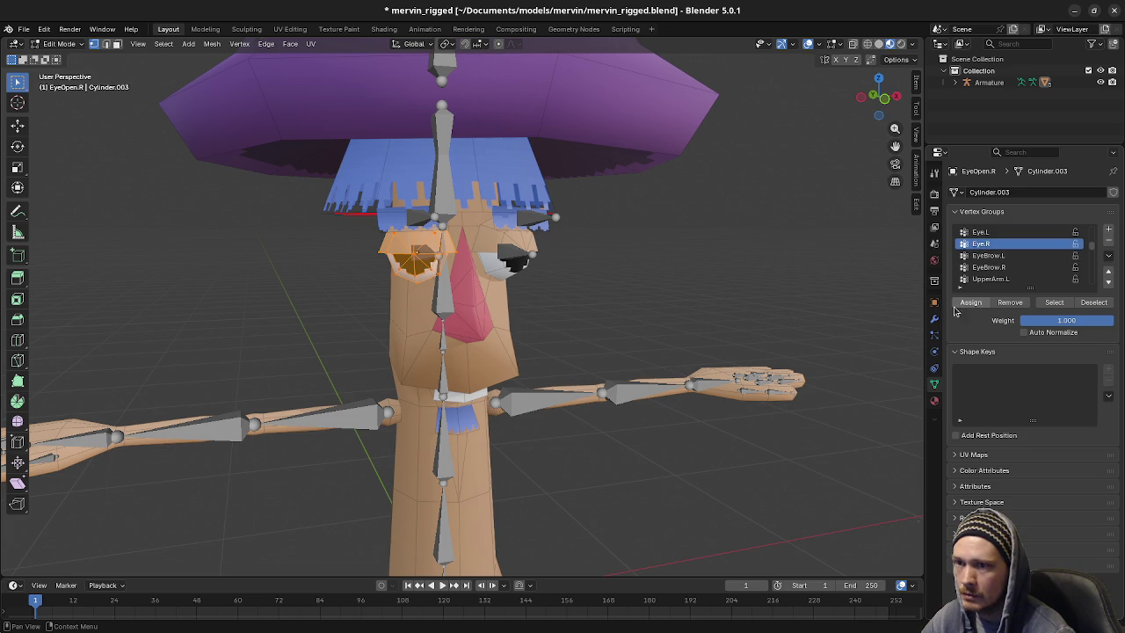
{"action": "left_click", "coordinate": [966, 302]}
{"action": "key", "text": "Tab"}
{"action": "left_click", "coordinate": [511, 254]}
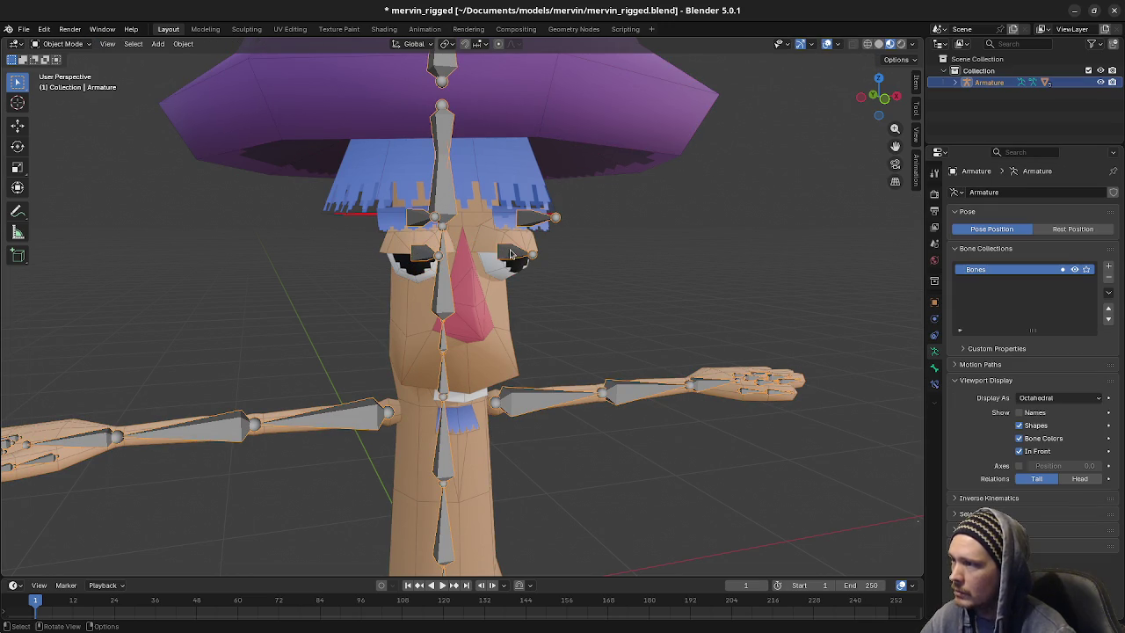
Put the armature in Pose Mode and paste the saved waving pose
{"action": "left_click", "coordinate": [61, 44]}
{"action": "left_click", "coordinate": [63, 81]}
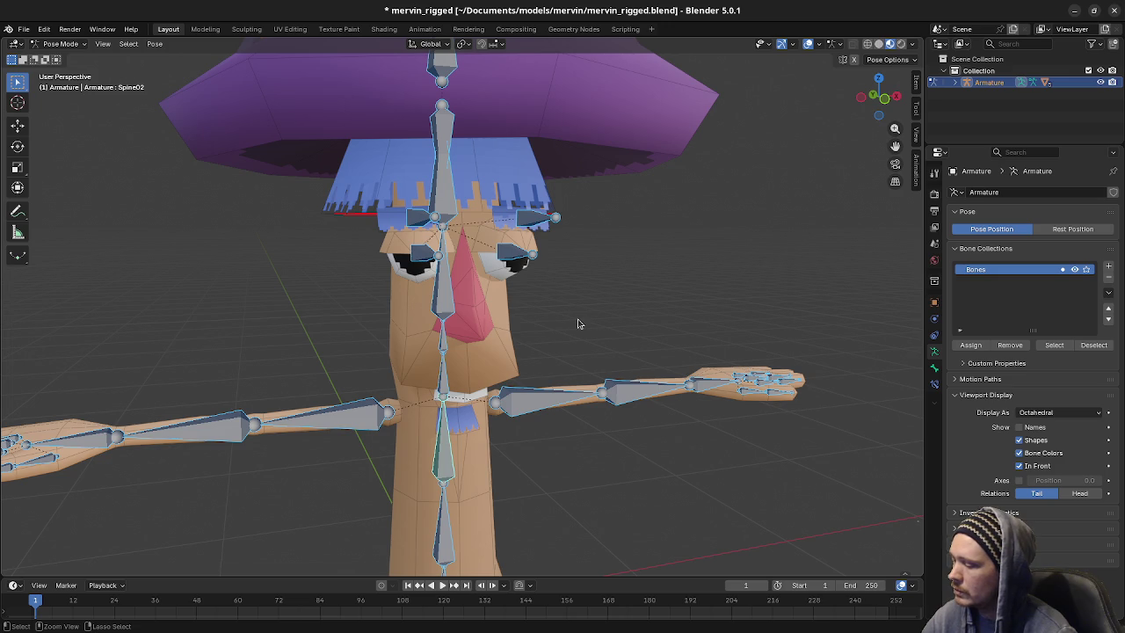
{"action": "key", "text": "ctrl+v"}
{"action": "scroll", "coordinate": [580, 321], "scroll_direction": "down", "scroll_amount": 3}
{"action": "mouse_move", "coordinate": [580, 322]}
{"action": "middle_mouse_down"}
{"action": "mouse_move", "coordinate": [530, 350]}
{"action": "mouse_move", "coordinate": [449, 269]}
{"action": "middle_mouse_up"}
In Right view, rotate the spine bones: lowest about 12°, Spine02 15° back, Spine04 15.7°
{"action": "left_click", "coordinate": [429, 296]}
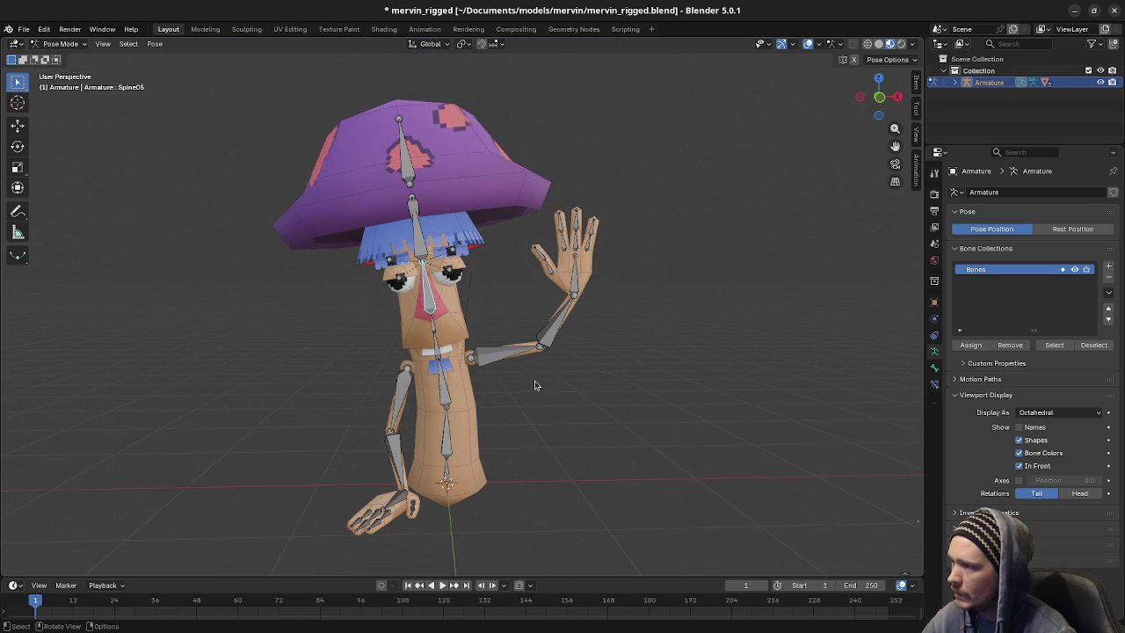
{"action": "key", "text": "KP_3"}
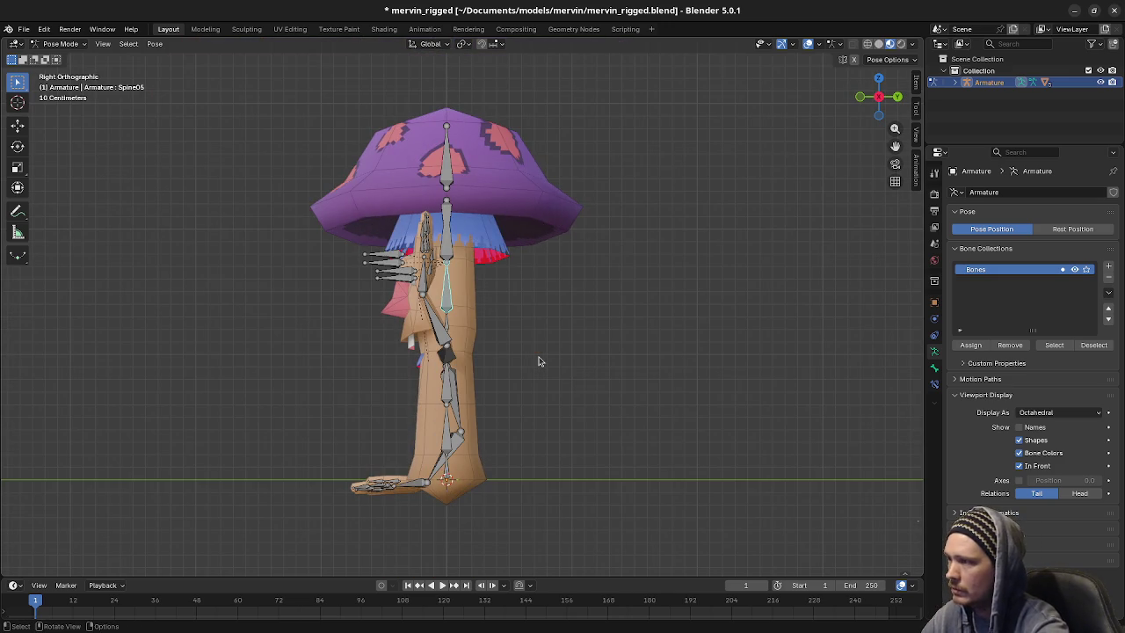
{"action": "key", "text": "r"}
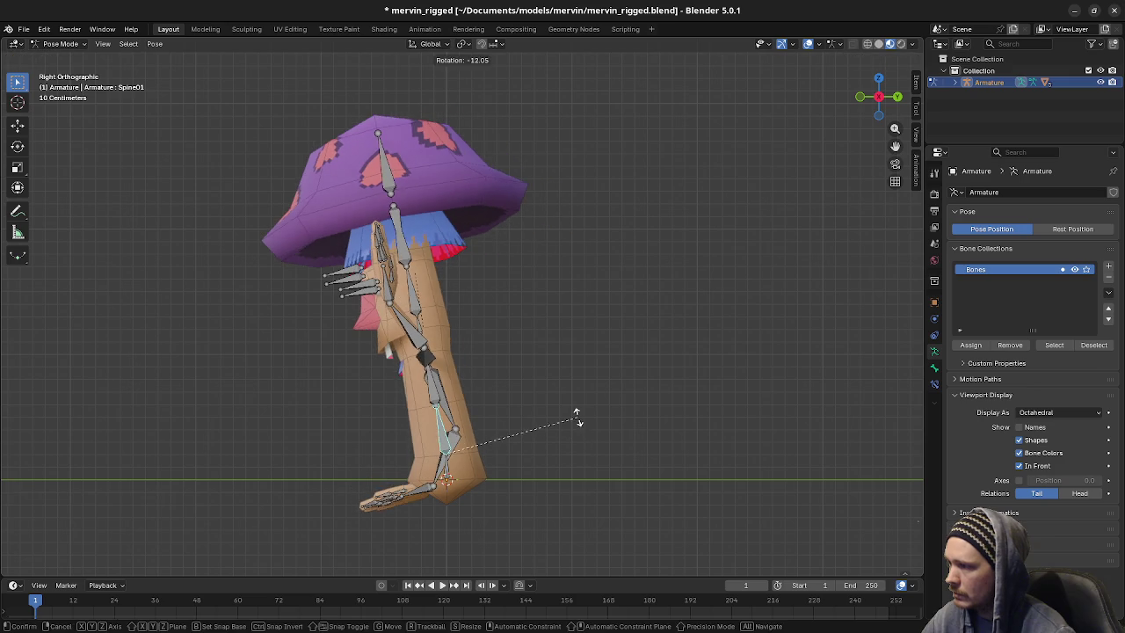
{"action": "left_click", "coordinate": [480, 391]}
{"action": "left_click", "coordinate": [431, 391]}
{"action": "key", "text": "r"}
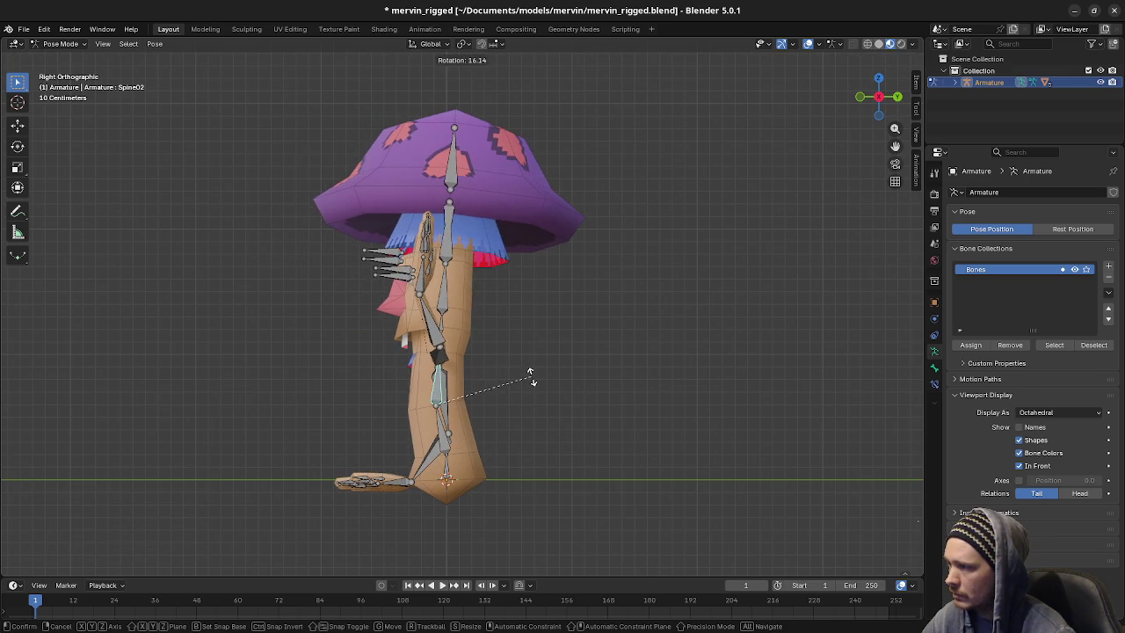
{"action": "left_click", "coordinate": [480, 362]}
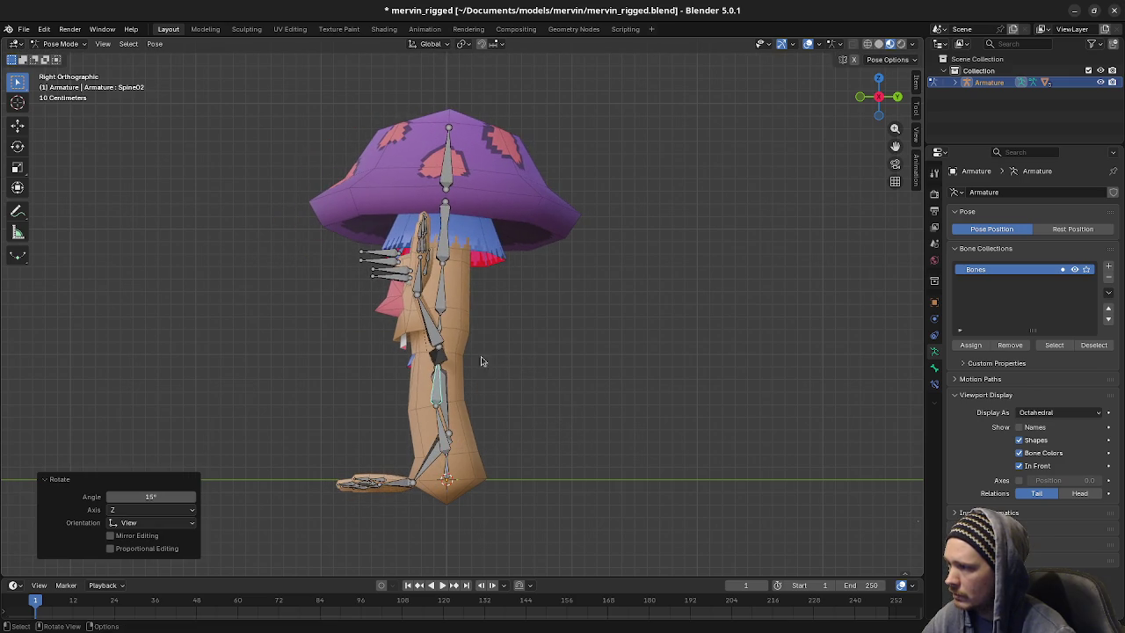
{"action": "left_click", "coordinate": [445, 327]}
{"action": "key", "text": "r"}
{"action": "left_click", "coordinate": [466, 280]}
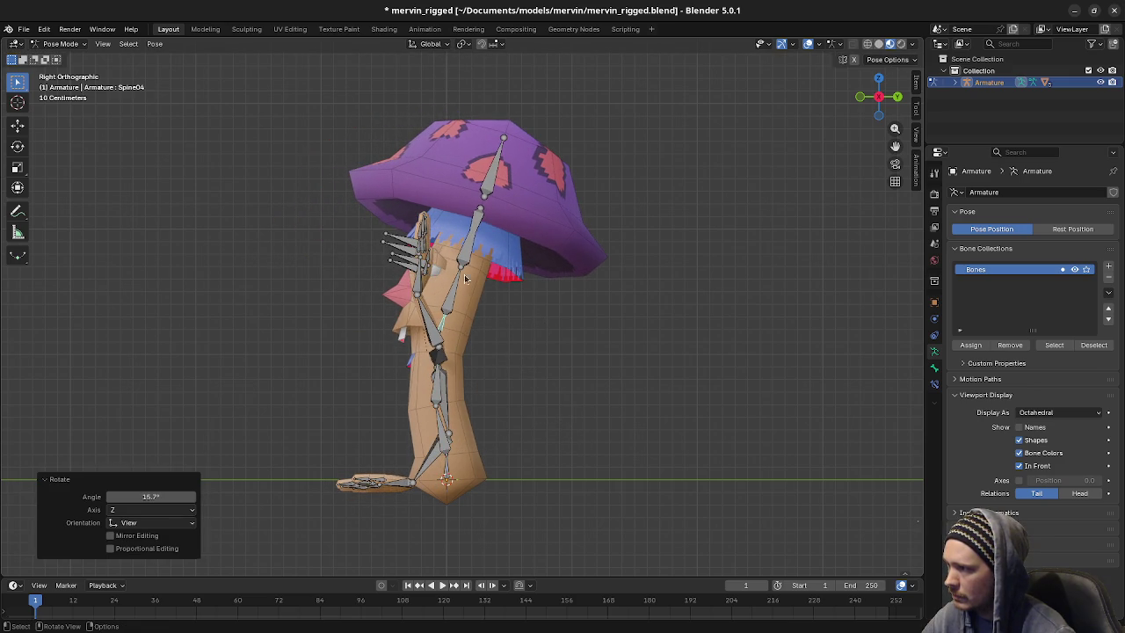
Tip the Top cap bone 12.8° and the Hair bone 13°, then select all bones
{"action": "left_click", "coordinate": [486, 173]}
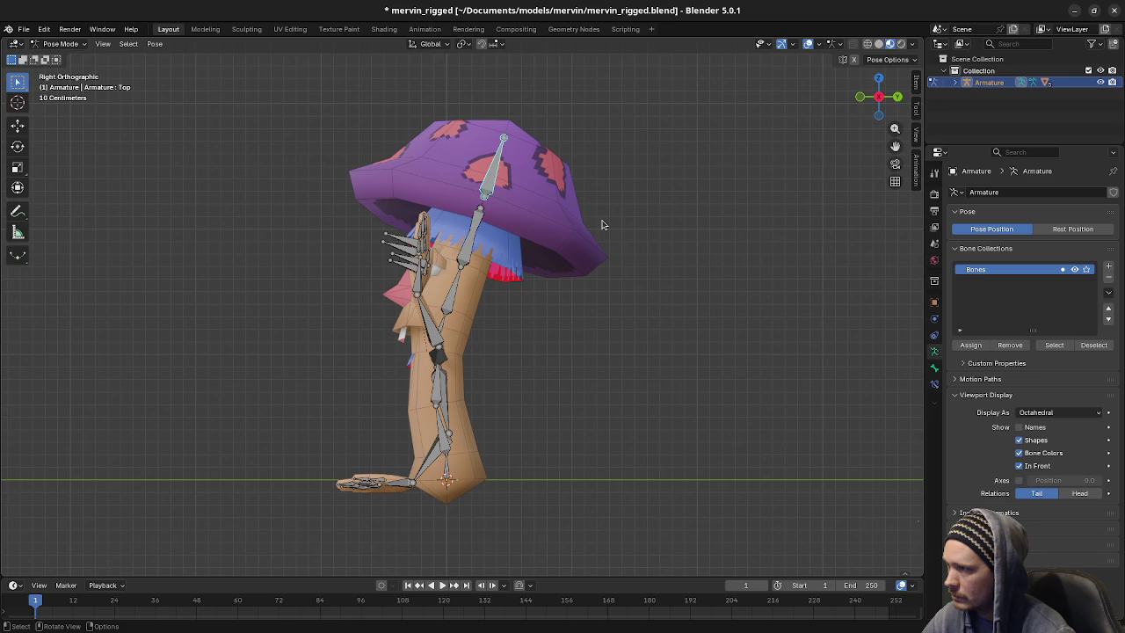
{"action": "key", "text": "r"}
{"action": "left_click", "coordinate": [640, 250]}
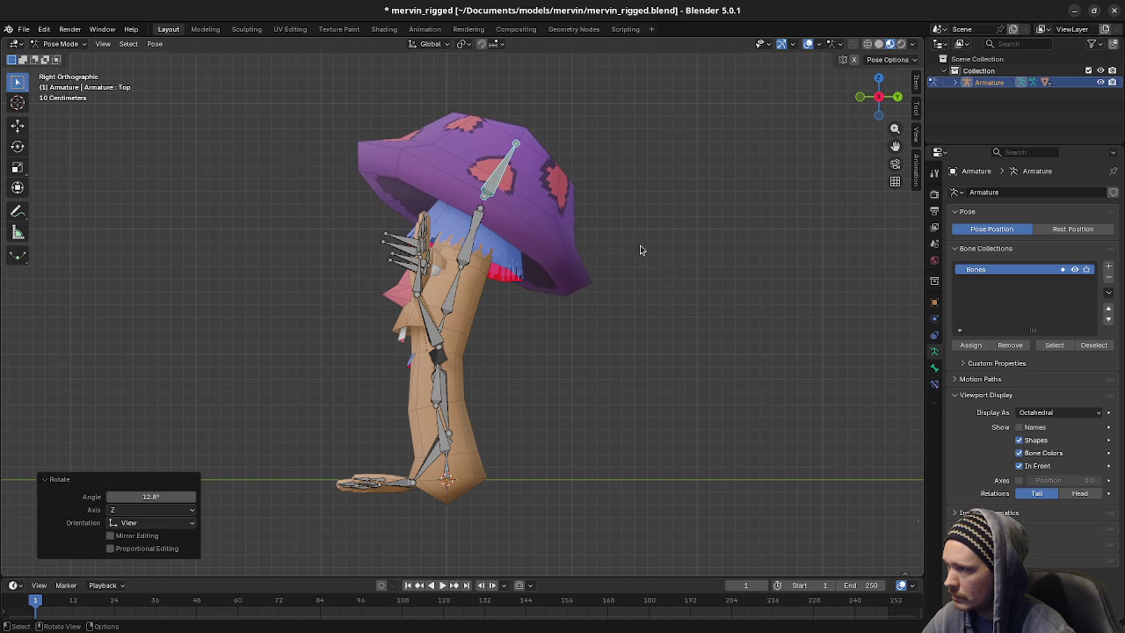
{"action": "left_click", "coordinate": [479, 224]}
{"action": "key", "text": "r"}
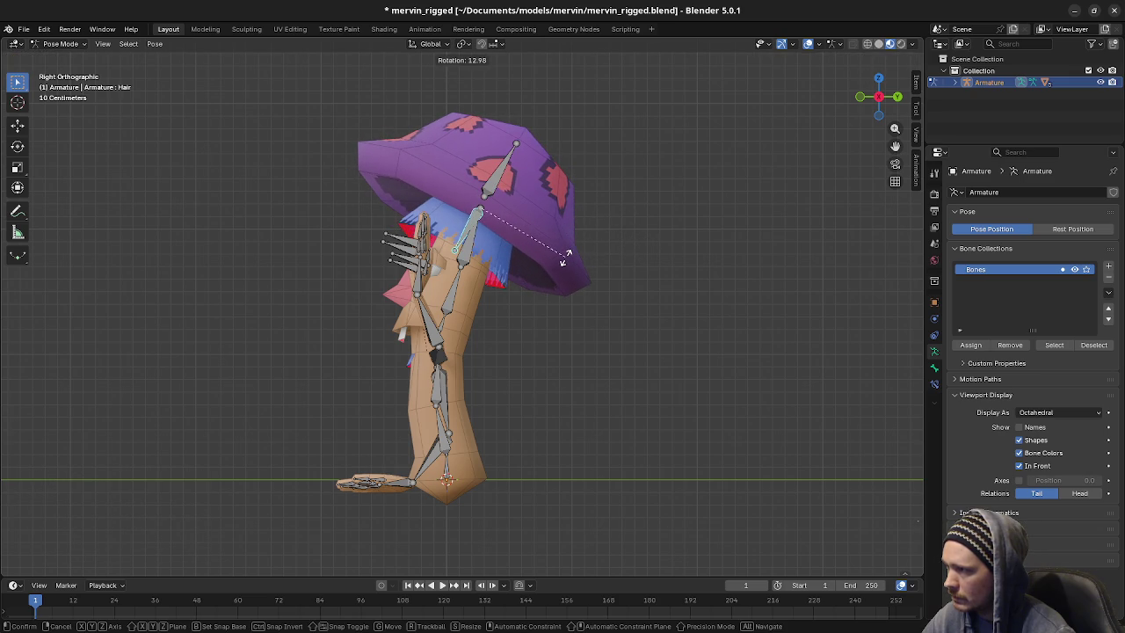
{"action": "left_click", "coordinate": [565, 257]}
{"action": "middle_click_drag", "start_coordinate": [565, 256], "coordinate": [556, 318]}
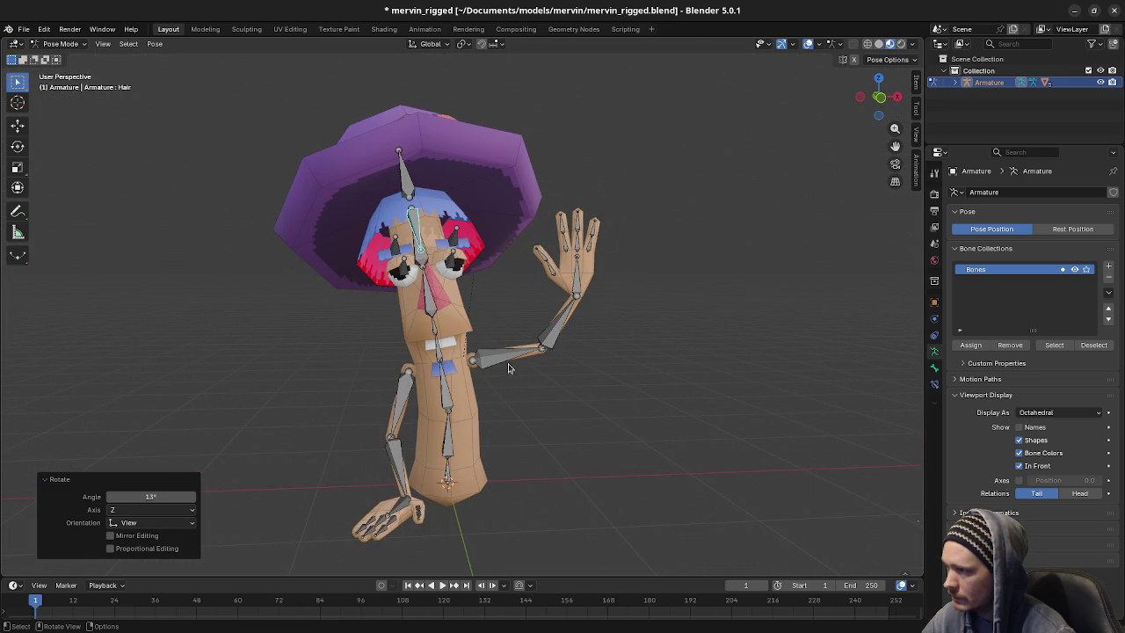
{"action": "key", "text": "a"}
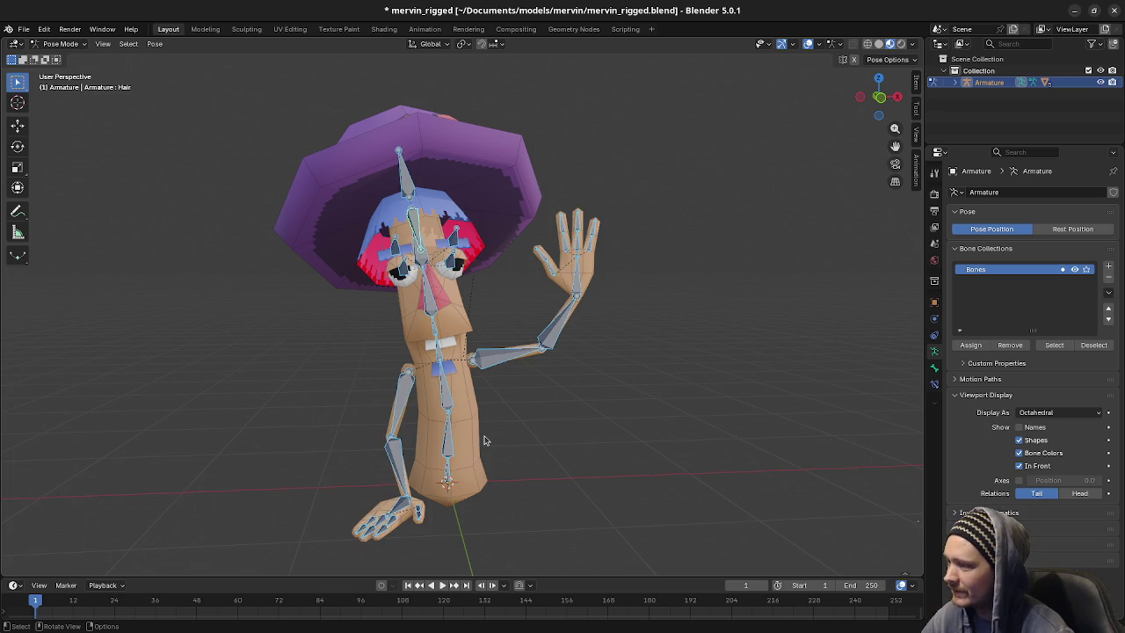
In Front view, rotate UpperArm.R outward 17° and Hand.R by -7.82°
{"action": "key", "text": "KP_1"}
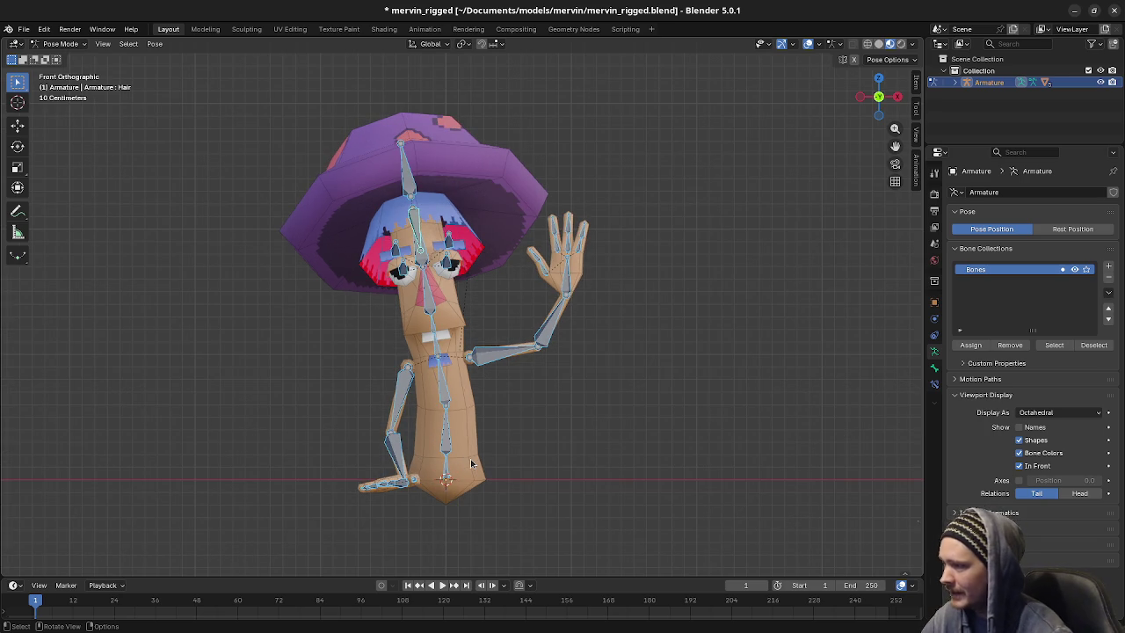
{"action": "left_click", "coordinate": [400, 421]}
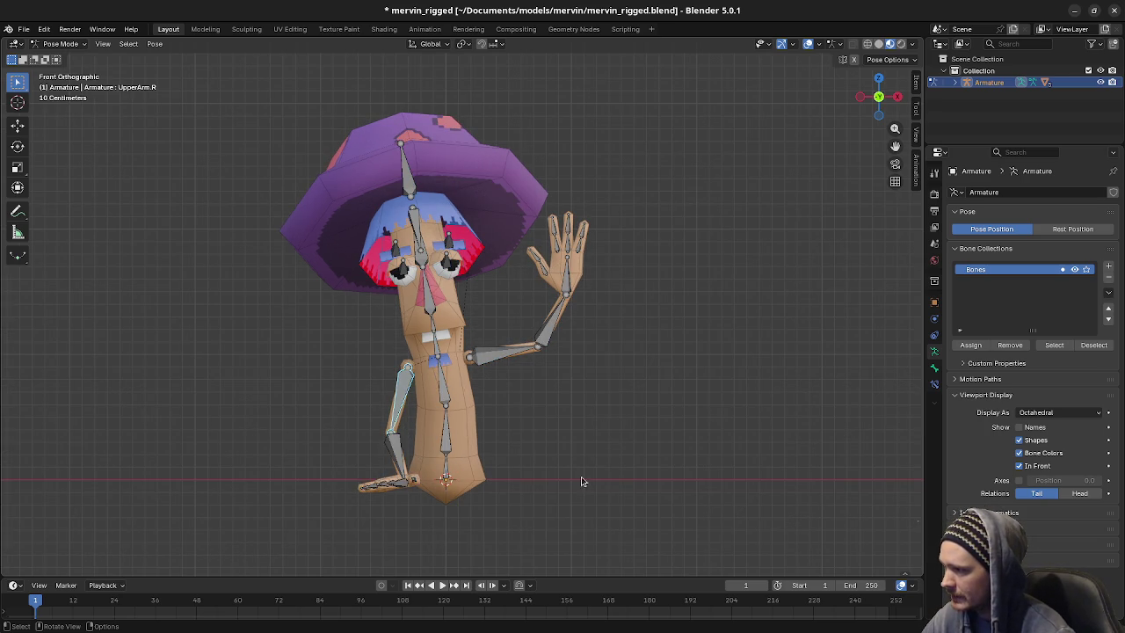
{"action": "key", "text": "r"}
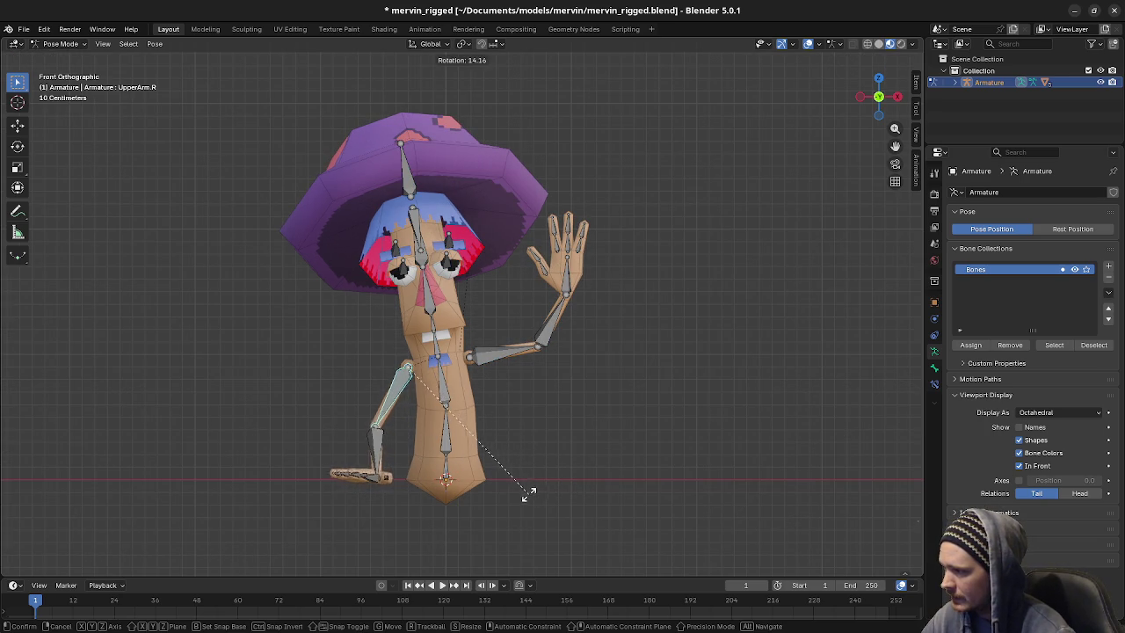
{"action": "left_click", "coordinate": [515, 498]}
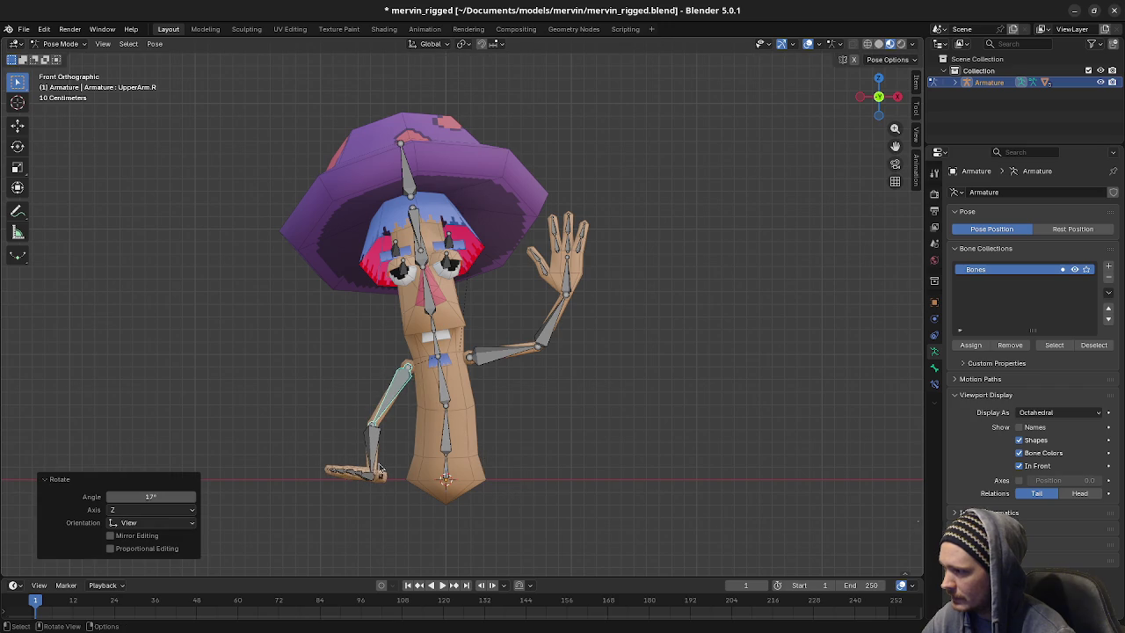
{"action": "left_click", "coordinate": [370, 482]}
{"action": "key", "text": "r"}
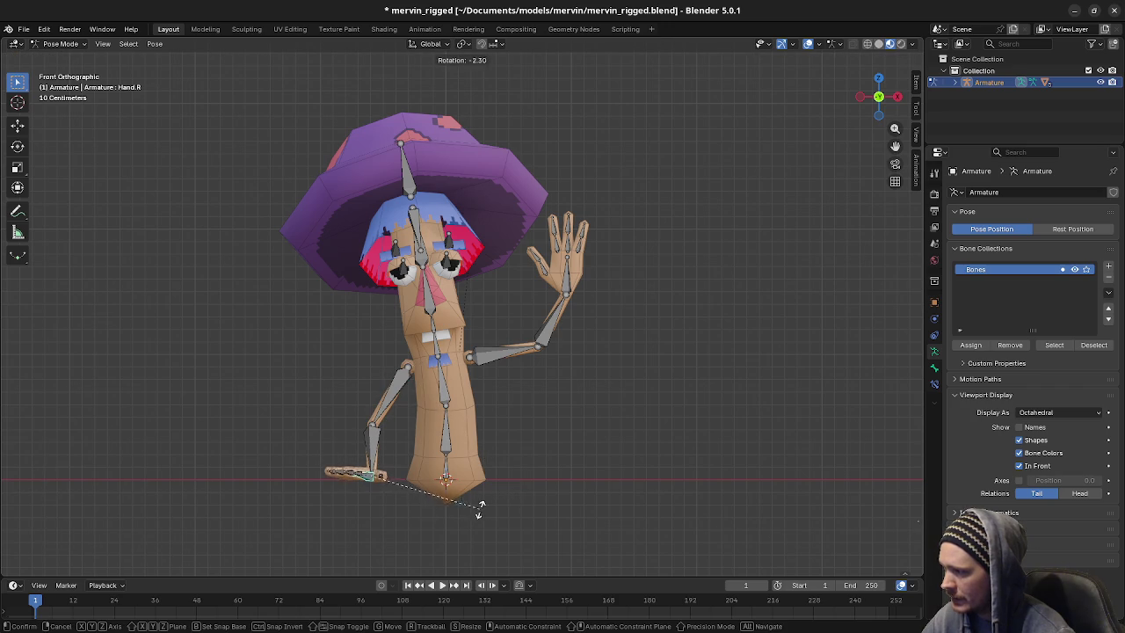
{"action": "left_click", "coordinate": [515, 508]}
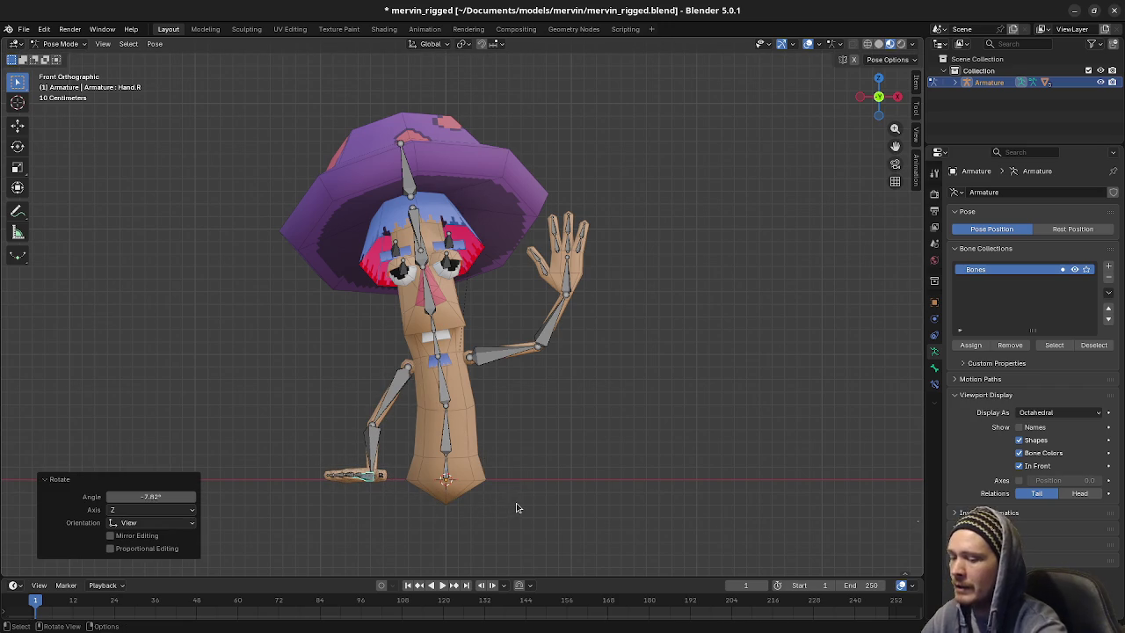
Drop the attempted Hand.R twist and bring UpperArm.R back to 2.33°
{"action": "key", "text": "KP_3"}
{"action": "key", "text": "KP_1"}
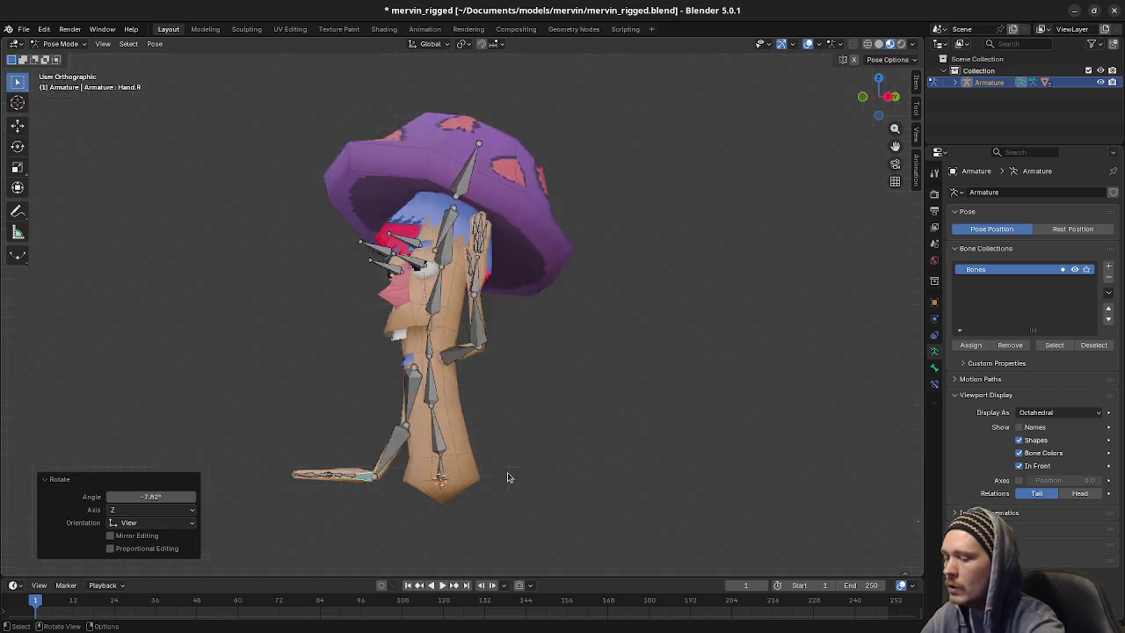
{"action": "key", "text": "r"}
{"action": "key", "text": "y"}
{"action": "key", "text": "y"}
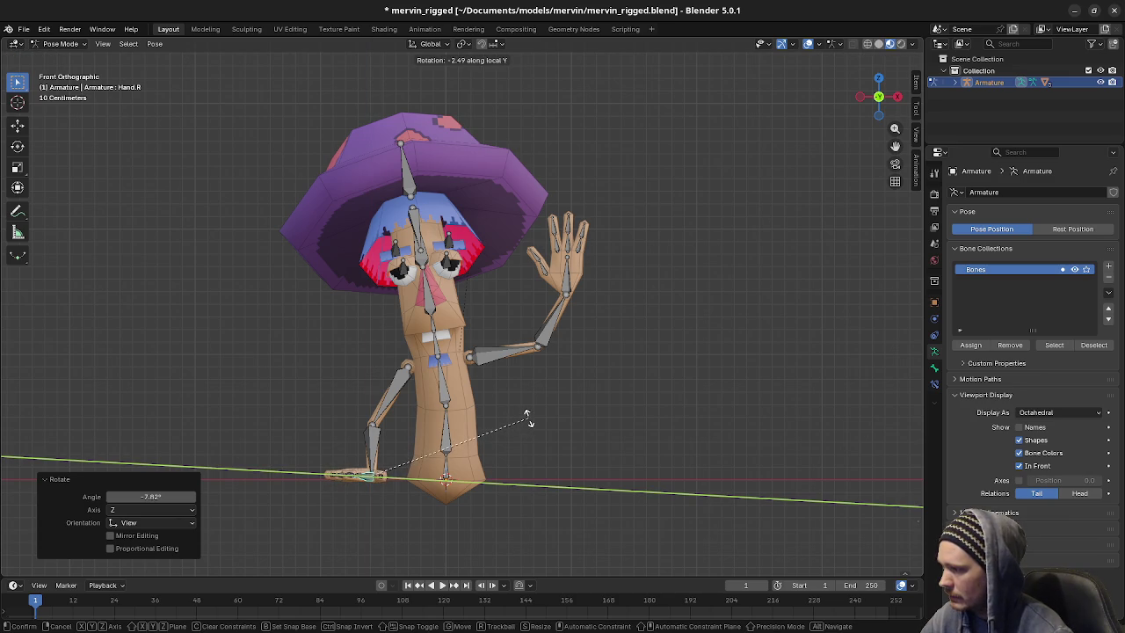
{"action": "key", "text": "Escape"}
{"action": "left_click", "coordinate": [379, 414]}
{"action": "key", "text": "r"}
{"action": "left_click", "coordinate": [573, 476]}
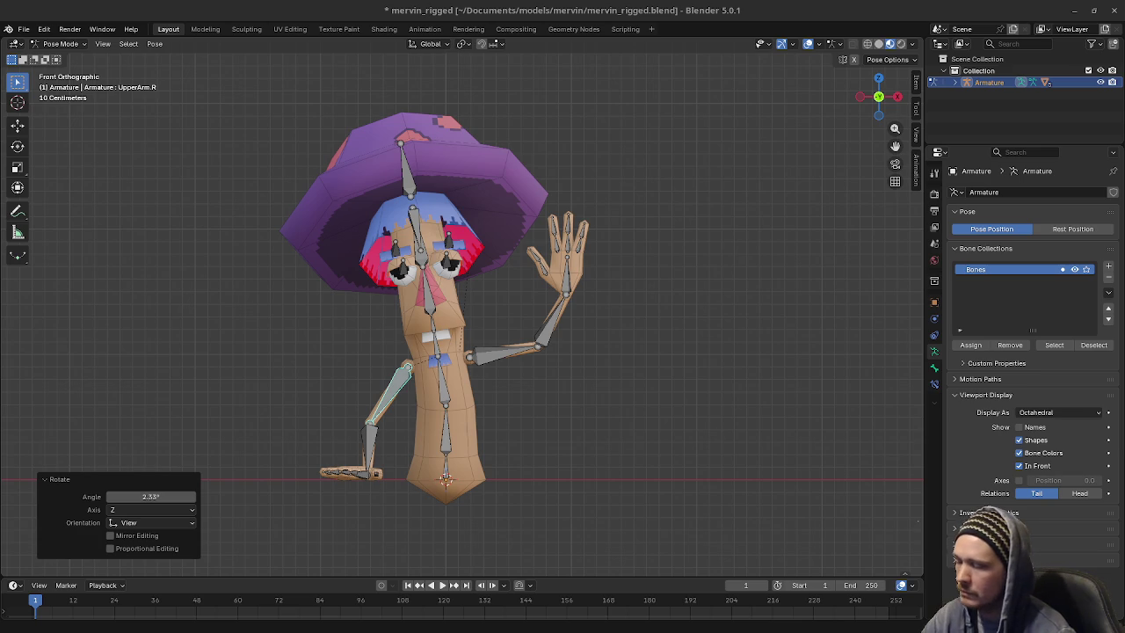
Tilt Hand.R by -2.72°, then rotate it slightly again from the Right view
{"action": "left_click", "coordinate": [366, 446]}
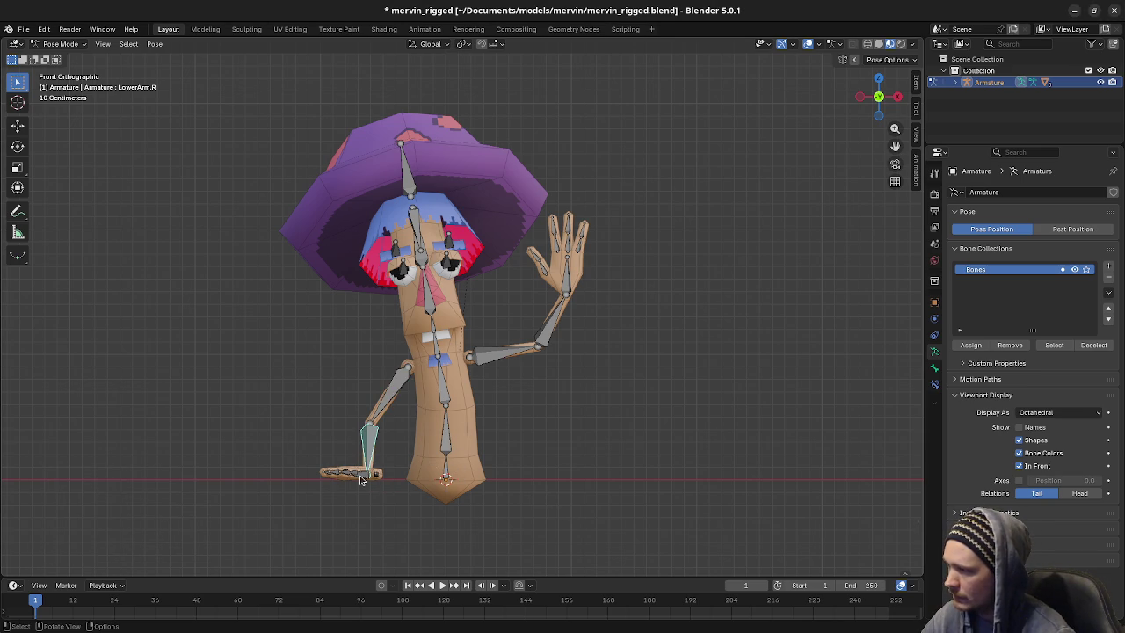
{"action": "left_click", "coordinate": [360, 479]}
{"action": "key", "text": "r"}
{"action": "left_click", "coordinate": [479, 498]}
{"action": "mouse_move", "coordinate": [479, 499]}
{"action": "middle_mouse_down"}
{"action": "mouse_move", "coordinate": [553, 502]}
{"action": "mouse_move", "coordinate": [577, 477]}
{"action": "middle_mouse_up"}
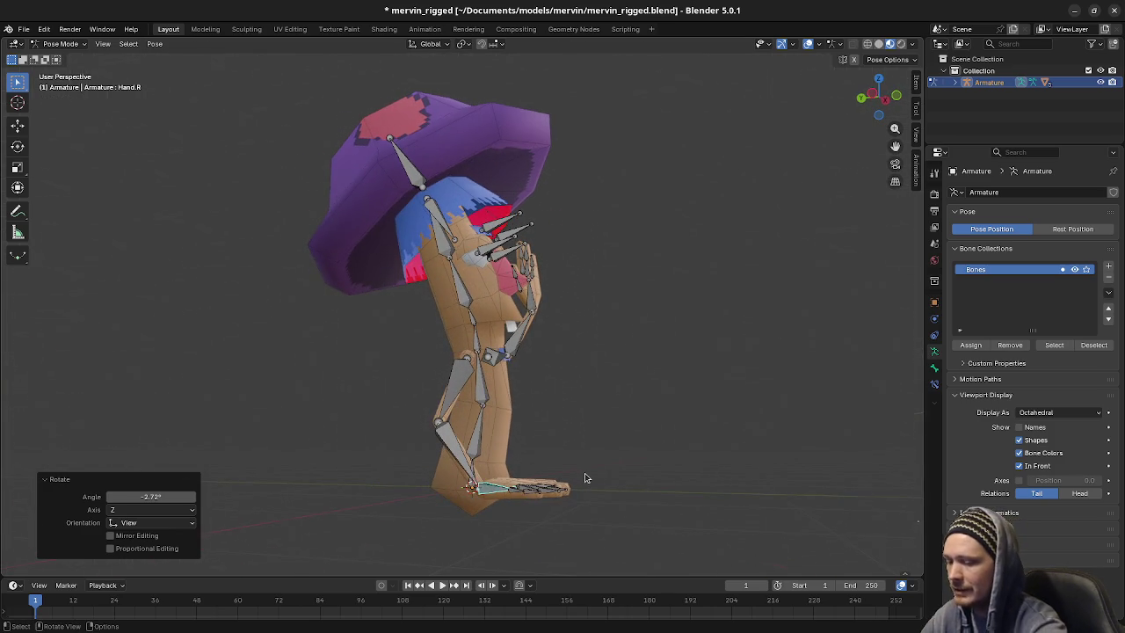
{"action": "key", "text": "KP_3"}
{"action": "key", "text": "r"}
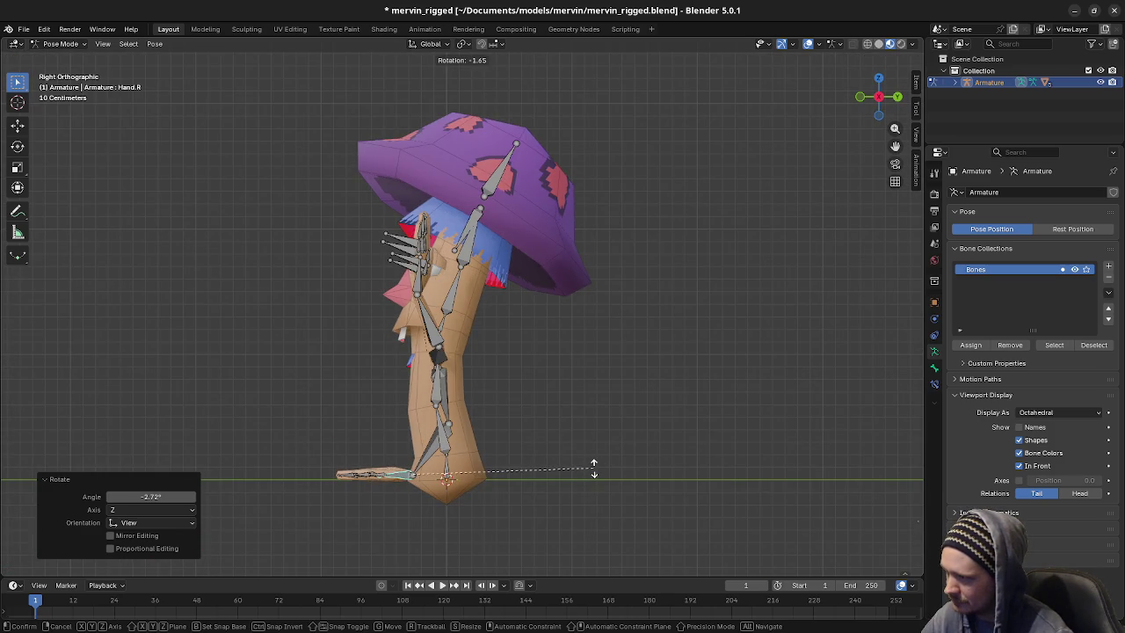
{"action": "left_click", "coordinate": [597, 466]}
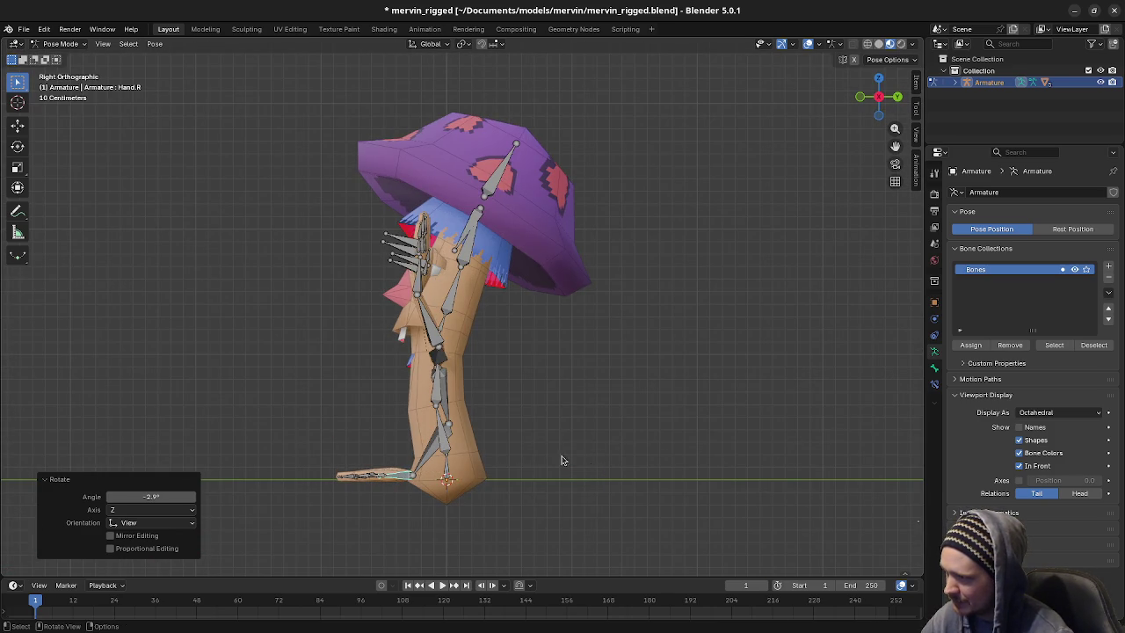
Rotate Hand.R once more so it rests flat, then hide the bones
{"action": "left_click", "coordinate": [433, 451]}
{"action": "key", "text": "r"}
{"action": "left_click", "coordinate": [618, 450]}
{"action": "key", "text": "h"}
{"action": "middle_click_drag", "start_coordinate": [618, 451], "coordinate": [570, 431]}
{"action": "scroll", "coordinate": [559, 407], "scroll_direction": "up", "scroll_amount": 4}
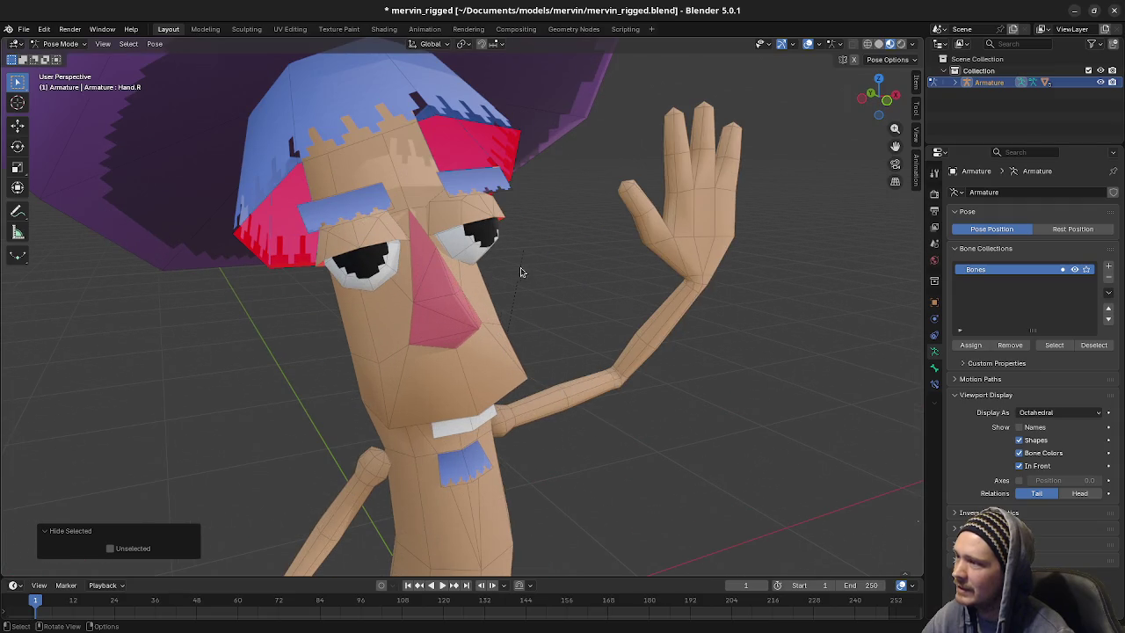
Orbit around Mervin's face to review the wave, then put the armature into Edit Mode
{"action": "mouse_move", "coordinate": [508, 332]}
{"action": "middle_mouse_down"}
{"action": "mouse_move", "coordinate": [486, 412]}
{"action": "mouse_move", "coordinate": [543, 397]}
{"action": "mouse_move", "coordinate": [501, 401]}
{"action": "mouse_move", "coordinate": [517, 406]}
{"action": "middle_mouse_up"}
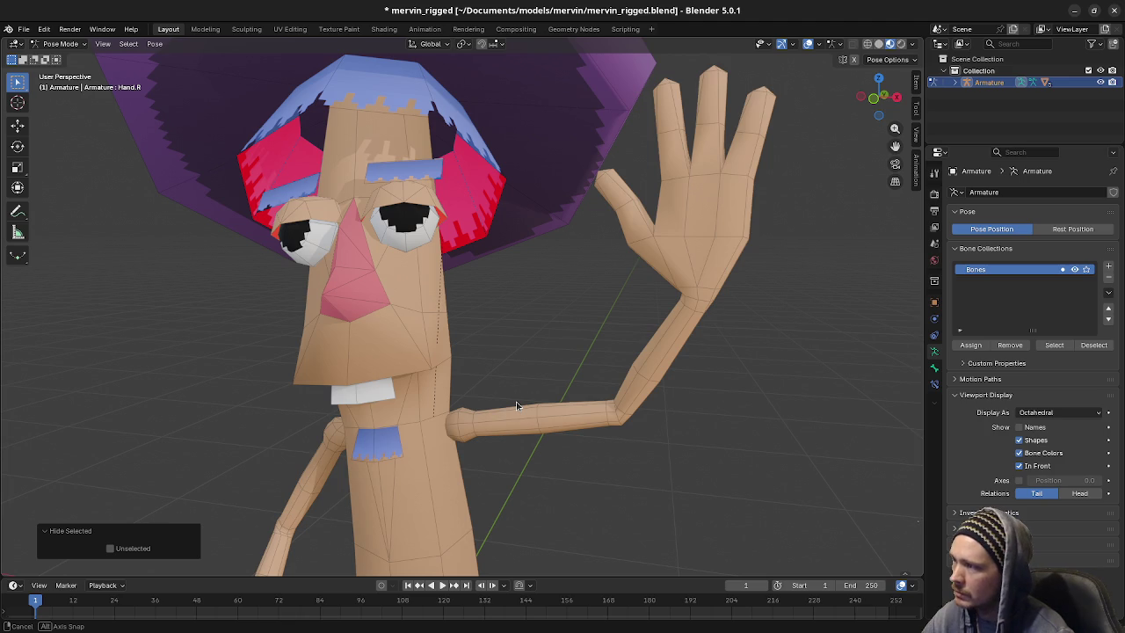
{"action": "middle_click_drag", "start_coordinate": [517, 406], "coordinate": [553, 408]}
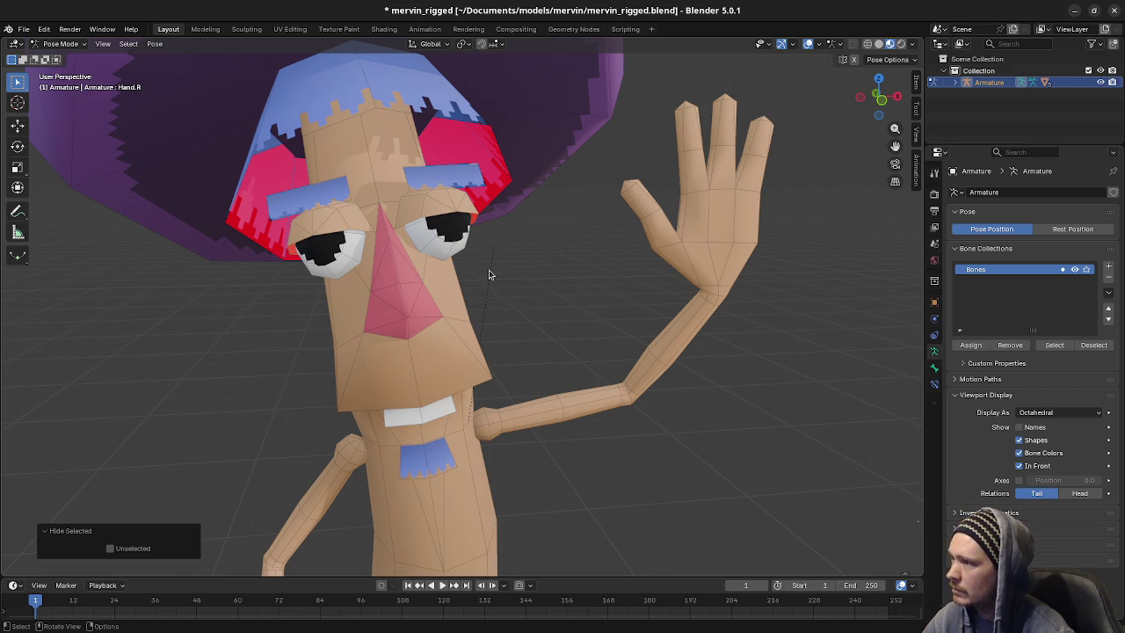
{"action": "left_click", "coordinate": [62, 43]}
{"action": "left_click", "coordinate": [66, 69]}
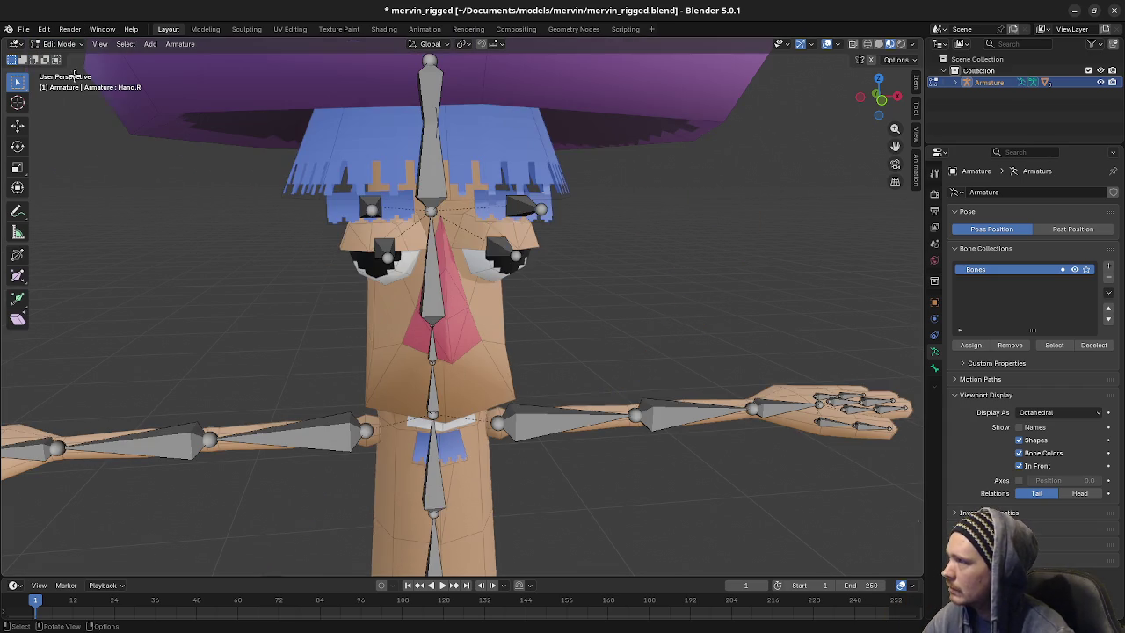
Switch the viewport to Wireframe shading and frame the eye bones
{"action": "mouse_move", "coordinate": [535, 284]}
{"action": "middle_mouse_down"}
{"action": "mouse_move", "coordinate": [523, 323]}
{"action": "mouse_move", "coordinate": [630, 271]}
{"action": "mouse_move", "coordinate": [532, 291]}
{"action": "mouse_move", "coordinate": [540, 281]}
{"action": "mouse_move", "coordinate": [564, 289]}
{"action": "middle_mouse_up"}
{"action": "key", "text": "z"}
{"action": "left_click", "coordinate": [356, 289]}
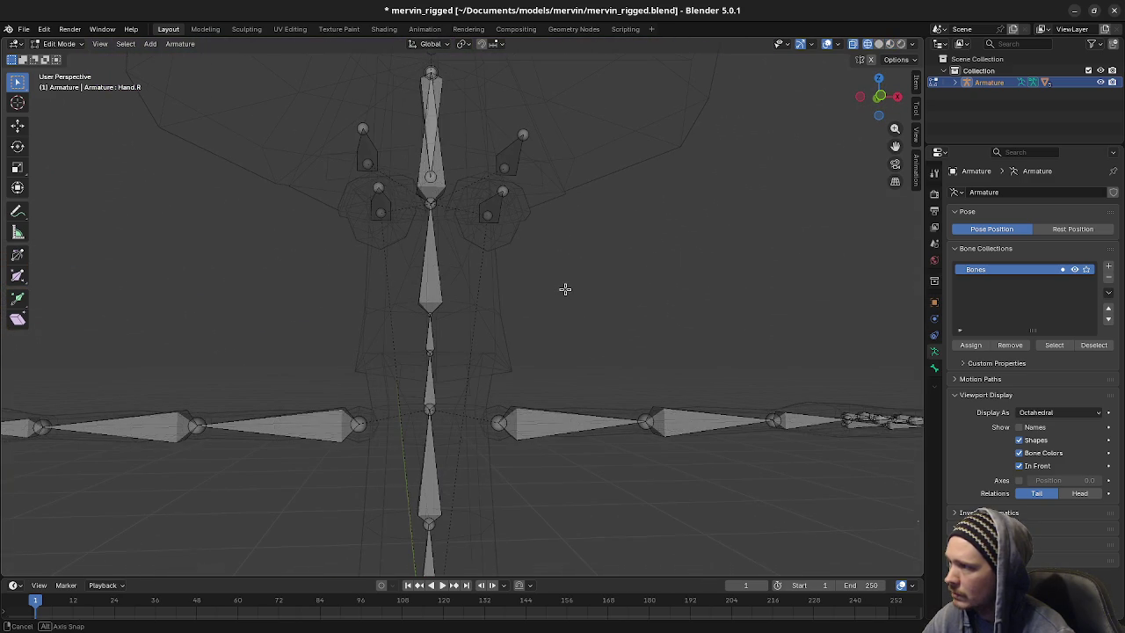
{"action": "scroll", "coordinate": [565, 289], "scroll_direction": "down", "scroll_amount": 2}
{"action": "scroll", "coordinate": [565, 289], "scroll_direction": "down", "scroll_amount": 2}
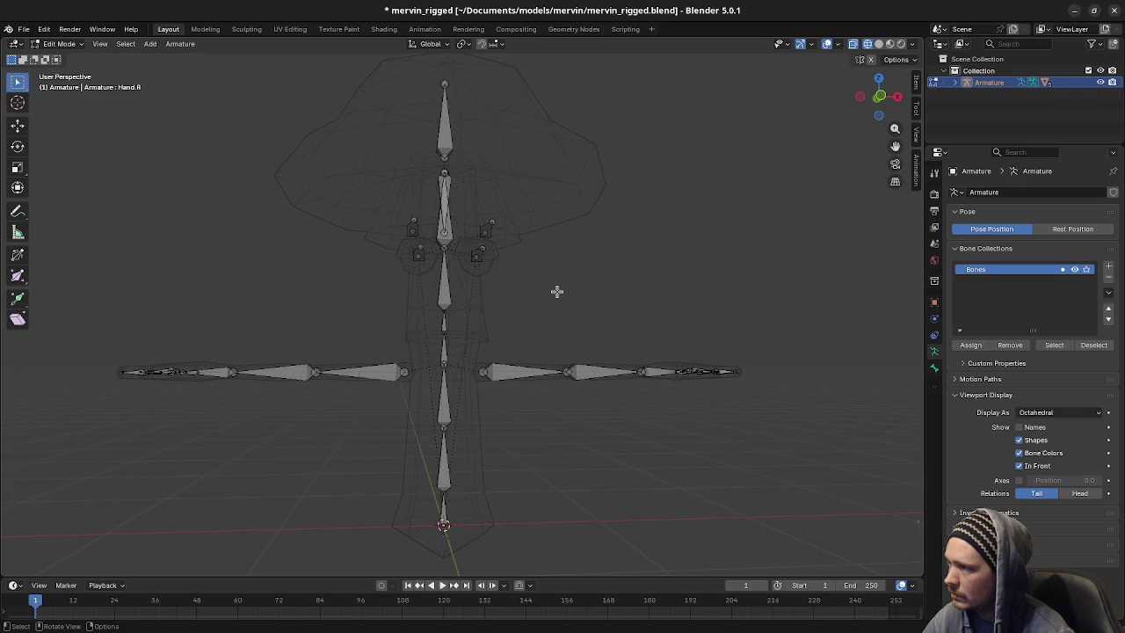
{"action": "scroll", "coordinate": [557, 291], "scroll_direction": "up", "scroll_amount": 2}
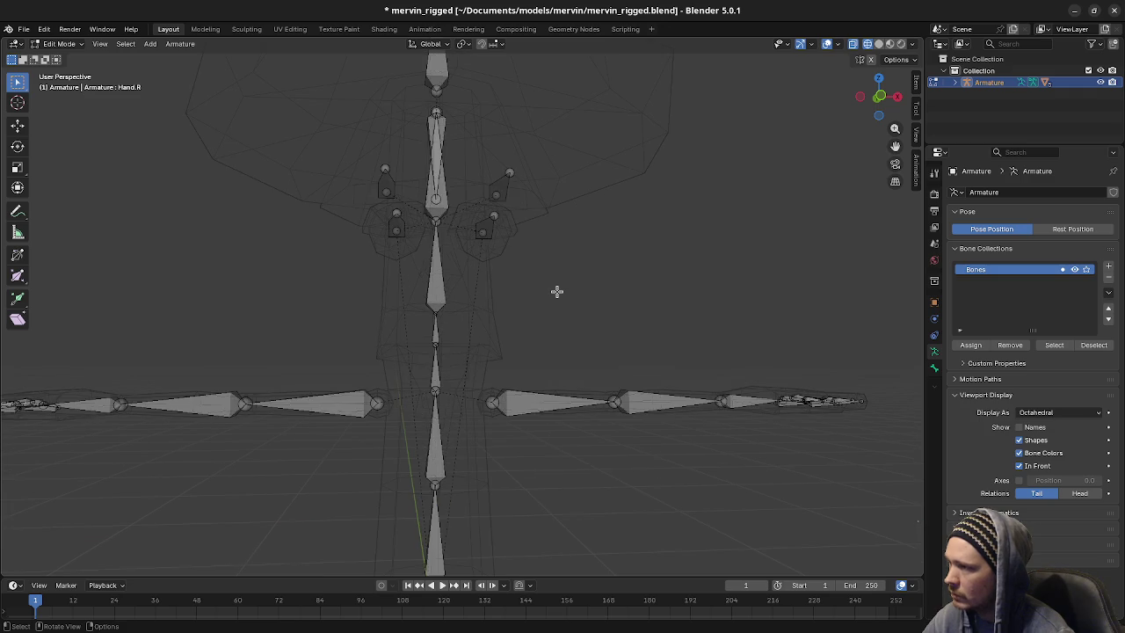
{"action": "scroll", "coordinate": [557, 291], "scroll_direction": "up", "scroll_amount": 2}
{"action": "middle_click_drag", "start_coordinate": [550, 276], "coordinate": [543, 325], "text": "shift"}
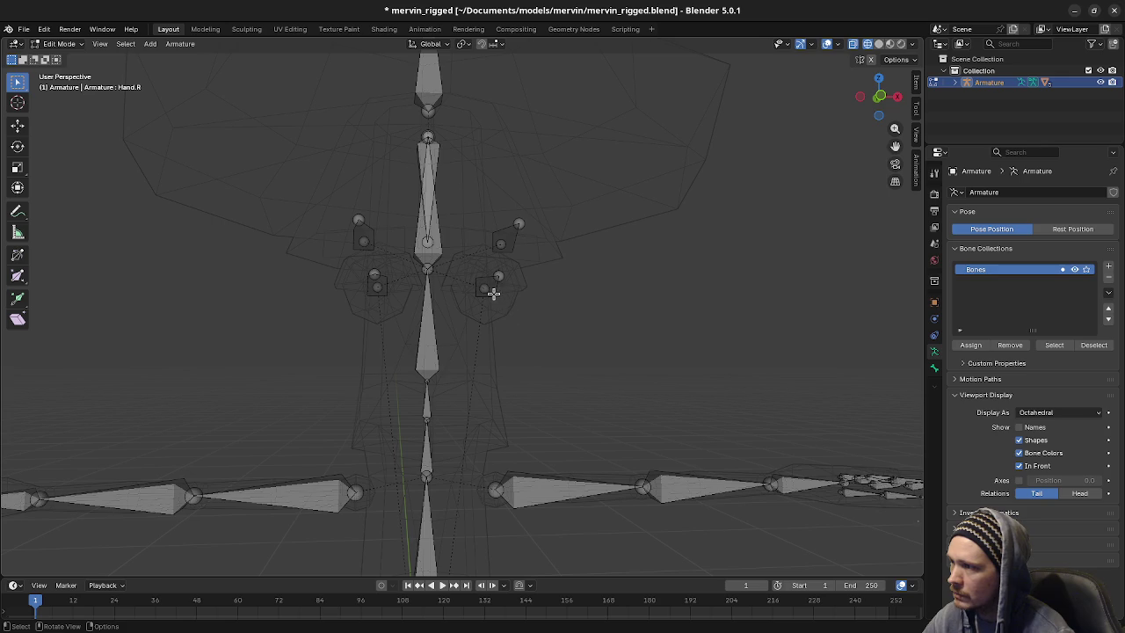
Select the Eye.L bone, cancel a trial move, and return to Object Mode
{"action": "left_click", "coordinate": [489, 283]}
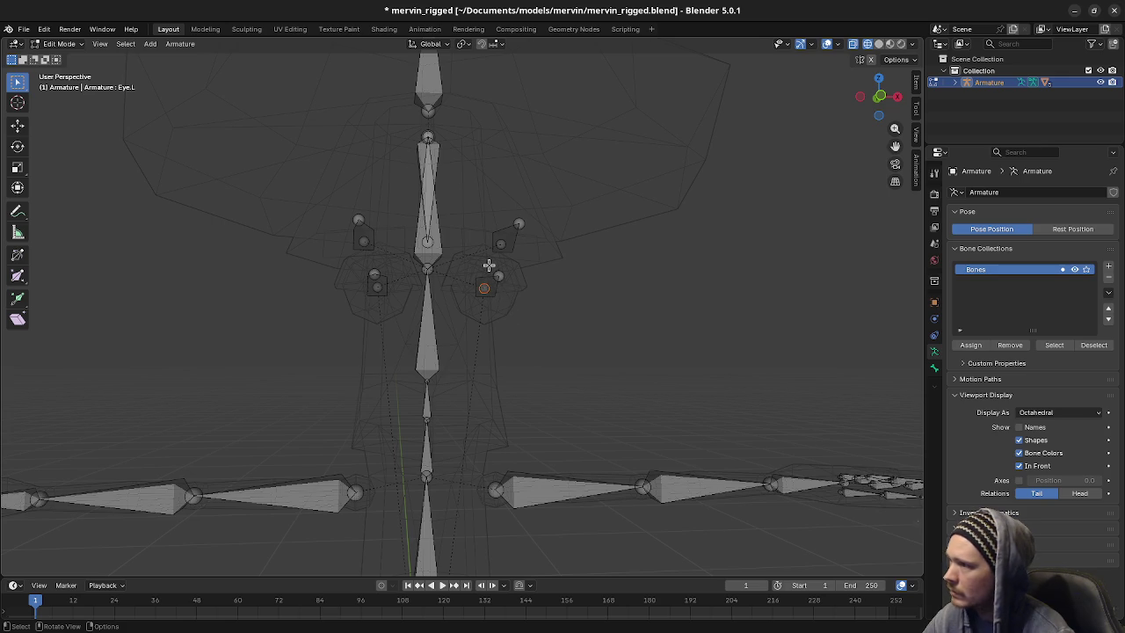
{"action": "left_click", "coordinate": [487, 278]}
{"action": "key", "text": "g"}
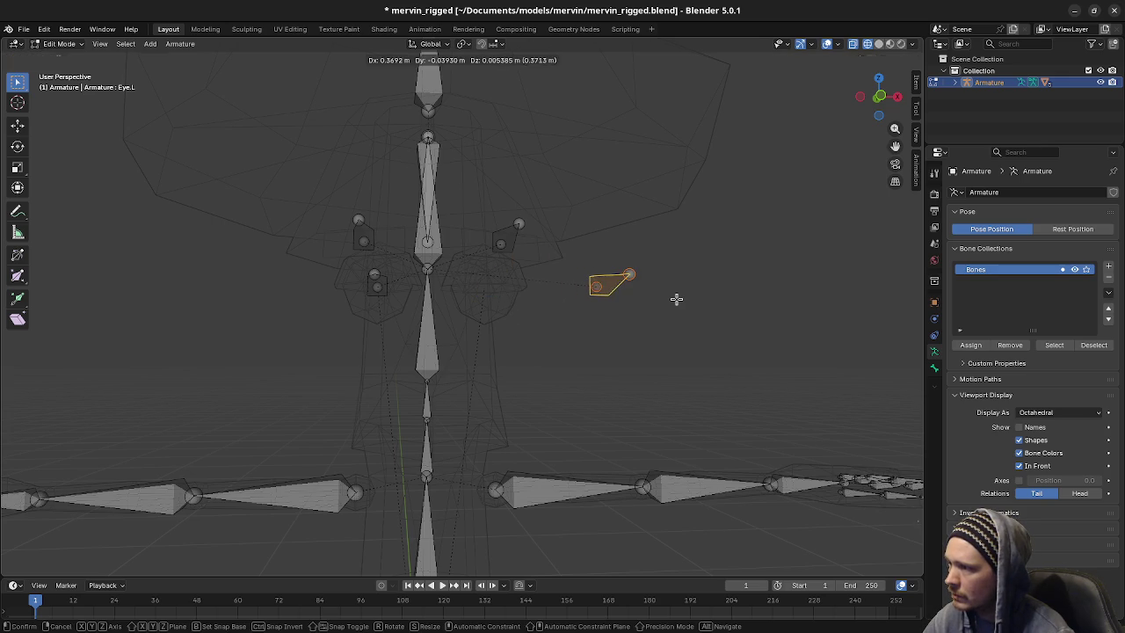
{"action": "key", "text": "Escape"}
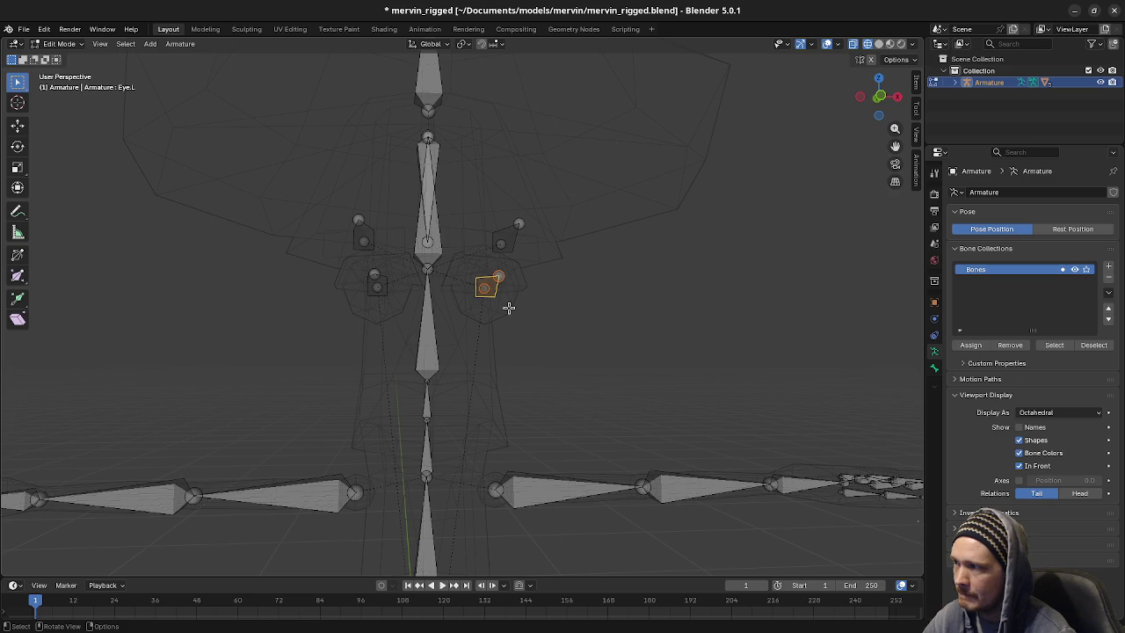
{"action": "middle_click_drag", "start_coordinate": [431, 303], "coordinate": [565, 326]}
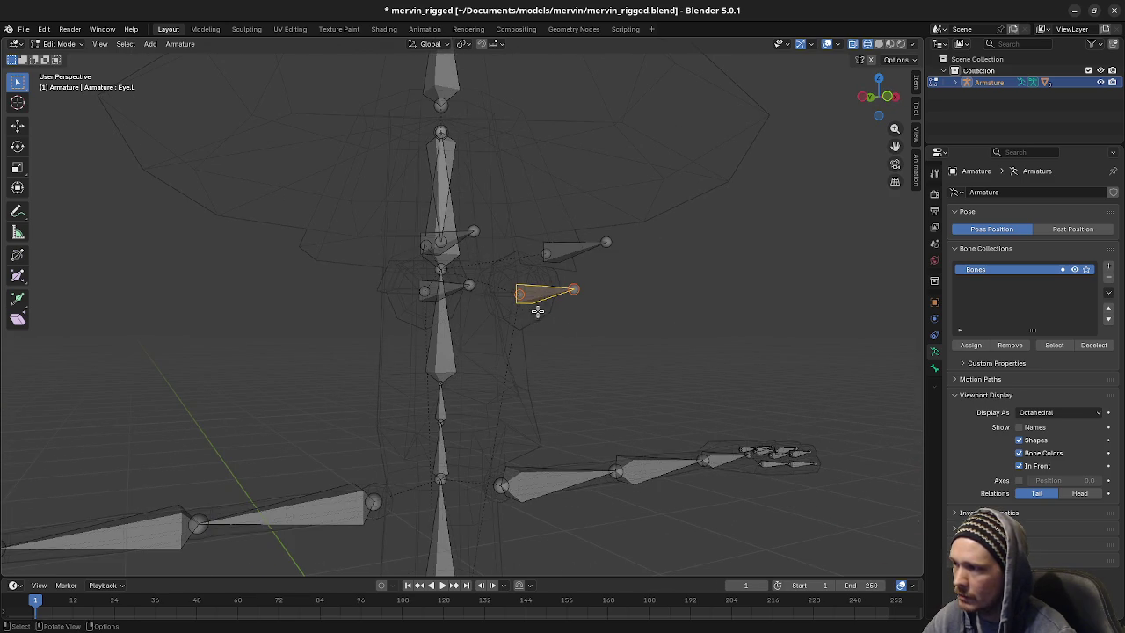
{"action": "left_click", "coordinate": [59, 43]}
{"action": "left_click", "coordinate": [62, 55]}
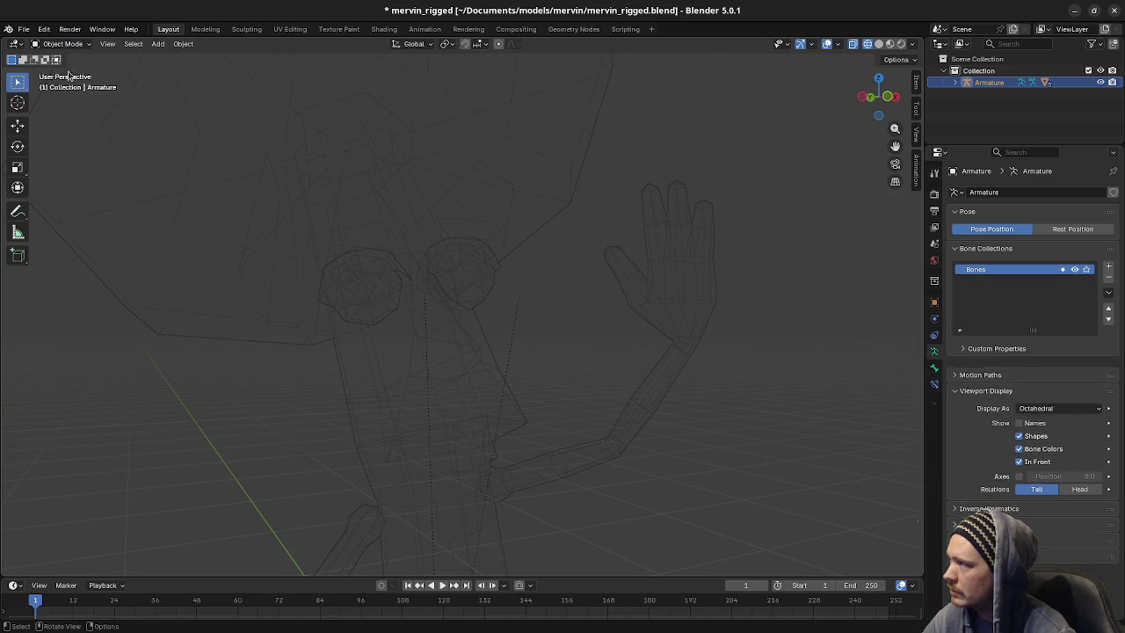
Select the EyeOpen.L mesh, undoing and redoing to compare with the Body's vertex groups
{"action": "left_click", "coordinate": [476, 293]}
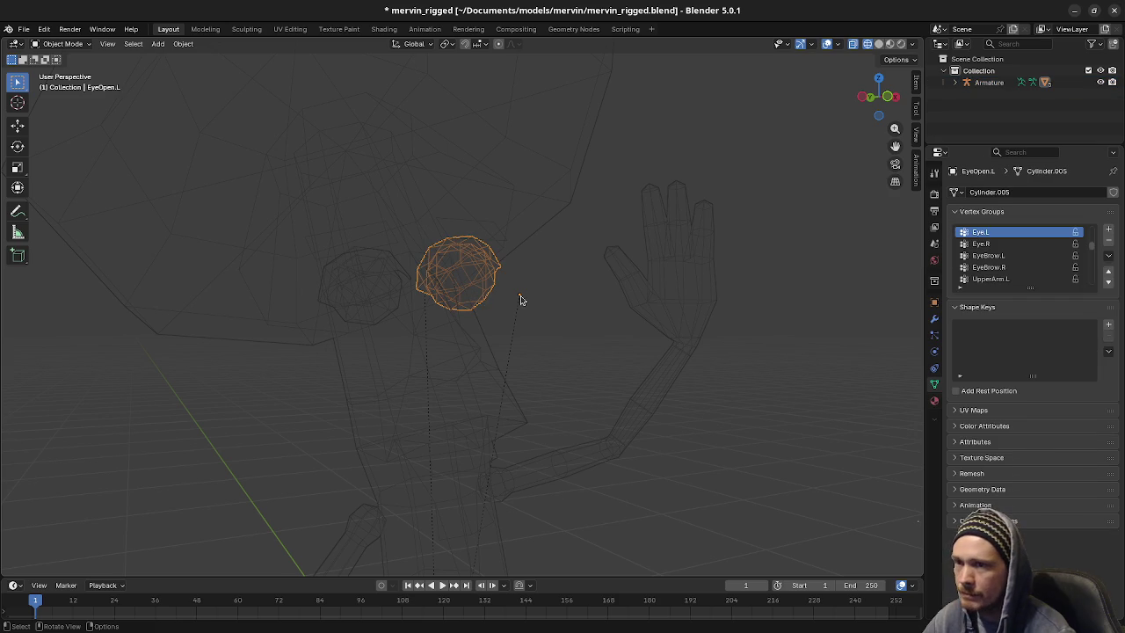
{"action": "key", "text": "ctrl+z"}
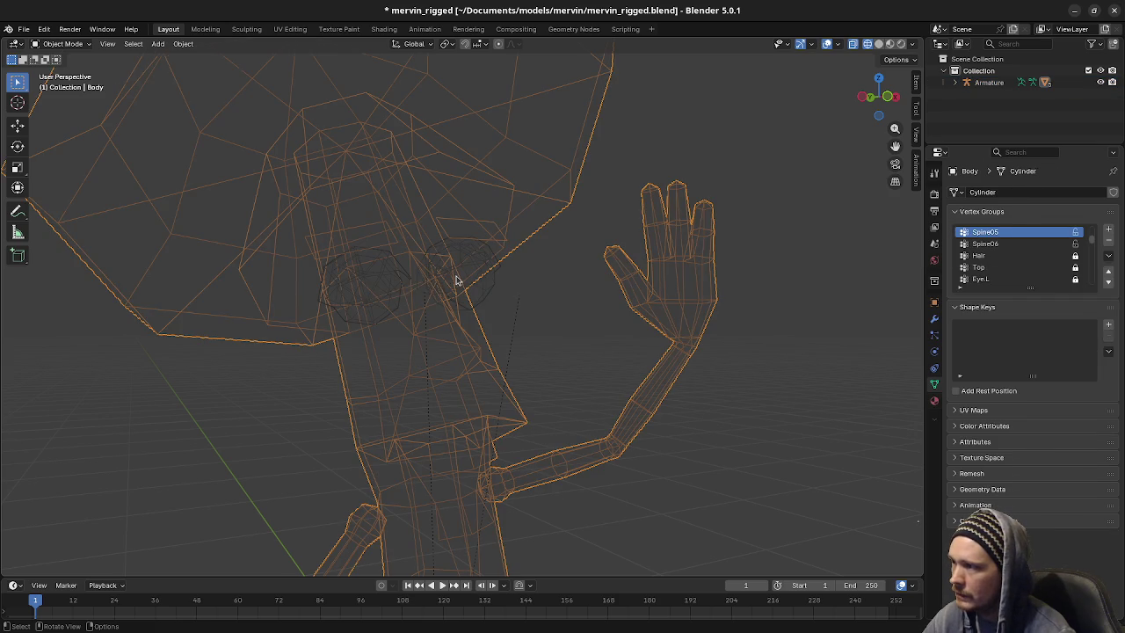
{"action": "key", "text": "ctrl+shift+z"}
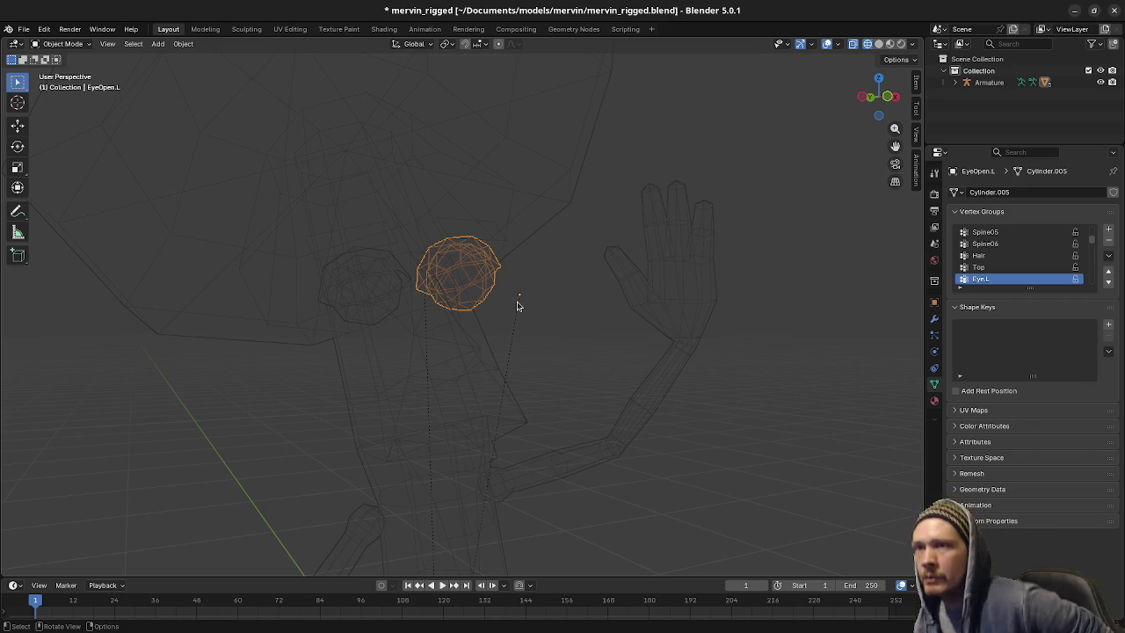
Enter and leave Edit Mode on the left eye mesh twice to check it
{"action": "left_click", "coordinate": [61, 44]}
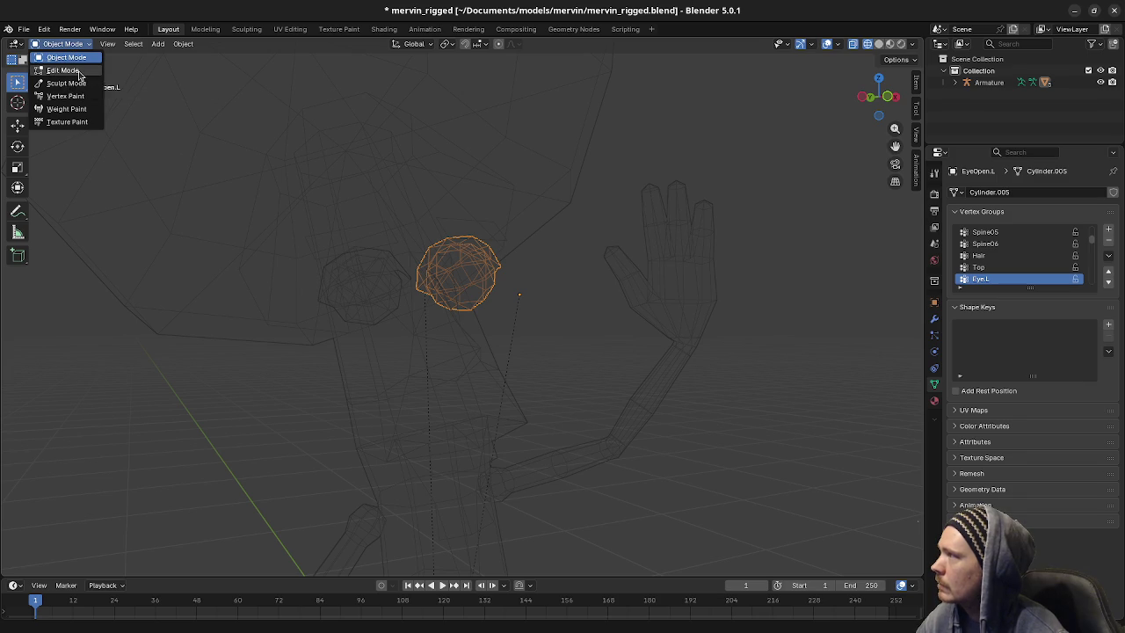
{"action": "left_click", "coordinate": [78, 73]}
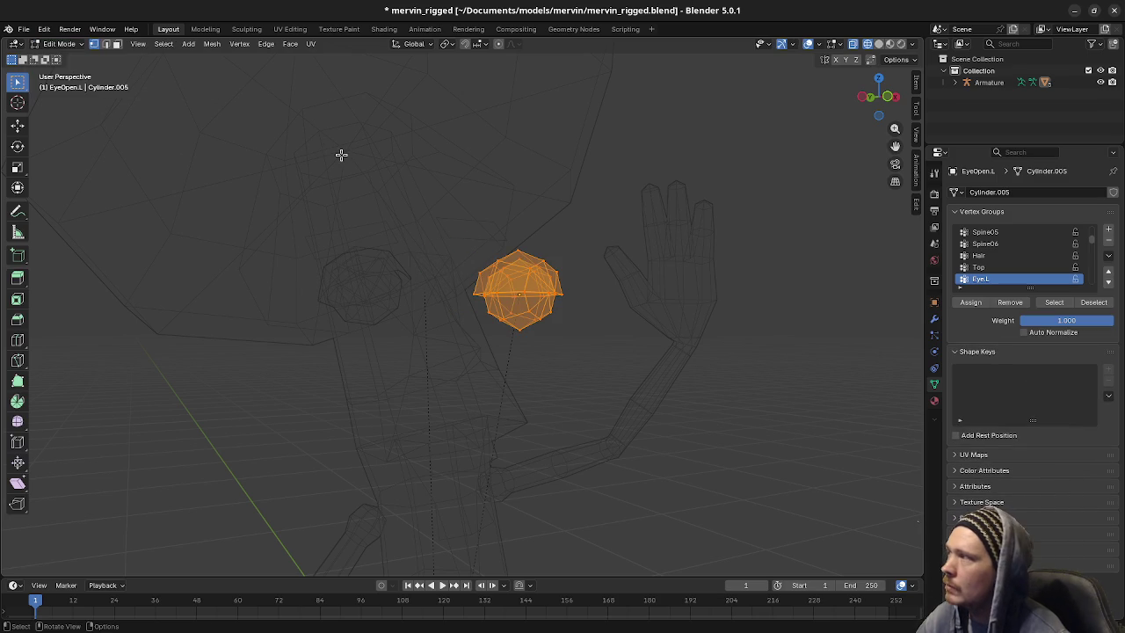
{"action": "key", "text": "Tab"}
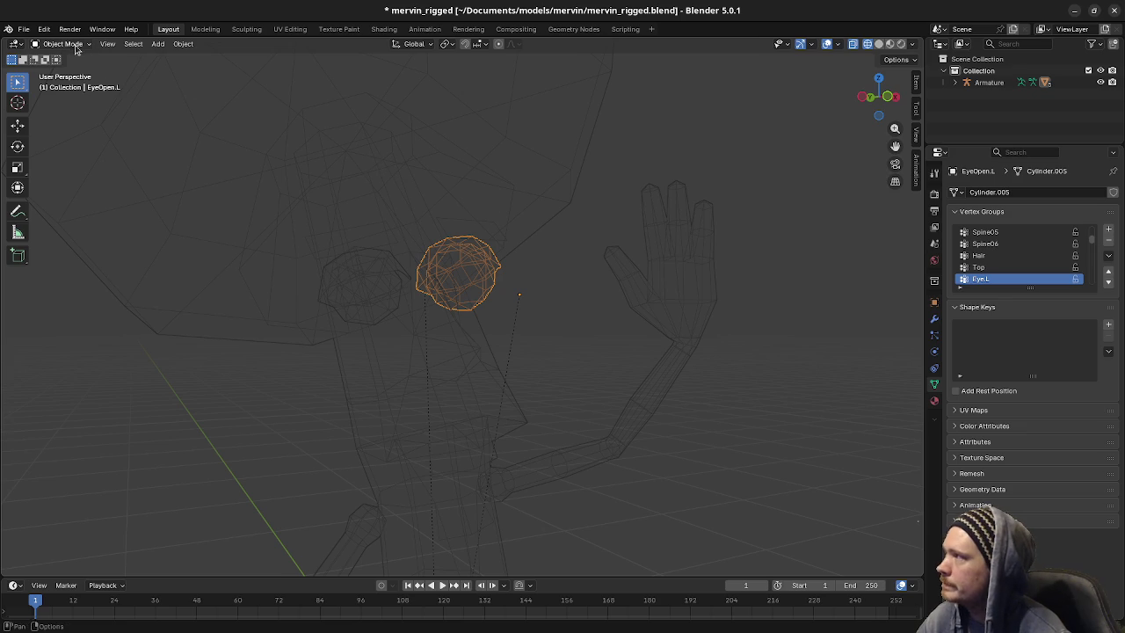
{"action": "left_click", "coordinate": [61, 44]}
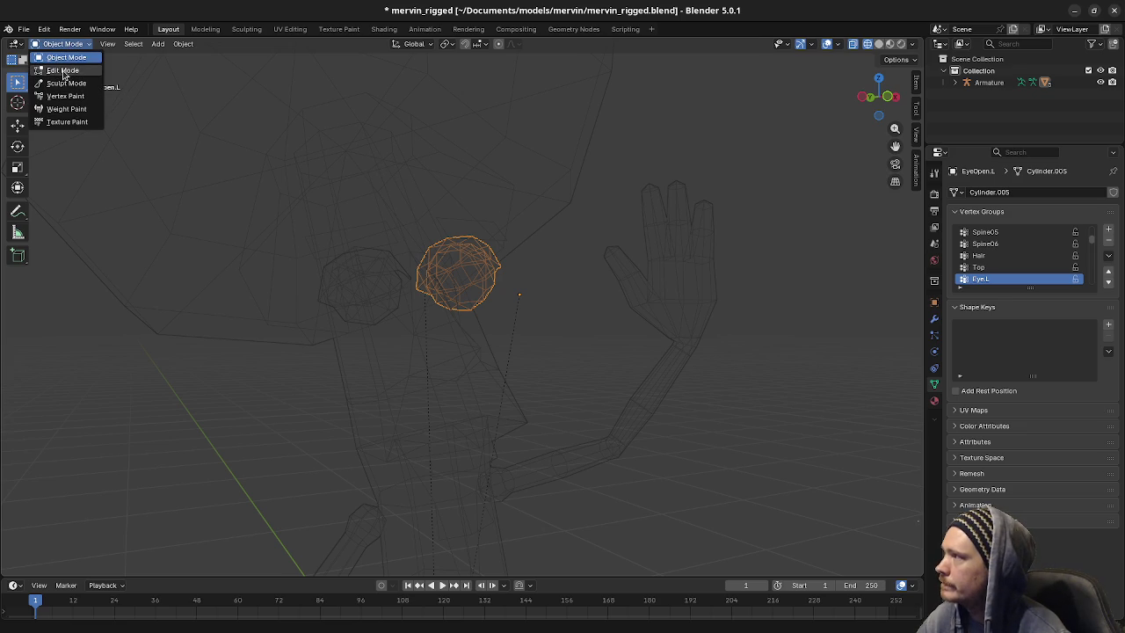
{"action": "left_click", "coordinate": [65, 70]}
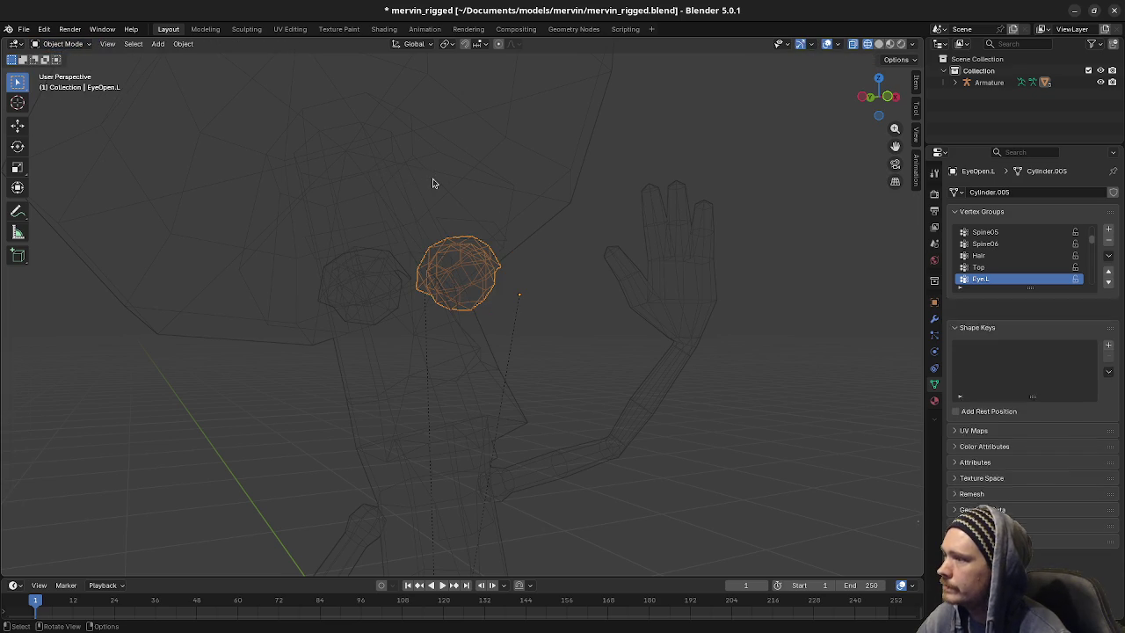
{"action": "key", "text": "Tab"}
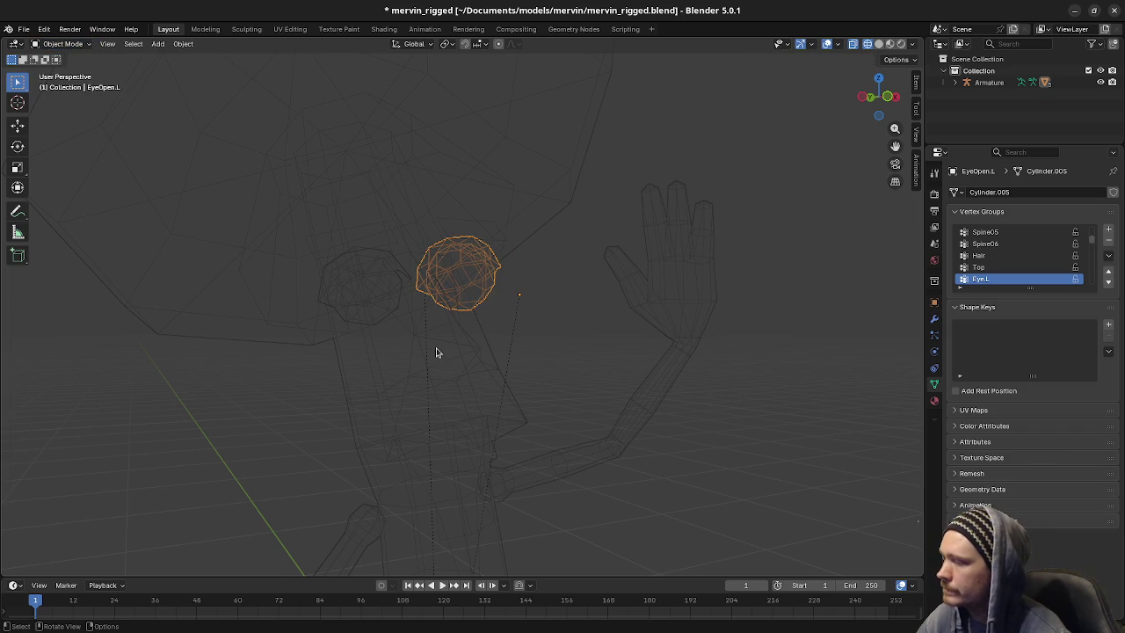
Reveal the hidden eye with Alt+H, check both eyes, then deselect and zoom out
{"action": "key", "text": "alt+h"}
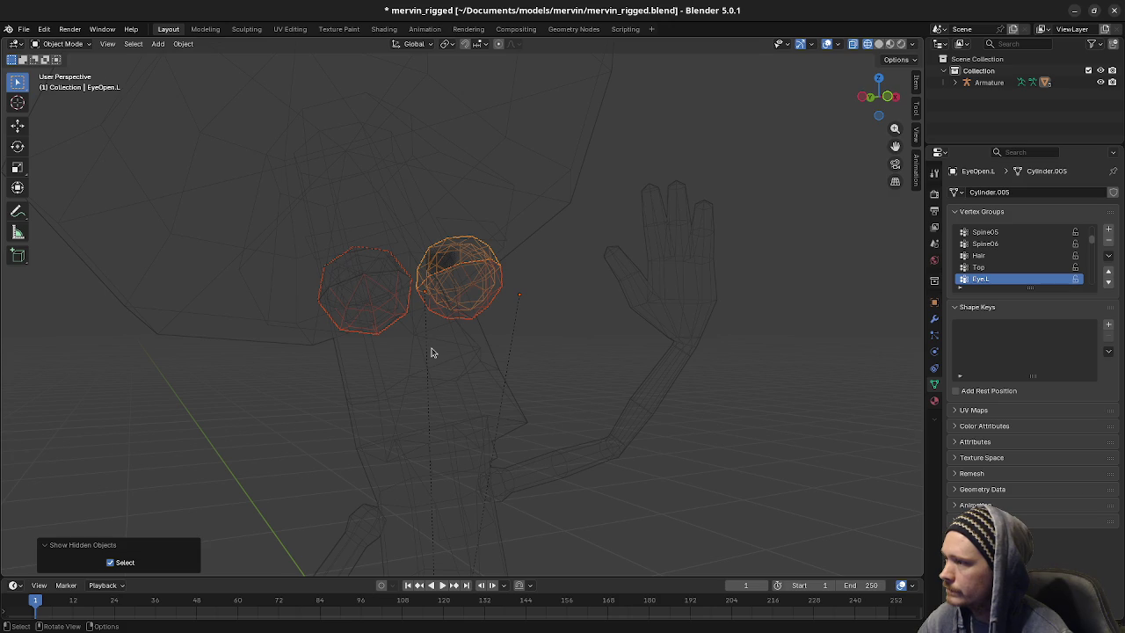
{"action": "left_click", "coordinate": [66, 44]}
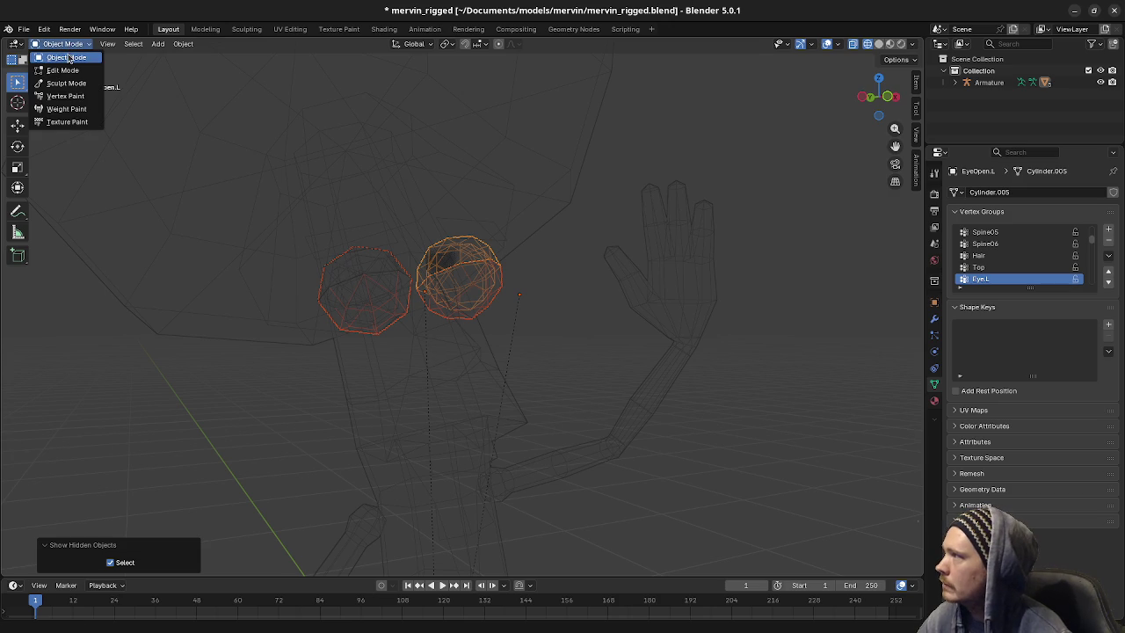
{"action": "left_click", "coordinate": [63, 71]}
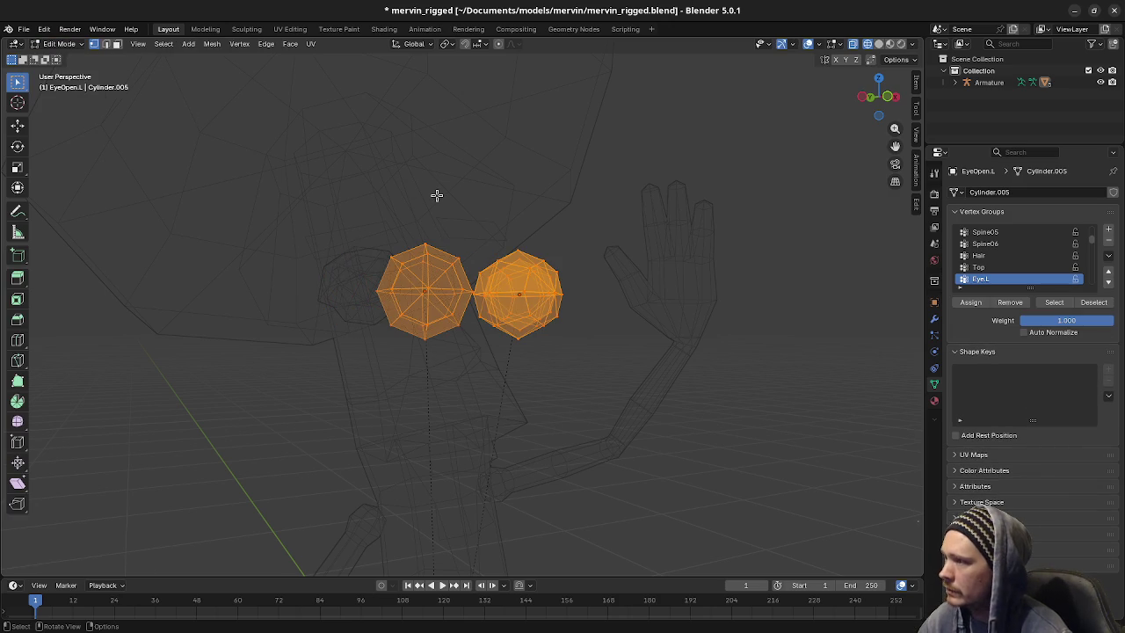
{"action": "left_click", "coordinate": [66, 44]}
{"action": "left_click", "coordinate": [61, 56]}
{"action": "left_click", "coordinate": [567, 238]}
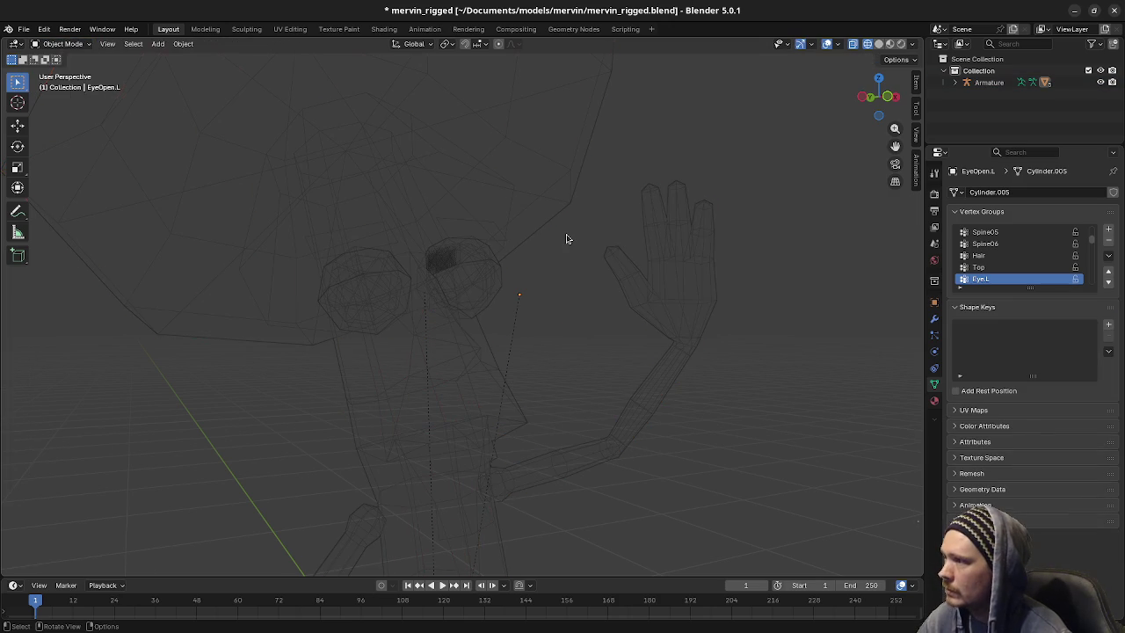
{"action": "scroll", "coordinate": [566, 238], "scroll_direction": "down", "scroll_amount": 3}
{"action": "scroll", "coordinate": [565, 239], "scroll_direction": "down", "scroll_amount": 3}
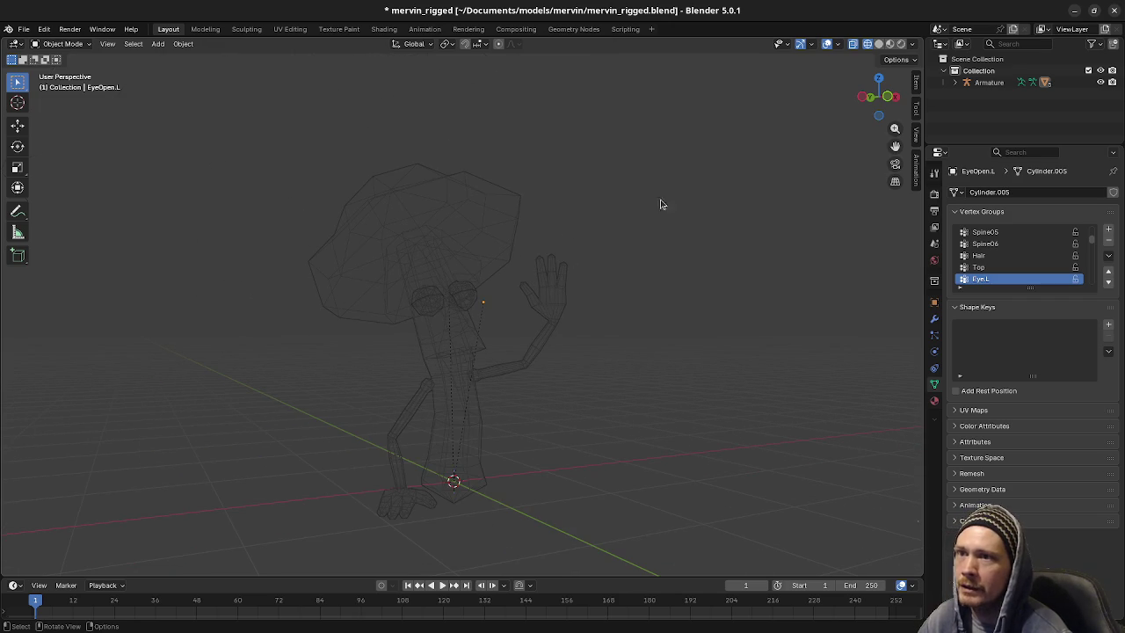
Browse the Armature's children in the Outliner and select the Armature object
{"action": "left_click", "coordinate": [955, 81]}
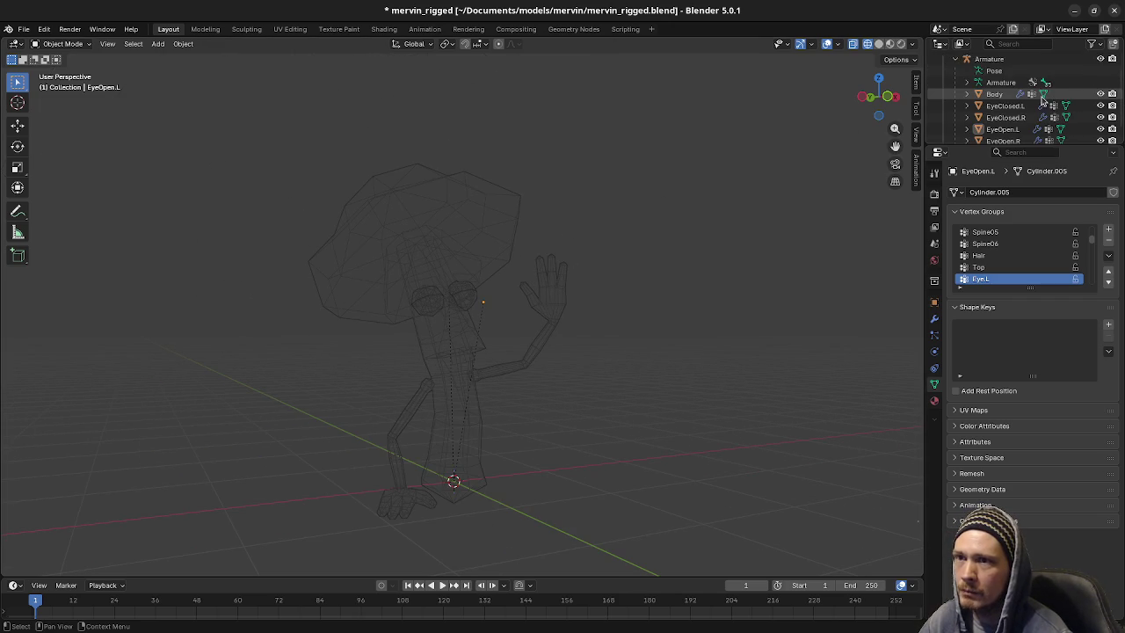
{"action": "scroll", "coordinate": [1010, 101], "scroll_direction": "down", "scroll_amount": 2}
{"action": "left_click", "coordinate": [966, 73]}
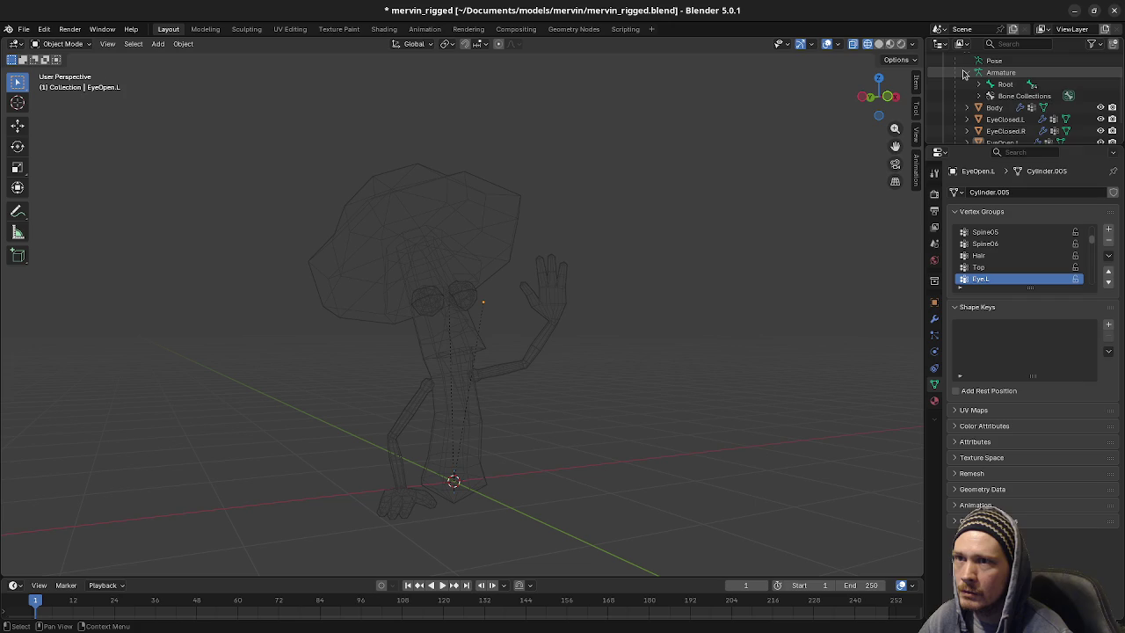
{"action": "left_click", "coordinate": [965, 73]}
{"action": "scroll", "coordinate": [985, 88], "scroll_direction": "up", "scroll_amount": 2}
{"action": "left_click", "coordinate": [999, 94]}
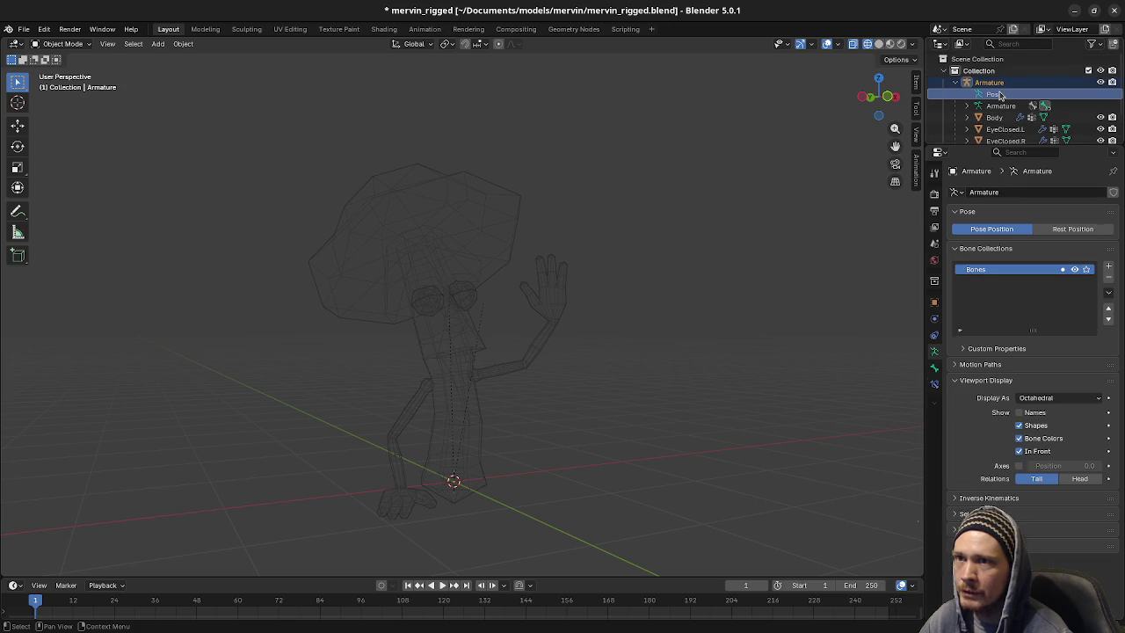
Put the armature in Pose Mode, reveal all hidden bones and copy the waving pose
{"action": "left_click", "coordinate": [63, 44]}
{"action": "left_click", "coordinate": [64, 84]}
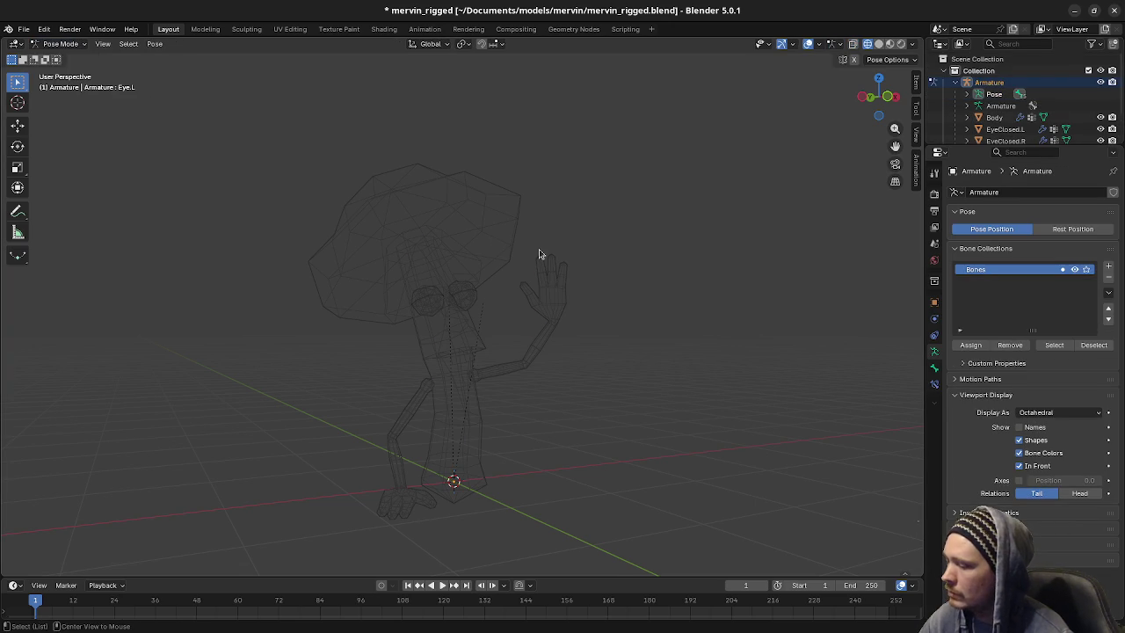
{"action": "key", "text": "alt+h"}
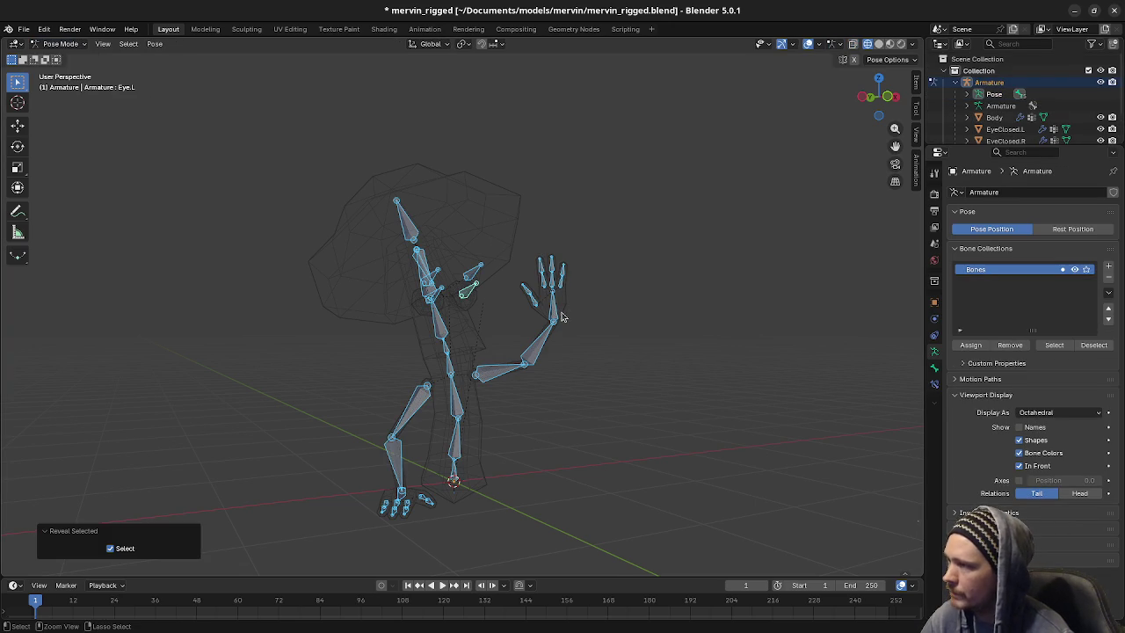
{"action": "key", "text": "ctrl+c"}
{"action": "middle_click_drag", "start_coordinate": [560, 317], "coordinate": [503, 301]}
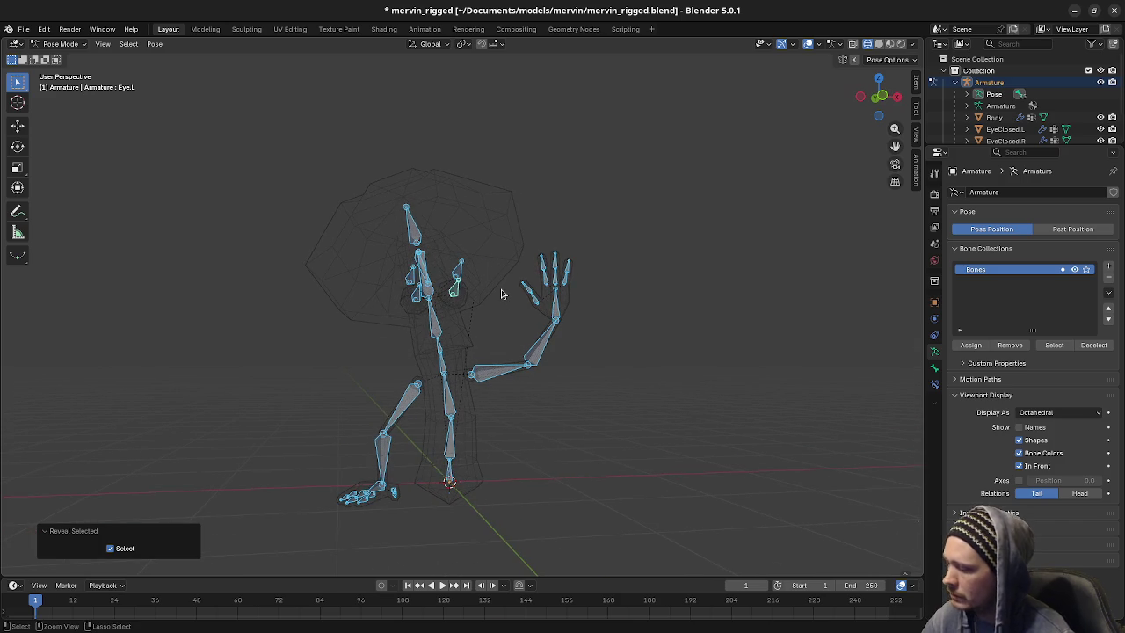
Toggle to Object Mode and back, then clear bone rotations to the T-pose and deselect all
{"action": "left_click", "coordinate": [60, 43]}
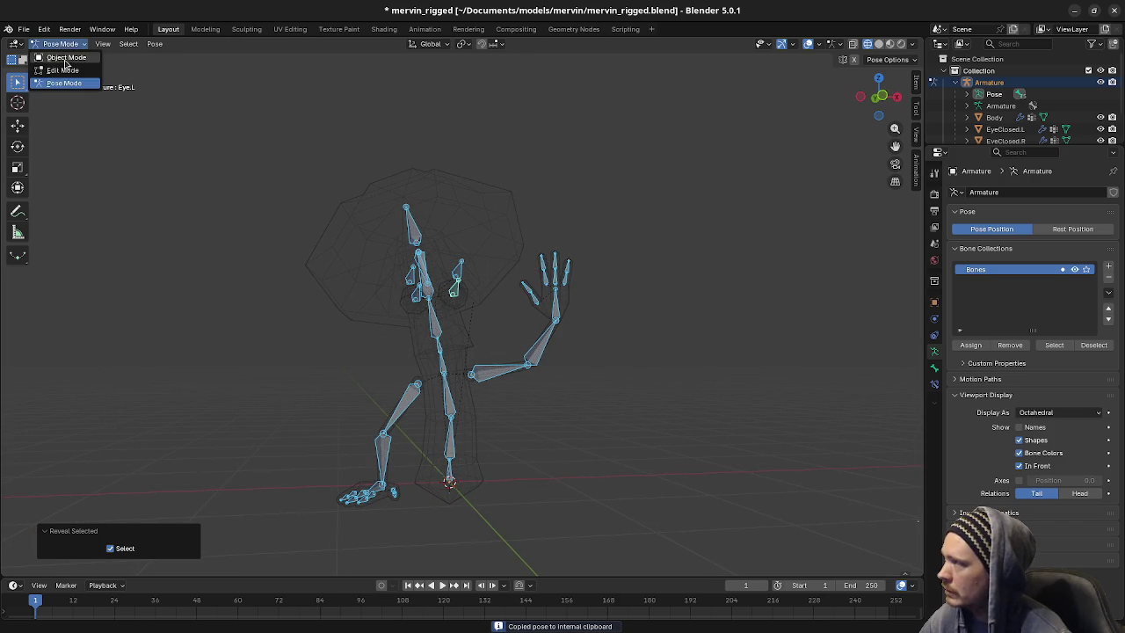
{"action": "left_click", "coordinate": [61, 55]}
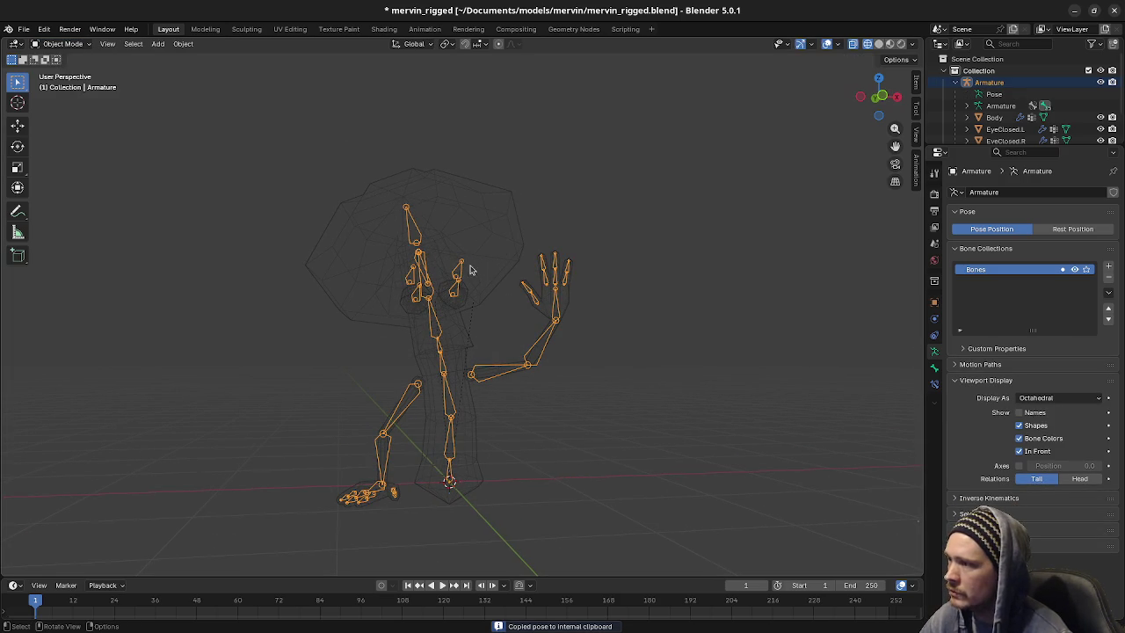
{"action": "left_click", "coordinate": [59, 44]}
{"action": "left_click", "coordinate": [57, 84]}
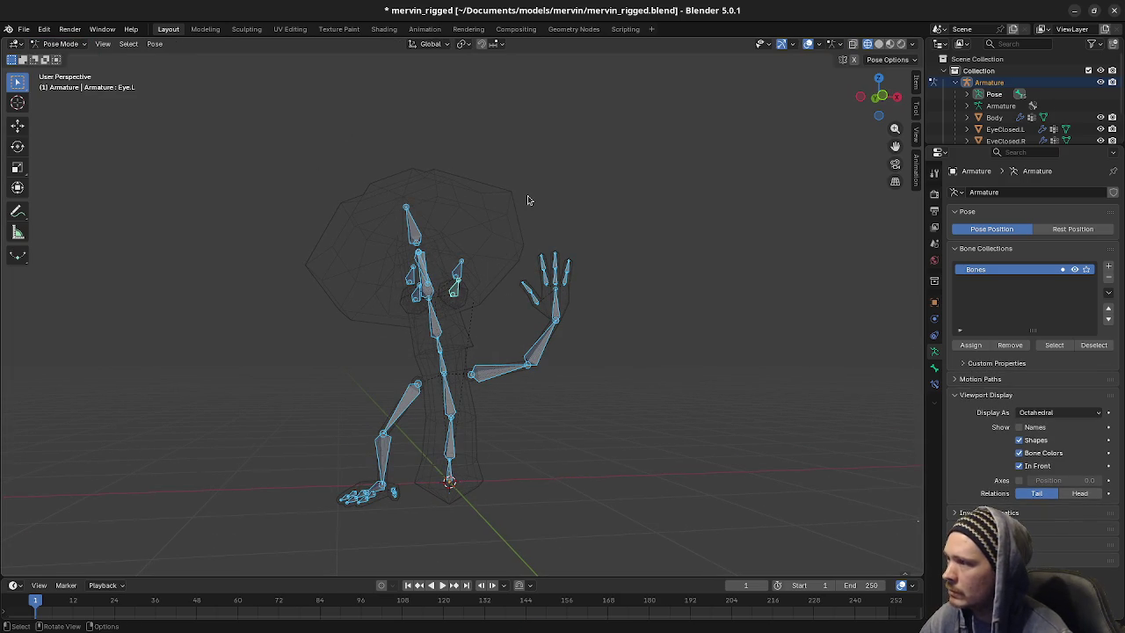
{"action": "key", "text": "alt+r"}
{"action": "key", "text": "alt+a"}
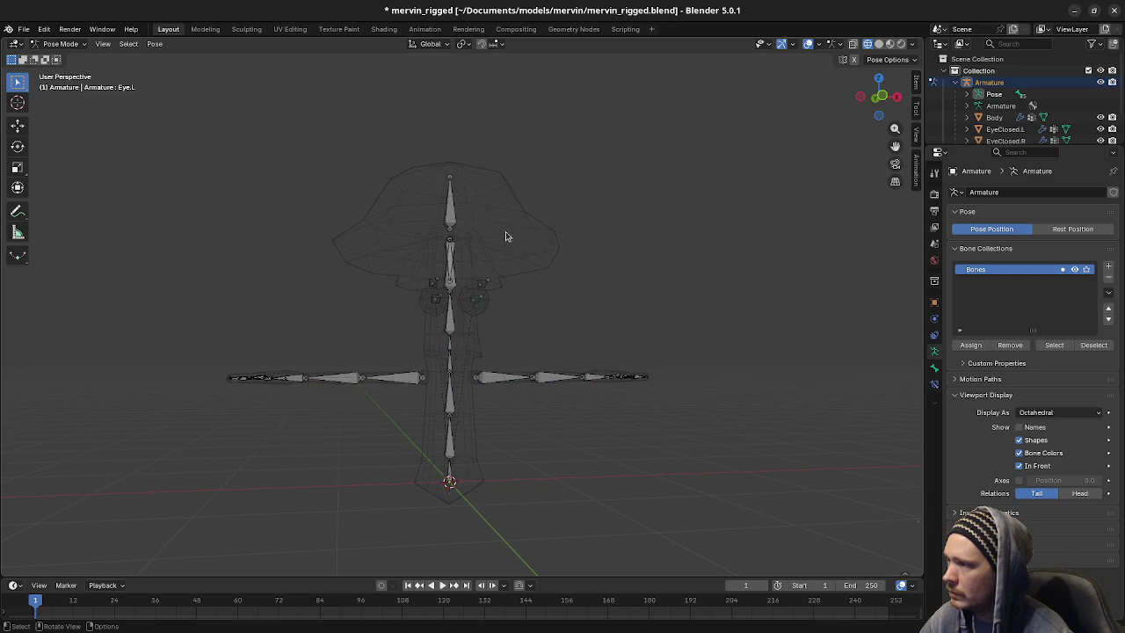
Return to Object Mode, select Body, turn off X-ray and use Material Preview shading
{"action": "left_click", "coordinate": [60, 43]}
{"action": "left_click", "coordinate": [62, 56]}
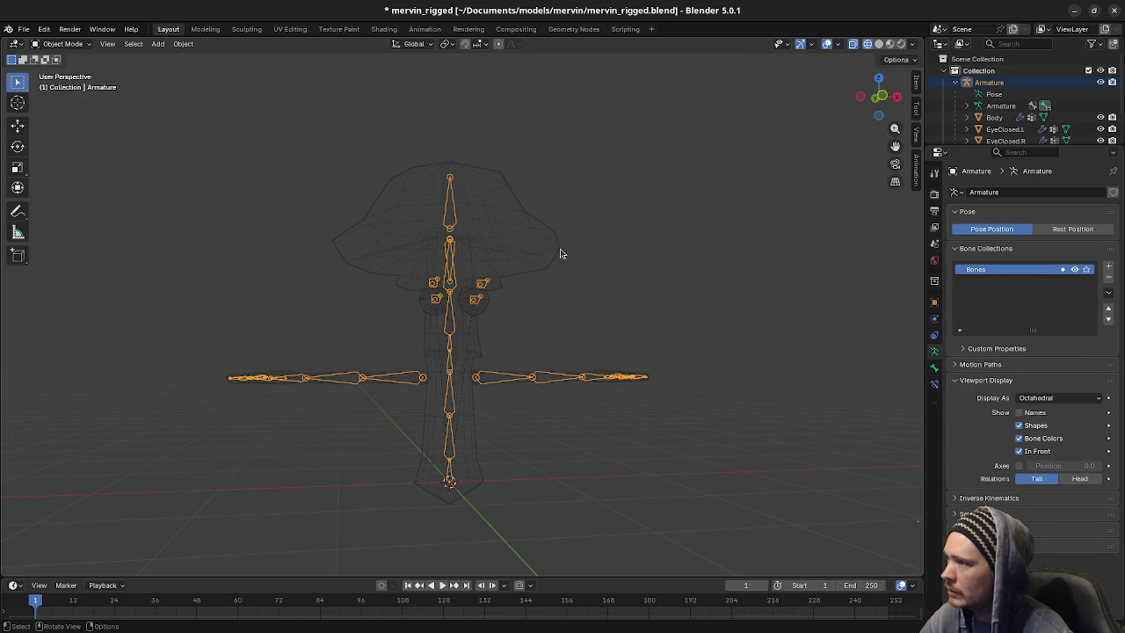
{"action": "left_click", "coordinate": [514, 260]}
{"action": "scroll", "coordinate": [507, 319], "scroll_direction": "up", "scroll_amount": 4}
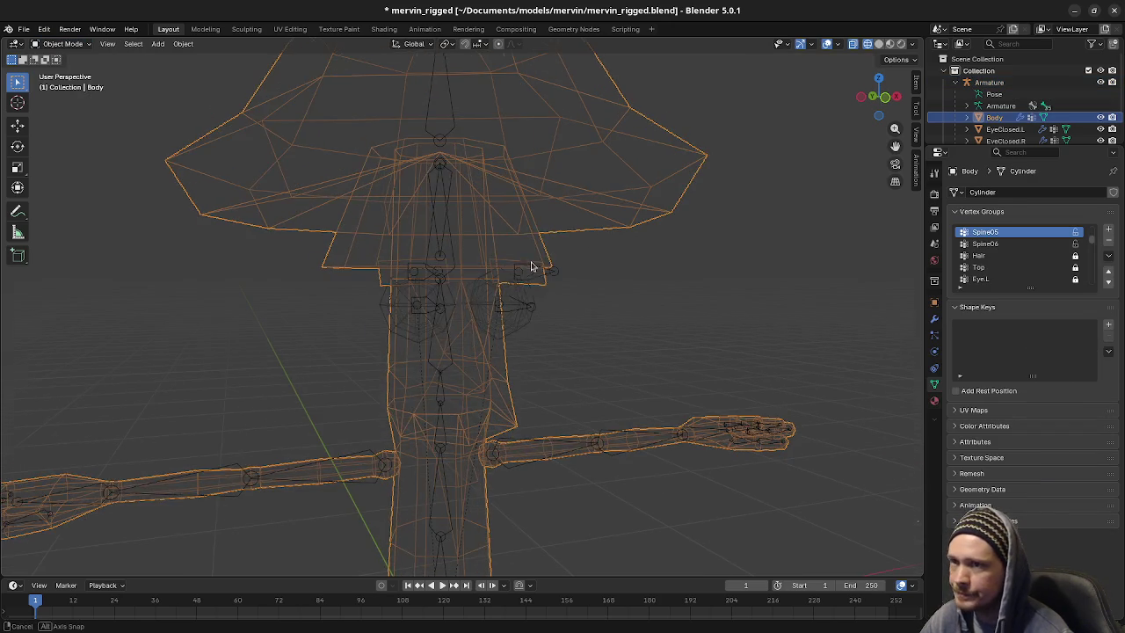
{"action": "key", "text": "alt+z"}
{"action": "key", "text": "z"}
{"action": "left_click", "coordinate": [534, 321]}
Hide the left and right closed-eye meshes
{"action": "left_click", "coordinate": [486, 320]}
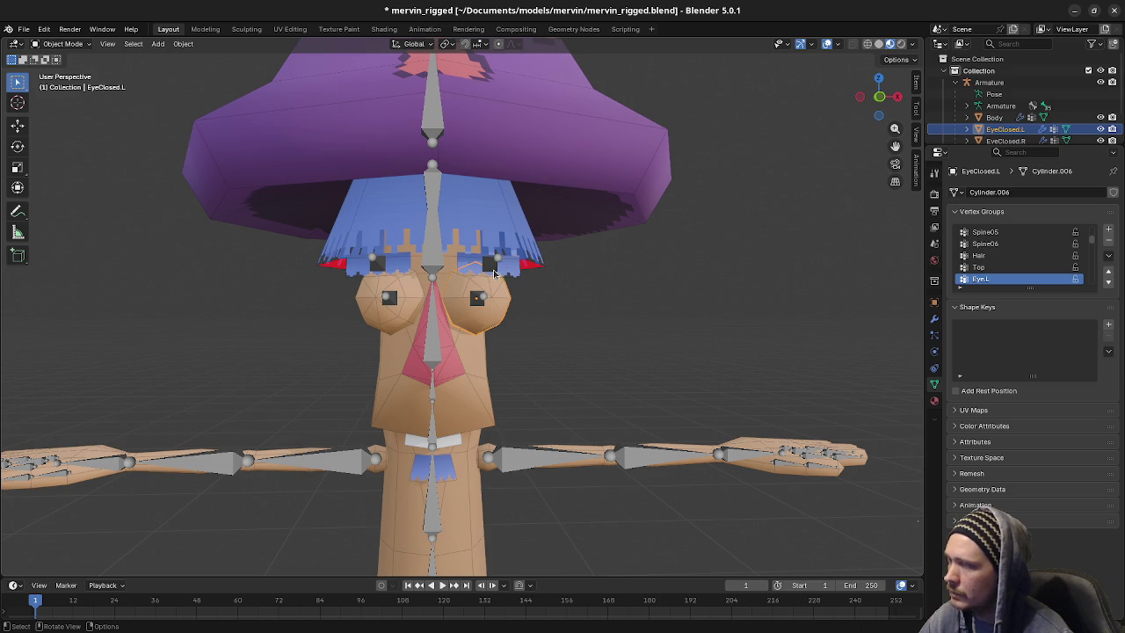
{"action": "key", "text": "h"}
{"action": "left_click", "coordinate": [402, 319]}
{"action": "key", "text": "h"}
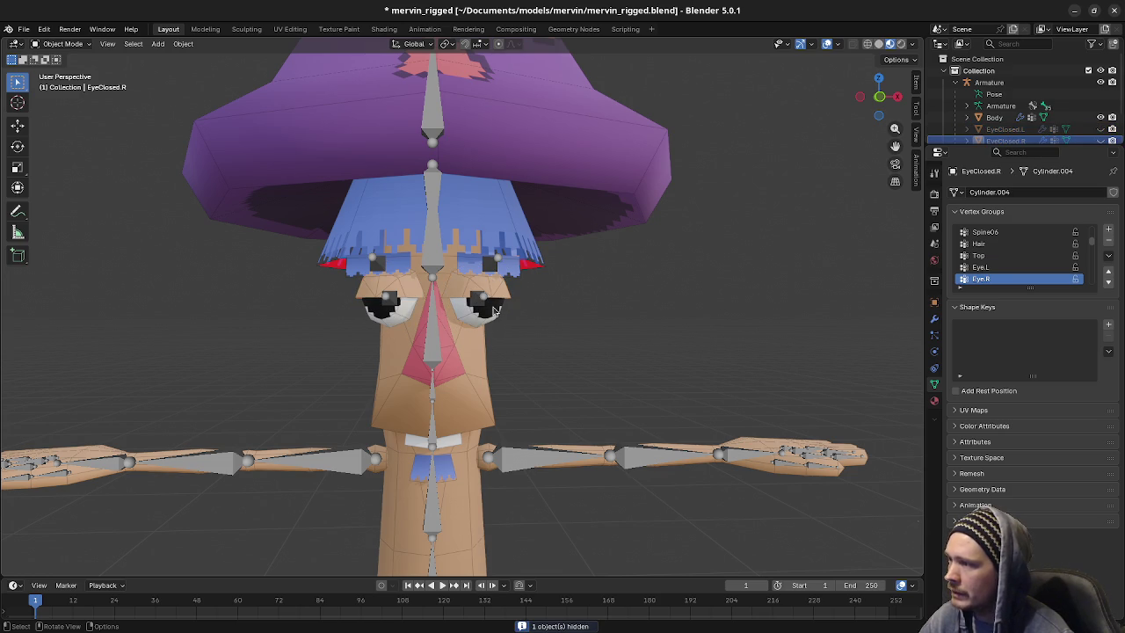
Select the left open-eye mesh and the Body, trying a 'rest' command search before cancelling
{"action": "left_click", "coordinate": [494, 310]}
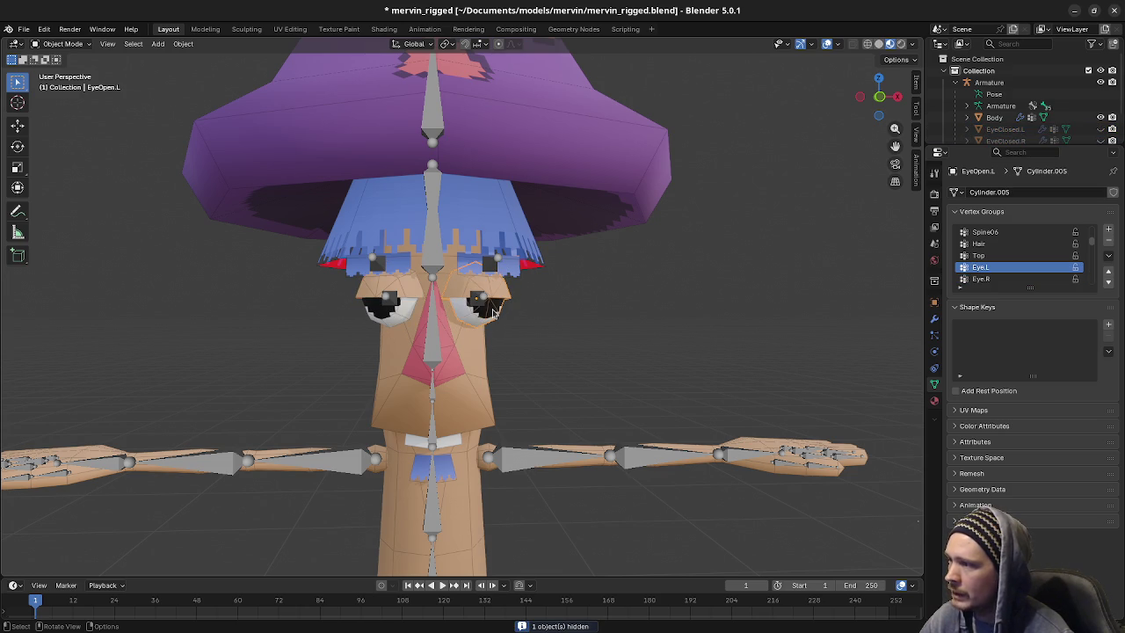
{"action": "left_click", "coordinate": [464, 352]}
{"action": "key", "text": "F3"}
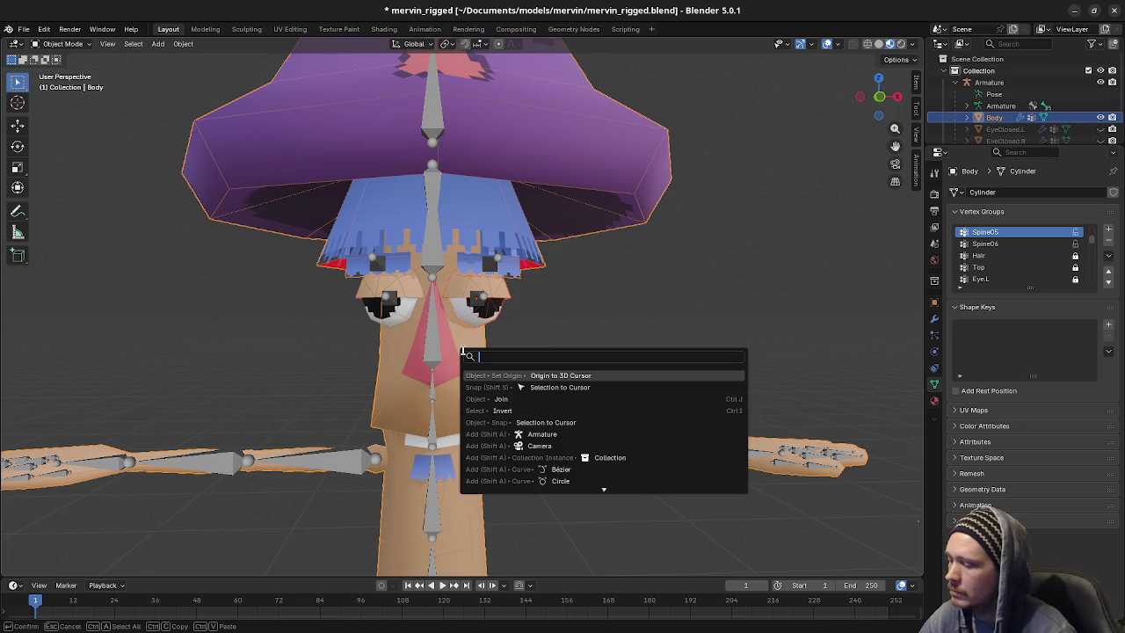
{"action": "type", "text": "jorest"}
{"action": "key", "text": "Escape"}
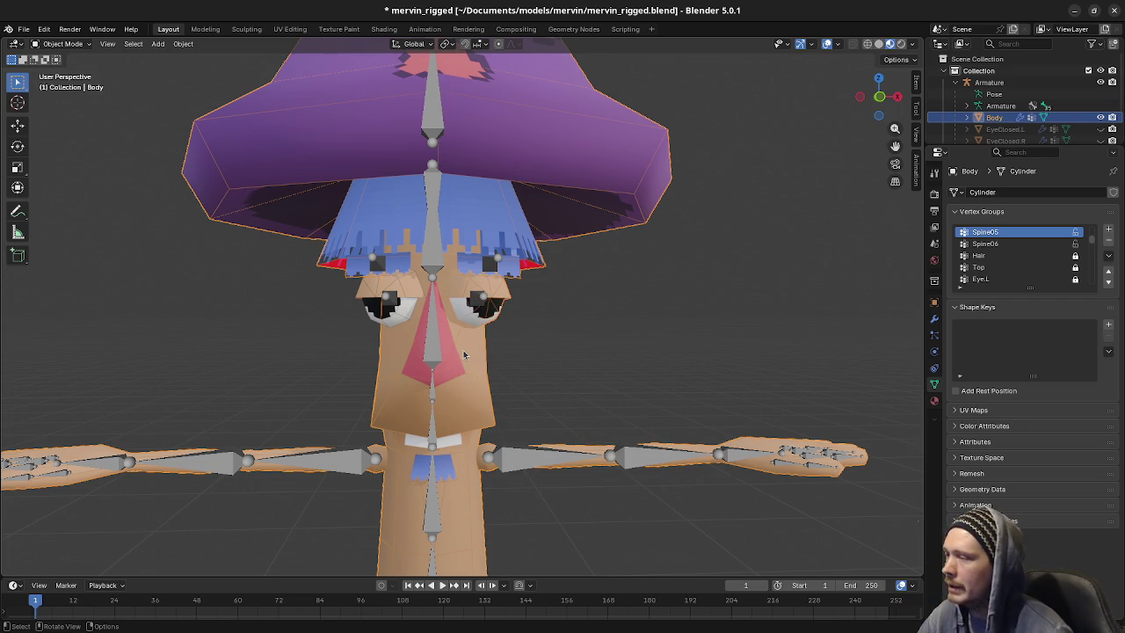
Join the selected eye meshes into the active Body mesh and orbit the rigged character
{"action": "left_click", "coordinate": [384, 340]}
{"action": "left_click", "coordinate": [384, 342], "text": "shift"}
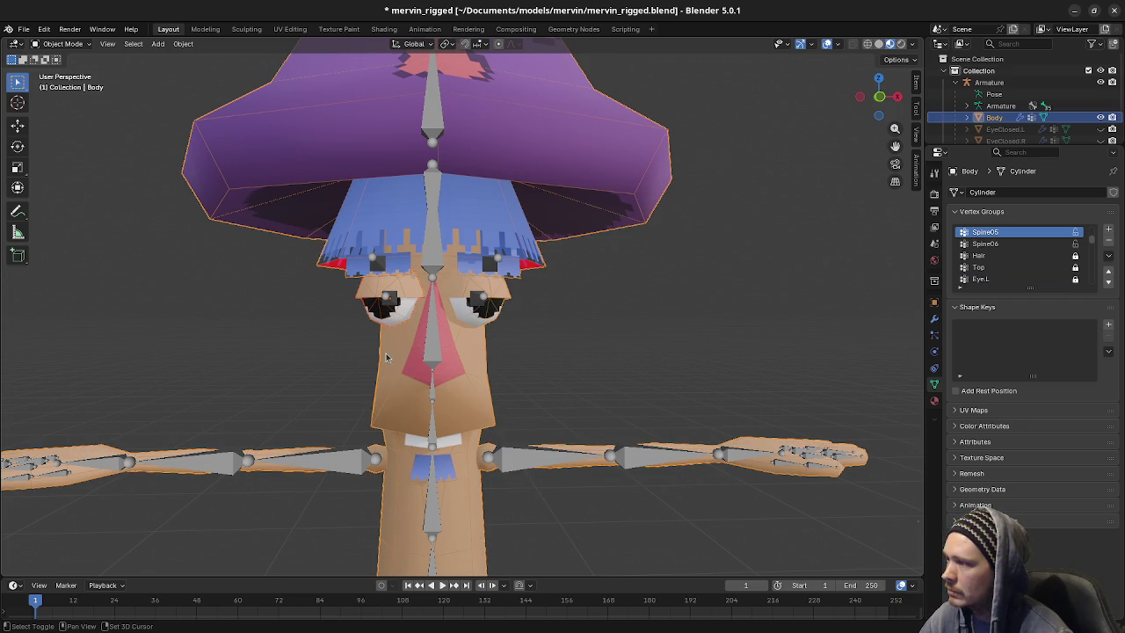
{"action": "key", "text": "F3"}
{"action": "type", "text": "join"}
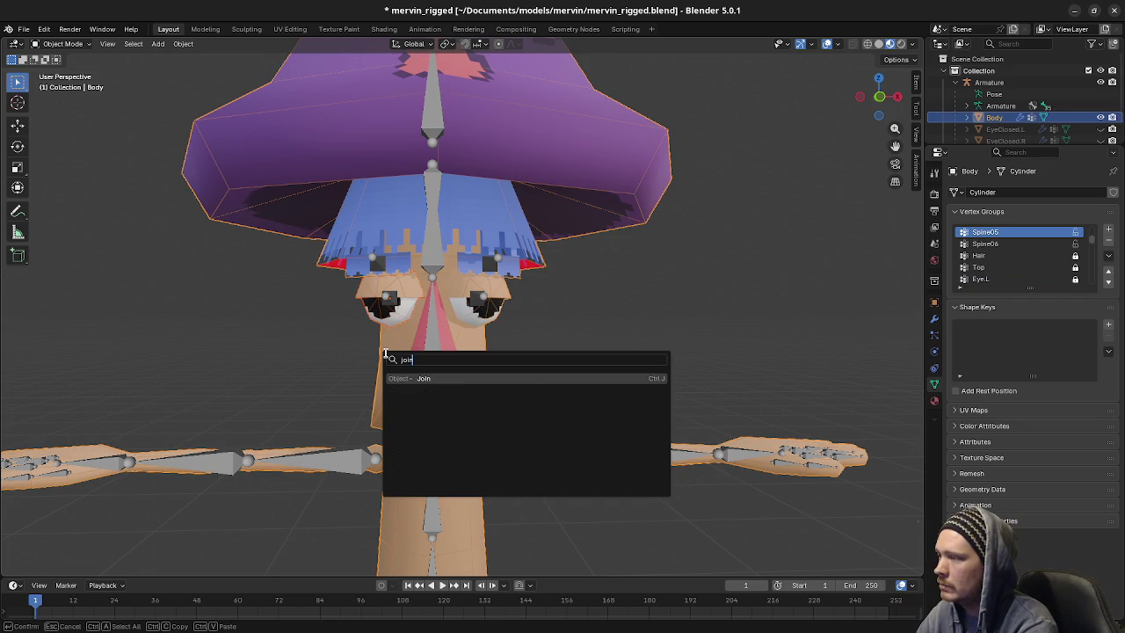
{"action": "key", "text": "Return"}
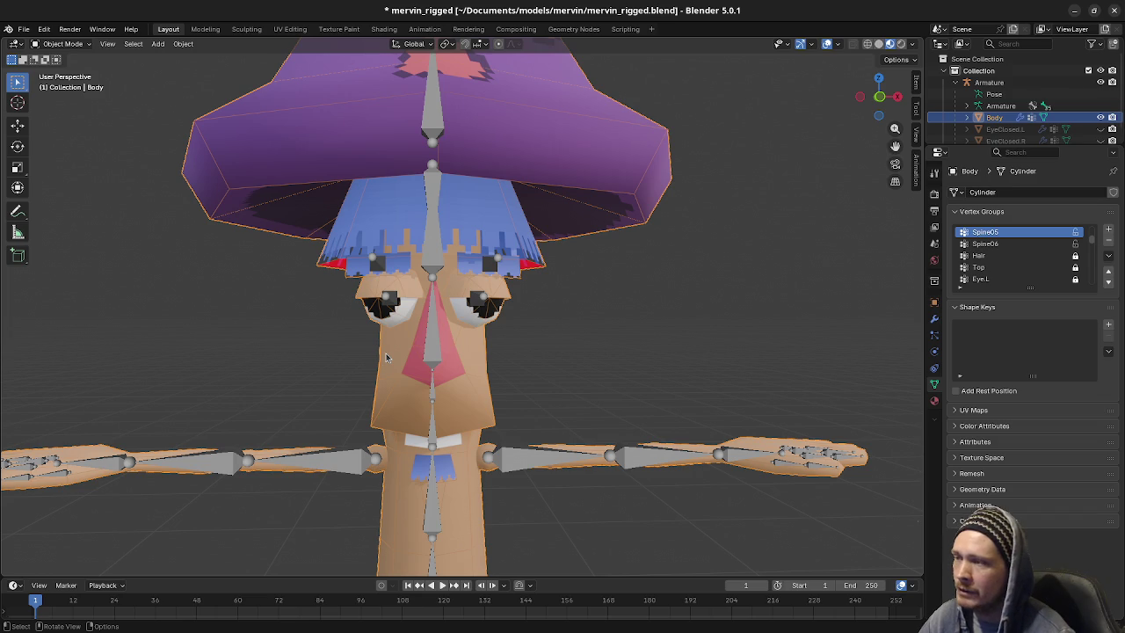
{"action": "middle_click_drag", "start_coordinate": [422, 382], "coordinate": [659, 261]}
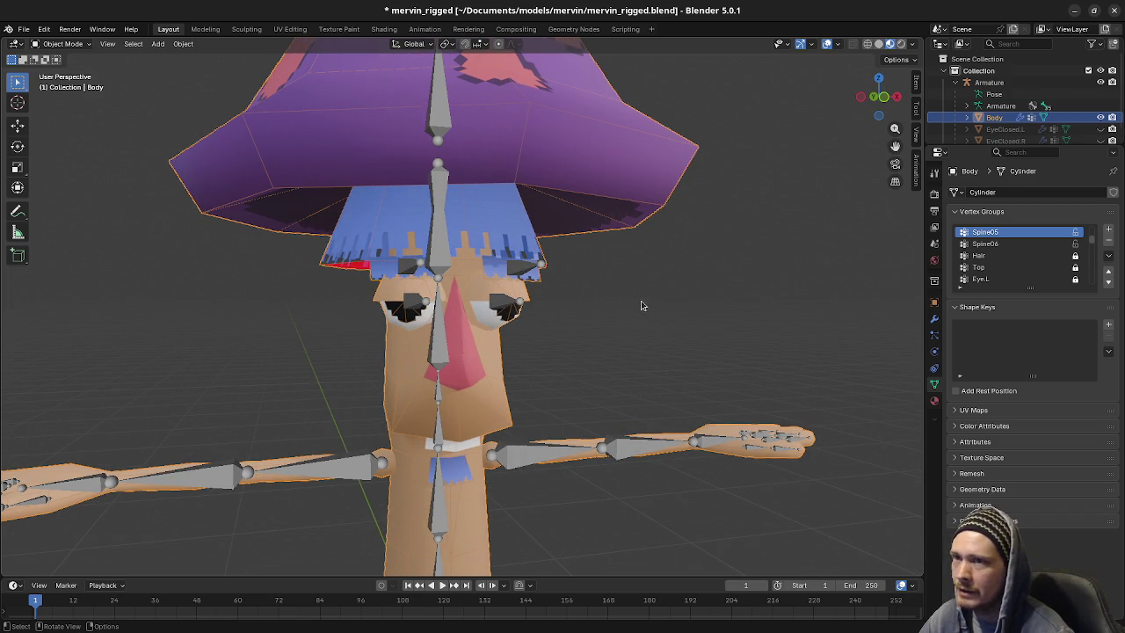
{"action": "scroll", "coordinate": [1029, 123], "scroll_direction": "down", "scroll_amount": 1}
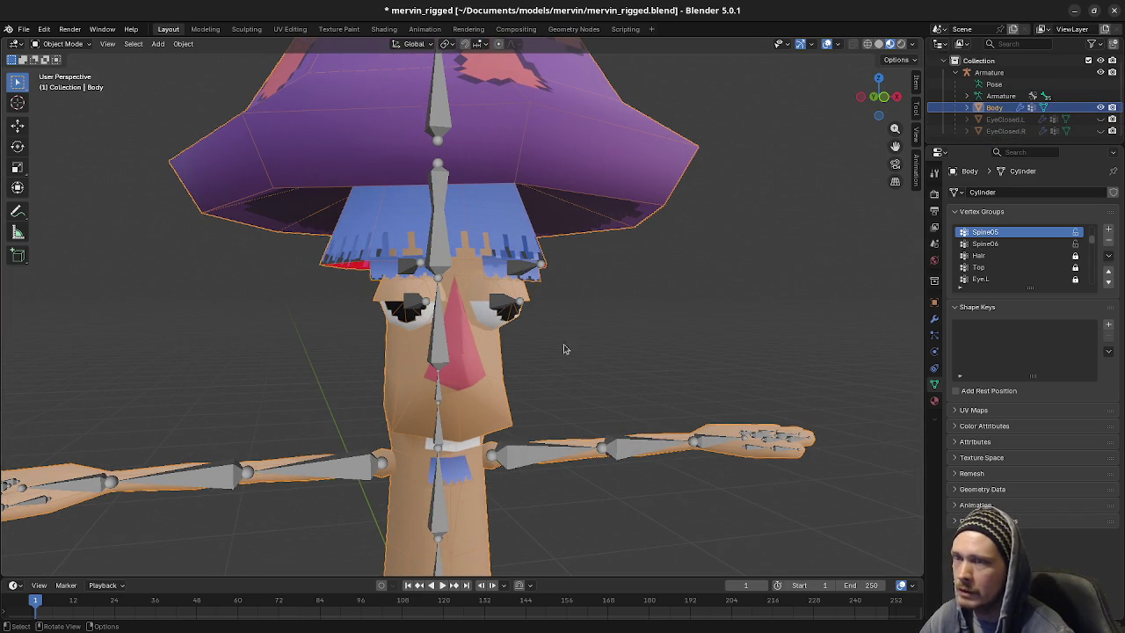
{"action": "middle_click_drag", "start_coordinate": [562, 348], "coordinate": [564, 323]}
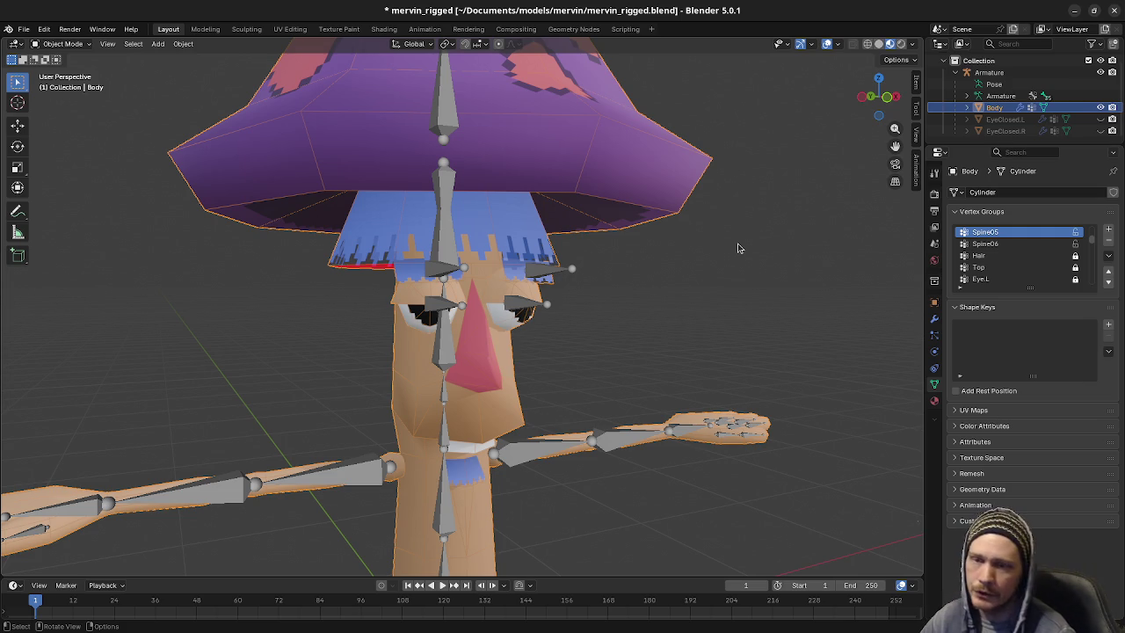
{"action": "left_click", "coordinate": [531, 314]}
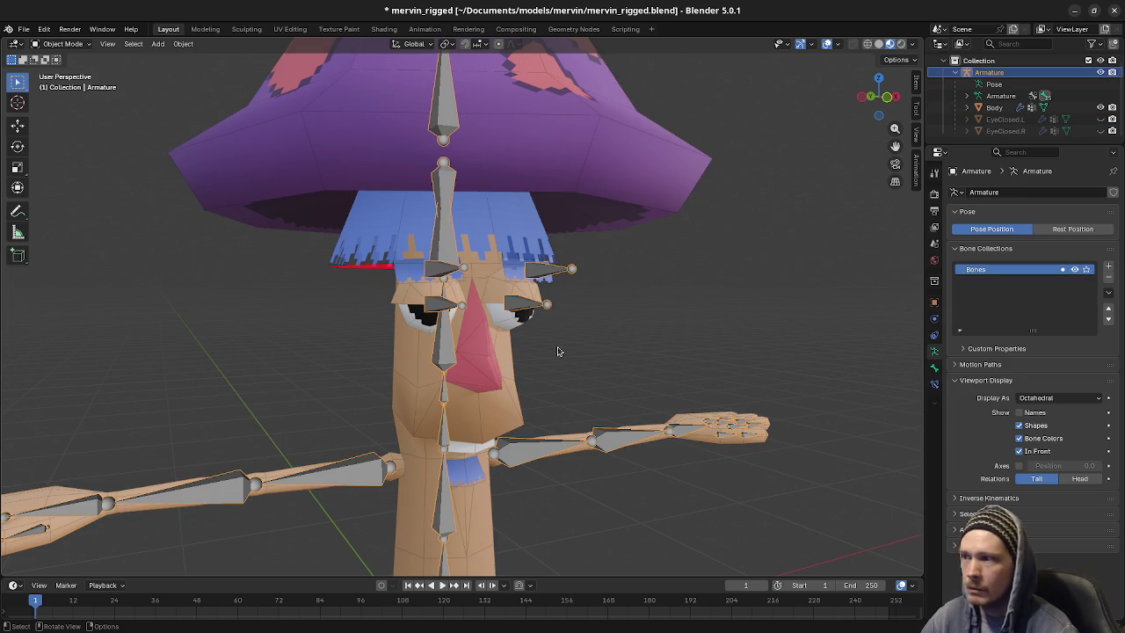
Switch the armature to Pose Mode and briefly unhide then rehide the left closed-eye mesh
{"action": "scroll", "coordinate": [557, 352], "scroll_direction": "up", "scroll_amount": 1}
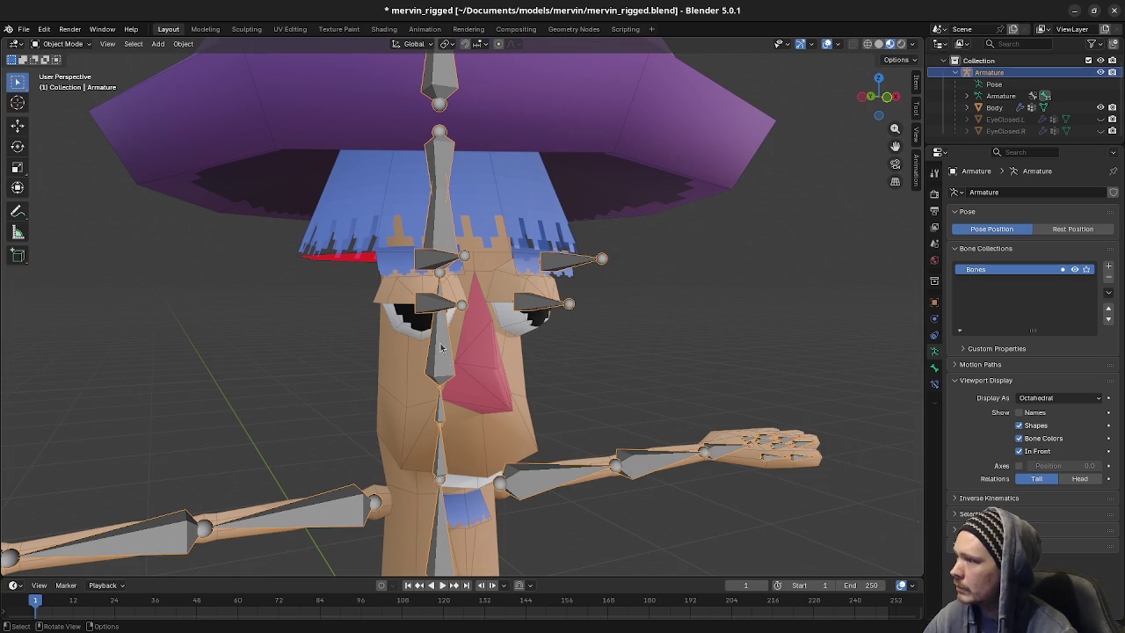
{"action": "left_click", "coordinate": [60, 44]}
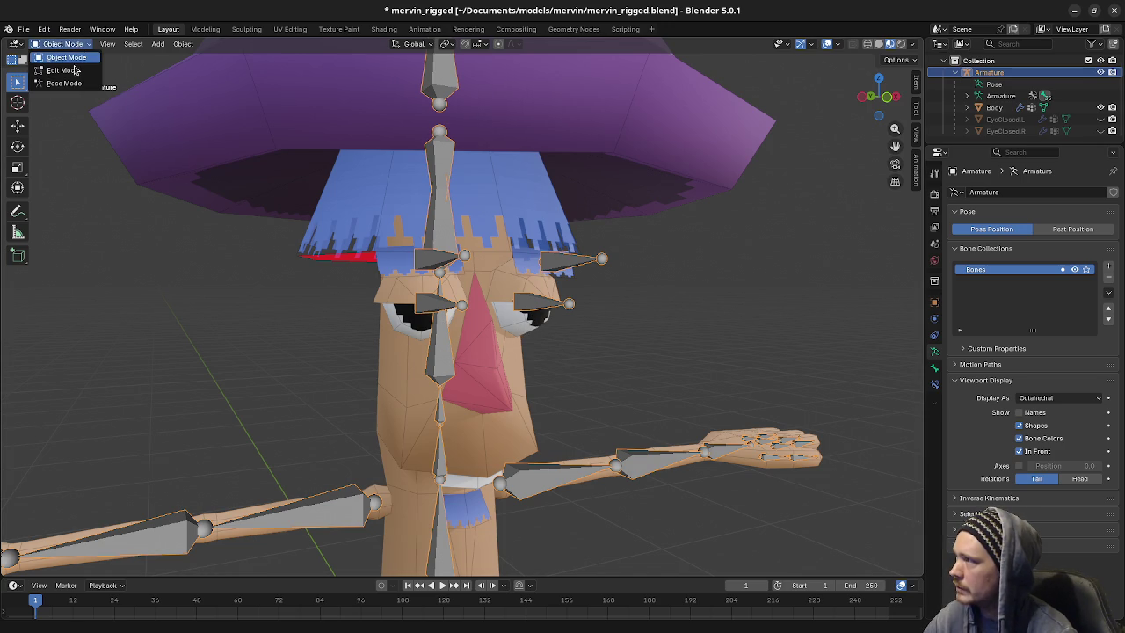
{"action": "left_click", "coordinate": [60, 85]}
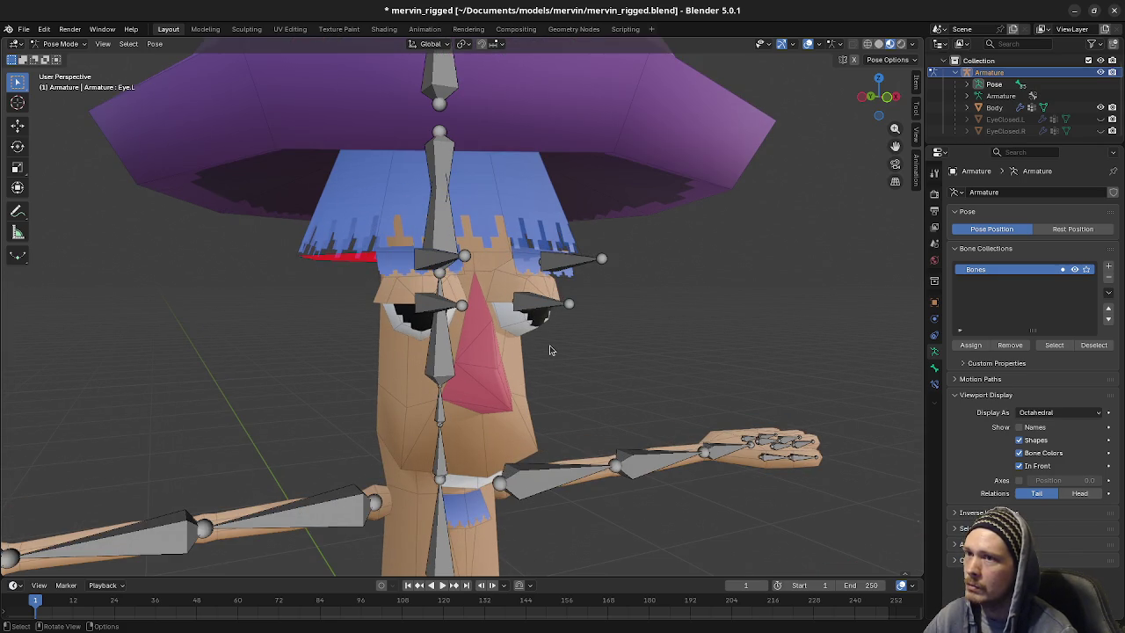
{"action": "scroll", "coordinate": [551, 350], "scroll_direction": "up", "scroll_amount": 1}
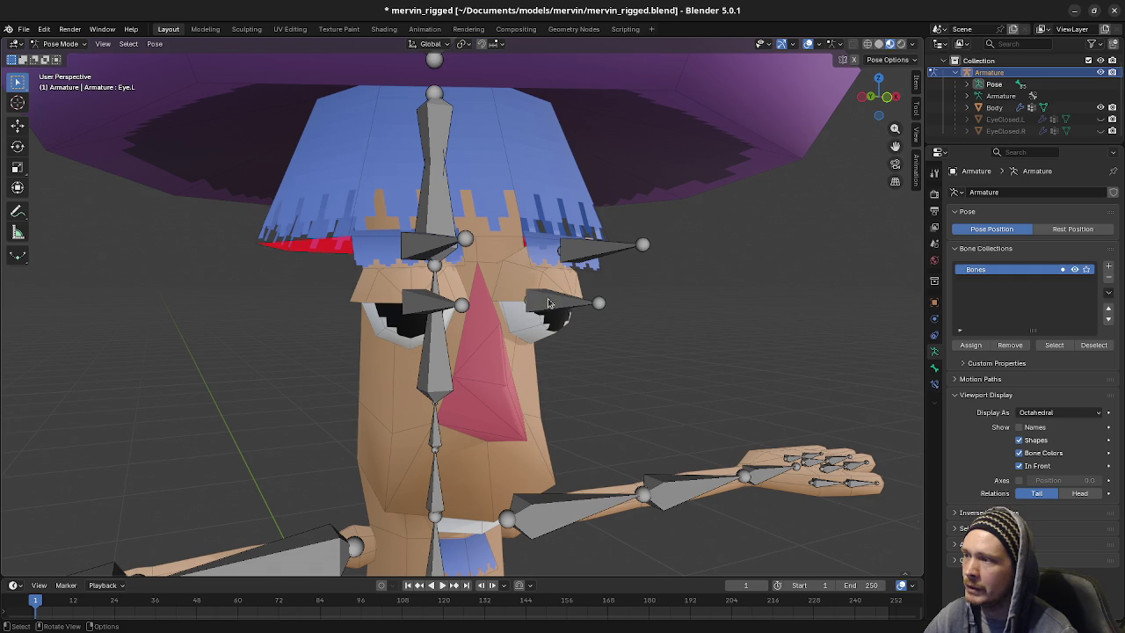
{"action": "left_click", "coordinate": [1010, 120]}
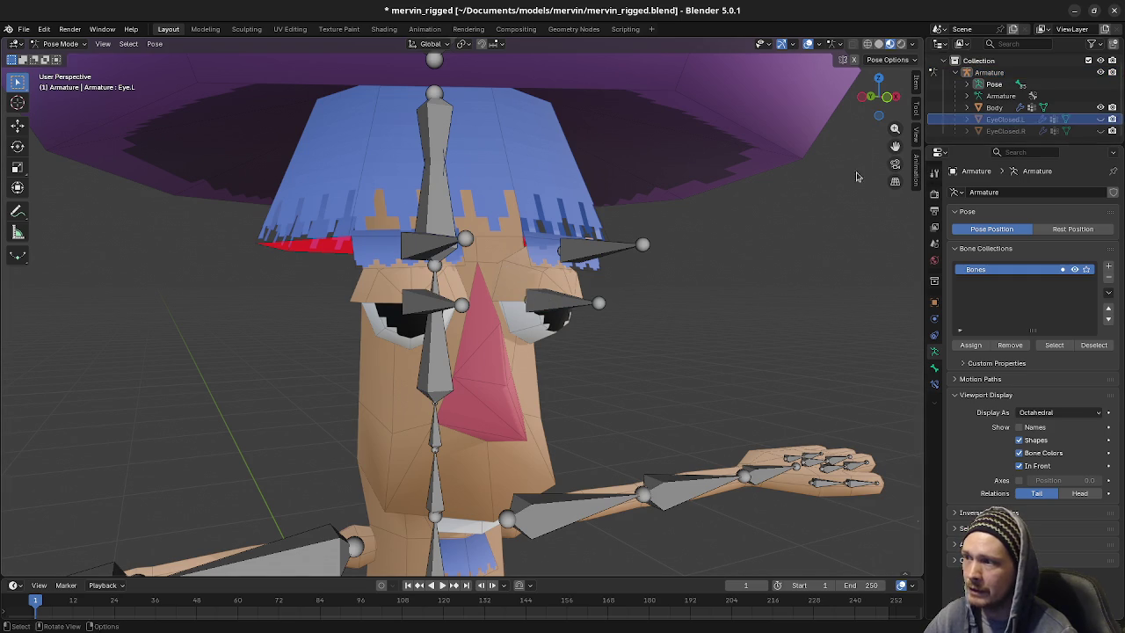
{"action": "left_click", "coordinate": [1100, 119]}
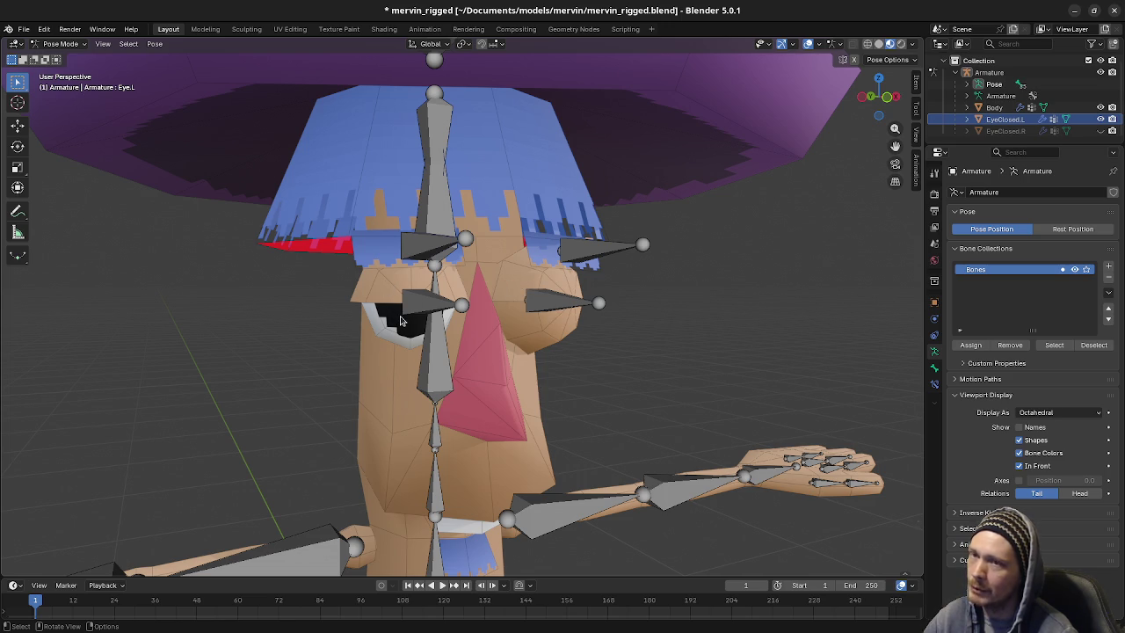
{"action": "left_click", "coordinate": [1100, 120]}
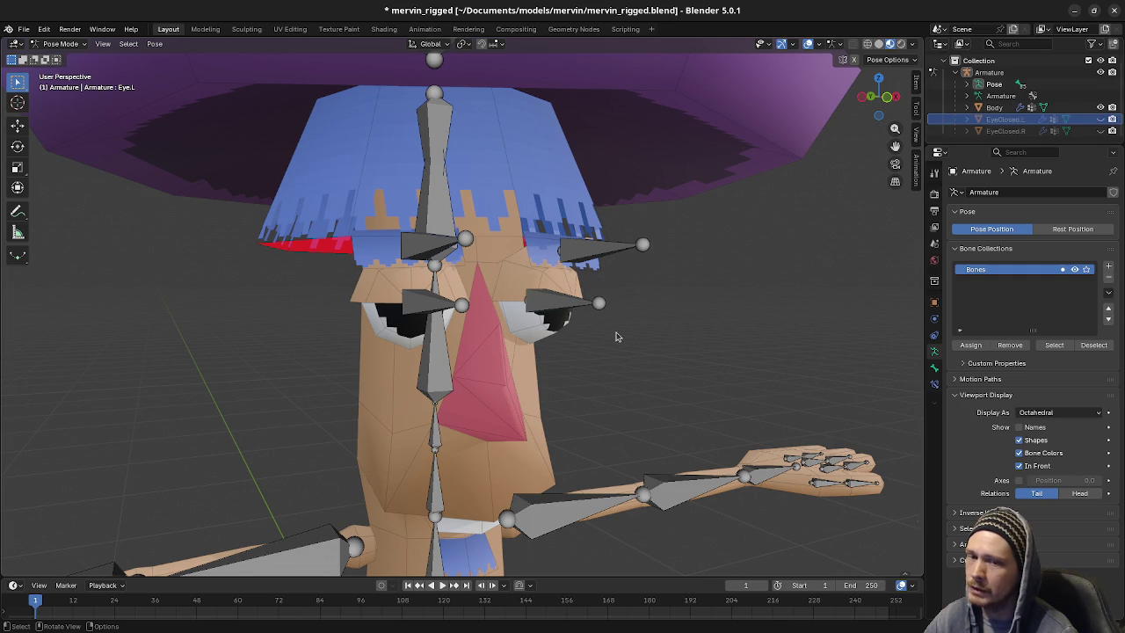
Select all bones, paste the saved waving pose, and hide the bones from view
{"action": "scroll", "coordinate": [660, 348], "scroll_direction": "down", "scroll_amount": 1}
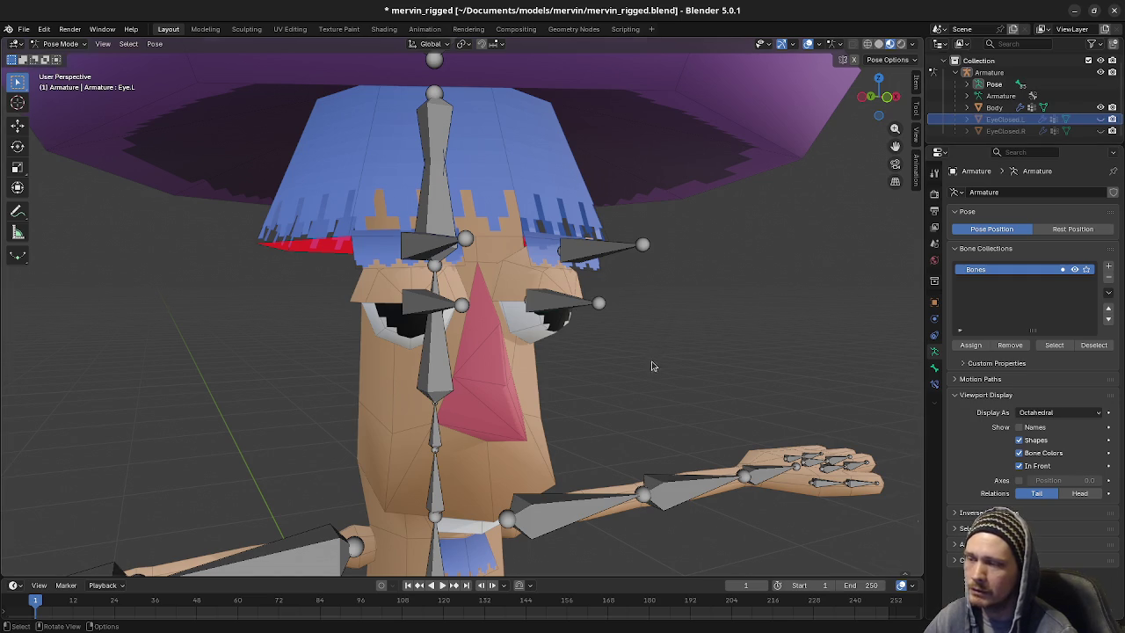
{"action": "scroll", "coordinate": [655, 366], "scroll_direction": "down", "scroll_amount": 4}
{"action": "scroll", "coordinate": [652, 376], "scroll_direction": "down", "scroll_amount": 1}
{"action": "mouse_move", "coordinate": [547, 464]}
{"action": "middle_mouse_down"}
{"action": "mouse_move", "coordinate": [579, 463]}
{"action": "mouse_move", "coordinate": [521, 379]}
{"action": "middle_mouse_up"}
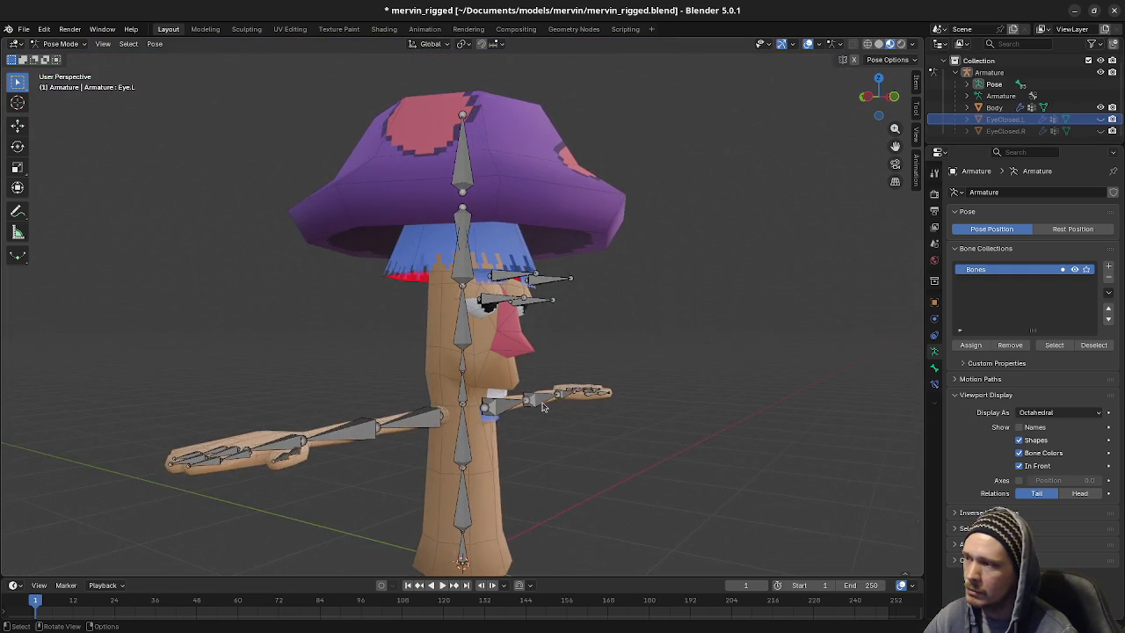
{"action": "scroll", "coordinate": [520, 374], "scroll_direction": "up", "scroll_amount": 2}
{"action": "left_click", "coordinate": [506, 302]}
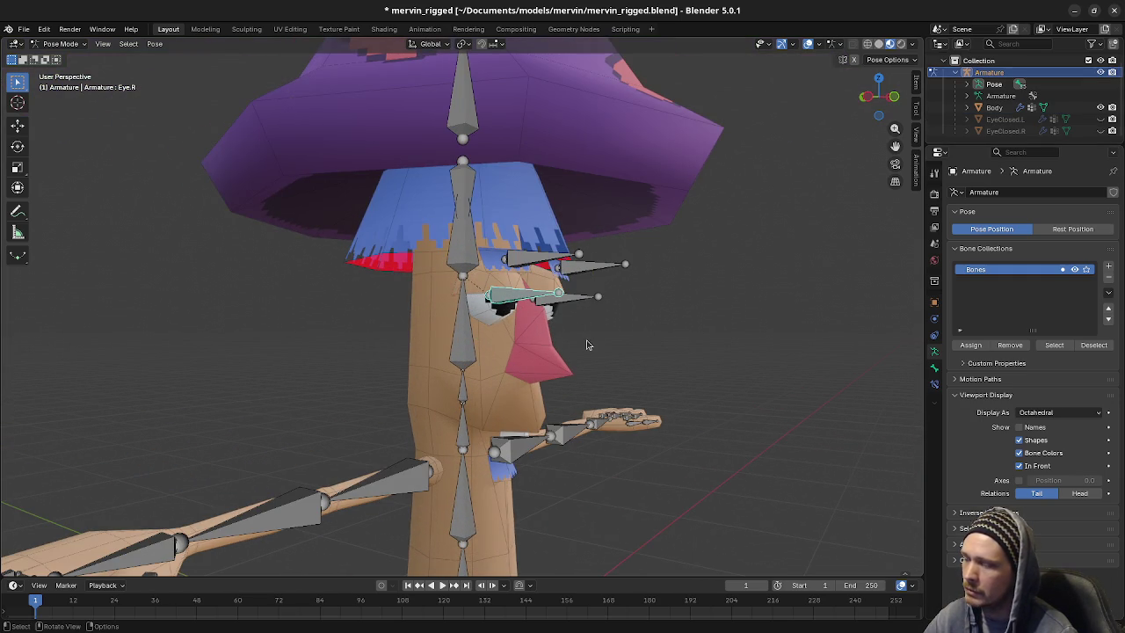
{"action": "key", "text": "a"}
{"action": "key", "text": "ctrl+v"}
{"action": "scroll", "coordinate": [677, 404], "scroll_direction": "down", "scroll_amount": 3}
{"action": "mouse_move", "coordinate": [676, 404]}
{"action": "middle_mouse_down"}
{"action": "mouse_move", "coordinate": [539, 384]}
{"action": "mouse_move", "coordinate": [577, 414]}
{"action": "mouse_move", "coordinate": [627, 410]}
{"action": "mouse_move", "coordinate": [532, 400]}
{"action": "middle_mouse_up"}
{"action": "key", "text": "h"}
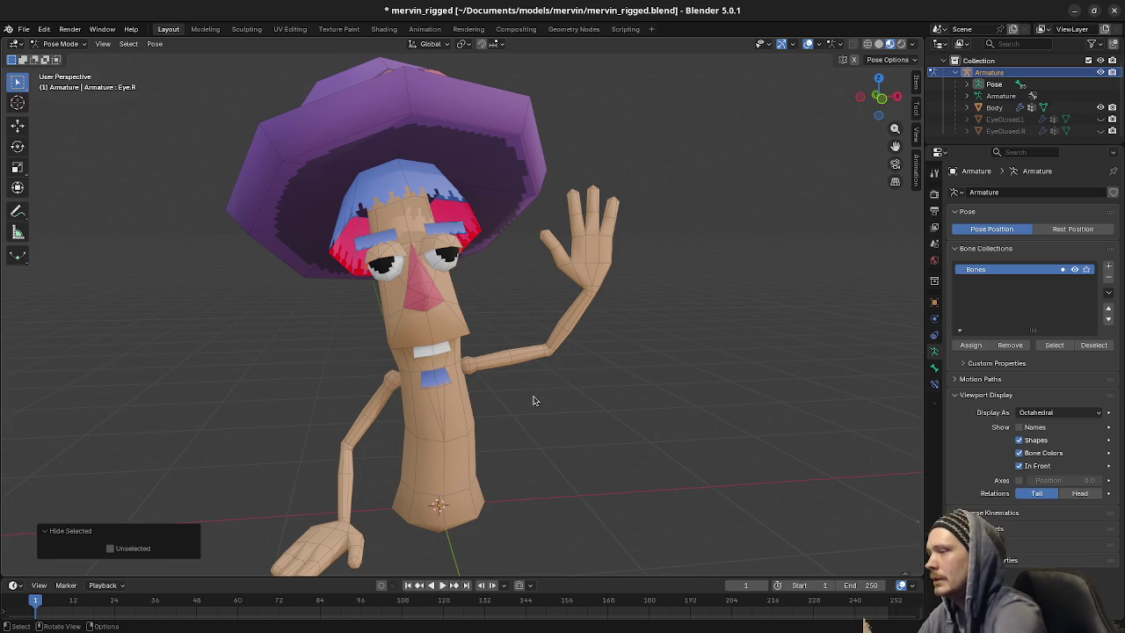
{"action": "middle_click_drag", "start_coordinate": [562, 354], "coordinate": [547, 367]}
Turn off the Face Orientation overlay to remove the red backfaces
{"action": "left_click", "coordinate": [817, 43]}
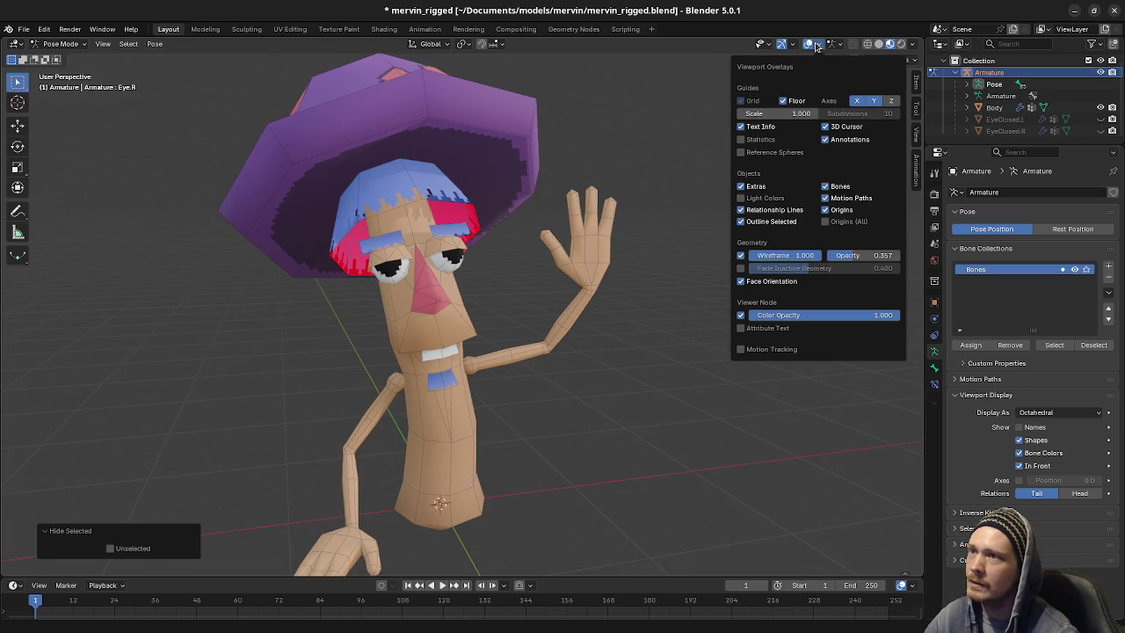
{"action": "left_click", "coordinate": [753, 283]}
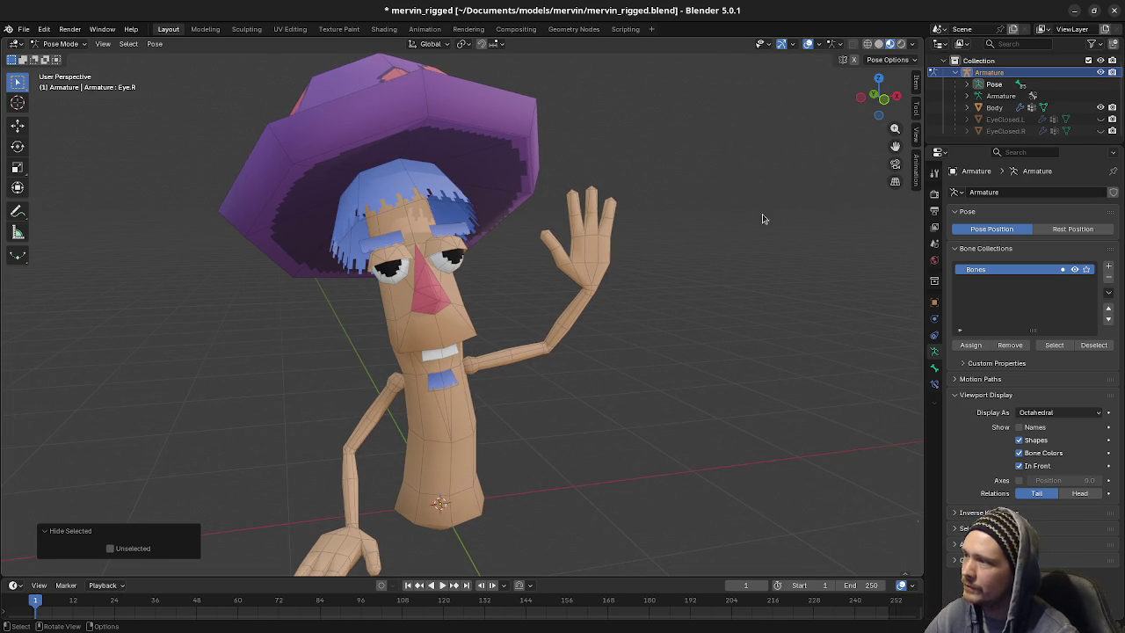
{"action": "left_click", "coordinate": [817, 43]}
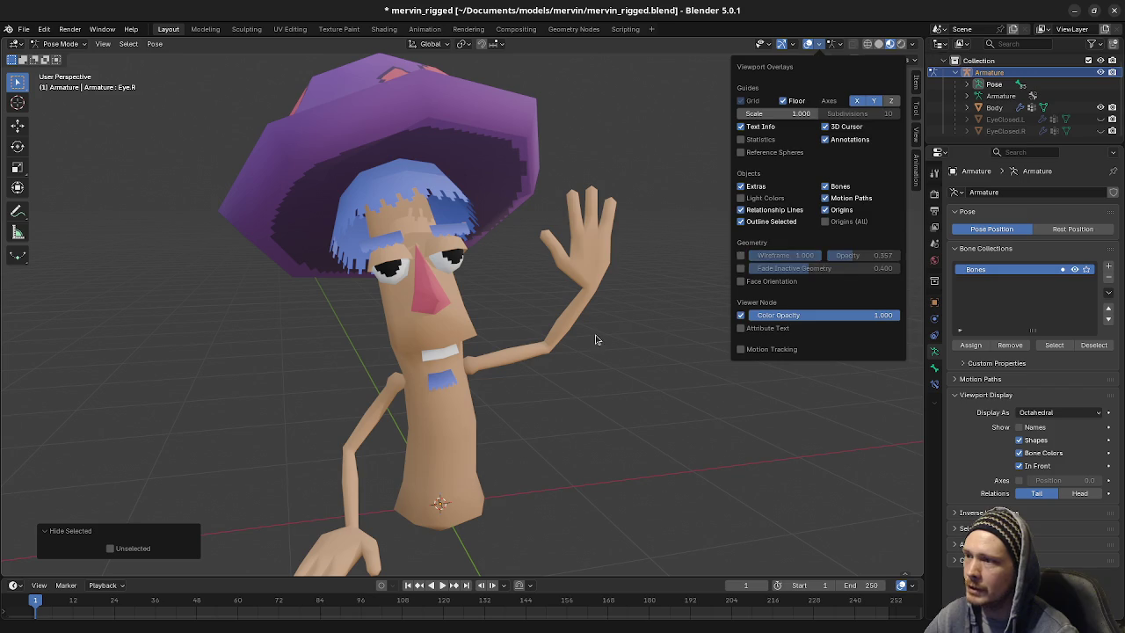
{"action": "middle_click_drag", "start_coordinate": [595, 339], "coordinate": [641, 328]}
{"action": "middle_click_drag", "start_coordinate": [674, 330], "coordinate": [610, 334]}
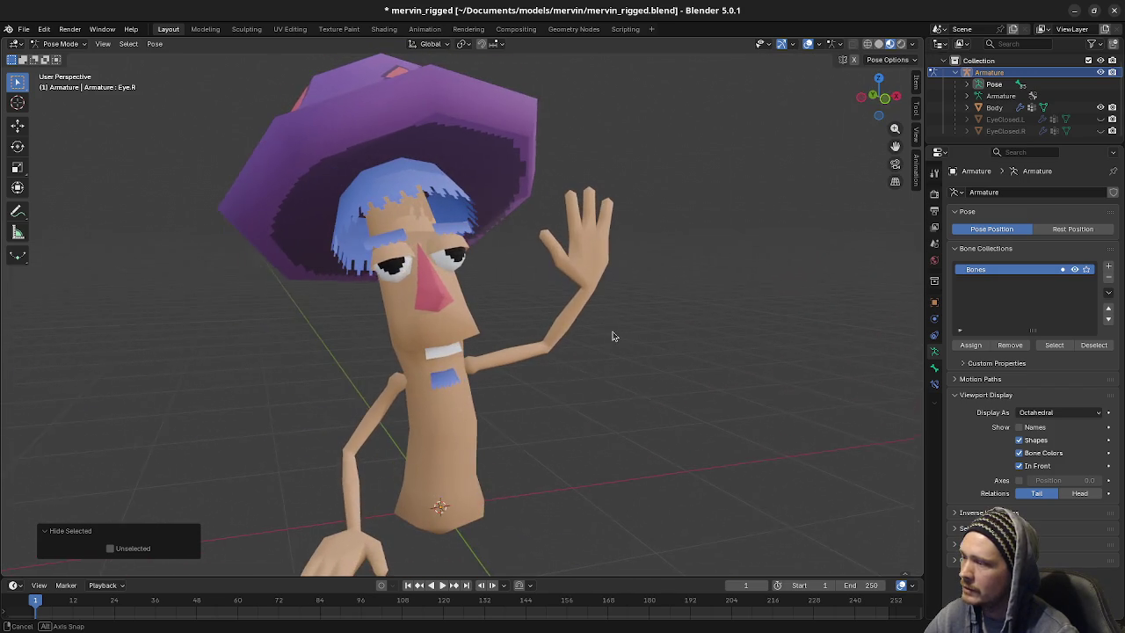
{"action": "left_click", "coordinate": [819, 45]}
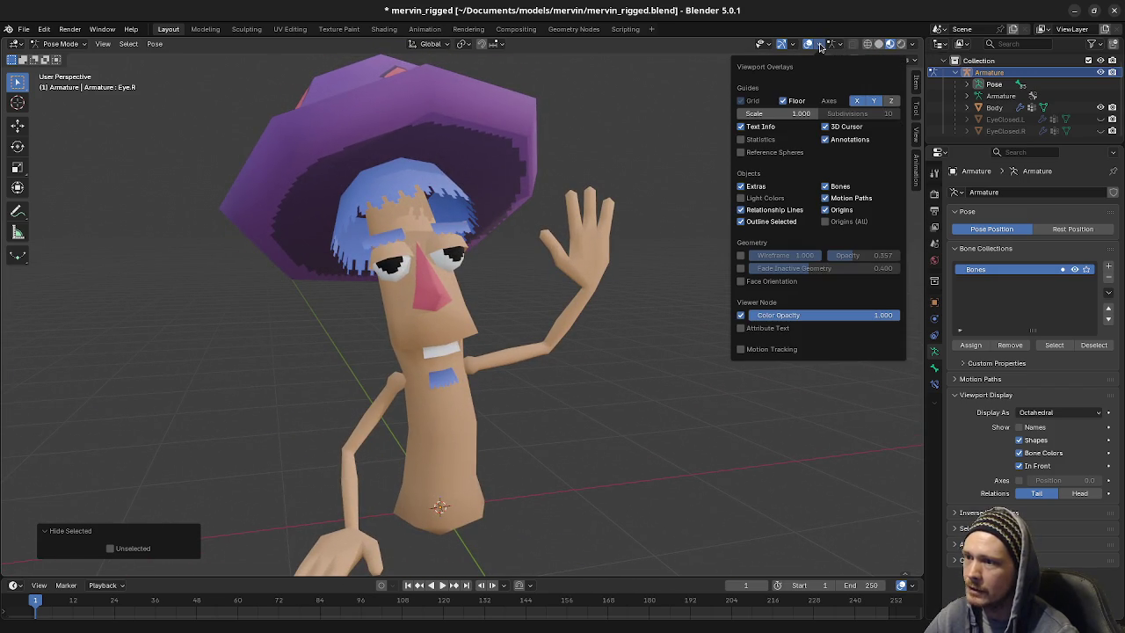
{"action": "left_click", "coordinate": [819, 45]}
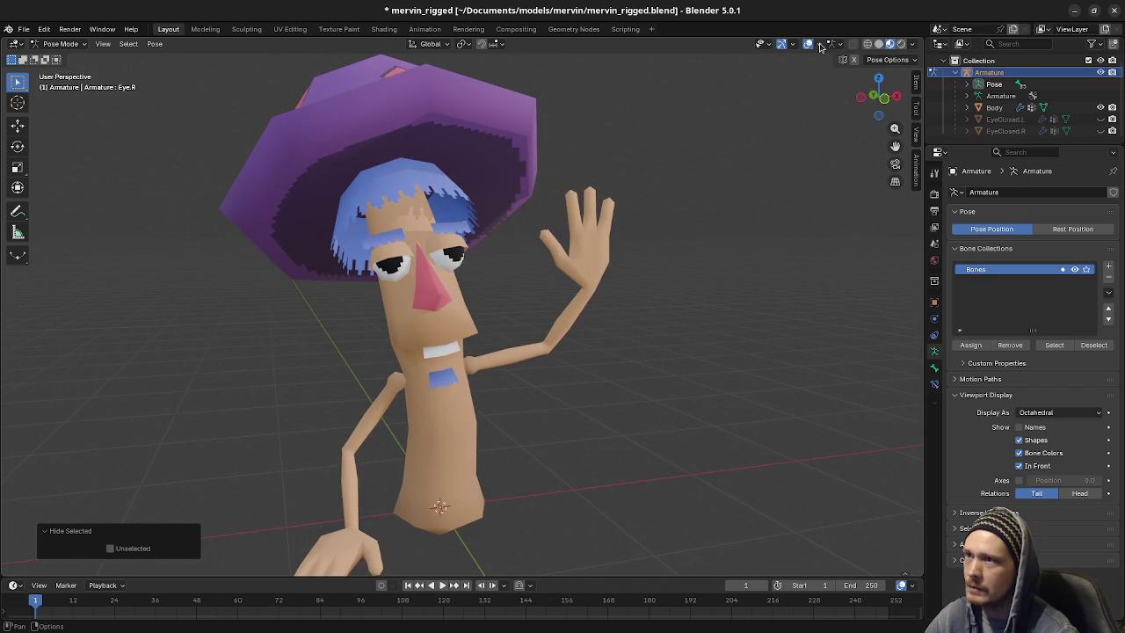
Try Solid shading with Texture colour, then switch back to Material Preview
{"action": "left_click", "coordinate": [877, 44]}
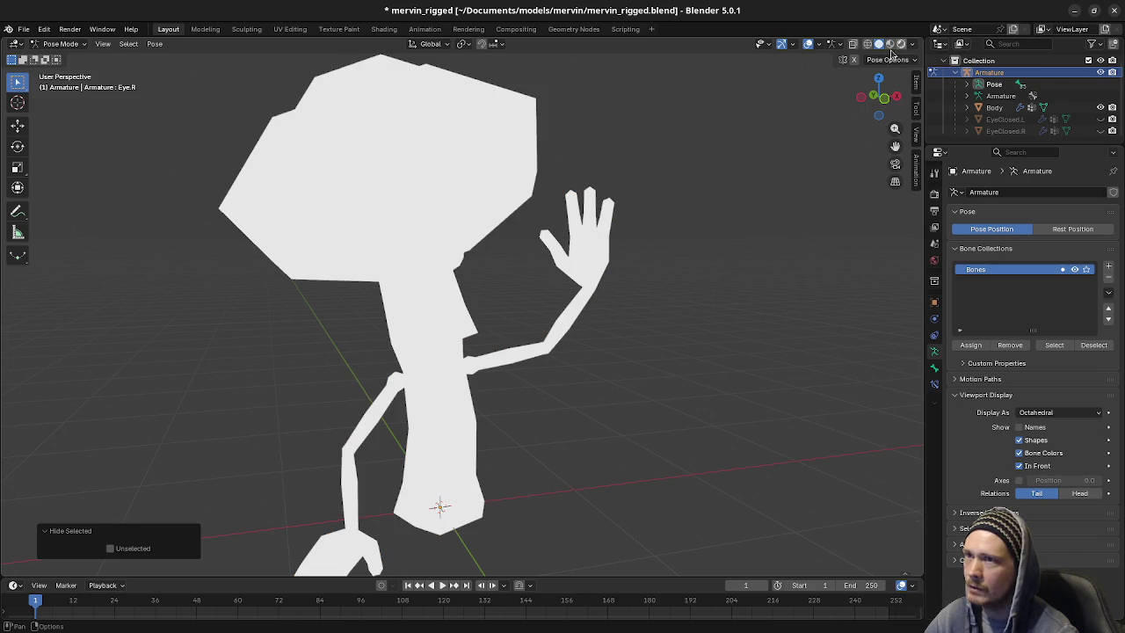
{"action": "left_click", "coordinate": [911, 44]}
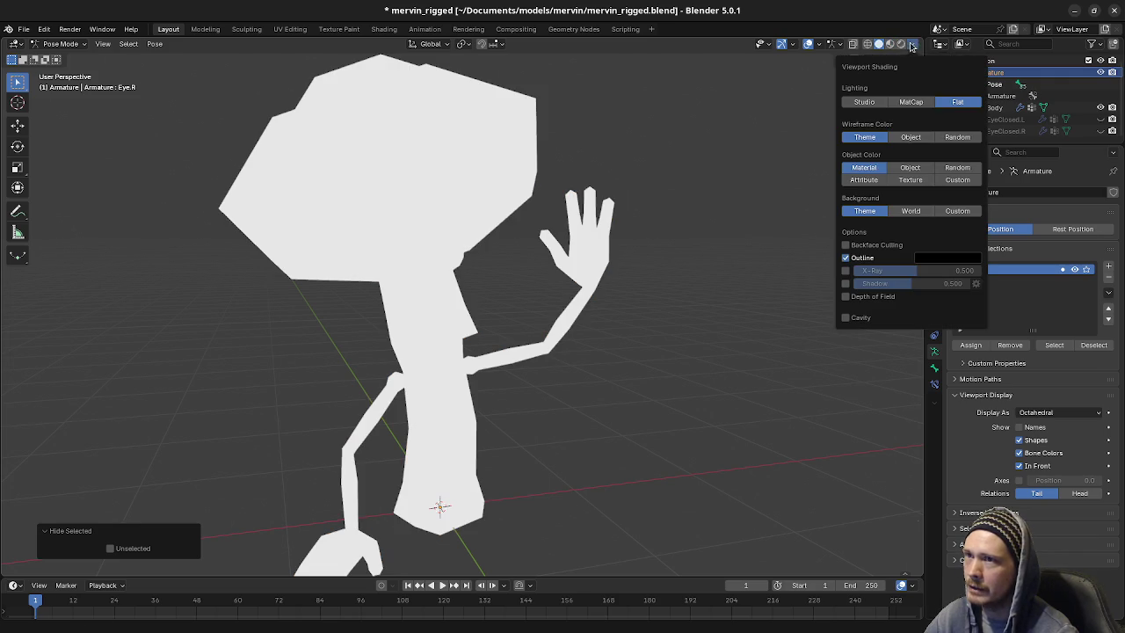
{"action": "left_click", "coordinate": [912, 180]}
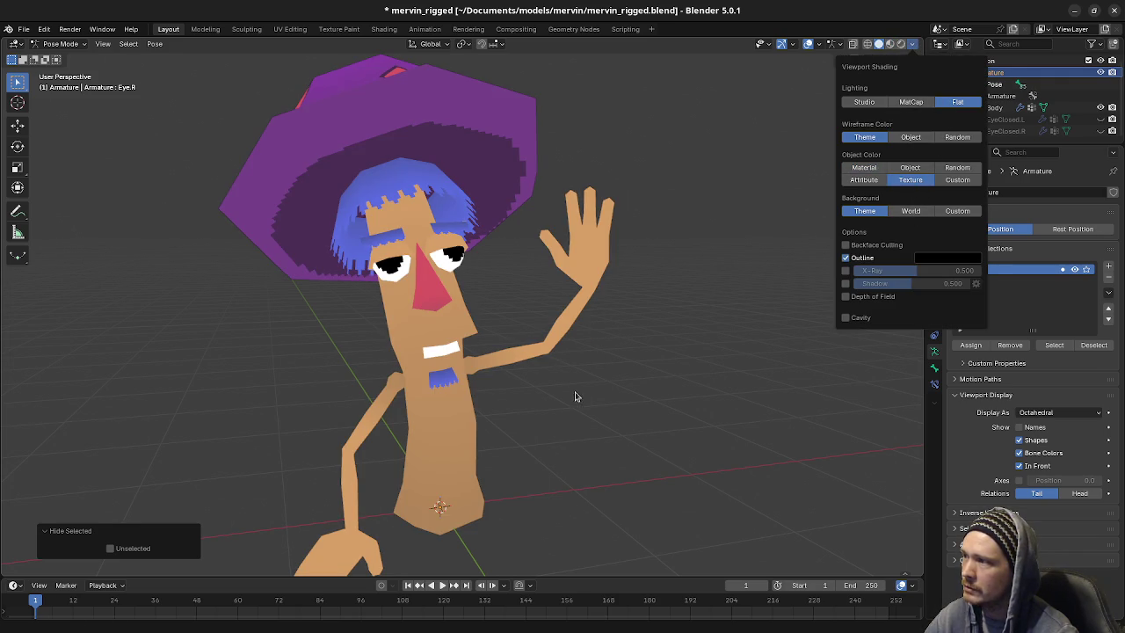
{"action": "mouse_move", "coordinate": [603, 366]}
{"action": "middle_mouse_down"}
{"action": "mouse_move", "coordinate": [593, 348]}
{"action": "mouse_move", "coordinate": [593, 358]}
{"action": "mouse_move", "coordinate": [797, 353]}
{"action": "mouse_move", "coordinate": [572, 369]}
{"action": "mouse_move", "coordinate": [593, 367]}
{"action": "mouse_move", "coordinate": [615, 384]}
{"action": "mouse_move", "coordinate": [490, 373]}
{"action": "middle_mouse_up"}
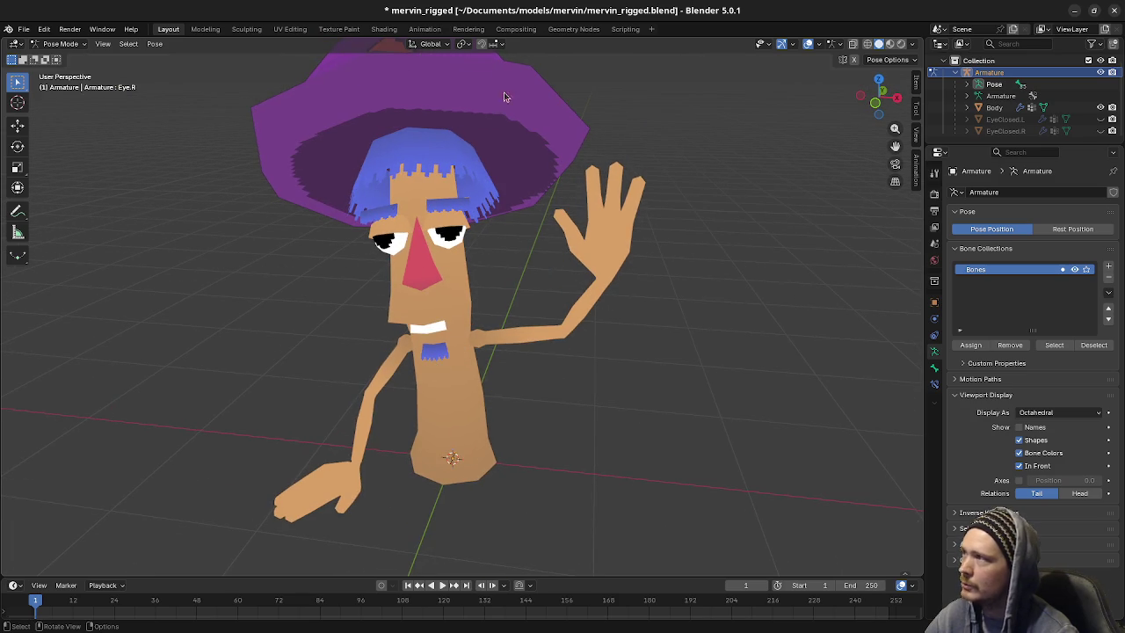
{"action": "left_click", "coordinate": [889, 43]}
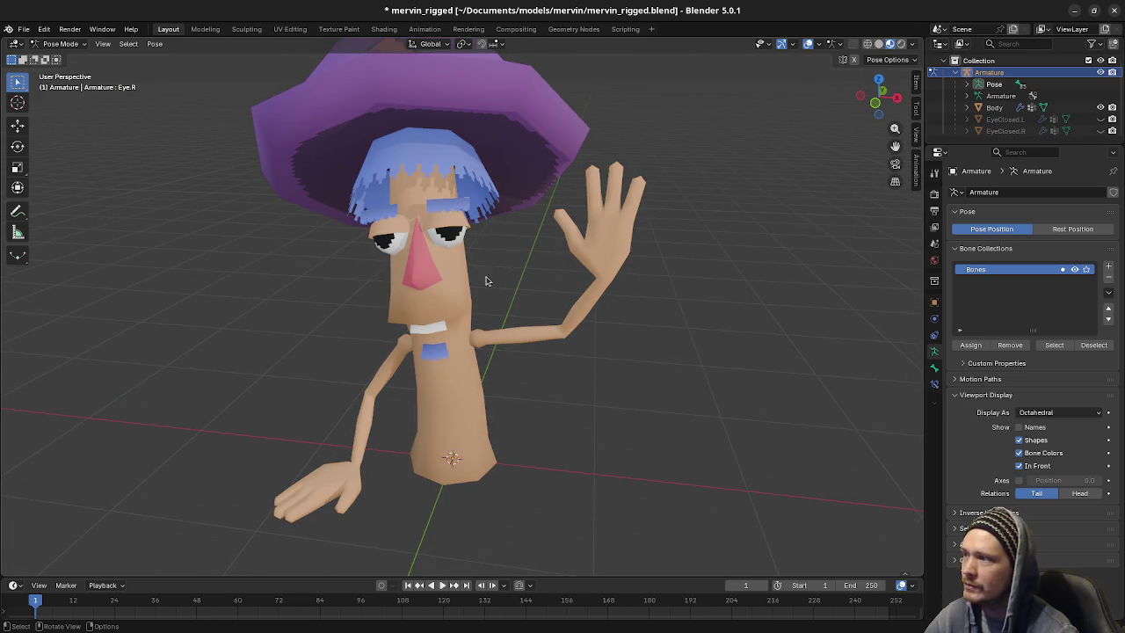
{"action": "middle_click_drag", "start_coordinate": [488, 281], "coordinate": [515, 289]}
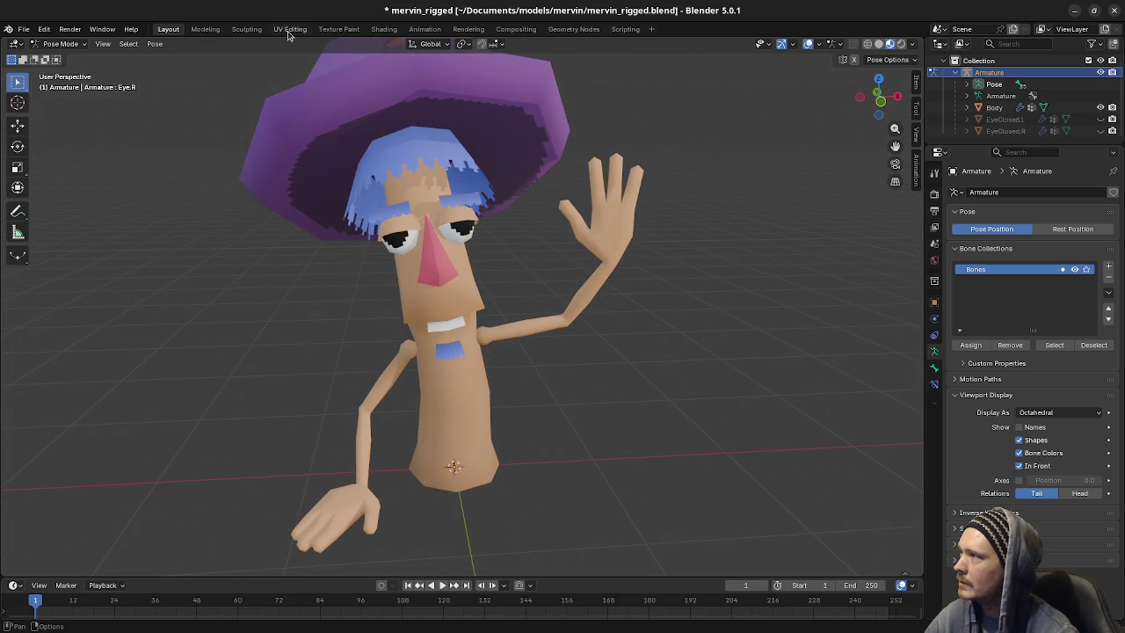
Move to the UV Editing workspace and enter Edit Mode on the Body mesh
{"action": "left_click", "coordinate": [289, 29]}
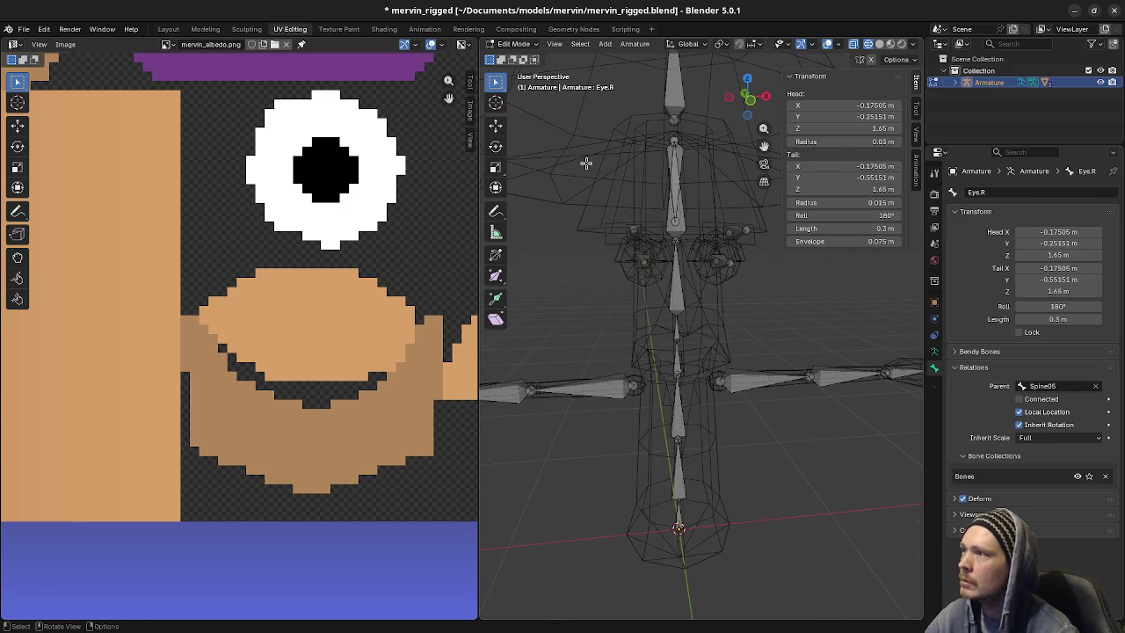
{"action": "key", "text": "Tab"}
{"action": "left_click", "coordinate": [677, 193]}
{"action": "left_click", "coordinate": [682, 169]}
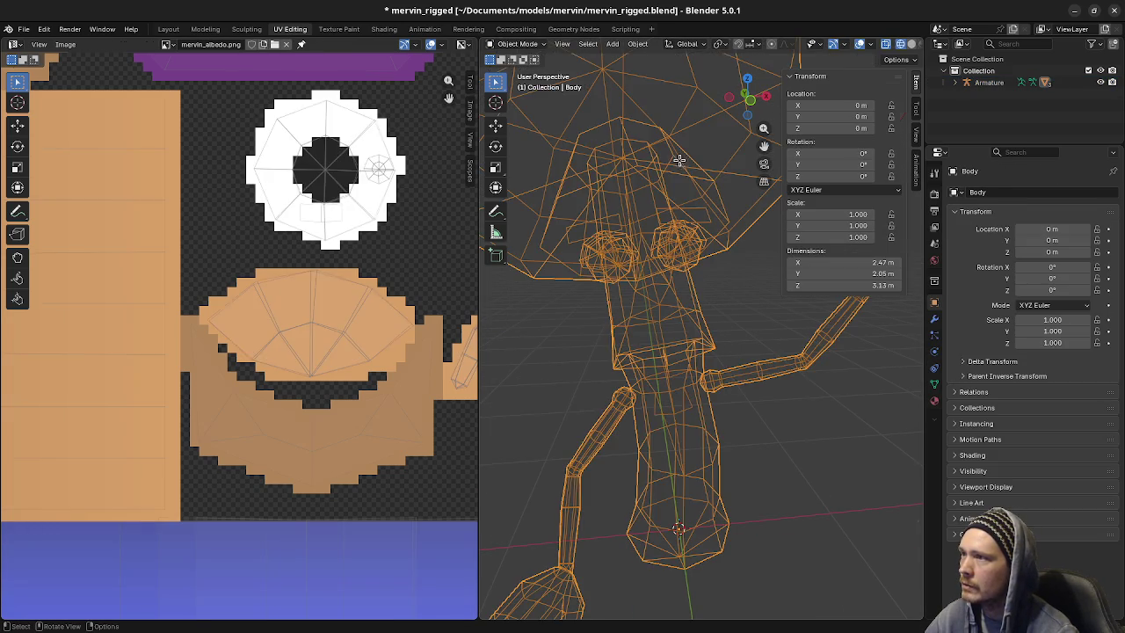
{"action": "key", "text": "Tab"}
Select the two faces just below Mervin's mouth and frame the textured UV layout
{"action": "key", "text": "l"}
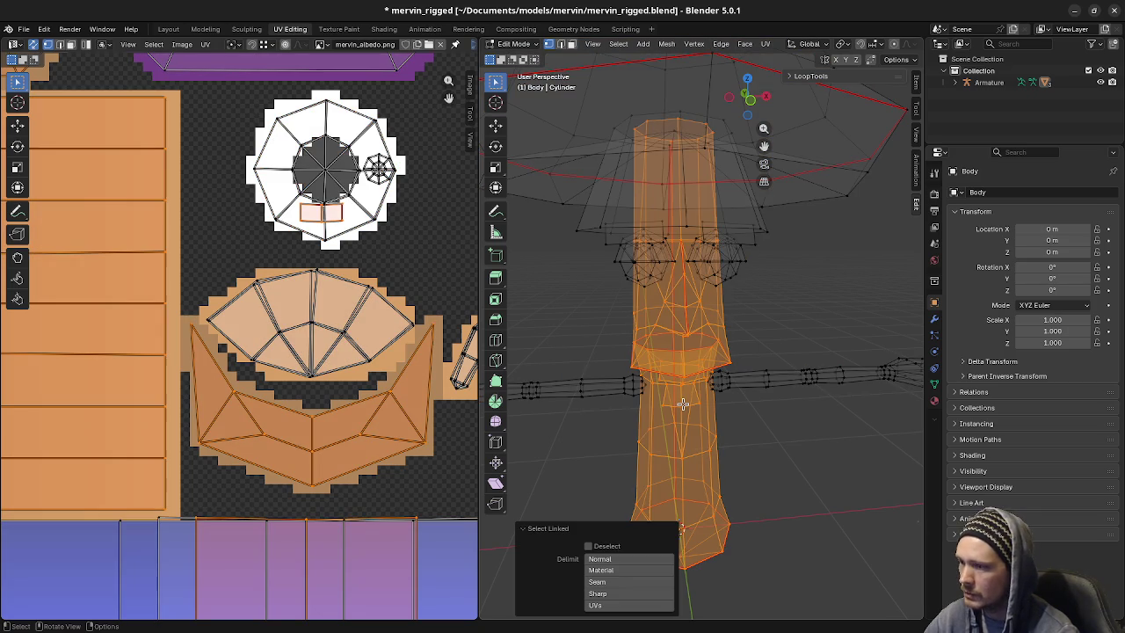
{"action": "scroll", "coordinate": [682, 403], "scroll_direction": "up", "scroll_amount": 4}
{"action": "key", "text": "alt+a"}
{"action": "left_click", "coordinate": [673, 394]}
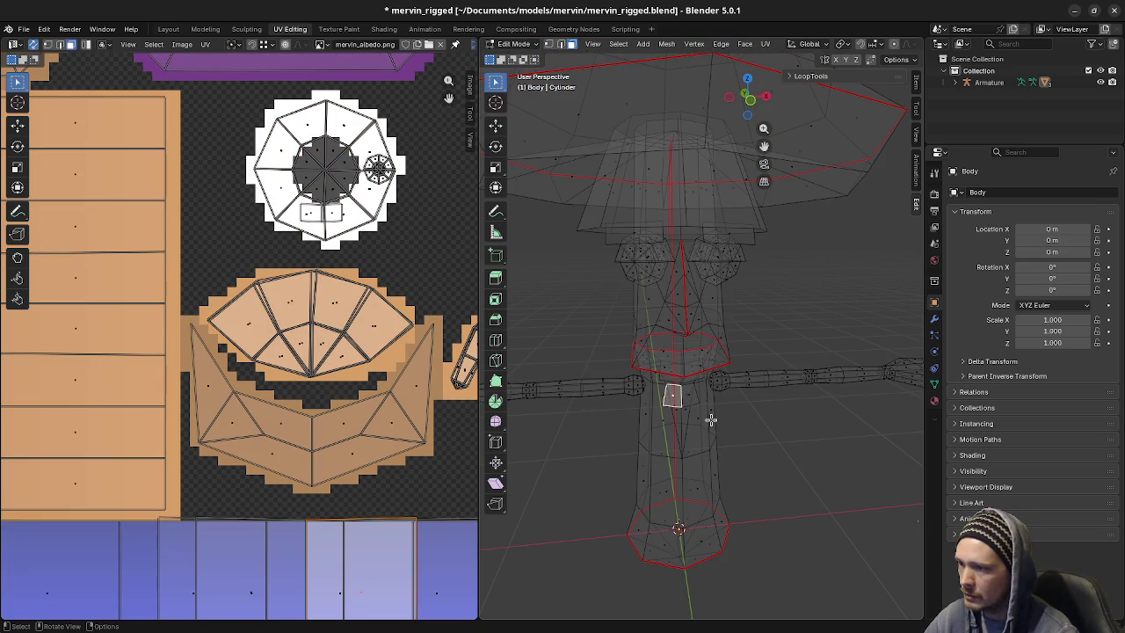
{"action": "scroll", "coordinate": [720, 449], "scroll_direction": "up", "scroll_amount": 3}
{"action": "middle_click_drag", "start_coordinate": [720, 448], "coordinate": [693, 416]}
{"action": "left_click", "coordinate": [693, 403], "text": "shift"}
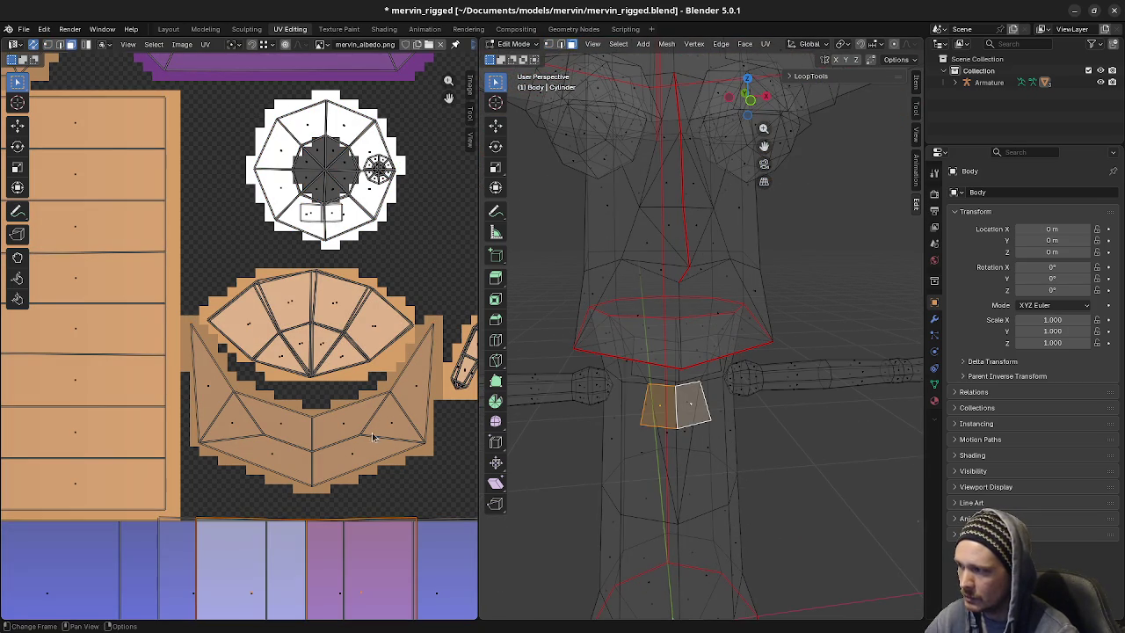
{"action": "scroll", "coordinate": [371, 442], "scroll_direction": "down", "scroll_amount": 2}
{"action": "middle_click_drag", "start_coordinate": [372, 442], "coordinate": [390, 409]}
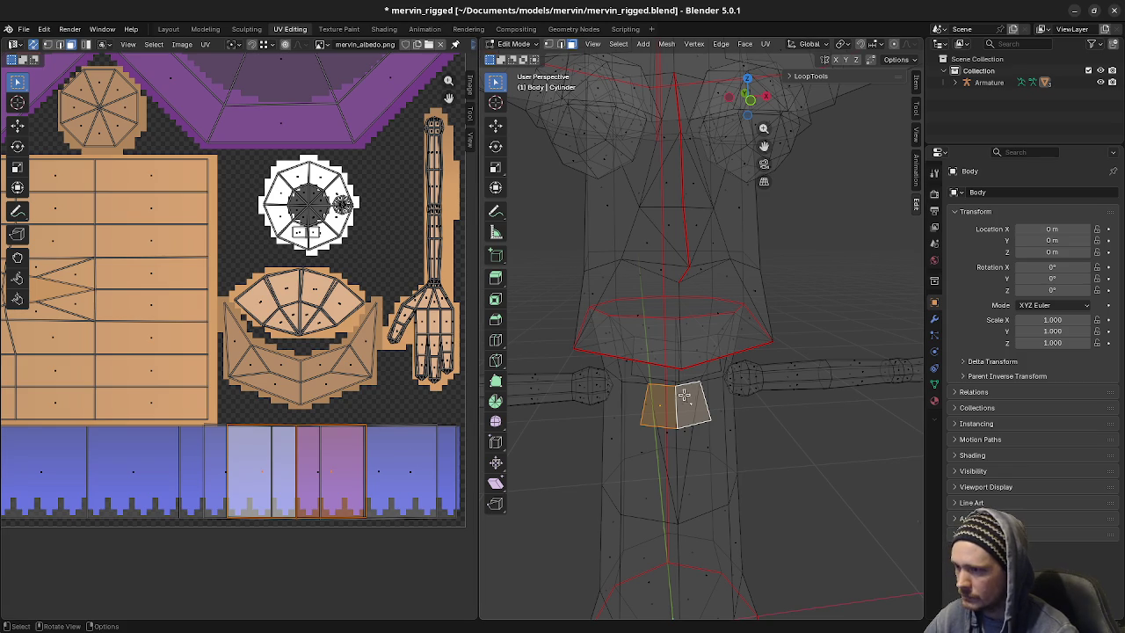
{"action": "key", "text": "shift+z"}
Shrink the chin patch's UVs horizontally and slide them sideways along X
{"action": "key", "text": "s"}
{"action": "key", "text": "x"}
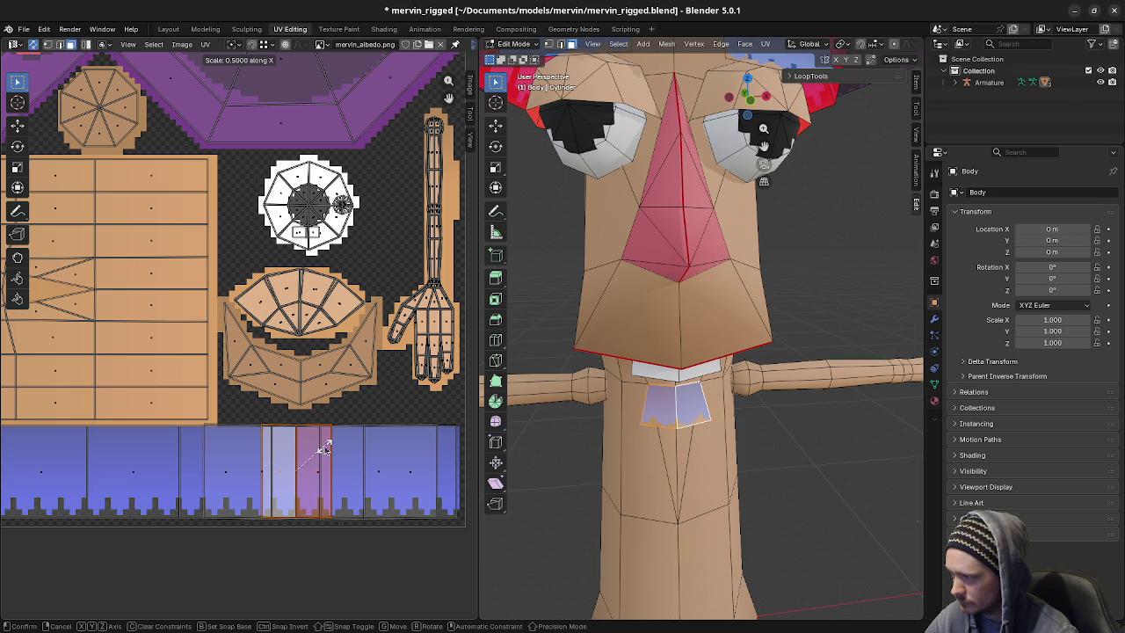
{"action": "left_click", "coordinate": [324, 449]}
{"action": "key", "text": "g"}
{"action": "key", "text": "x"}
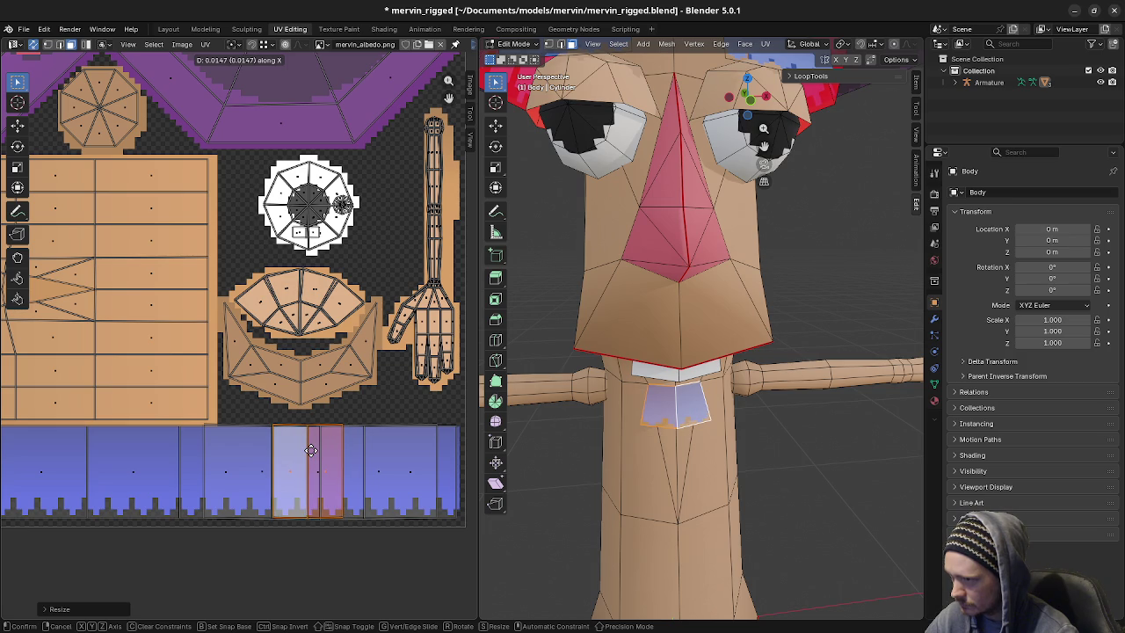
{"action": "left_click", "coordinate": [310, 449]}
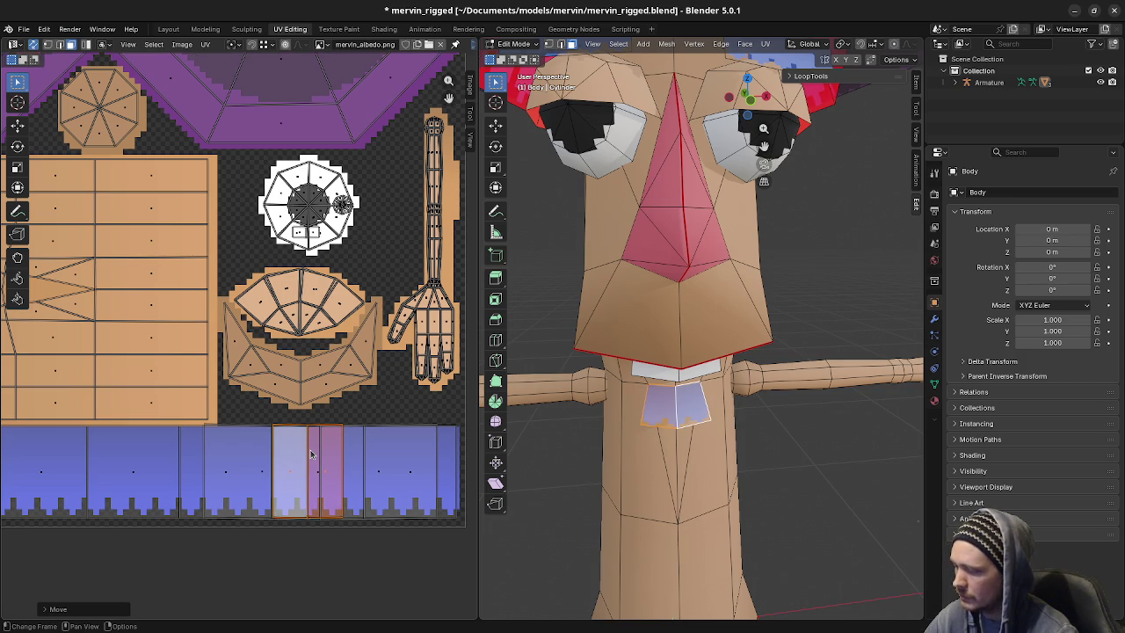
Mirror the patch UVs with an X scale of -1, place them on the blue hair strip, exit Edit Mode
{"action": "key", "text": "s"}
{"action": "key", "text": "x"}
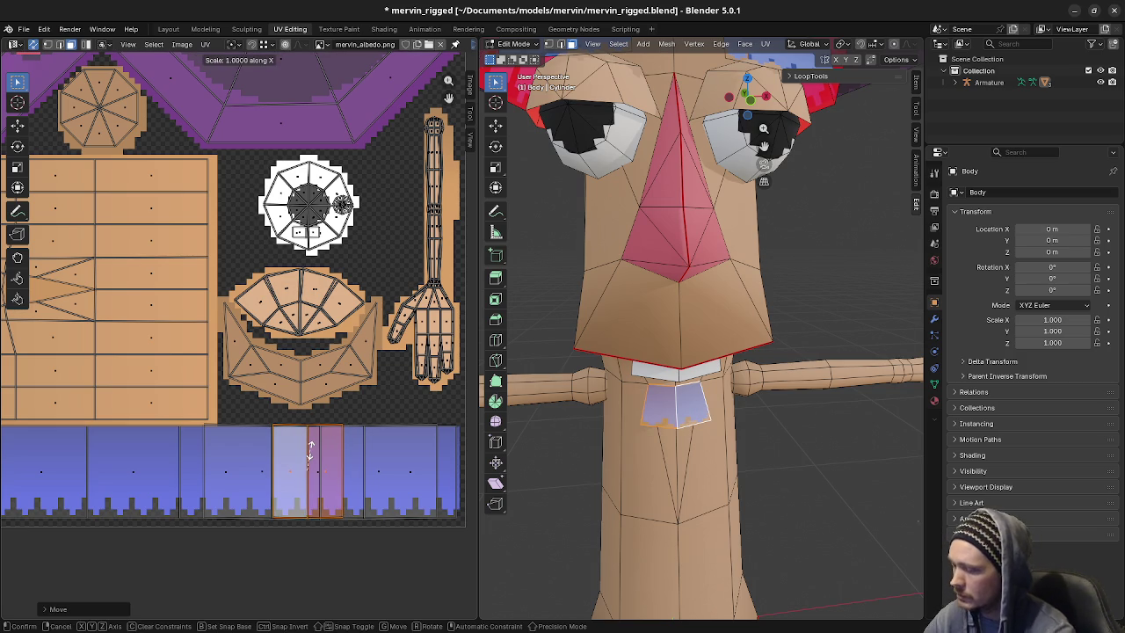
{"action": "key", "text": "minus"}
{"action": "key", "text": "1"}
{"action": "key", "text": "Return"}
{"action": "key", "text": "g"}
{"action": "key", "text": "x"}
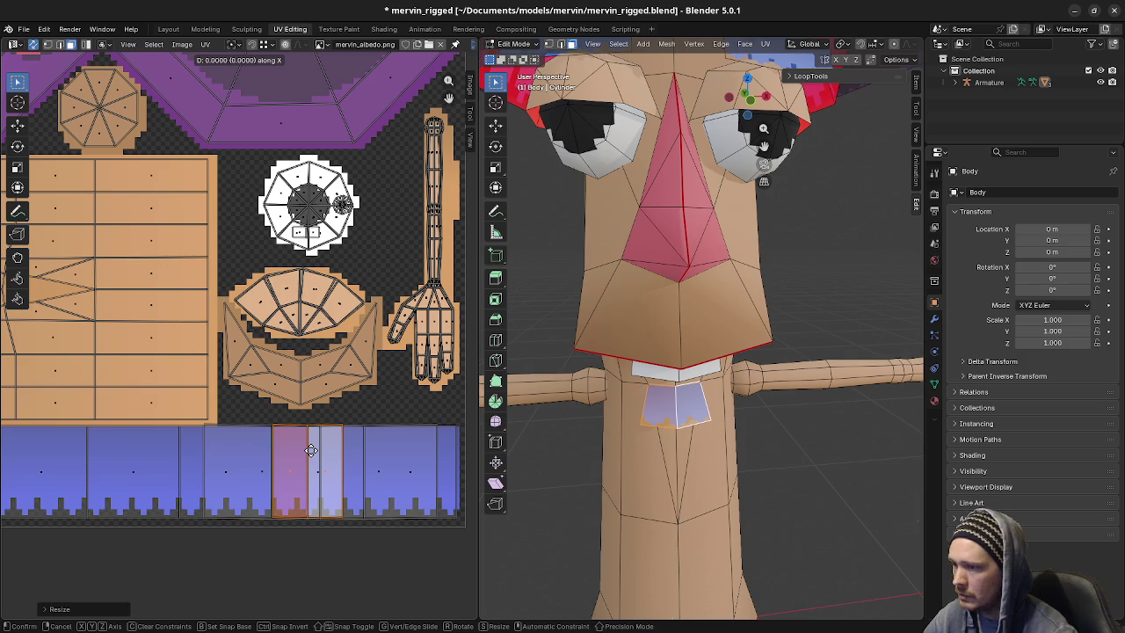
{"action": "left_click", "coordinate": [338, 459]}
{"action": "key", "text": "g"}
{"action": "key", "text": "x"}
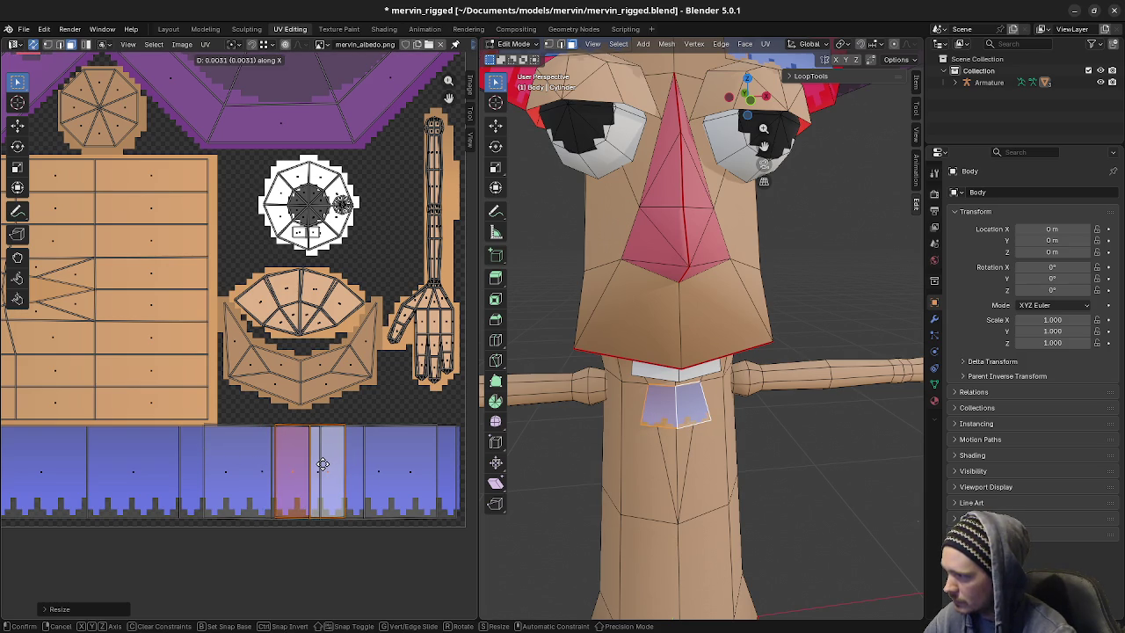
{"action": "left_click", "coordinate": [322, 464]}
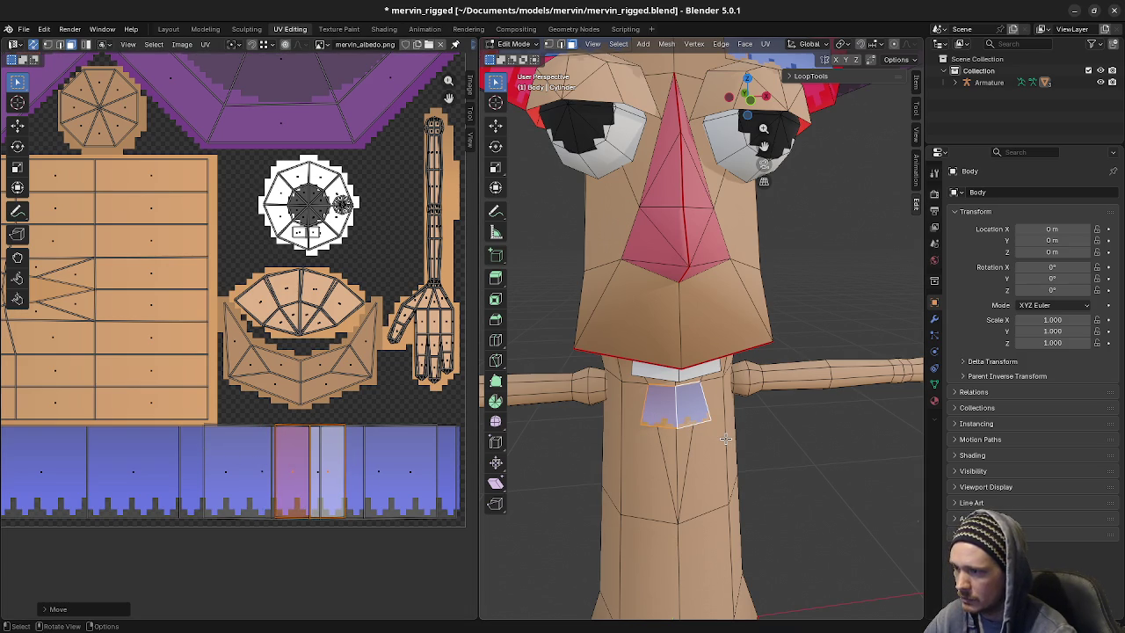
{"action": "key", "text": "Tab"}
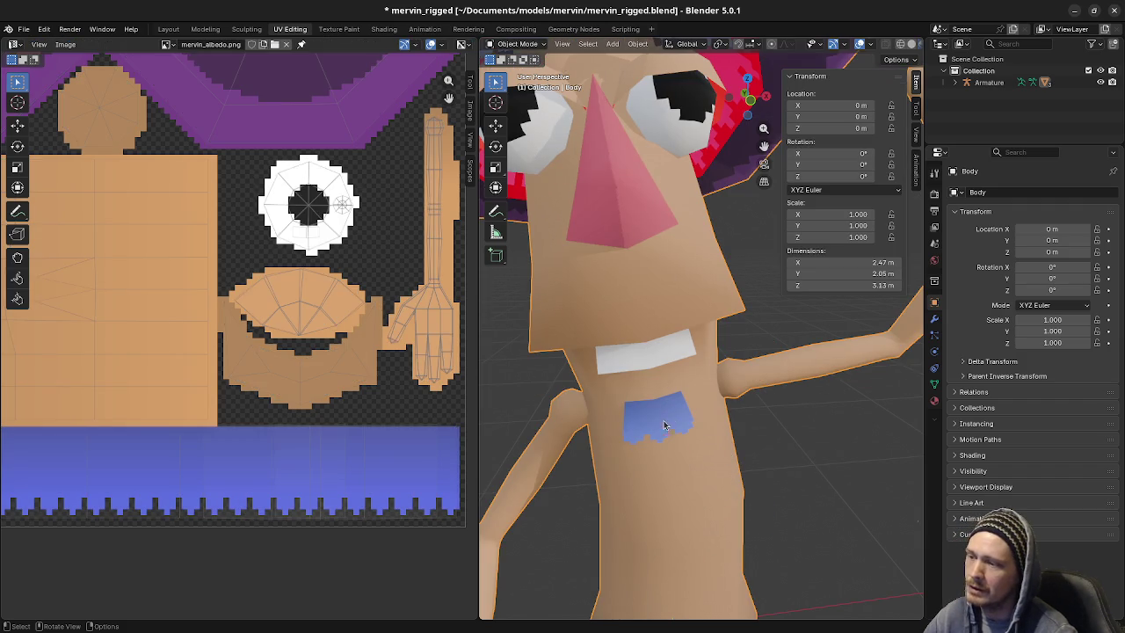
Enter Edit Mode on the Body and select the linked blue hair band pieces
{"action": "scroll", "coordinate": [646, 442], "scroll_direction": "down", "scroll_amount": 5}
{"action": "middle_click_drag", "start_coordinate": [660, 428], "coordinate": [644, 467]}
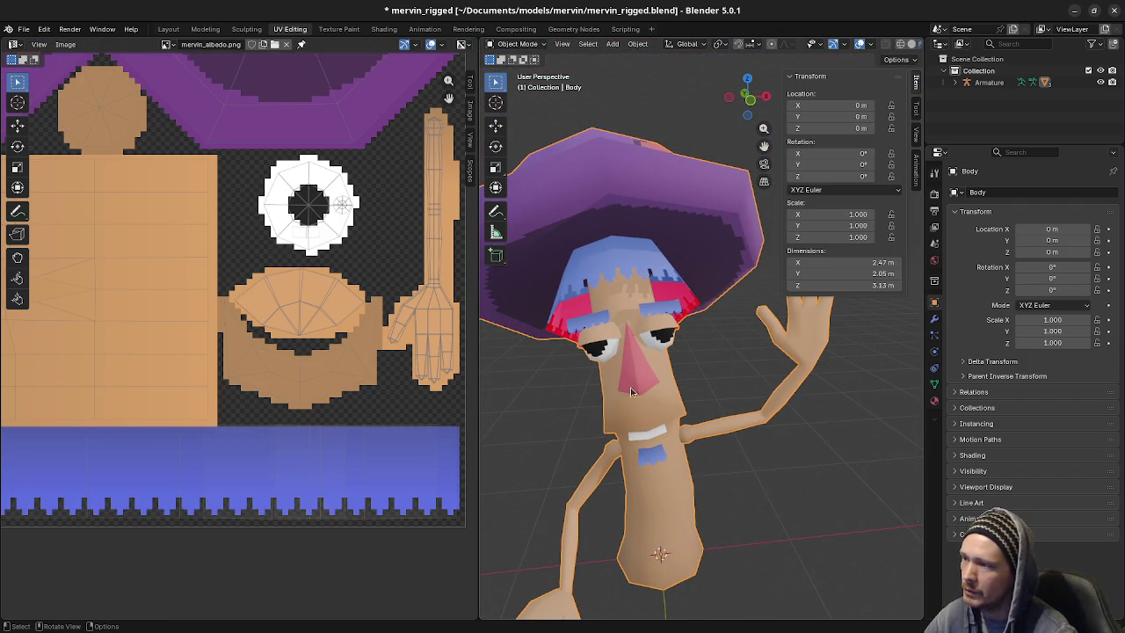
{"action": "key", "text": "Tab"}
{"action": "left_click", "coordinate": [630, 328]}
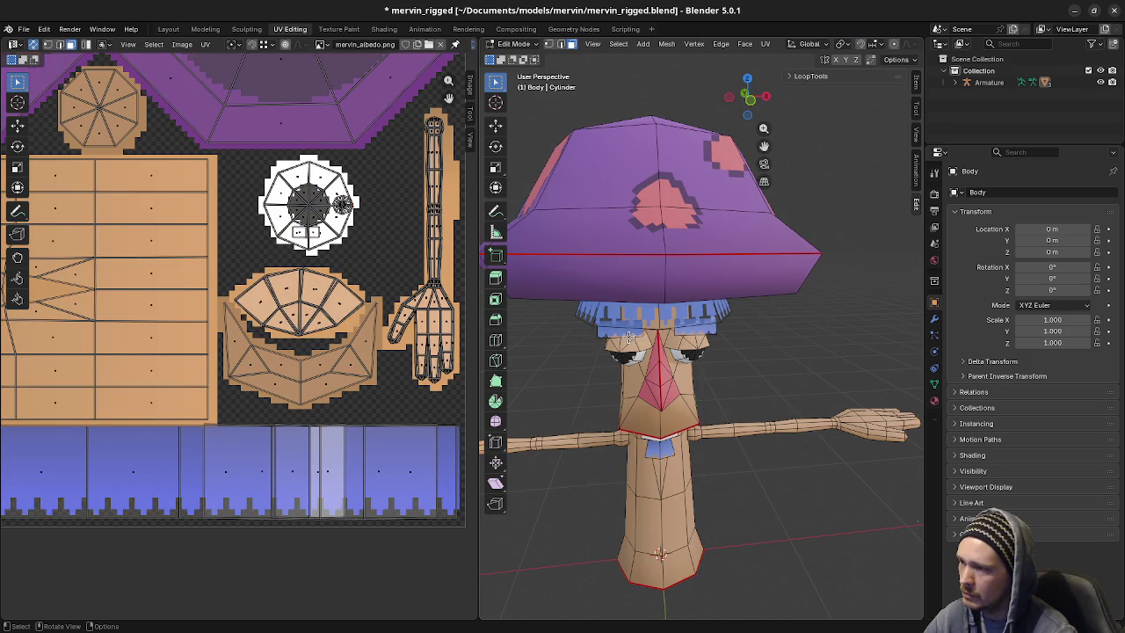
{"action": "key", "text": "ctrl+l"}
{"action": "scroll", "coordinate": [633, 337], "scroll_direction": "up", "scroll_amount": 3}
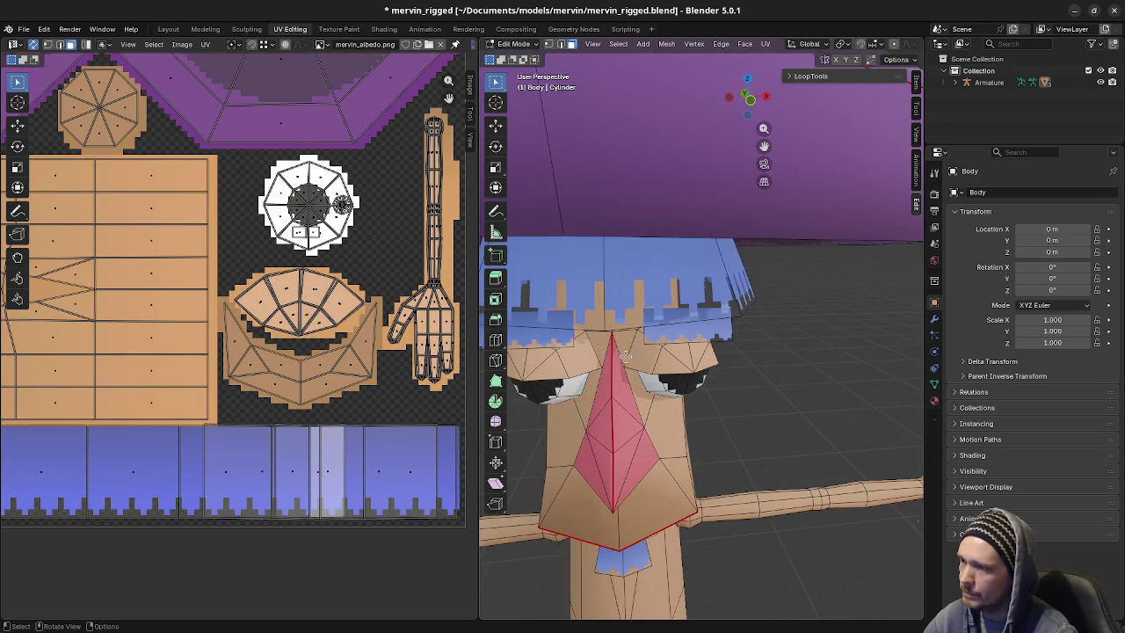
{"action": "scroll", "coordinate": [663, 324], "scroll_direction": "up", "scroll_amount": 1}
{"action": "key", "text": "l"}
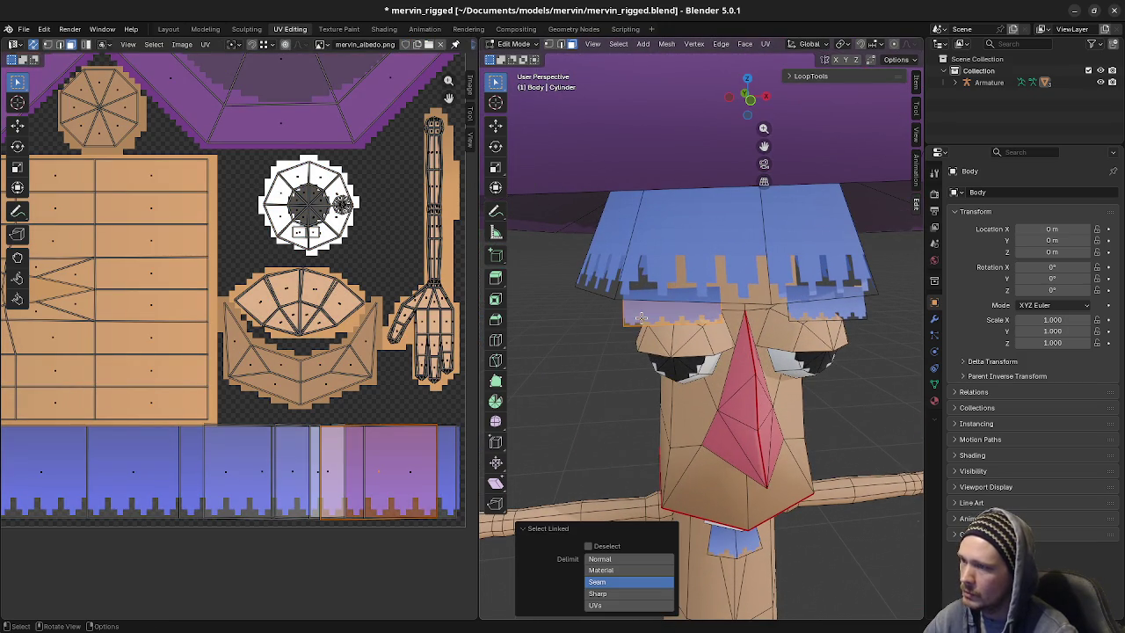
{"action": "key", "text": "l"}
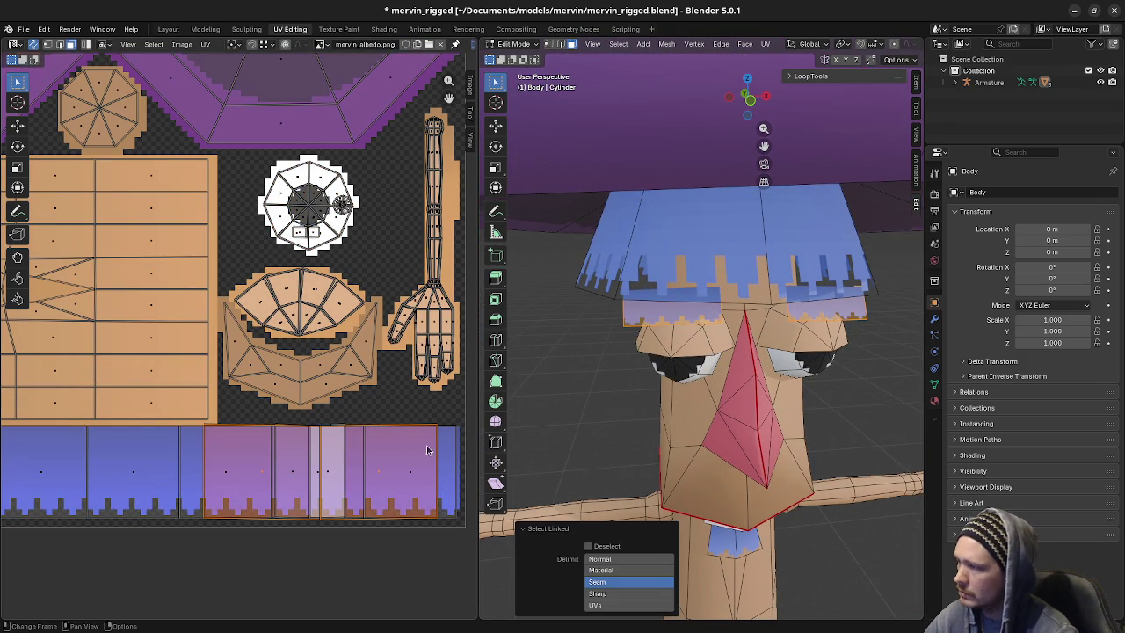
Narrow the hair band UVs horizontally and return to Object Mode
{"action": "key", "text": "s"}
{"action": "key", "text": "x"}
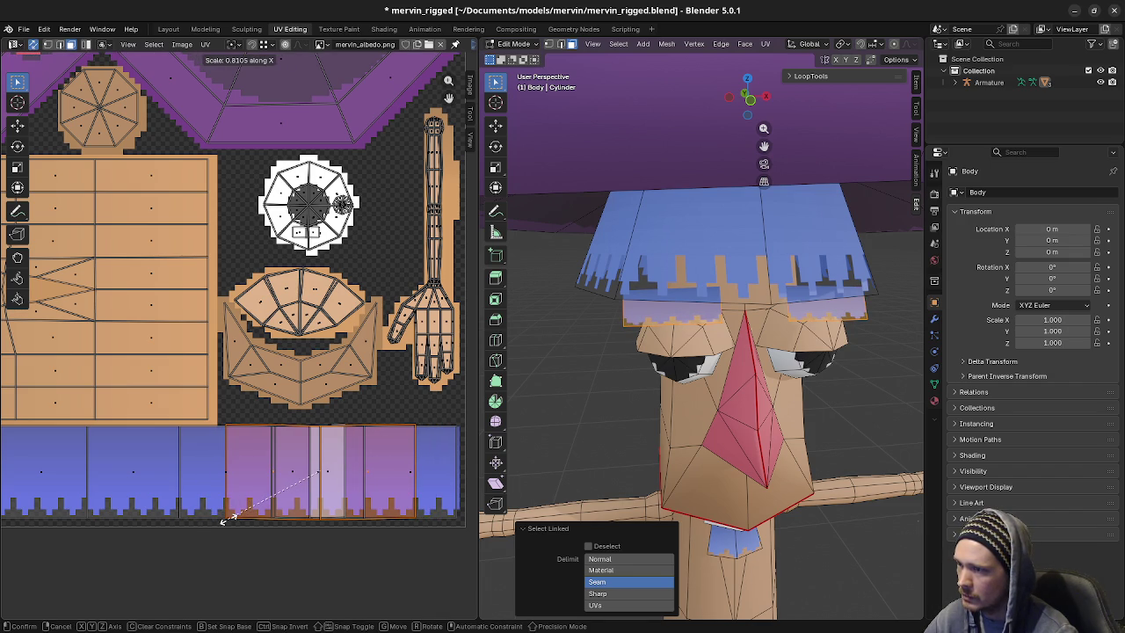
{"action": "left_click", "coordinate": [225, 519]}
{"action": "key", "text": "Tab"}
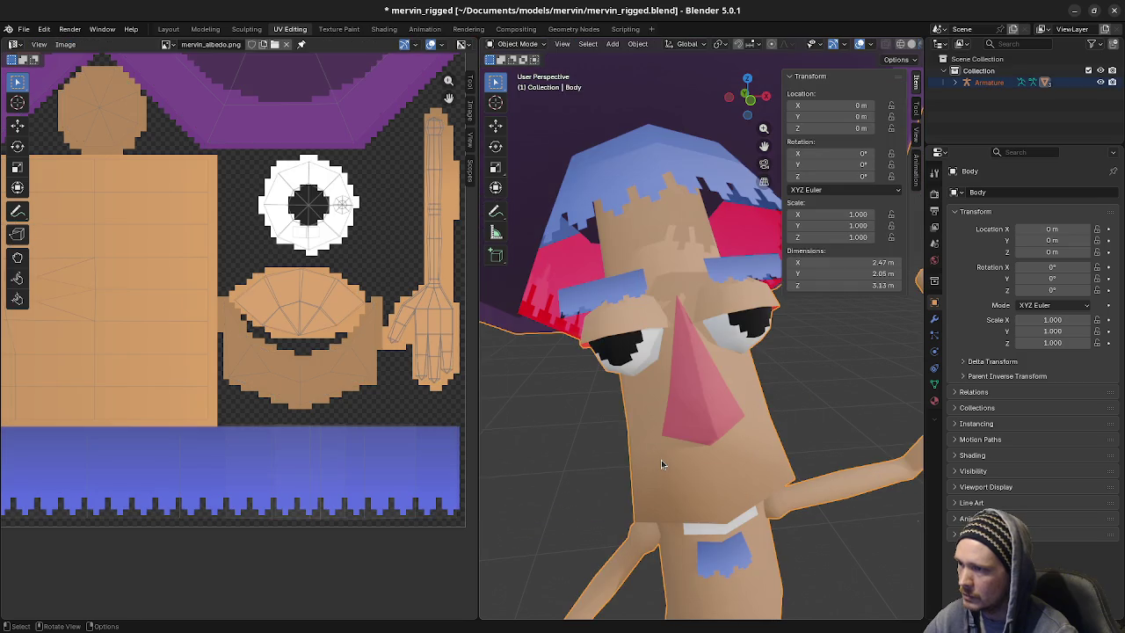
Orbit in toward the waving character's face and re-enter Edit Mode on the body
{"action": "scroll", "coordinate": [661, 459], "scroll_direction": "down", "scroll_amount": 4}
{"action": "middle_click_drag", "start_coordinate": [661, 457], "coordinate": [679, 451]}
{"action": "scroll", "coordinate": [681, 452], "scroll_direction": "up", "scroll_amount": 2}
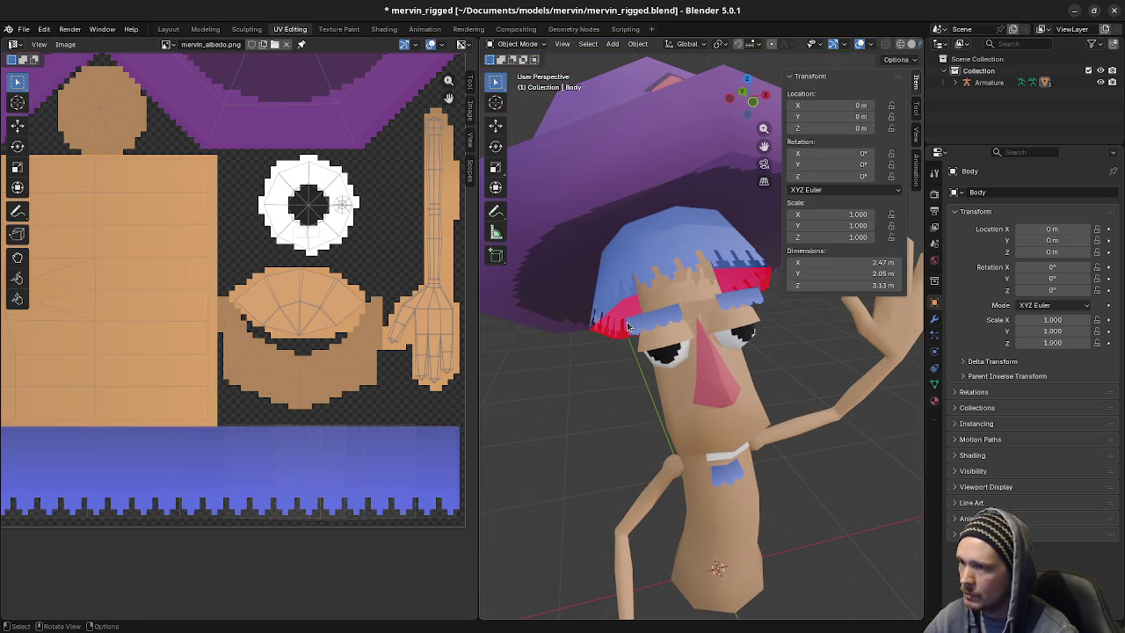
{"action": "scroll", "coordinate": [650, 324], "scroll_direction": "up", "scroll_amount": 1}
{"action": "scroll", "coordinate": [598, 321], "scroll_direction": "up", "scroll_amount": 1}
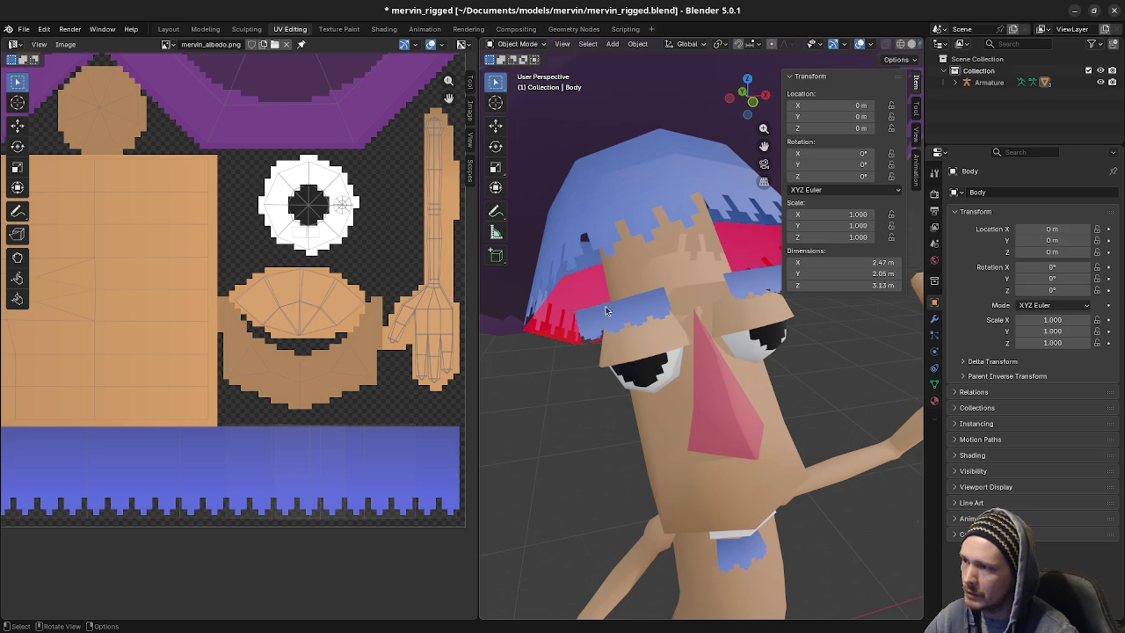
{"action": "middle_click_drag", "start_coordinate": [648, 313], "coordinate": [643, 310]}
{"action": "key", "text": "Tab"}
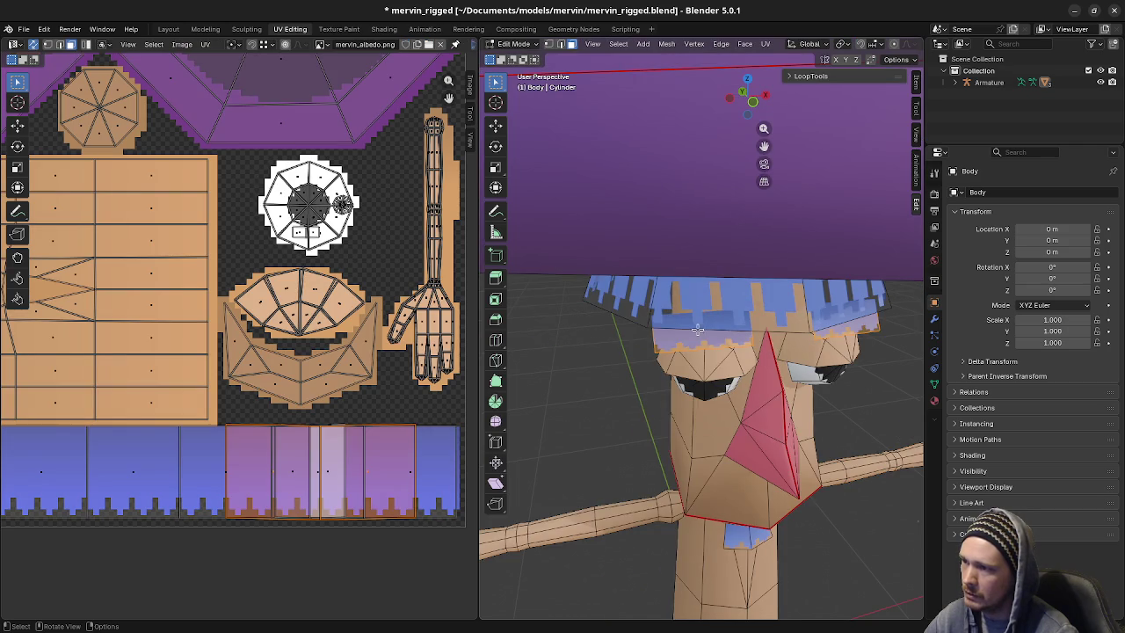
Cut a new, unslid edge loop across Mervin's hair band with Ctrl+R
{"action": "middle_click_drag", "start_coordinate": [717, 379], "coordinate": [710, 359]}
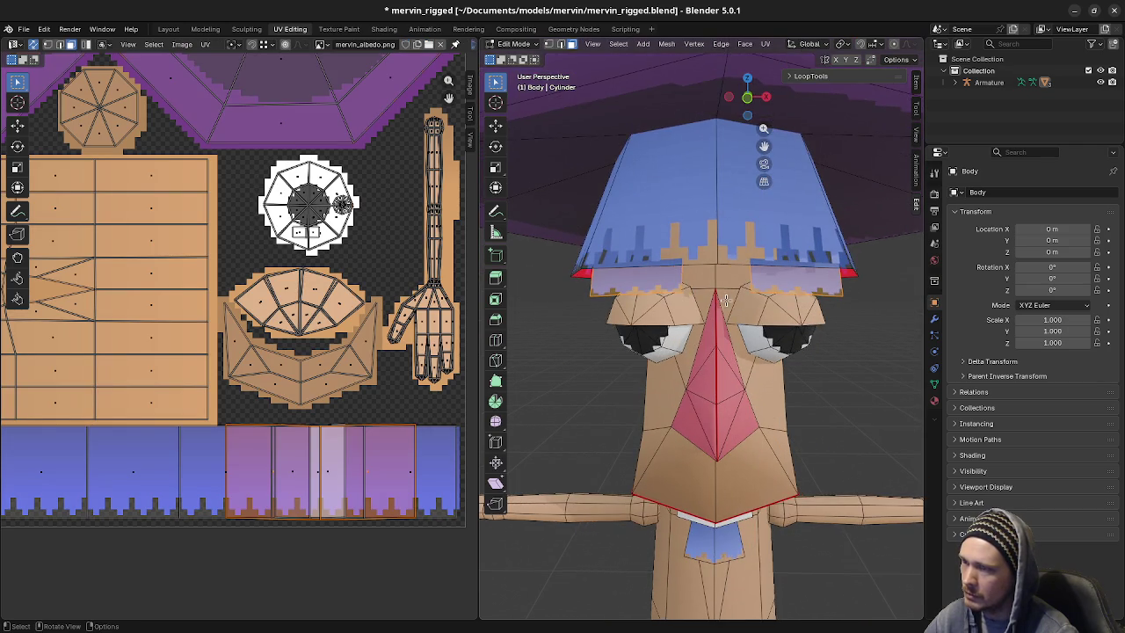
{"action": "key", "text": "ctrl+r"}
{"action": "left_click", "coordinate": [675, 277]}
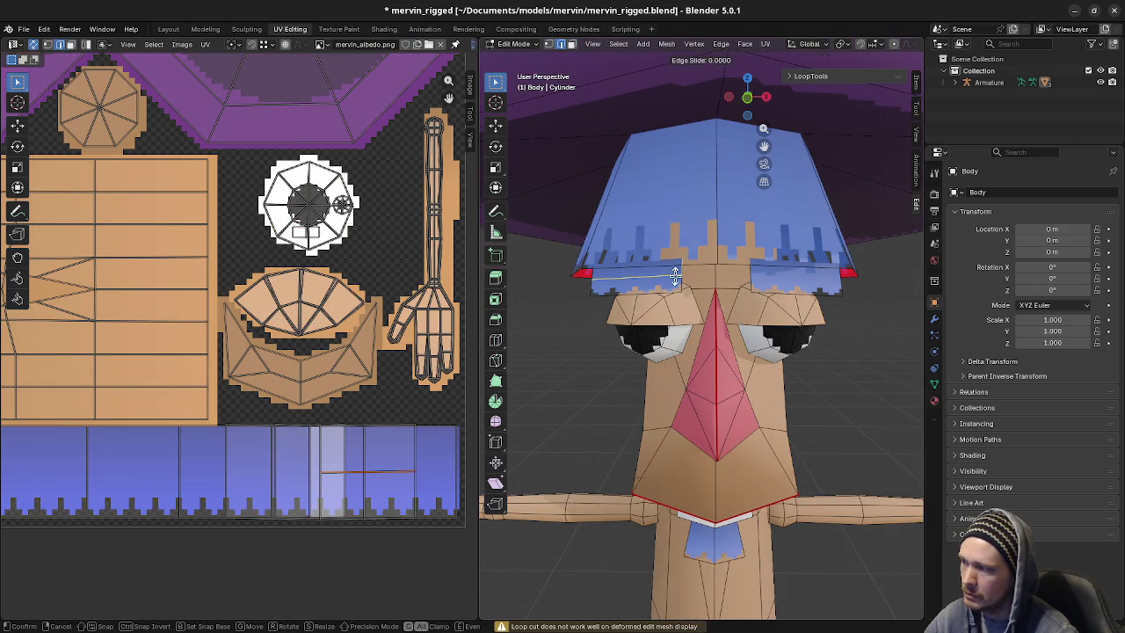
{"action": "right_click", "coordinate": [675, 277]}
{"action": "left_click", "coordinate": [756, 280]}
{"action": "right_click", "coordinate": [756, 279]}
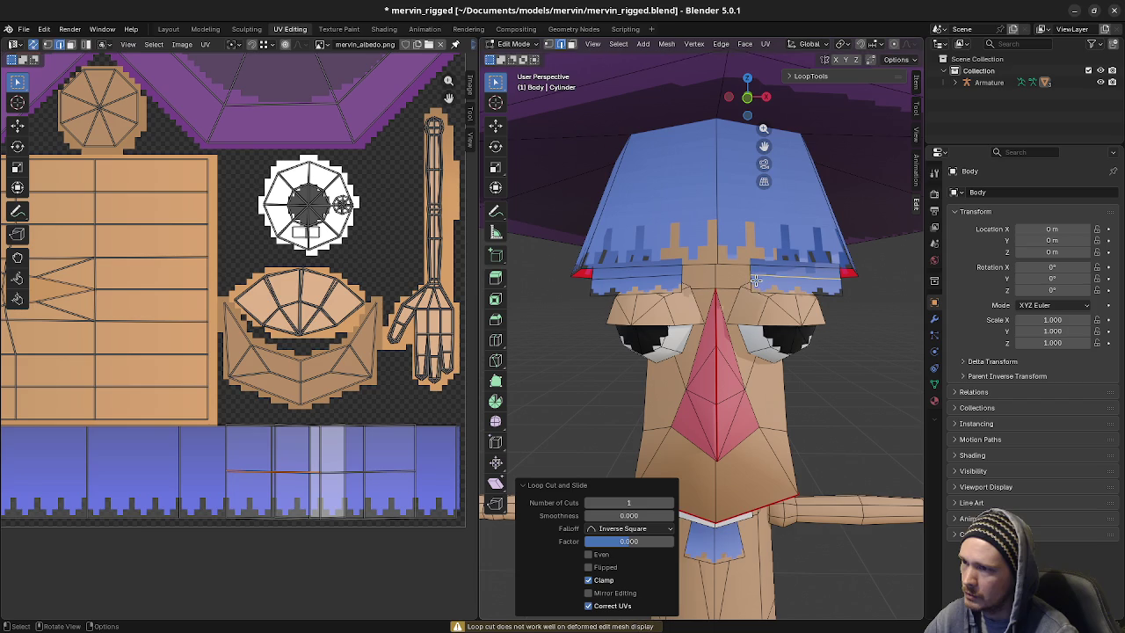
In face select mode, select the left and right eyebrow strip faces
{"action": "key", "text": "3"}
{"action": "left_click", "coordinate": [658, 274]}
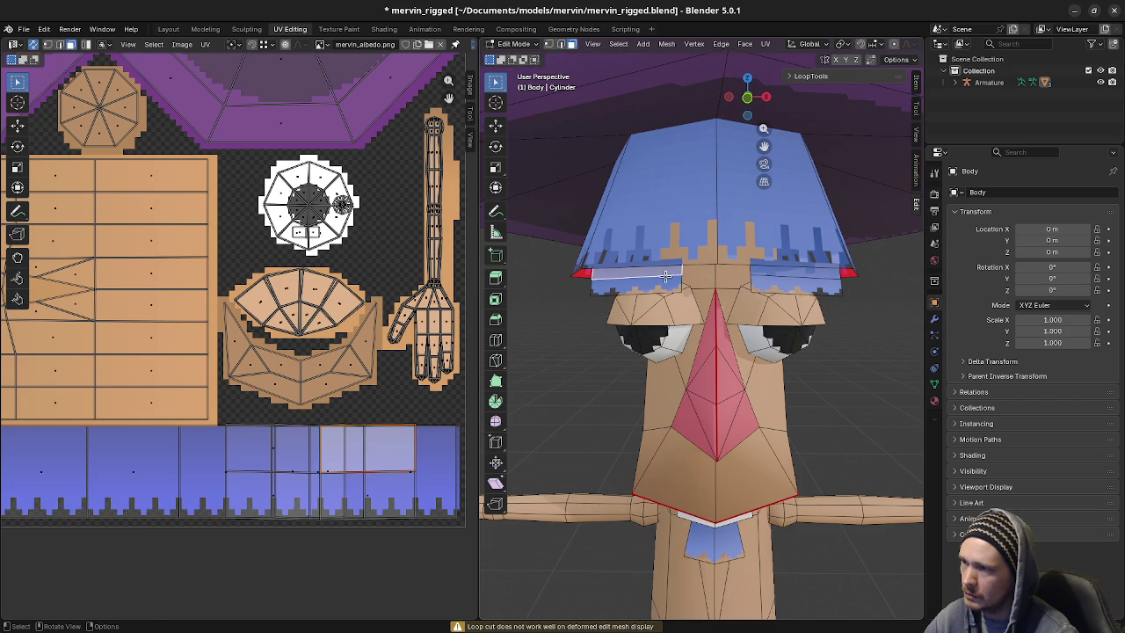
{"action": "left_click", "coordinate": [771, 275], "text": "shift"}
{"action": "middle_click_drag", "start_coordinate": [708, 328], "coordinate": [697, 313]}
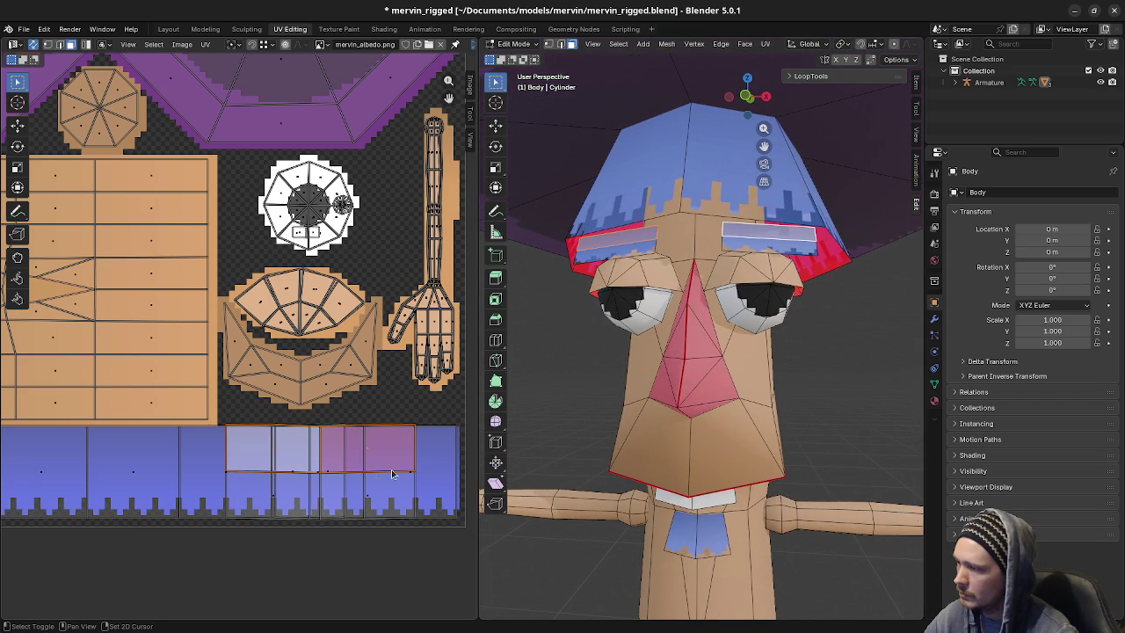
{"action": "scroll", "coordinate": [360, 461], "scroll_direction": "down", "scroll_amount": 2, "text": "shift"}
{"action": "scroll", "coordinate": [334, 431], "scroll_direction": "up", "scroll_amount": 1}
{"action": "scroll", "coordinate": [329, 426], "scroll_direction": "down", "scroll_amount": 2, "text": "ctrl"}
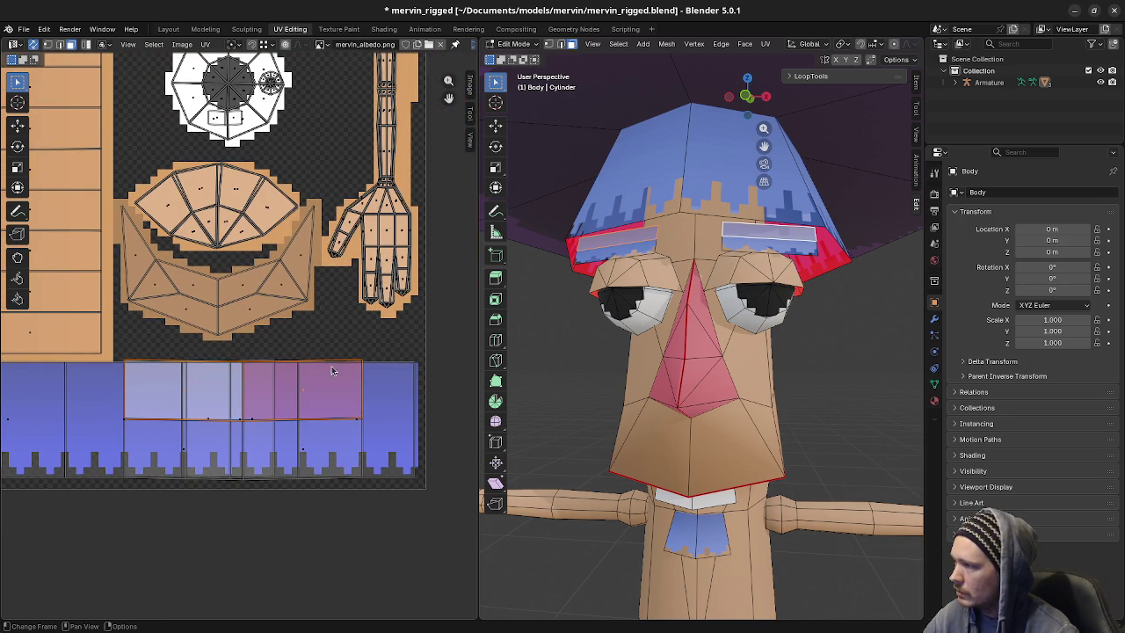
{"action": "scroll", "coordinate": [326, 384], "scroll_direction": "up", "scroll_amount": 1}
{"action": "scroll", "coordinate": [308, 384], "scroll_direction": "up", "scroll_amount": 1}
Move the eyebrow UV strip's top edge straight down to the pixel-teeth line of the texture
{"action": "left_click", "coordinate": [358, 369], "text": "alt"}
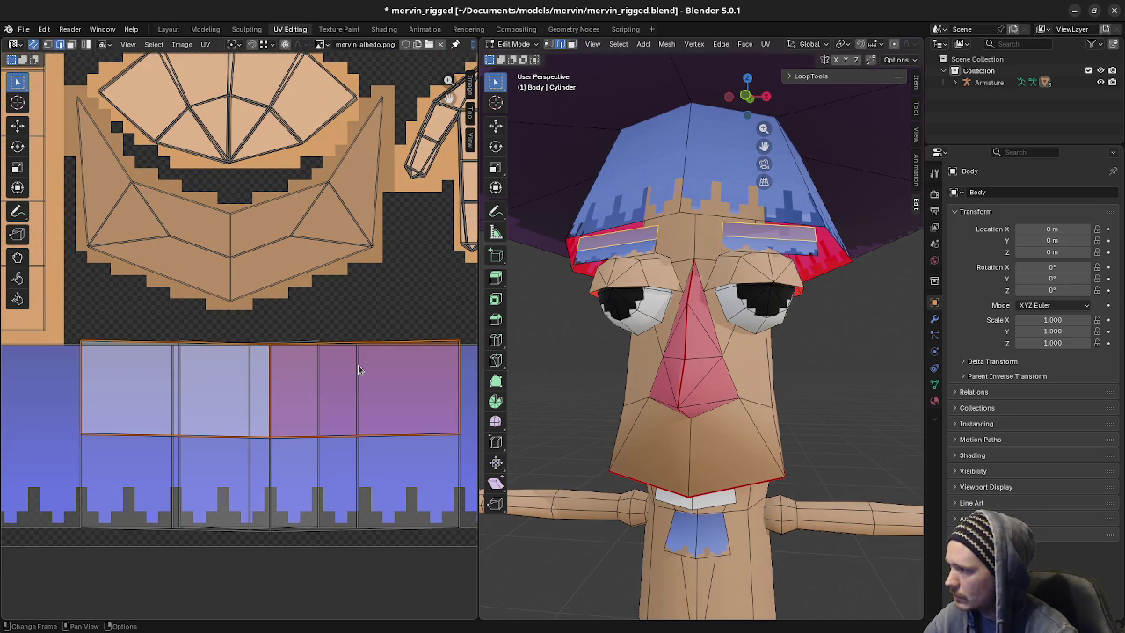
{"action": "left_click", "coordinate": [406, 342], "text": "alt"}
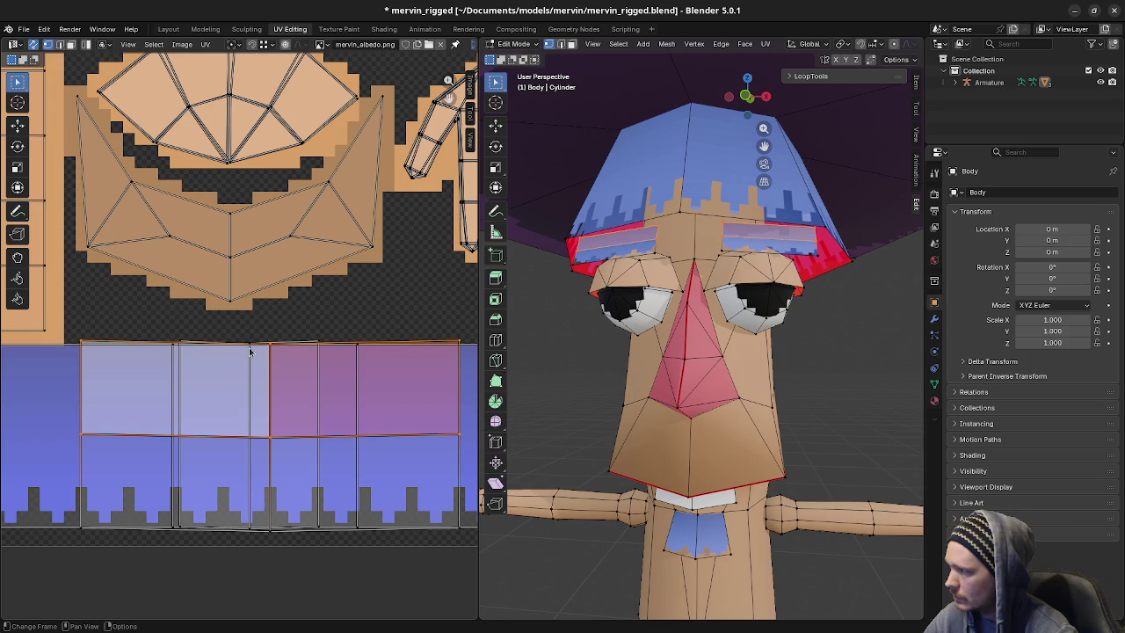
{"action": "scroll", "coordinate": [236, 375], "scroll_direction": "up", "scroll_amount": 1}
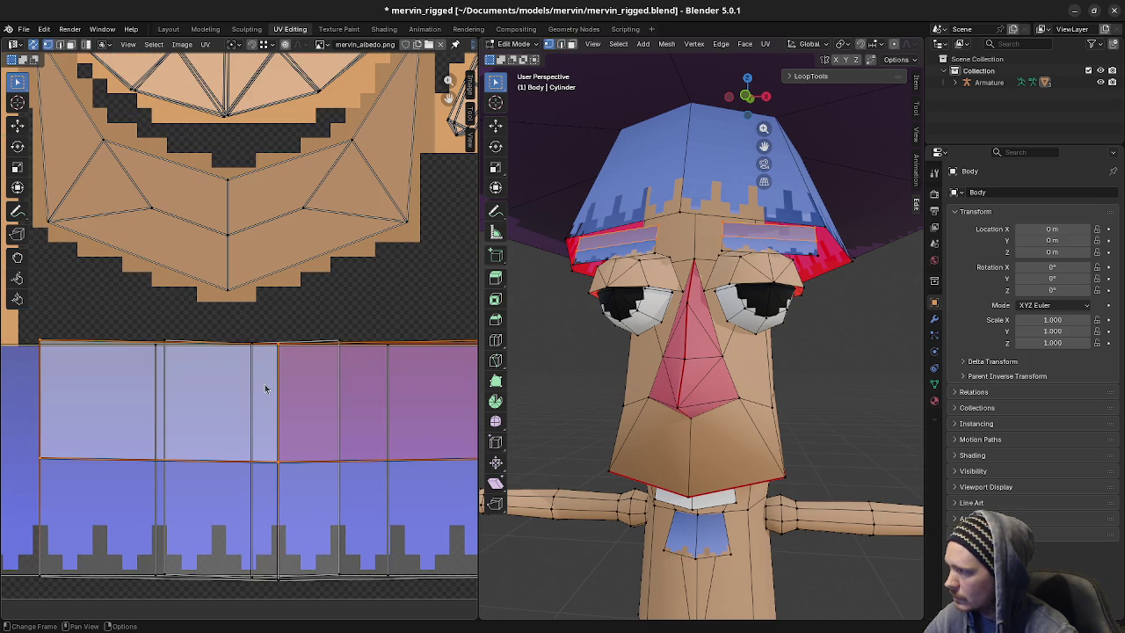
{"action": "scroll", "coordinate": [326, 372], "scroll_direction": "down", "scroll_amount": 1}
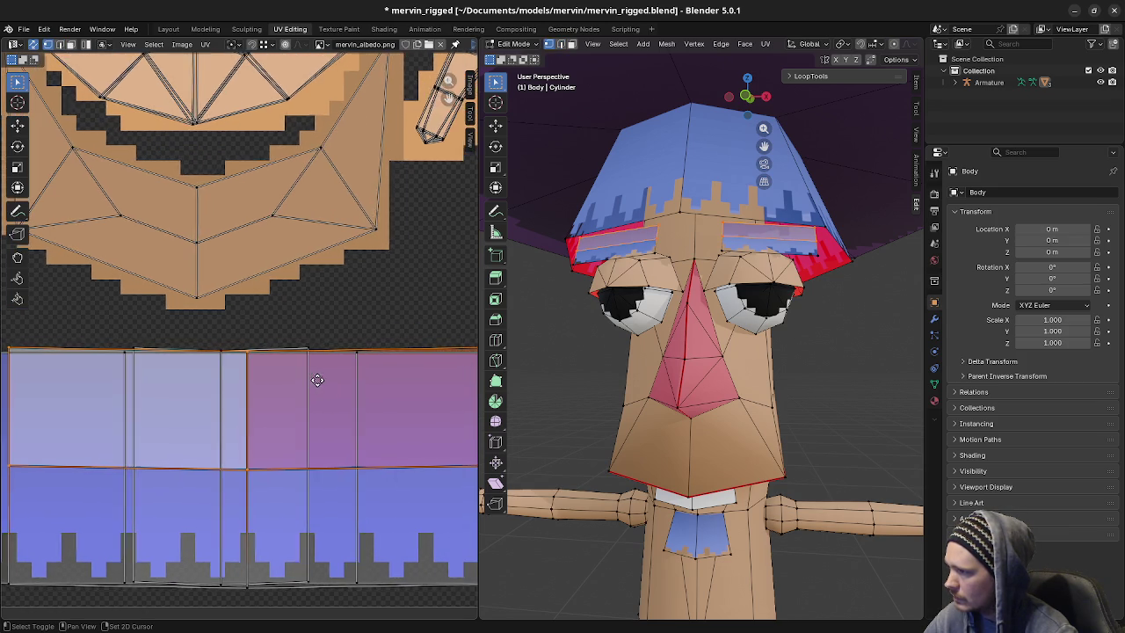
{"action": "left_click", "coordinate": [249, 353], "text": "shift"}
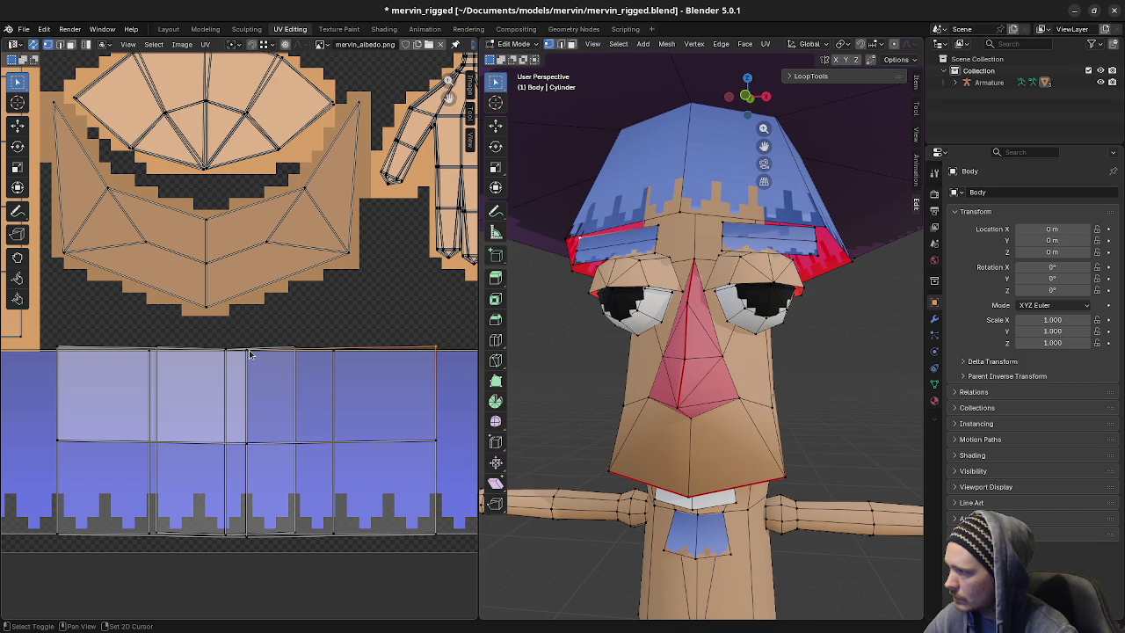
{"action": "key", "text": "g"}
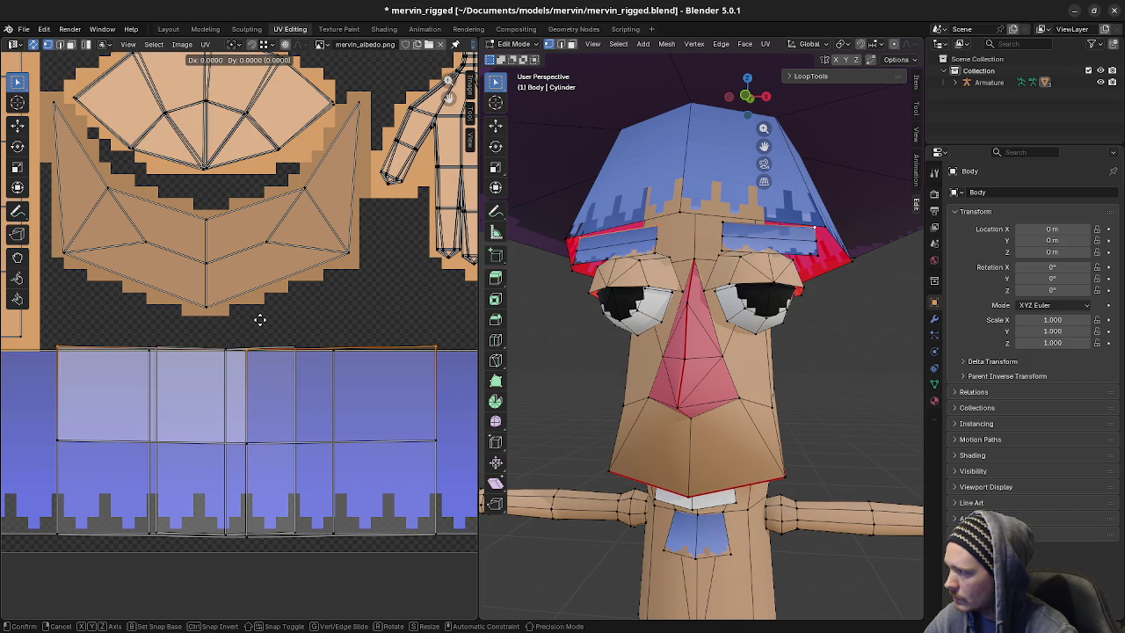
{"action": "key", "text": "Escape"}
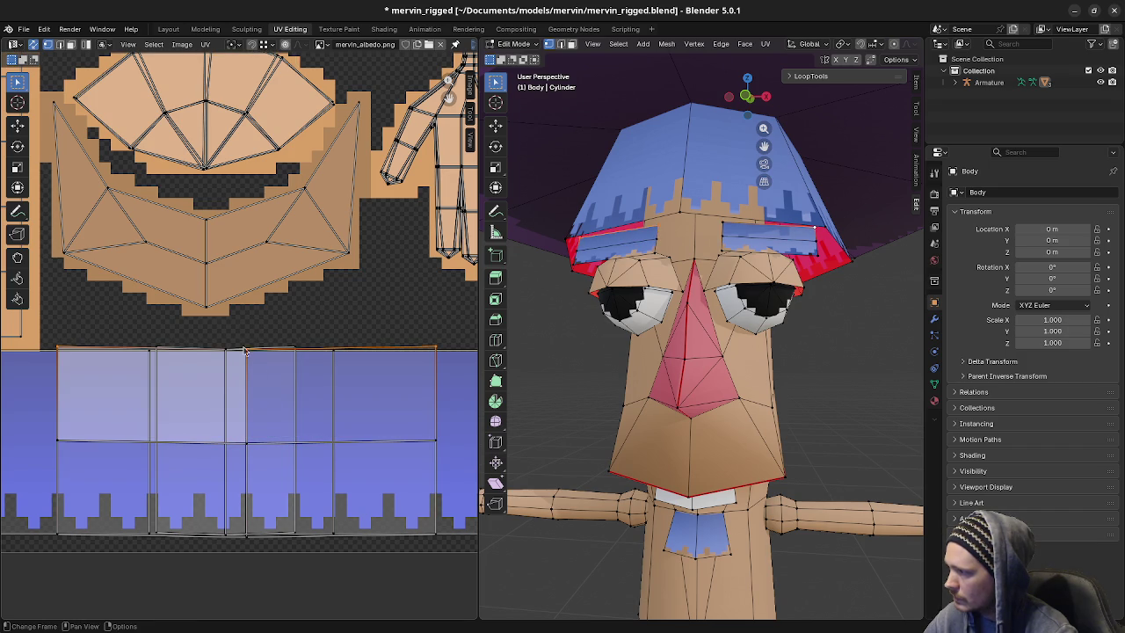
{"action": "key", "text": "g"}
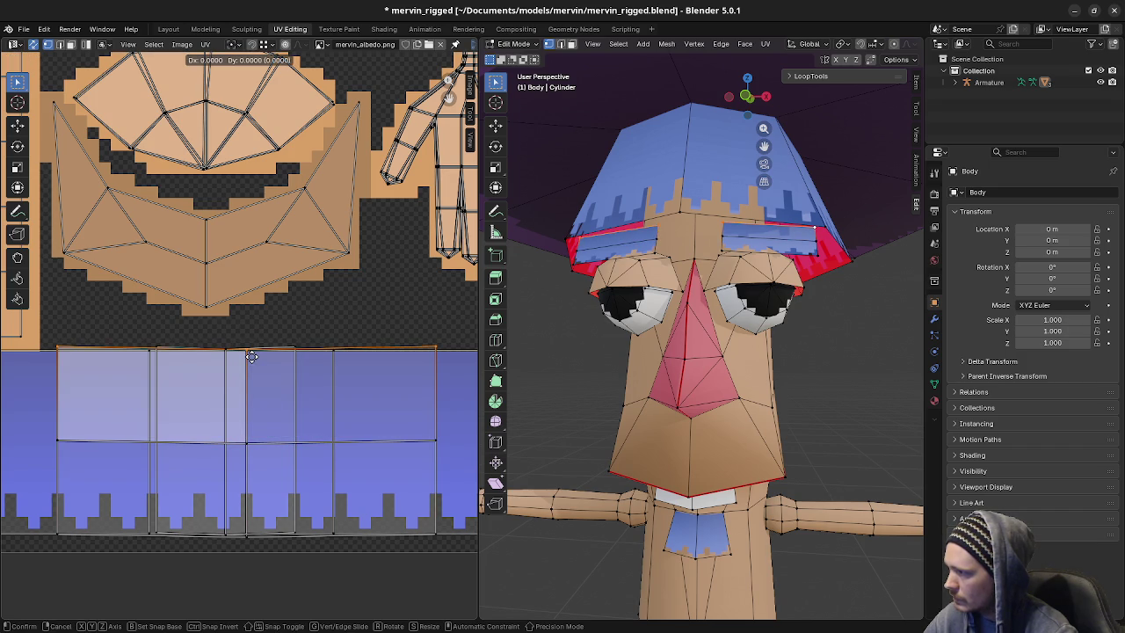
{"action": "key", "text": "y"}
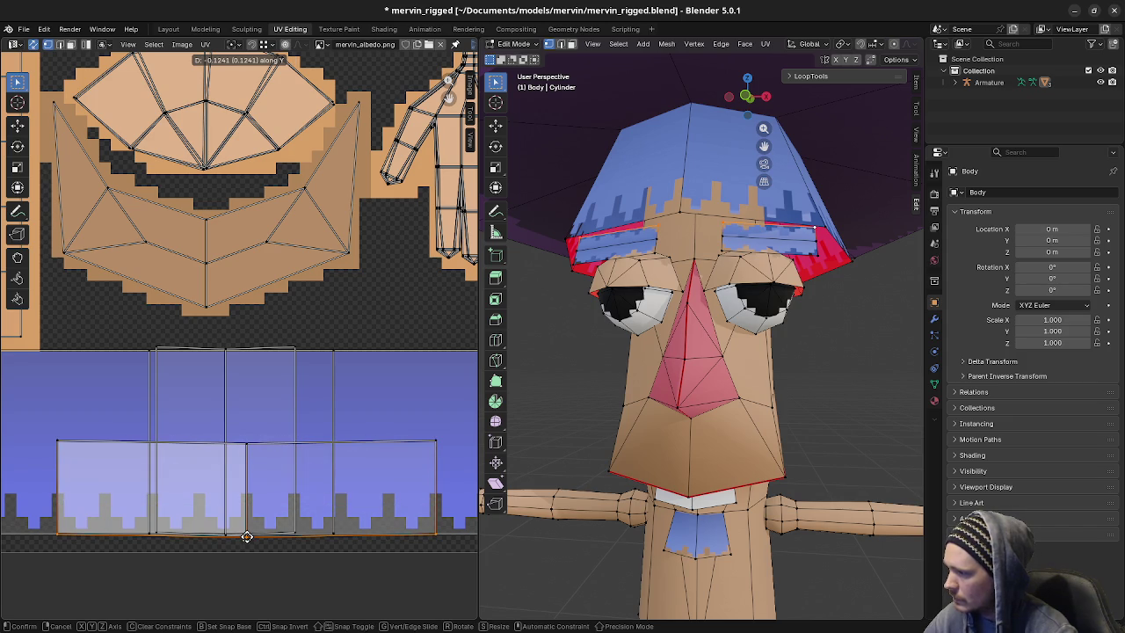
{"action": "left_click", "coordinate": [247, 536]}
Check the moved eyebrow UVs on the posed character, then return to Edit Mode
{"action": "mouse_move", "coordinate": [587, 376]}
{"action": "middle_mouse_down"}
{"action": "mouse_move", "coordinate": [711, 355]}
{"action": "mouse_move", "coordinate": [748, 388]}
{"action": "mouse_move", "coordinate": [701, 384]}
{"action": "mouse_move", "coordinate": [774, 376]}
{"action": "mouse_move", "coordinate": [738, 374]}
{"action": "middle_mouse_up"}
{"action": "key", "text": "Tab"}
{"action": "scroll", "coordinate": [711, 355], "scroll_direction": "down", "scroll_amount": 4}
{"action": "key", "text": "Tab"}
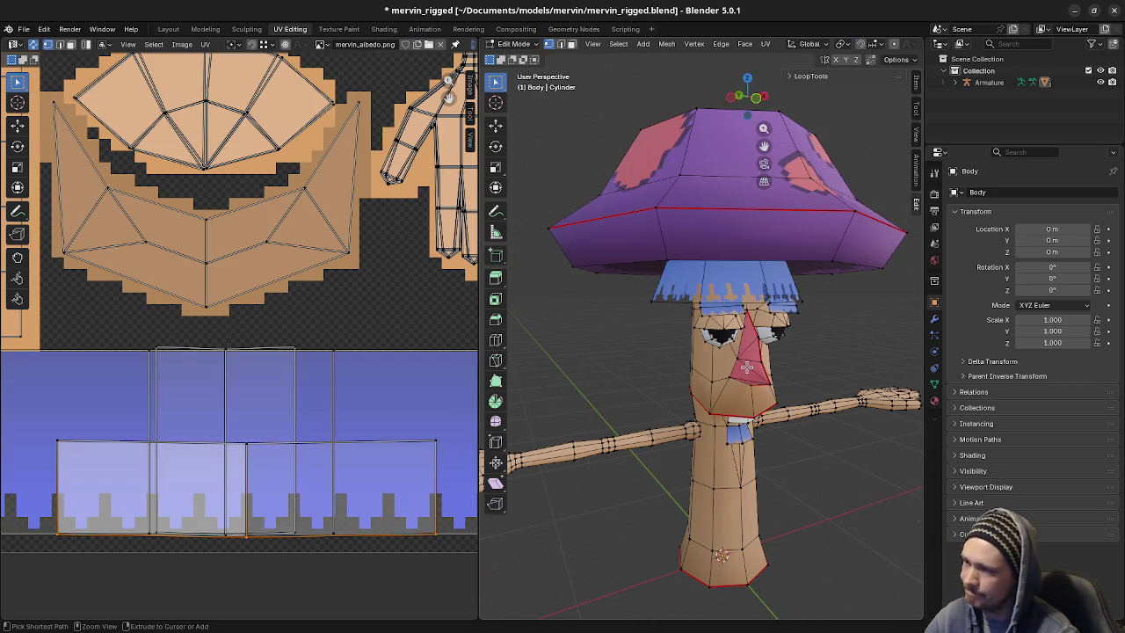
Reselect both eyebrow strip faces and slightly rescale their UVs
{"action": "left_click", "coordinate": [314, 408], "text": "ctrl"}
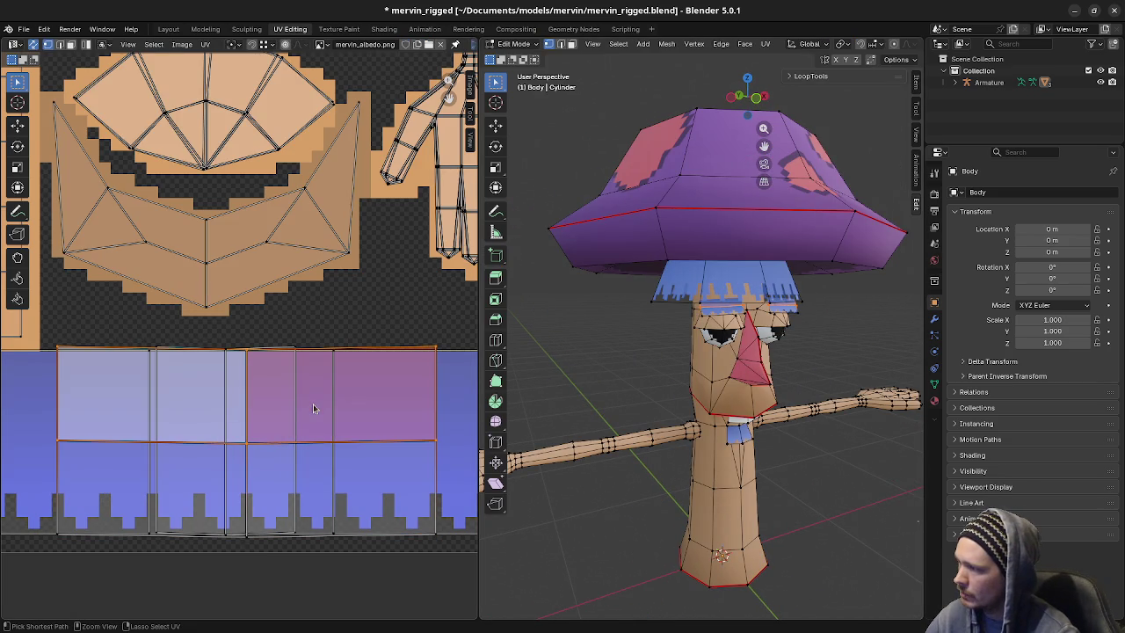
{"action": "key", "text": "3"}
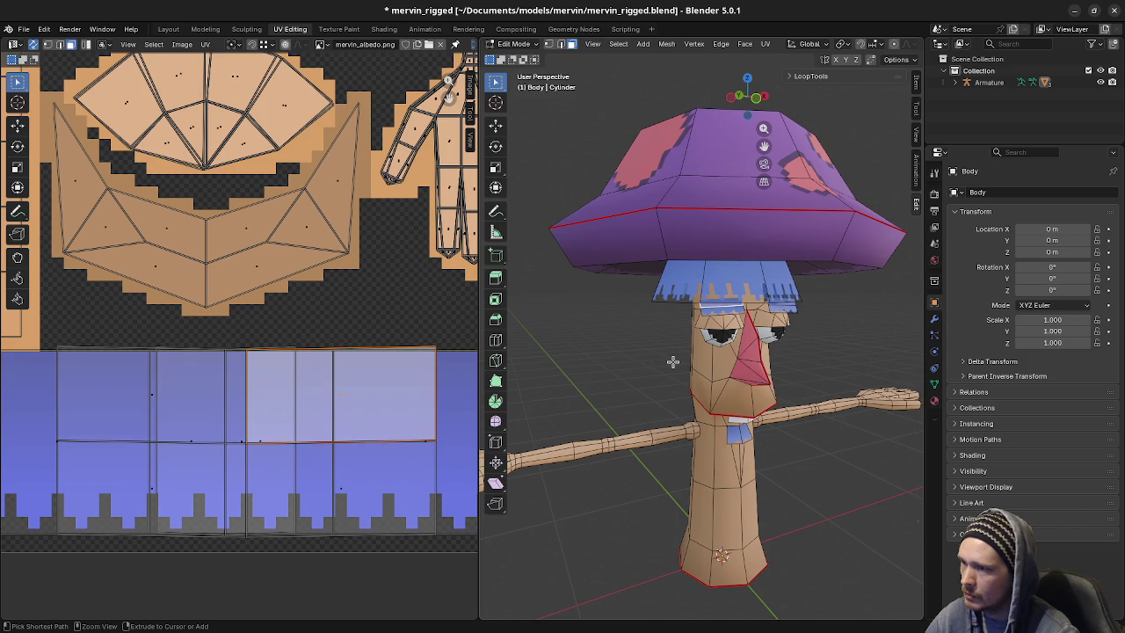
{"action": "mouse_move", "coordinate": [672, 361]}
{"action": "middle_mouse_down"}
{"action": "mouse_move", "coordinate": [609, 348]}
{"action": "mouse_move", "coordinate": [694, 362]}
{"action": "mouse_move", "coordinate": [672, 339]}
{"action": "middle_mouse_up"}
{"action": "scroll", "coordinate": [719, 332], "scroll_direction": "up", "scroll_amount": 3}
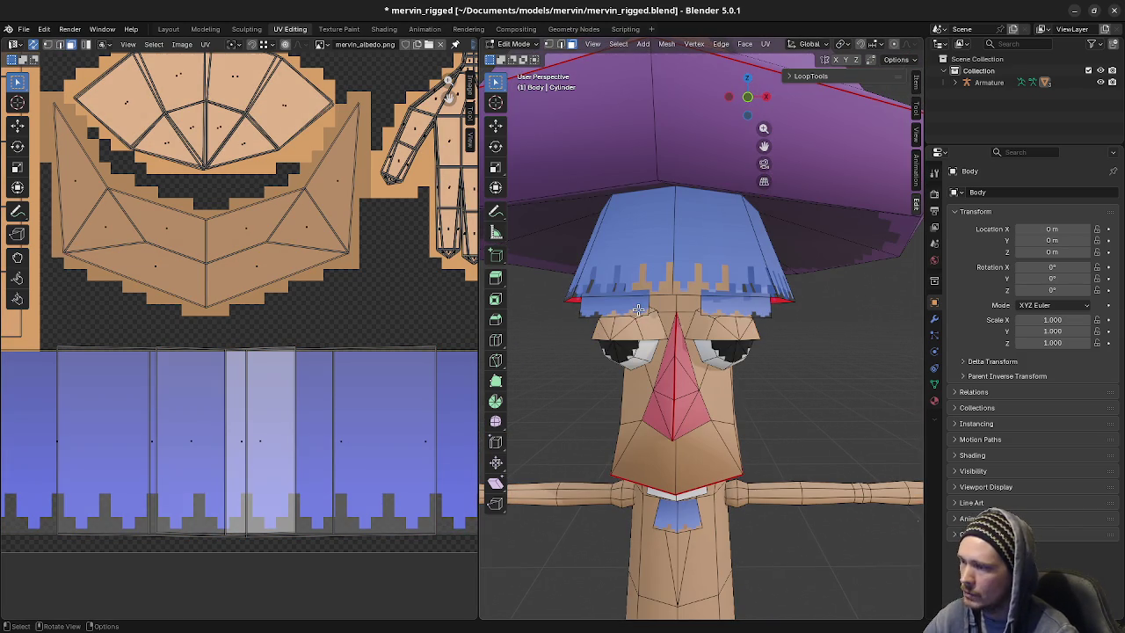
{"action": "left_click", "coordinate": [634, 303]}
{"action": "left_click", "coordinate": [705, 305], "text": "shift"}
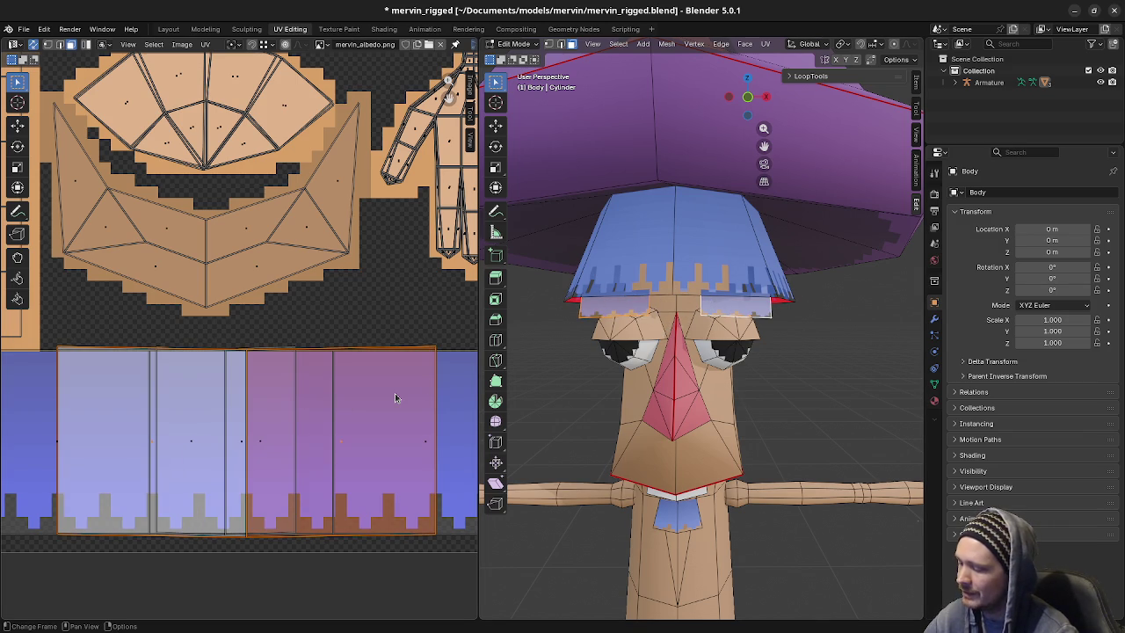
{"action": "key", "text": "s"}
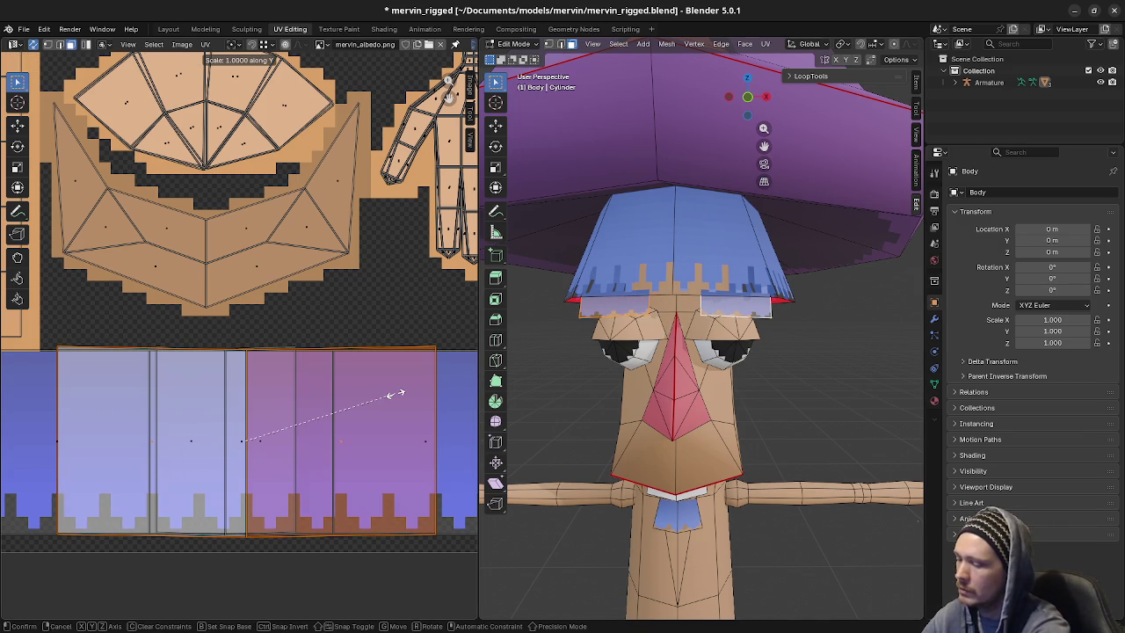
{"action": "left_click", "coordinate": [395, 393]}
Preview the posed character, then back in Edit Mode deselect the right-hand UV islands
{"action": "key", "text": "Tab"}
{"action": "mouse_move", "coordinate": [608, 403]}
{"action": "middle_mouse_down"}
{"action": "mouse_move", "coordinate": [688, 407]}
{"action": "mouse_move", "coordinate": [616, 414]}
{"action": "middle_mouse_up"}
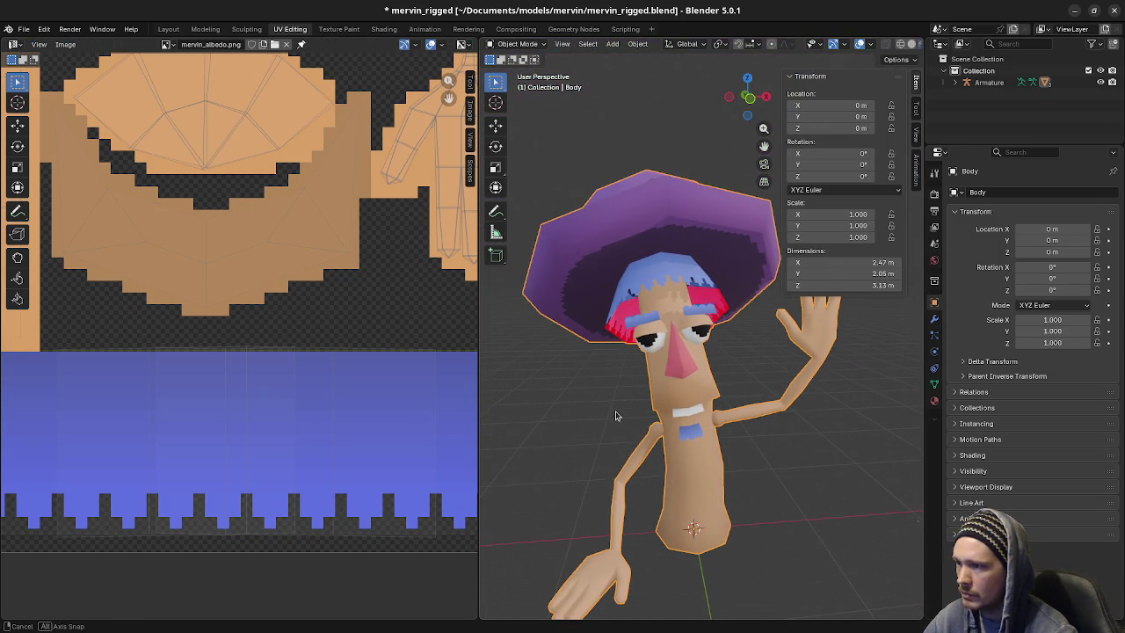
{"action": "key", "text": "Tab"}
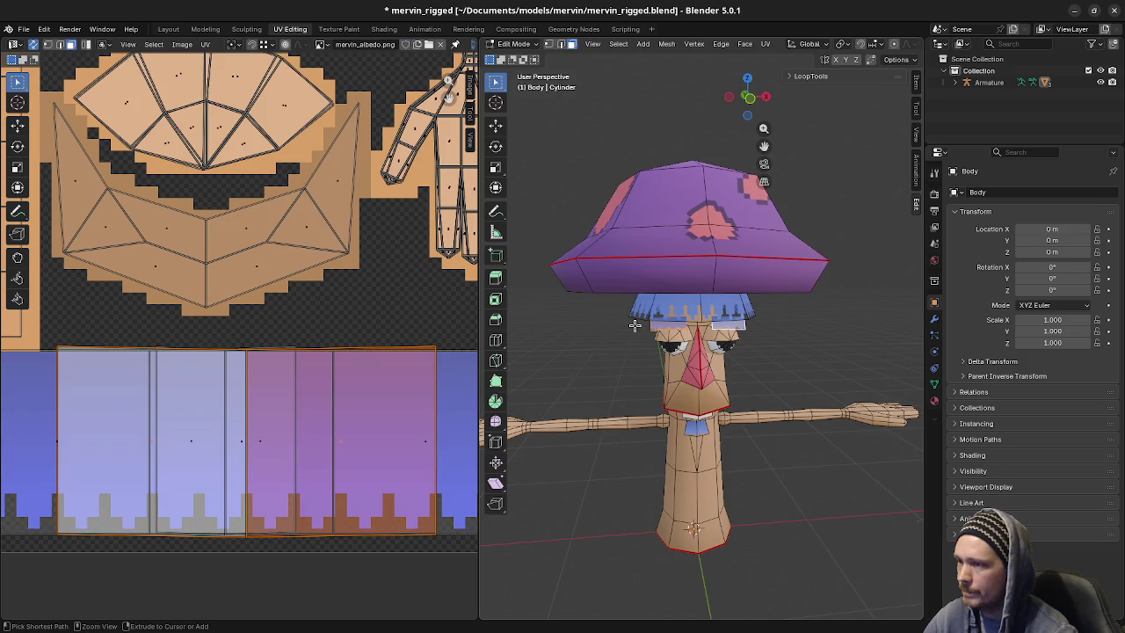
{"action": "left_click", "coordinate": [634, 325]}
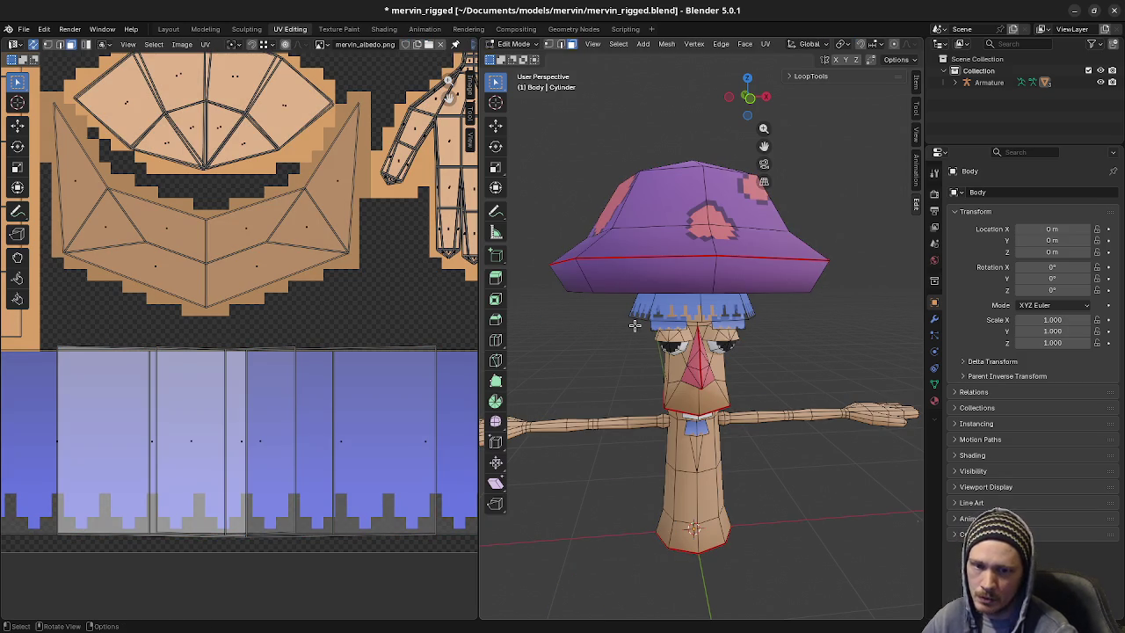
{"action": "scroll", "coordinate": [701, 342], "scroll_direction": "up", "scroll_amount": 5}
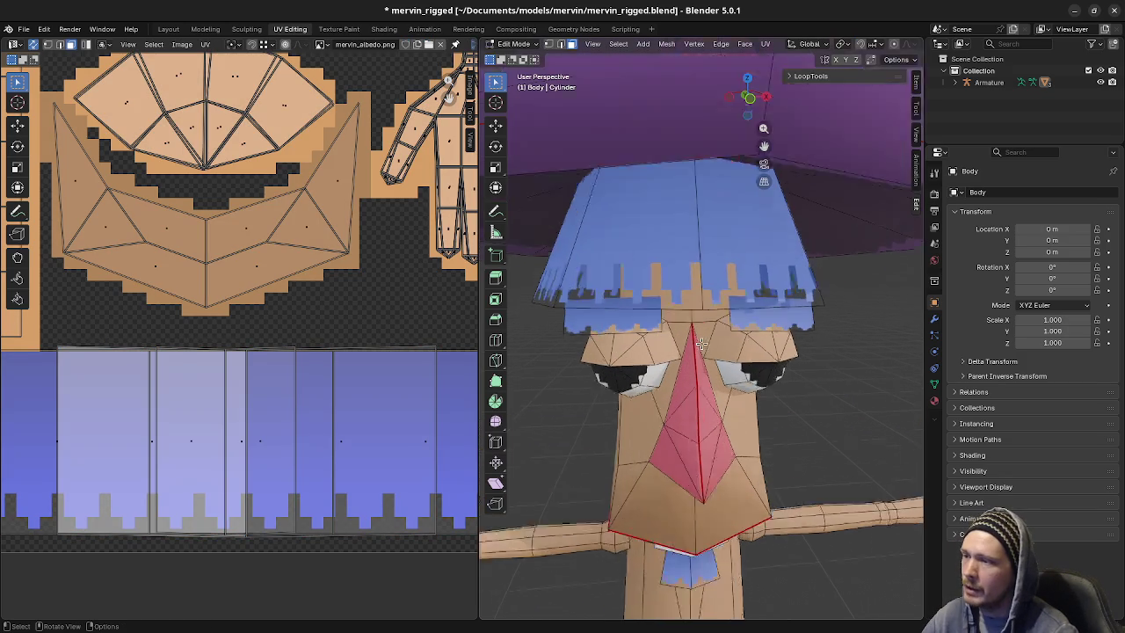
Cut another edge loop into the hair band and select the right eyebrow strip face
{"action": "middle_click_drag", "start_coordinate": [700, 343], "coordinate": [631, 298]}
{"action": "key", "text": "ctrl+r"}
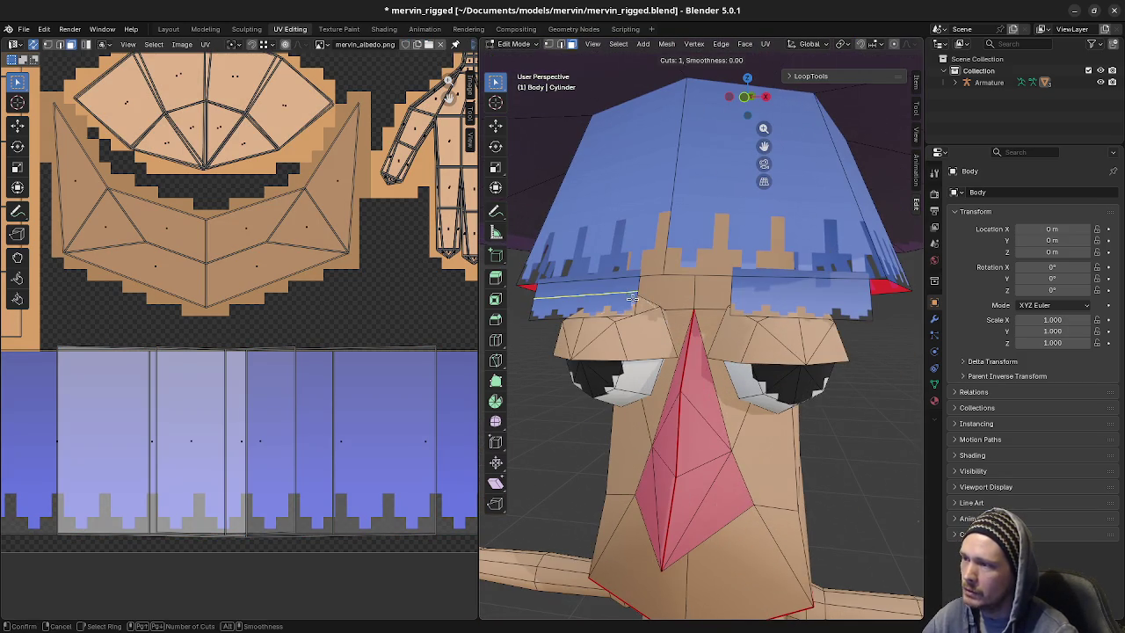
{"action": "left_click", "coordinate": [631, 299]}
{"action": "left_click", "coordinate": [629, 299]}
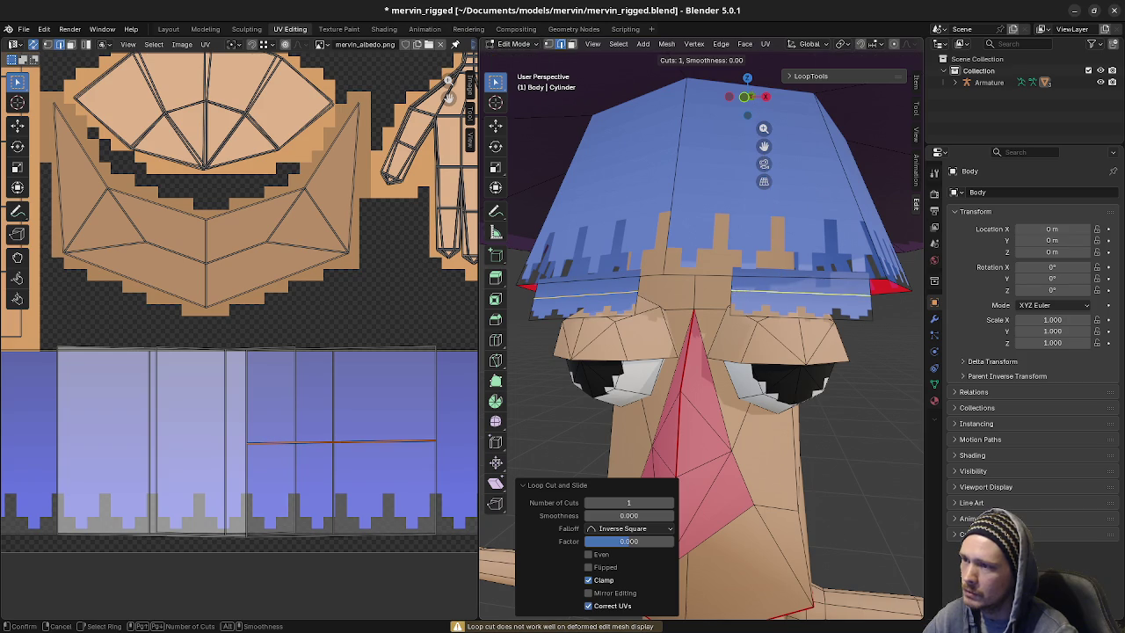
{"action": "right_click", "coordinate": [735, 291]}
{"action": "left_click", "coordinate": [754, 283]}
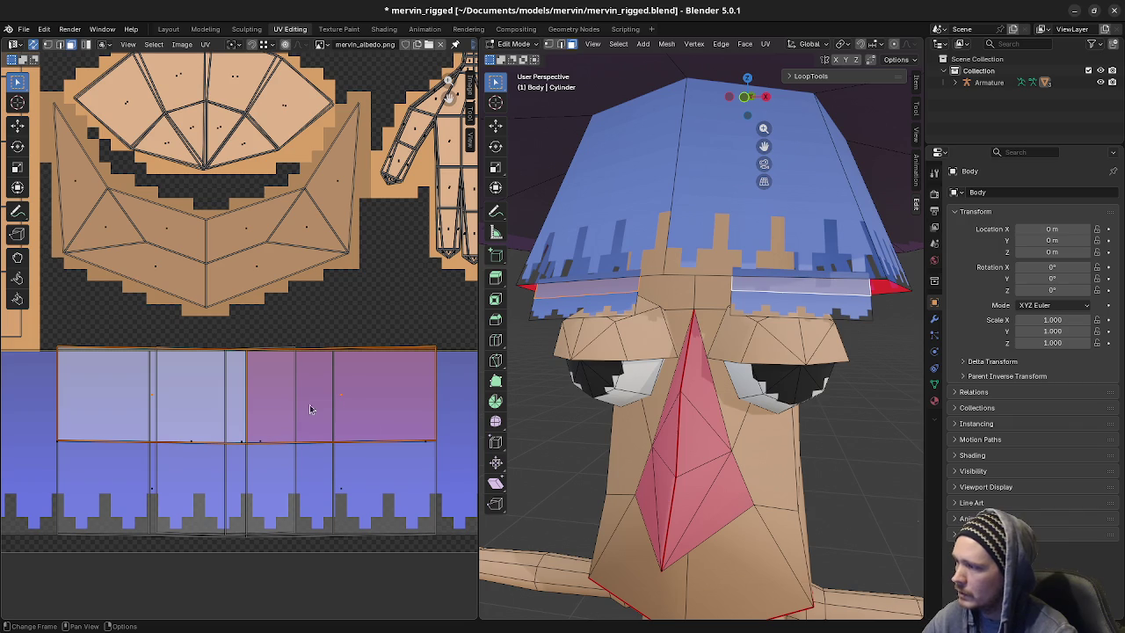
Scale the selected eyebrow UV faces in the UV Editor
{"action": "key", "text": "g"}
{"action": "key", "text": "Escape"}
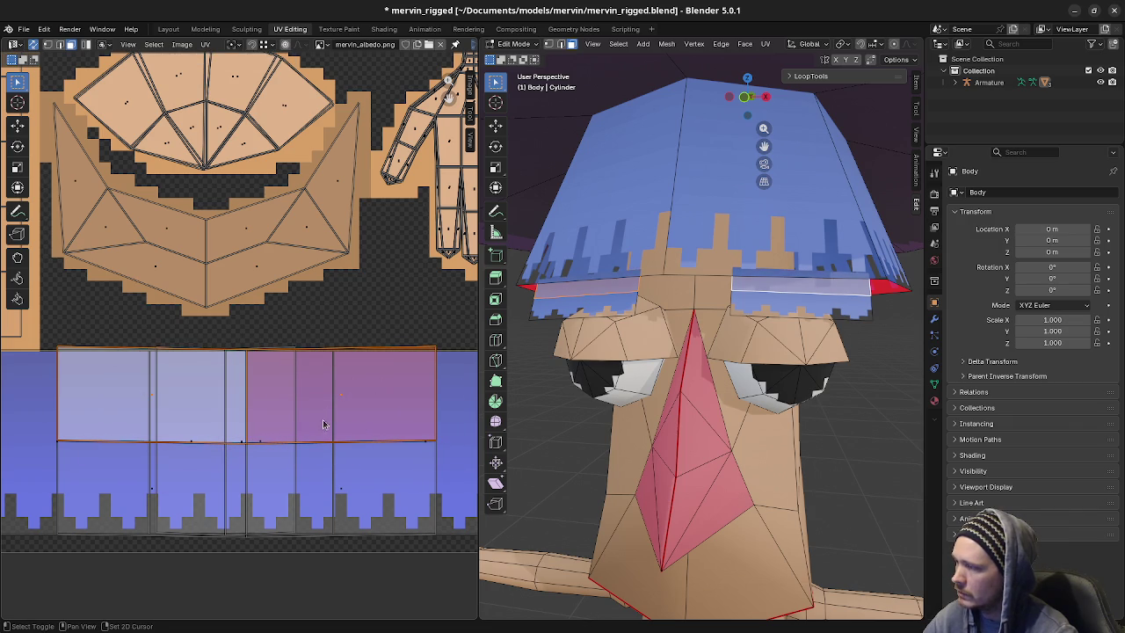
{"action": "middle_click_drag", "start_coordinate": [323, 419], "coordinate": [352, 362]}
{"action": "key", "text": "s"}
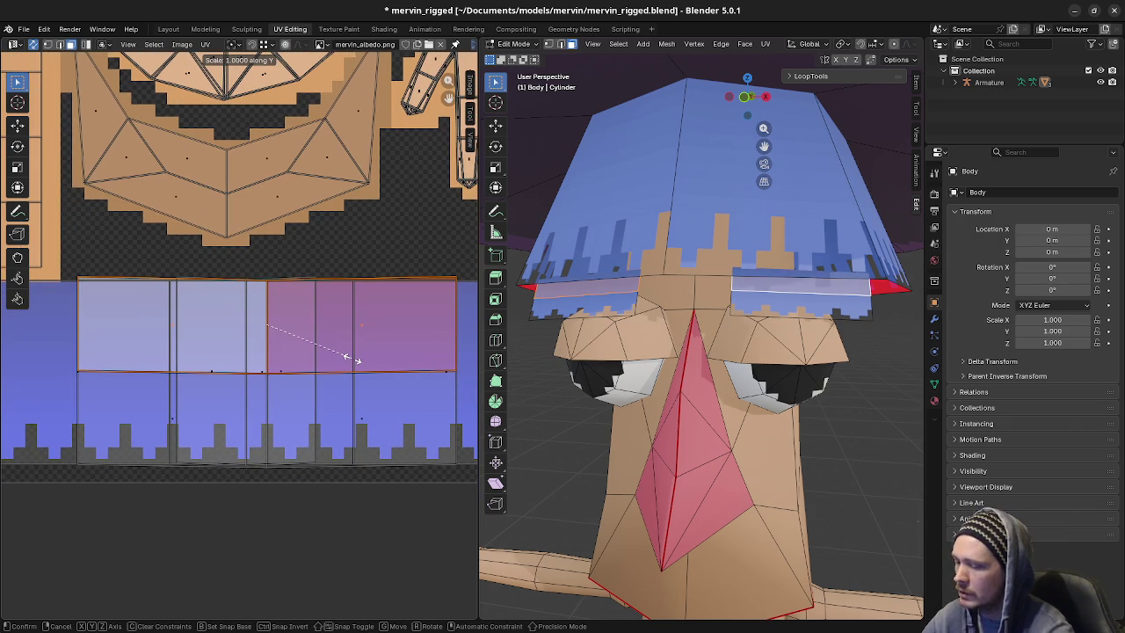
{"action": "key", "text": "Return"}
Shift the eyebrow UVs vertically, then horizontally onto the jagged blue strip, and go to Object Mode
{"action": "key", "text": "g"}
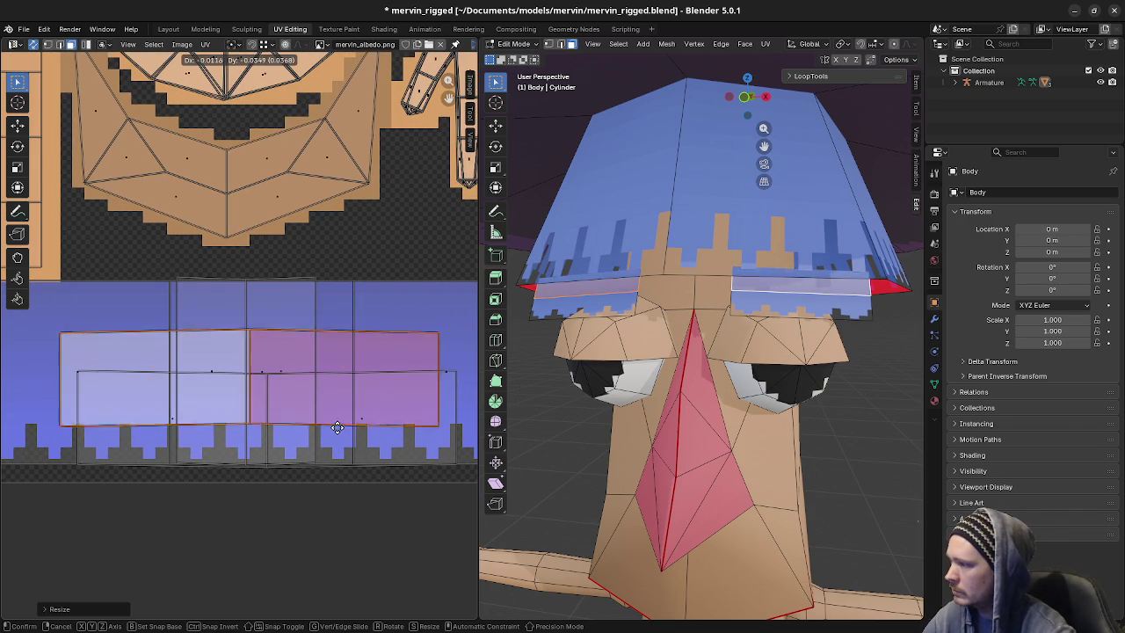
{"action": "key", "text": "y"}
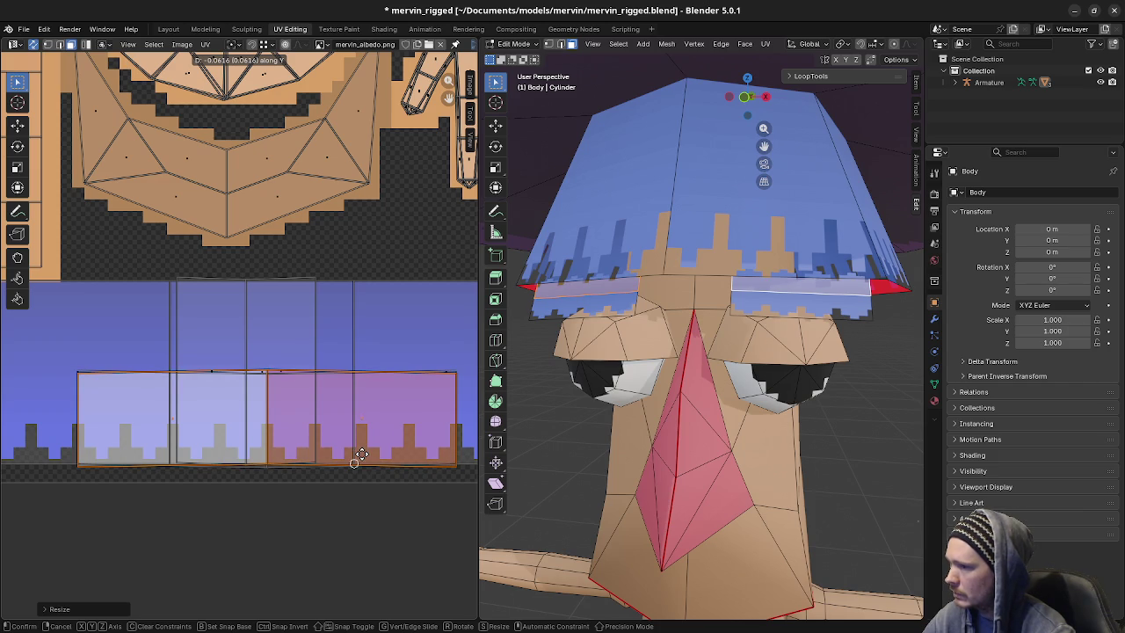
{"action": "key", "text": "Return"}
{"action": "key", "text": "g"}
{"action": "key", "text": "x"}
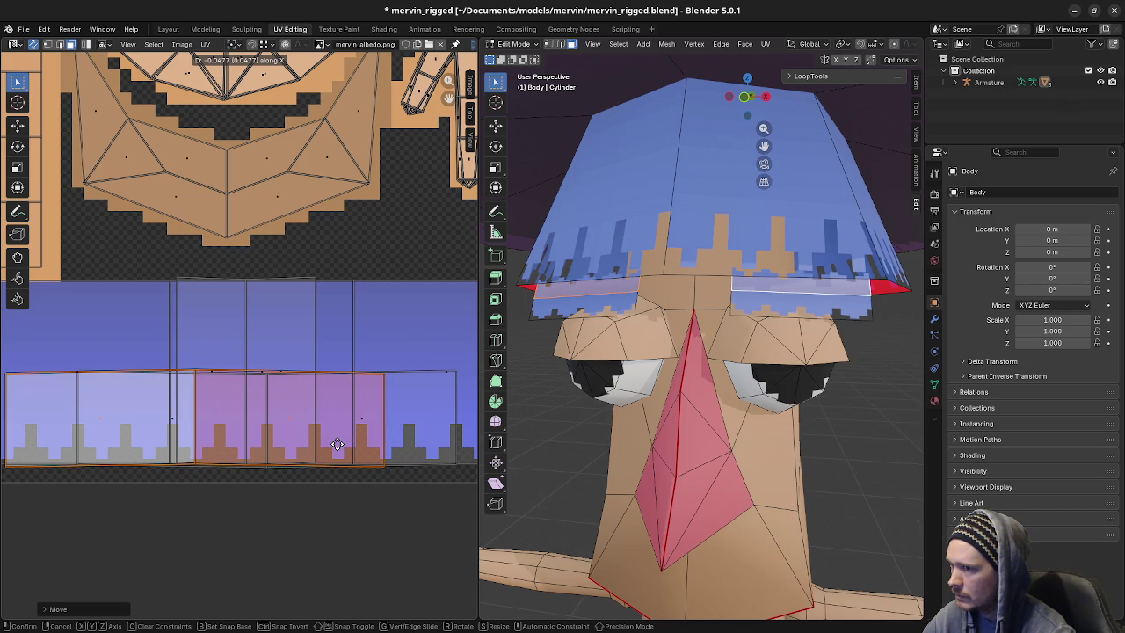
{"action": "left_click", "coordinate": [337, 444]}
{"action": "middle_click_drag", "start_coordinate": [590, 432], "coordinate": [682, 446]}
{"action": "key", "text": "Tab"}
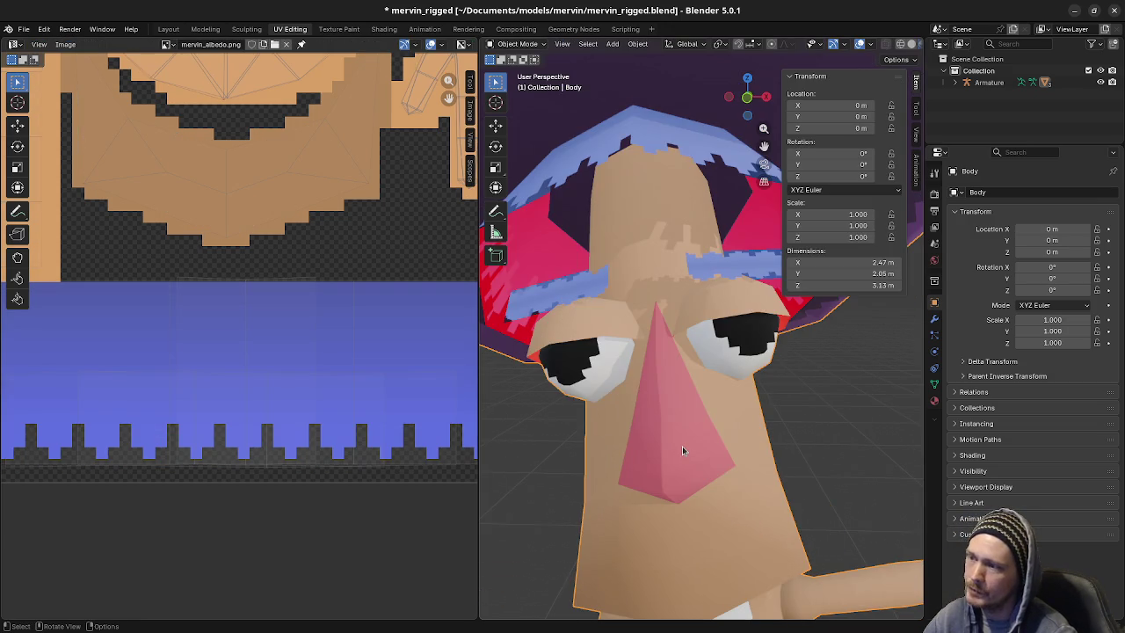
{"action": "scroll", "coordinate": [696, 452], "scroll_direction": "down", "scroll_amount": 2}
{"action": "scroll", "coordinate": [696, 452], "scroll_direction": "down", "scroll_amount": 3}
{"action": "scroll", "coordinate": [707, 439], "scroll_direction": "down", "scroll_amount": 1}
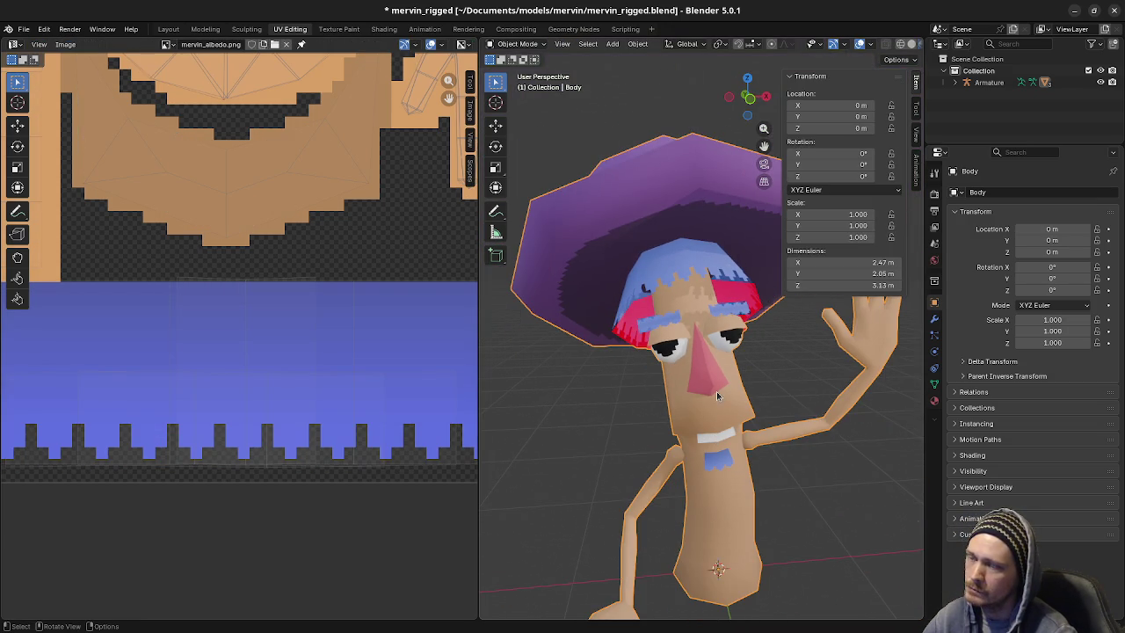
{"action": "middle_click_drag", "start_coordinate": [719, 395], "coordinate": [716, 385]}
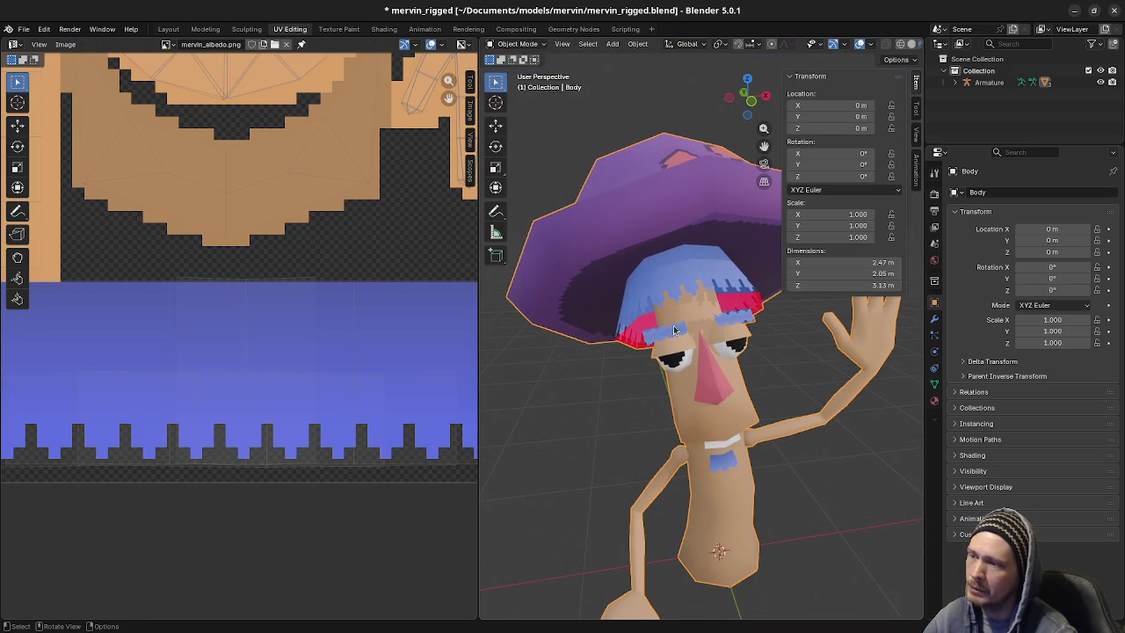
{"action": "scroll", "coordinate": [748, 303], "scroll_direction": "up", "scroll_amount": 2}
{"action": "scroll", "coordinate": [749, 303], "scroll_direction": "up", "scroll_amount": 2}
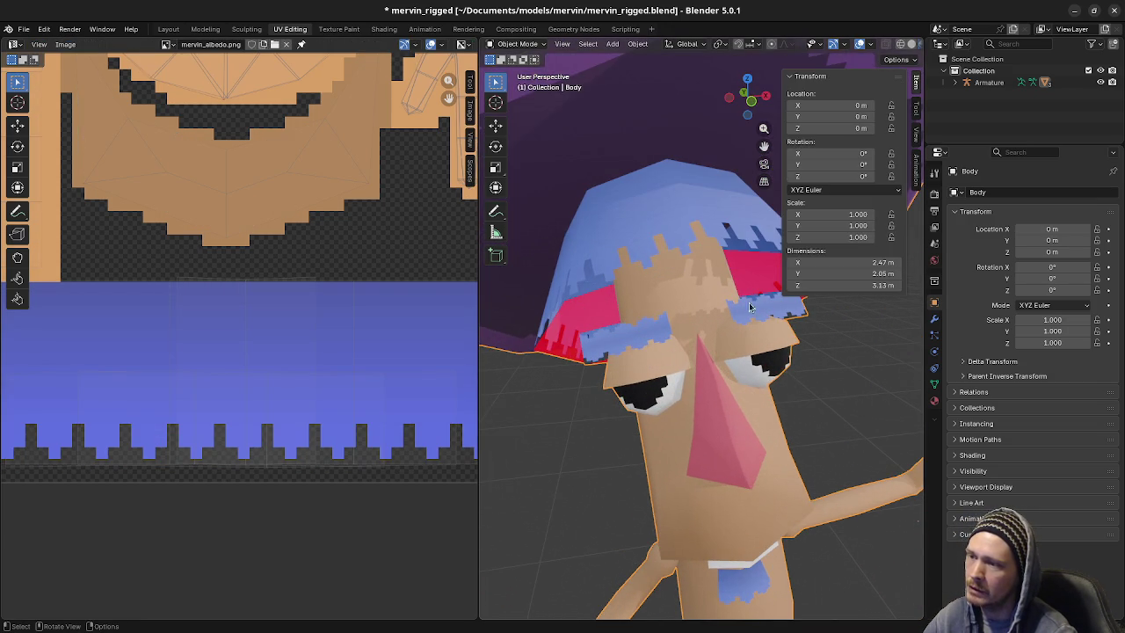
{"action": "scroll", "coordinate": [752, 300], "scroll_direction": "up", "scroll_amount": 1}
{"action": "scroll", "coordinate": [731, 305], "scroll_direction": "down", "scroll_amount": 1}
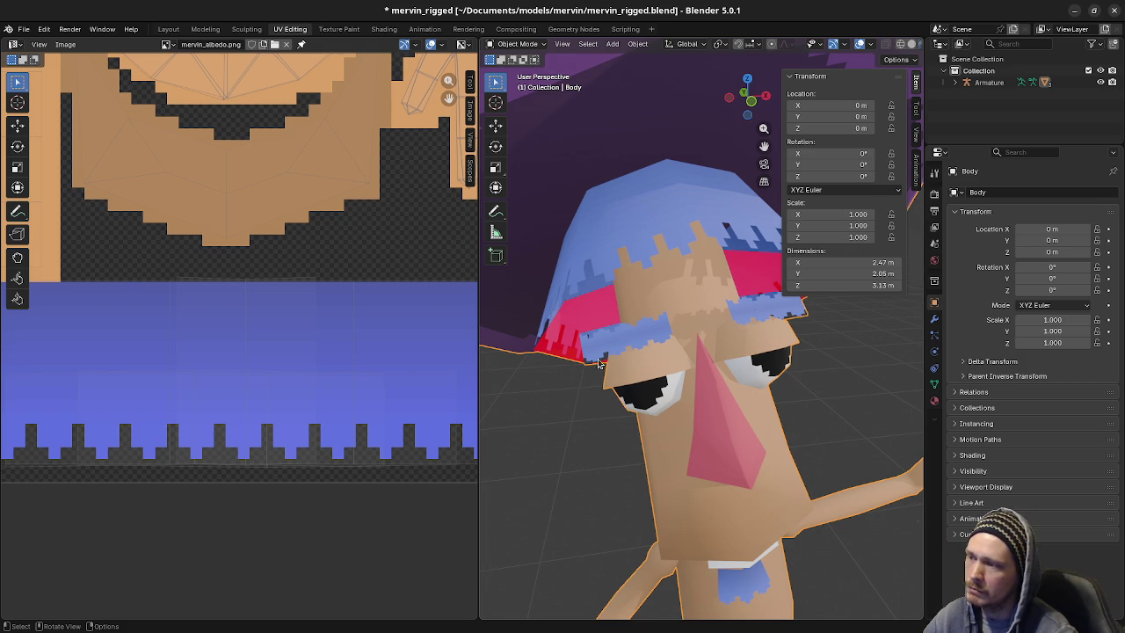
{"action": "scroll", "coordinate": [600, 363], "scroll_direction": "down", "scroll_amount": 2}
{"action": "scroll", "coordinate": [776, 395], "scroll_direction": "down", "scroll_amount": 2}
{"action": "mouse_move", "coordinate": [778, 374]}
{"action": "middle_mouse_down"}
{"action": "mouse_move", "coordinate": [726, 383]}
{"action": "mouse_move", "coordinate": [743, 393]}
{"action": "middle_mouse_up"}
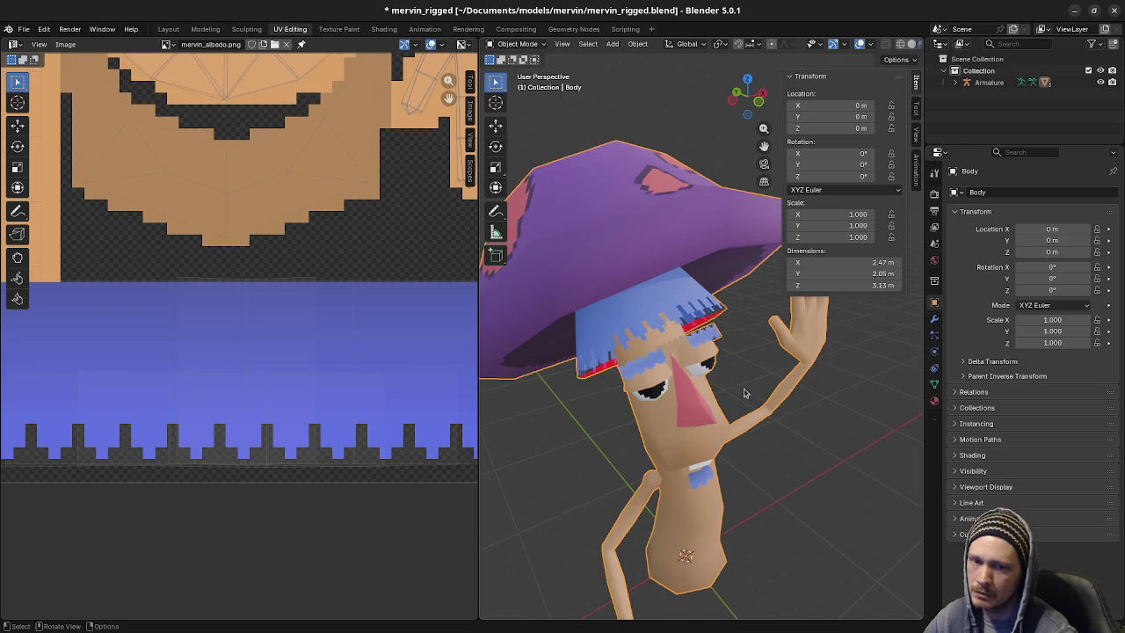
{"action": "scroll", "coordinate": [743, 392], "scroll_direction": "up", "scroll_amount": 1}
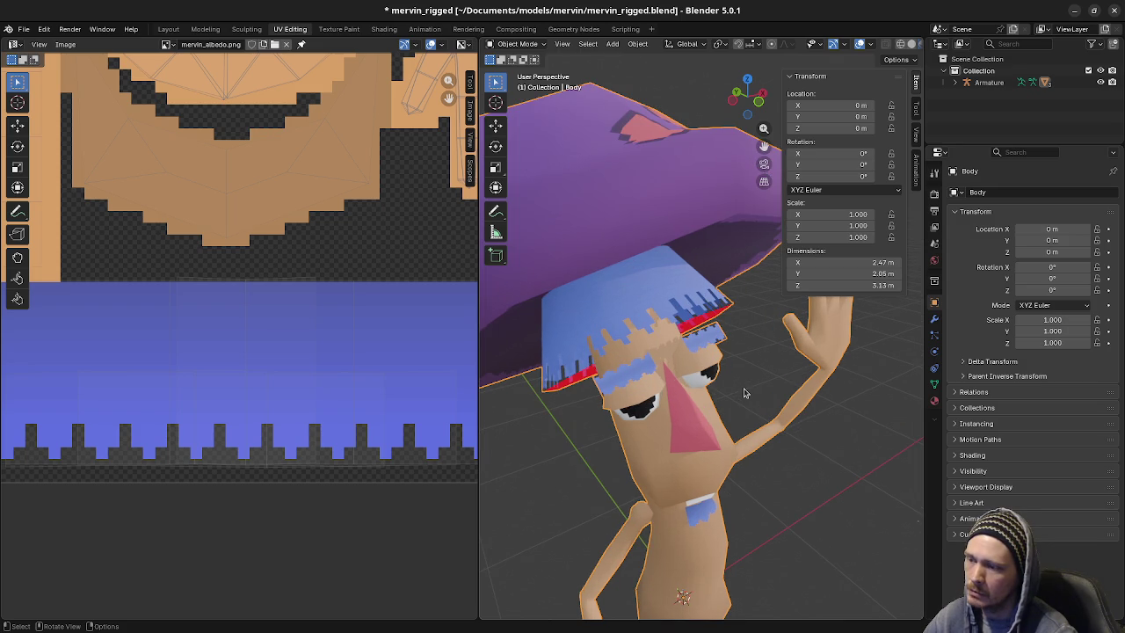
{"action": "scroll", "coordinate": [744, 393], "scroll_direction": "up", "scroll_amount": 1}
{"action": "middle_click_drag", "start_coordinate": [614, 426], "coordinate": [634, 428]}
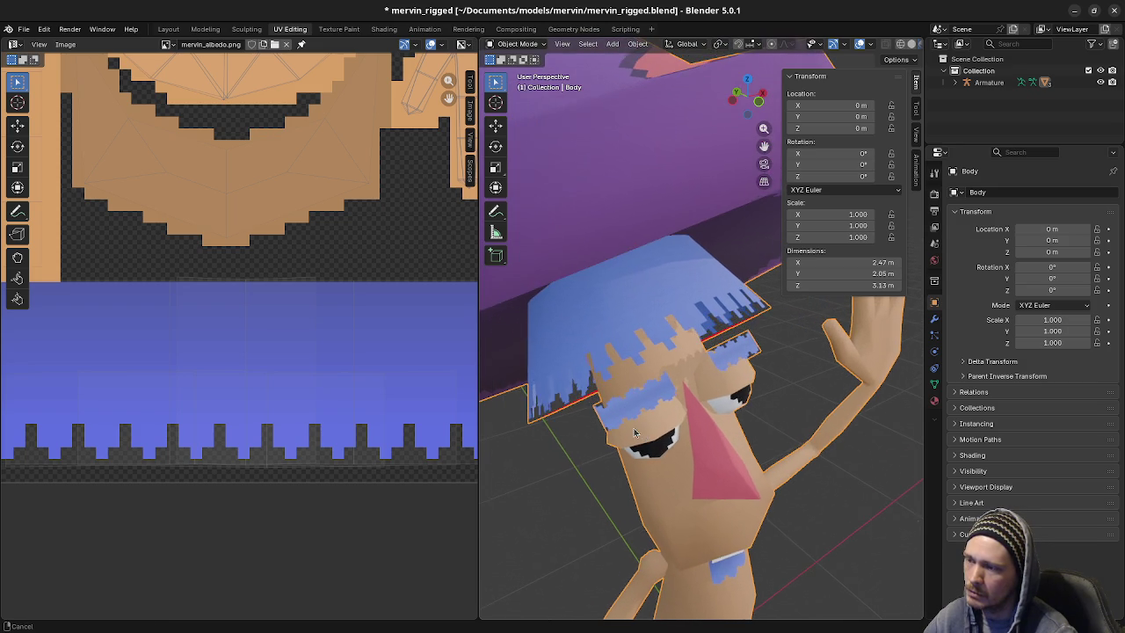
{"action": "mouse_move", "coordinate": [703, 431]}
{"action": "middle_mouse_down"}
{"action": "mouse_move", "coordinate": [633, 433]}
{"action": "mouse_move", "coordinate": [695, 434]}
{"action": "middle_mouse_up"}
{"action": "scroll", "coordinate": [693, 427], "scroll_direction": "up", "scroll_amount": 2}
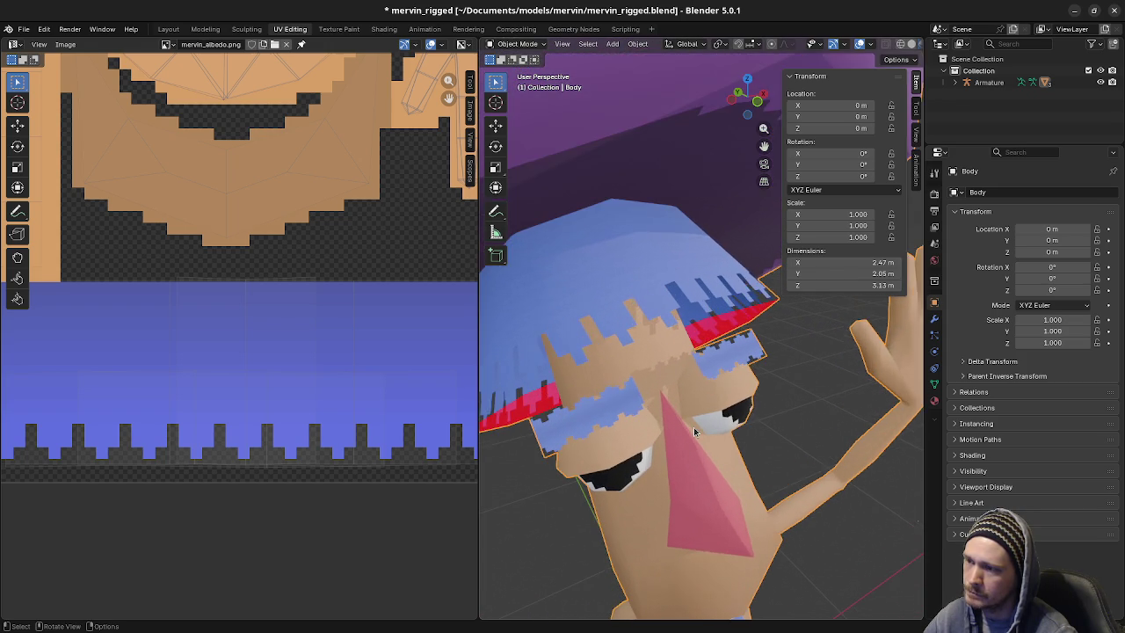
{"action": "scroll", "coordinate": [694, 427], "scroll_direction": "up", "scroll_amount": 2}
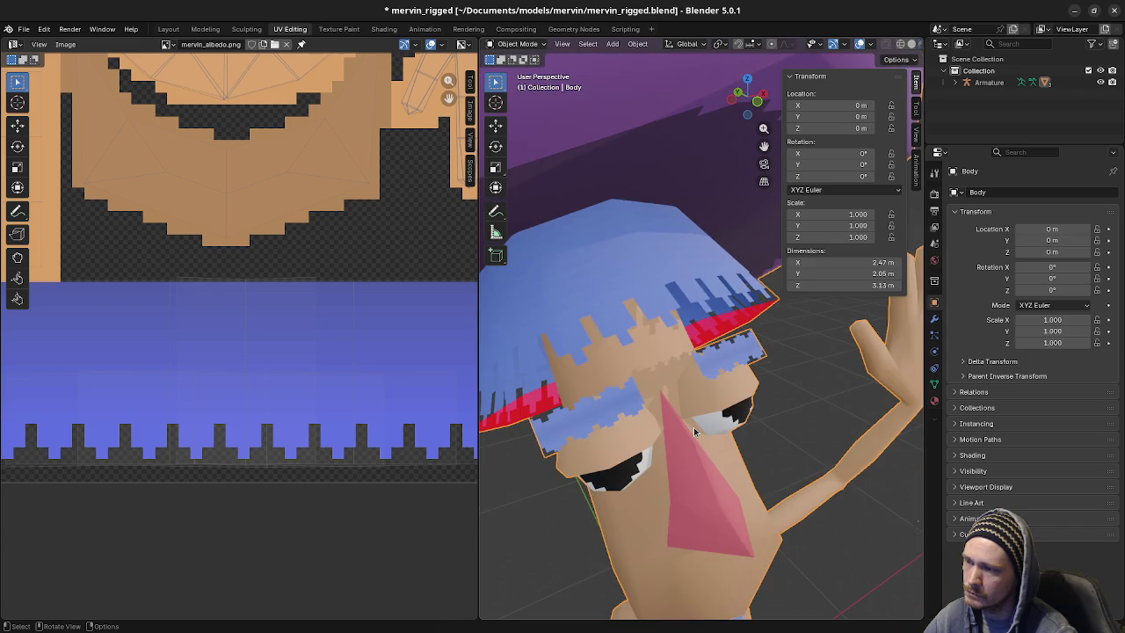
{"action": "key", "text": "Tab"}
Select both seam-bounded eyebrow islands with L after clearing the selection
{"action": "scroll", "coordinate": [697, 420], "scroll_direction": "down", "scroll_amount": 3}
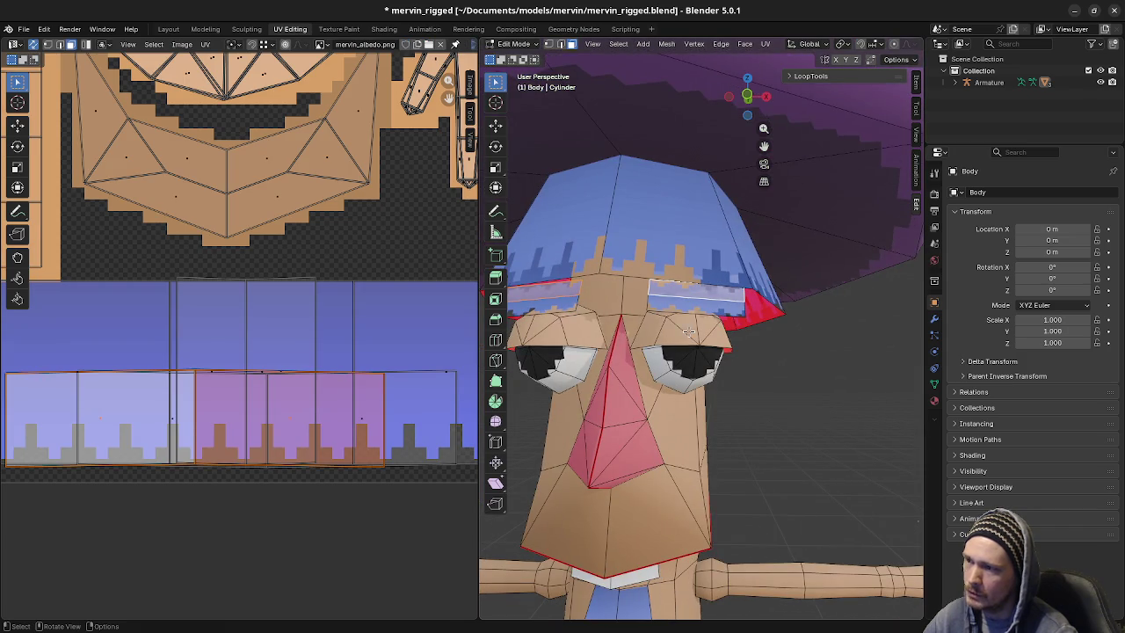
{"action": "key", "text": "a"}
{"action": "key", "text": "alt+a"}
{"action": "key", "text": "l"}
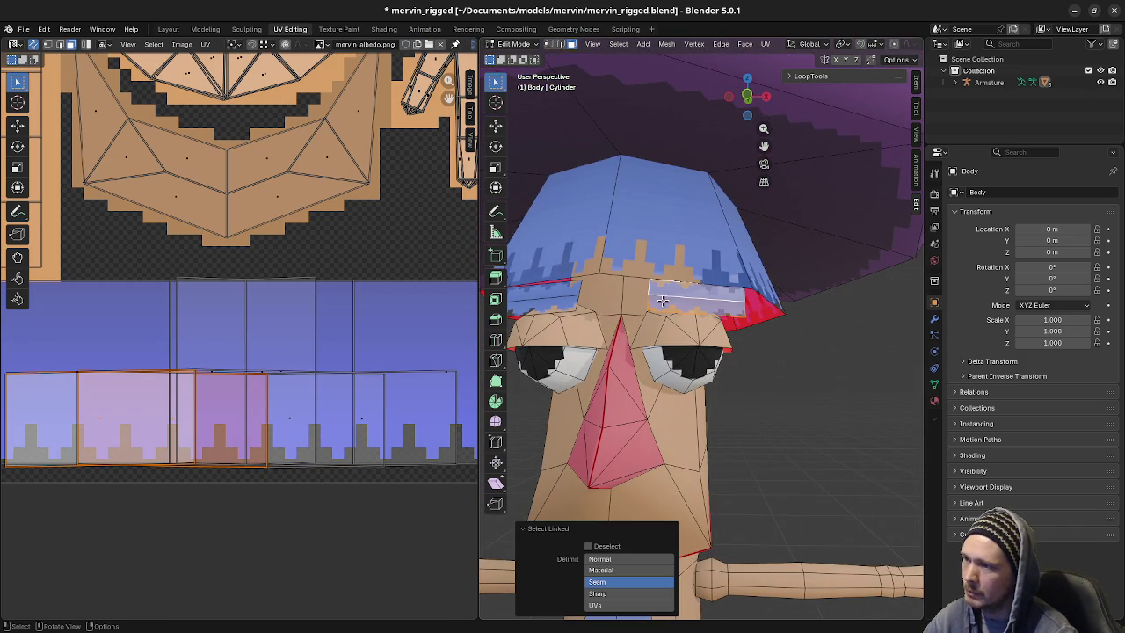
{"action": "key", "text": "l"}
{"action": "scroll", "coordinate": [346, 390], "scroll_direction": "down", "scroll_amount": 1}
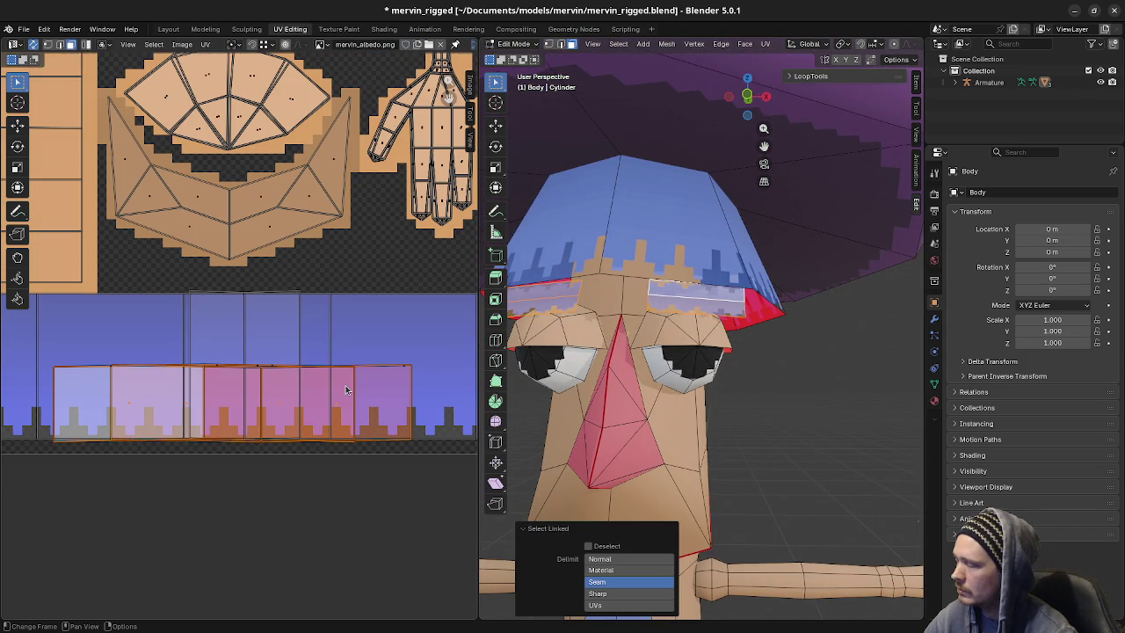
Box-select the eyebrow UVs' top edge and start a move, then cancel it unchanged
{"action": "left_click", "coordinate": [187, 368]}
{"action": "left_click_drag", "start_coordinate": [41, 356], "coordinate": [389, 384]}
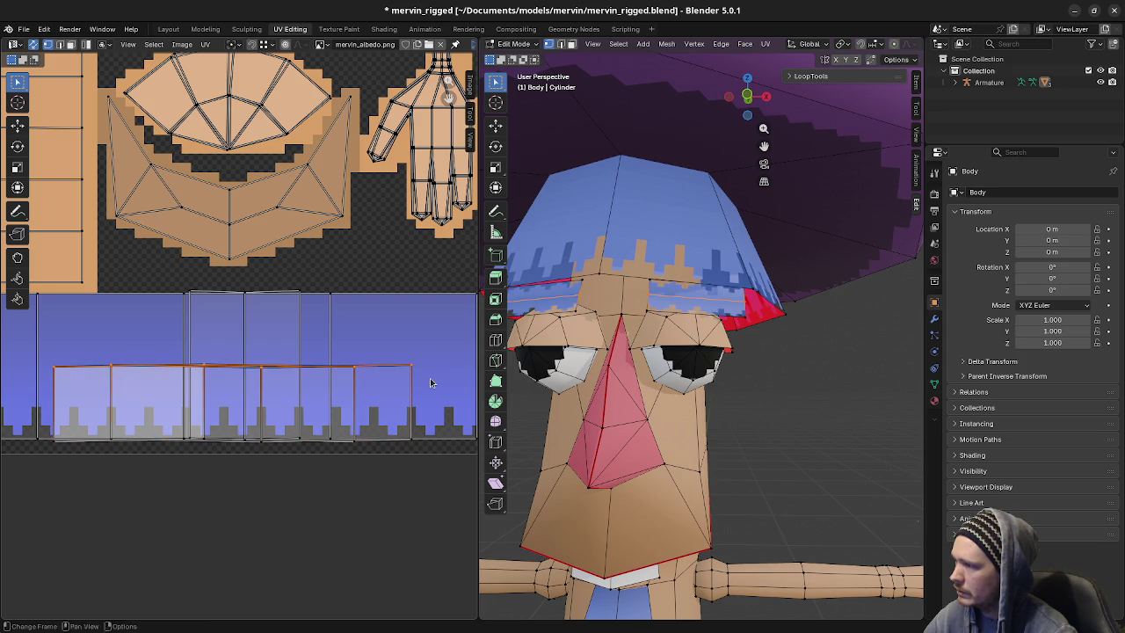
{"action": "key", "text": "g"}
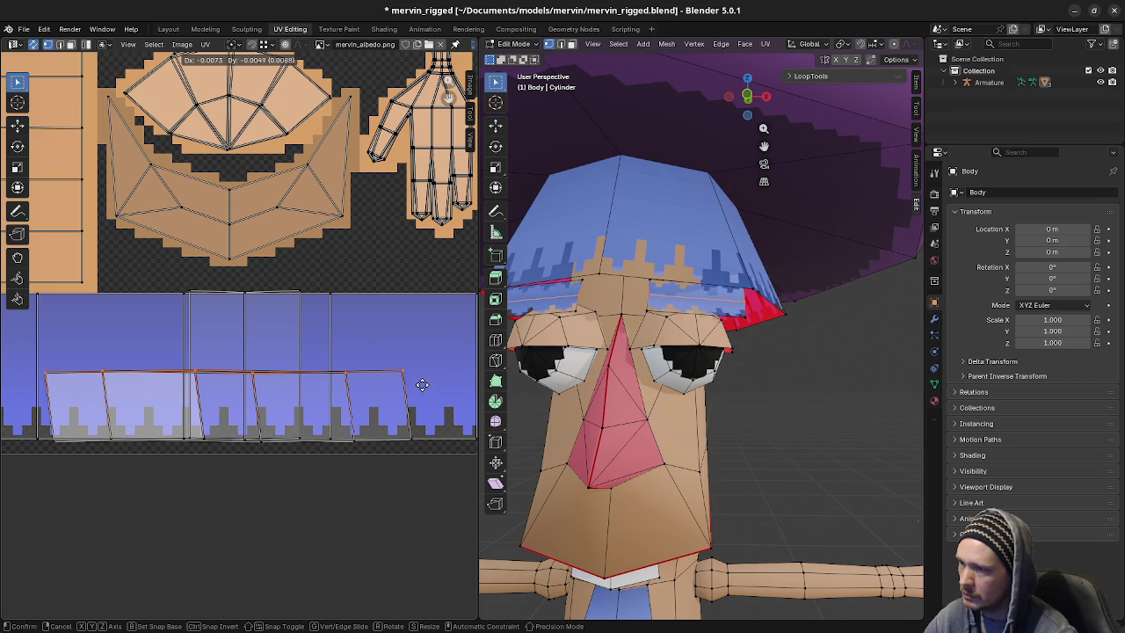
{"action": "right_click", "coordinate": [422, 369]}
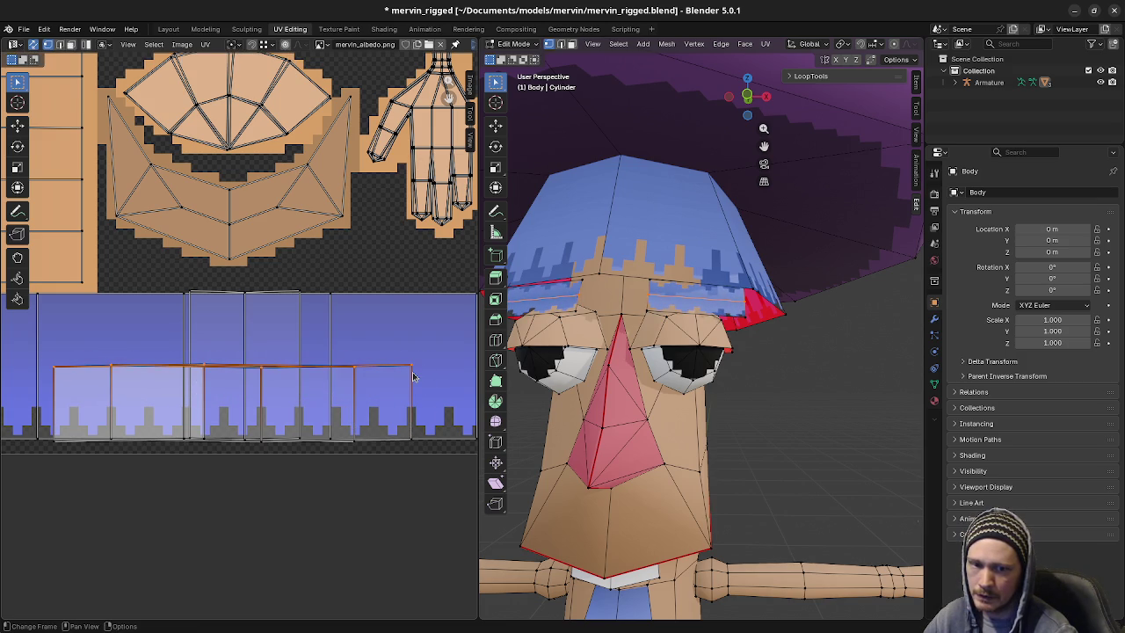
{"action": "mouse_move", "coordinate": [633, 378]}
{"action": "middle_mouse_down"}
{"action": "mouse_move", "coordinate": [743, 393]}
{"action": "mouse_move", "coordinate": [661, 398]}
{"action": "mouse_move", "coordinate": [749, 420]}
{"action": "middle_mouse_up"}
{"action": "scroll", "coordinate": [661, 398], "scroll_direction": "down", "scroll_amount": 2}
Review the waving Mervin with blue toothed eyebrows from several angles in Object Mode
{"action": "key", "text": "Tab"}
{"action": "scroll", "coordinate": [707, 372], "scroll_direction": "up", "scroll_amount": 3}
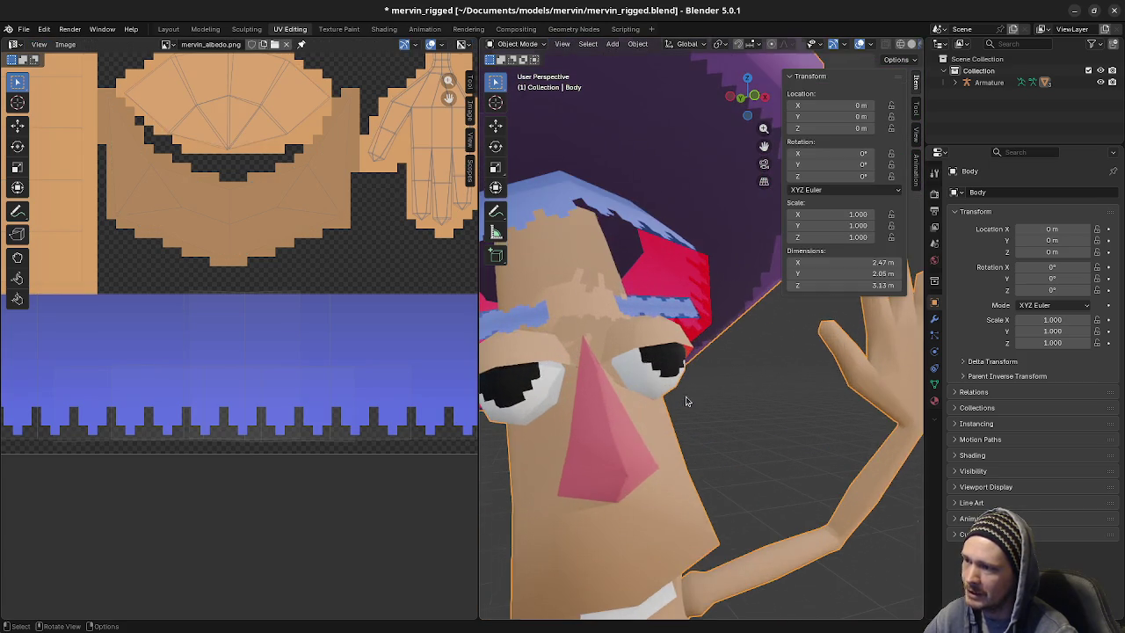
{"action": "mouse_move", "coordinate": [707, 372]}
{"action": "middle_mouse_down"}
{"action": "mouse_move", "coordinate": [711, 413]}
{"action": "mouse_move", "coordinate": [740, 406]}
{"action": "mouse_move", "coordinate": [719, 442]}
{"action": "mouse_move", "coordinate": [727, 398]}
{"action": "mouse_move", "coordinate": [752, 433]}
{"action": "mouse_move", "coordinate": [708, 440]}
{"action": "mouse_move", "coordinate": [674, 410]}
{"action": "middle_mouse_up"}
{"action": "scroll", "coordinate": [685, 431], "scroll_direction": "down", "scroll_amount": 2}
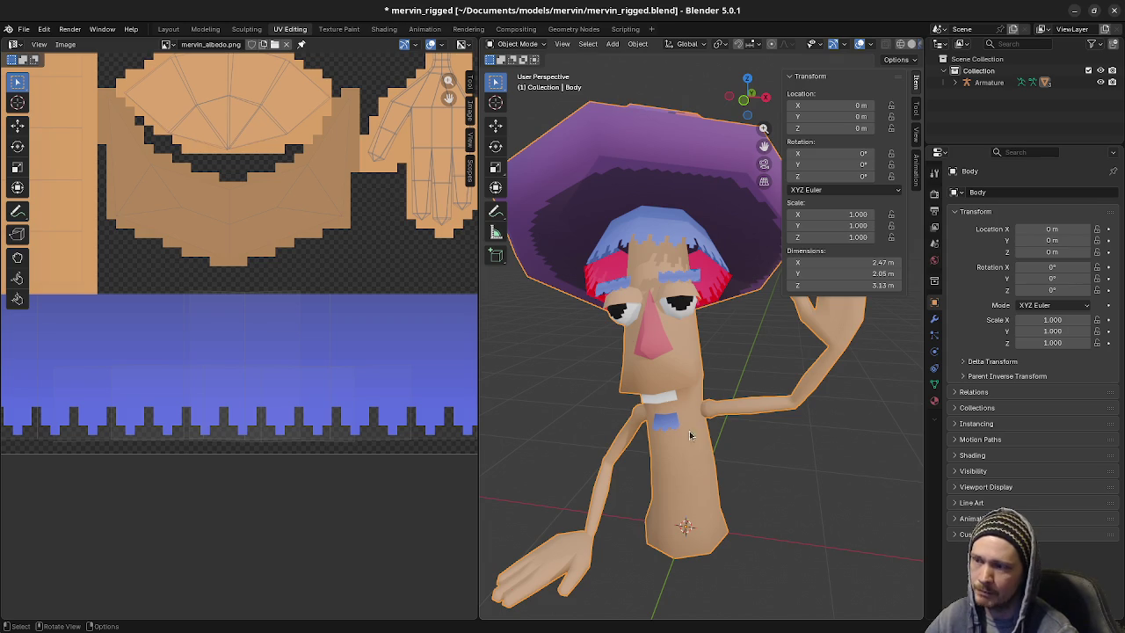
{"action": "middle_click_drag", "start_coordinate": [689, 435], "coordinate": [741, 430]}
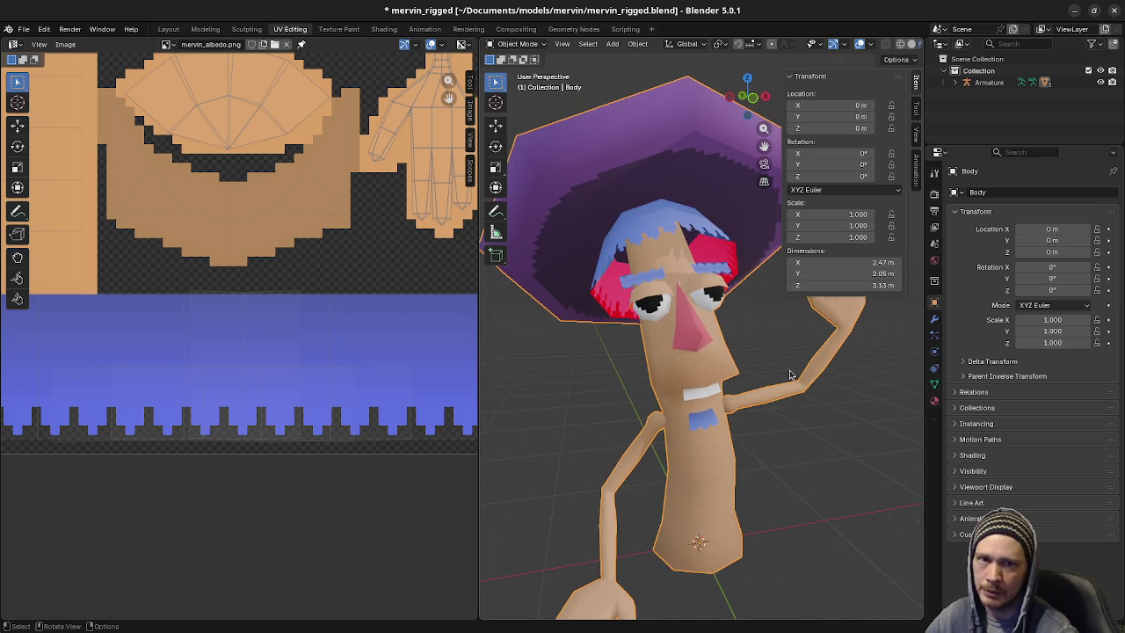
{"action": "middle_click_drag", "start_coordinate": [761, 418], "coordinate": [729, 432]}
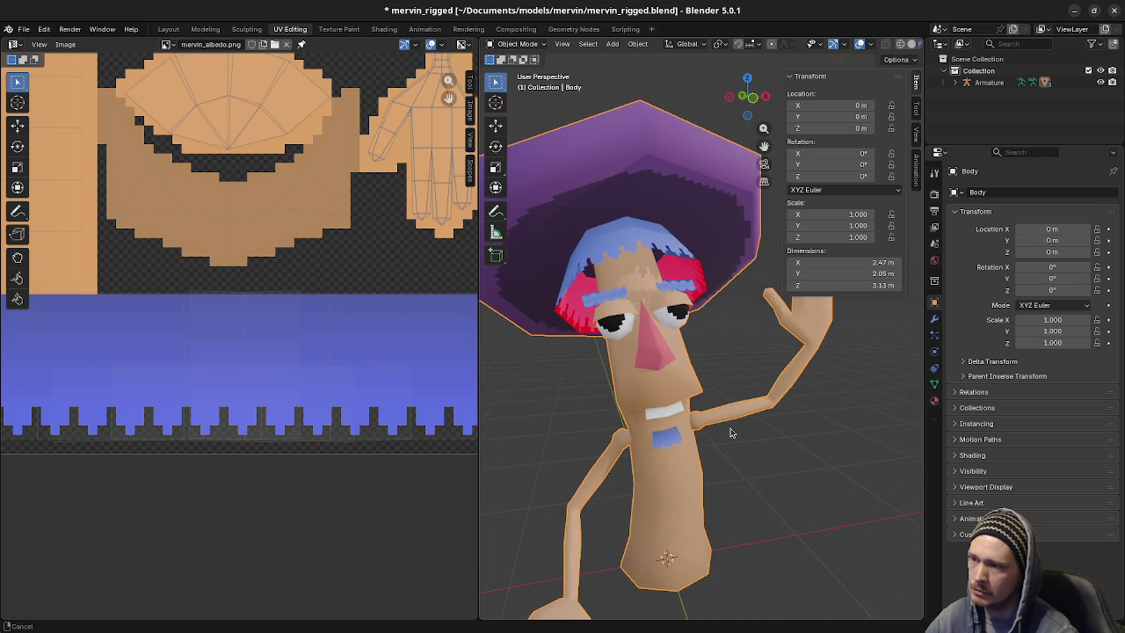
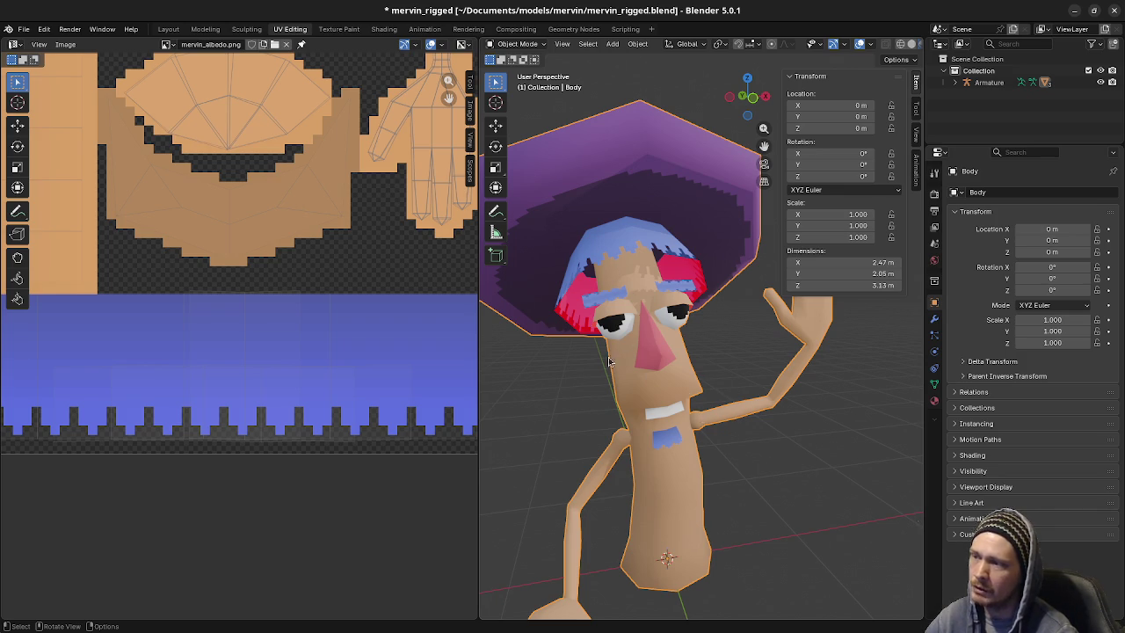
Orbit and zoom around Mervin to inspect the hat's underside, staying in Object Mode
{"action": "scroll", "coordinate": [608, 360], "scroll_direction": "up", "scroll_amount": 2}
{"action": "mouse_move", "coordinate": [608, 360]}
{"action": "middle_mouse_down"}
{"action": "mouse_move", "coordinate": [630, 388]}
{"action": "mouse_move", "coordinate": [670, 376]}
{"action": "mouse_move", "coordinate": [746, 431]}
{"action": "middle_mouse_up"}
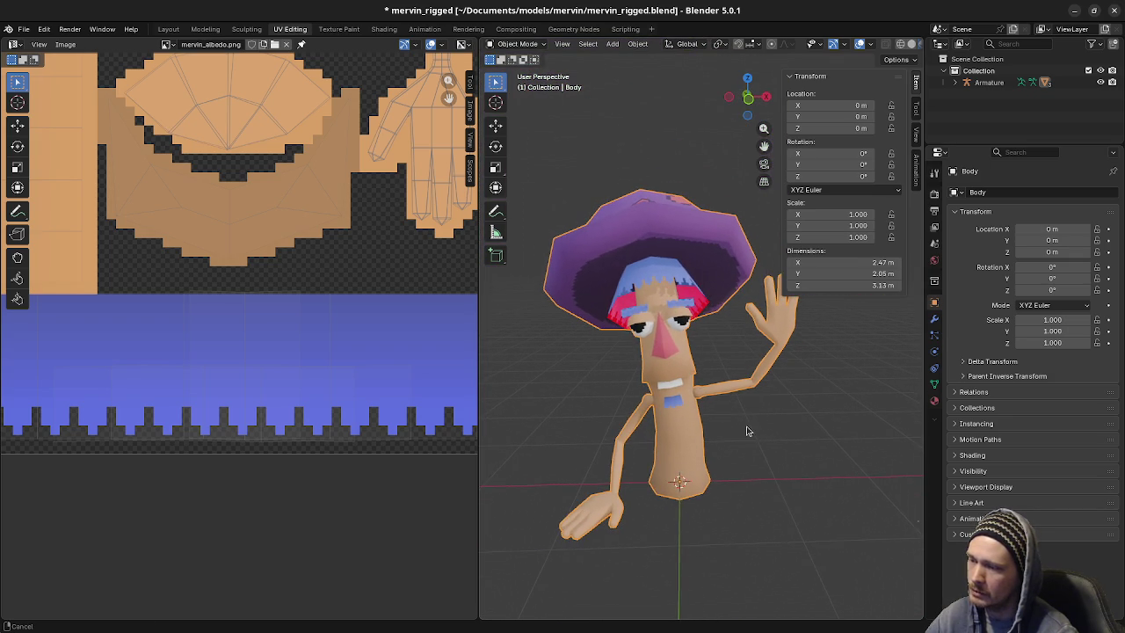
{"action": "middle_click_drag", "start_coordinate": [651, 508], "coordinate": [590, 406]}
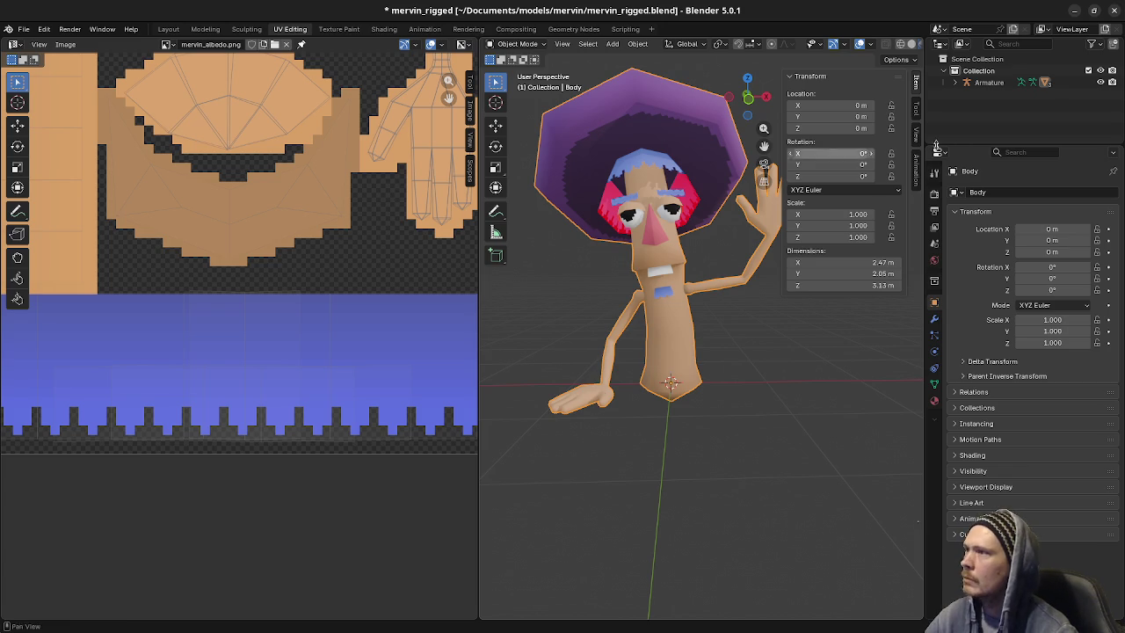
{"action": "left_click", "coordinate": [522, 44]}
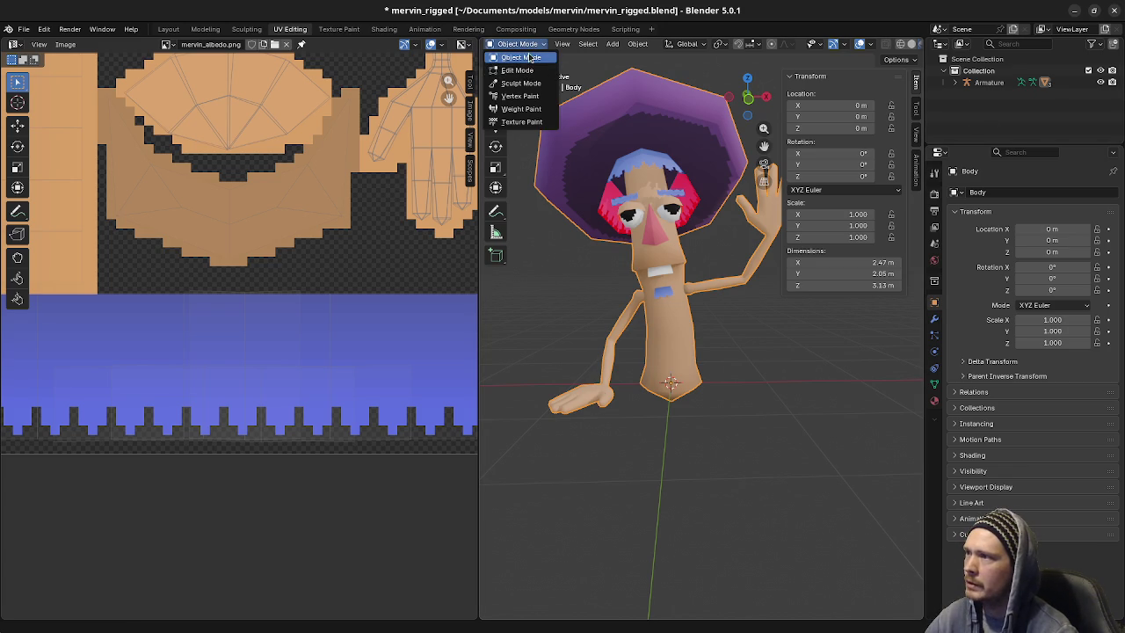
{"action": "left_click", "coordinate": [527, 57]}
Reveal the hidden eye objects, reselect the body and toggle it in and out of Edit Mode
{"action": "key", "text": "alt+h"}
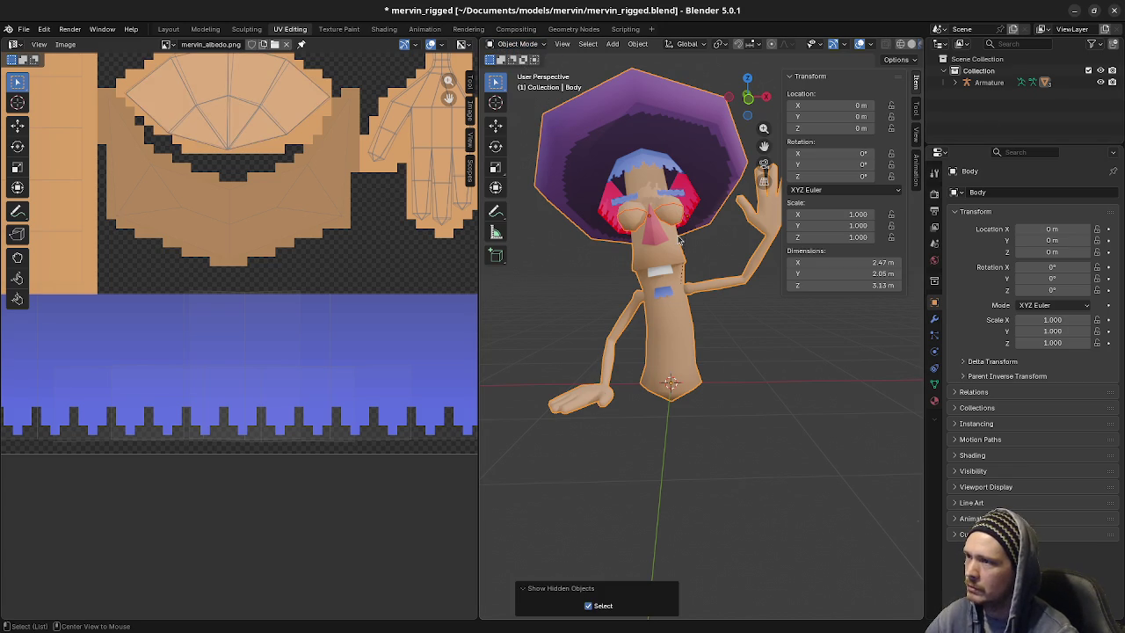
{"action": "left_click", "coordinate": [678, 238]}
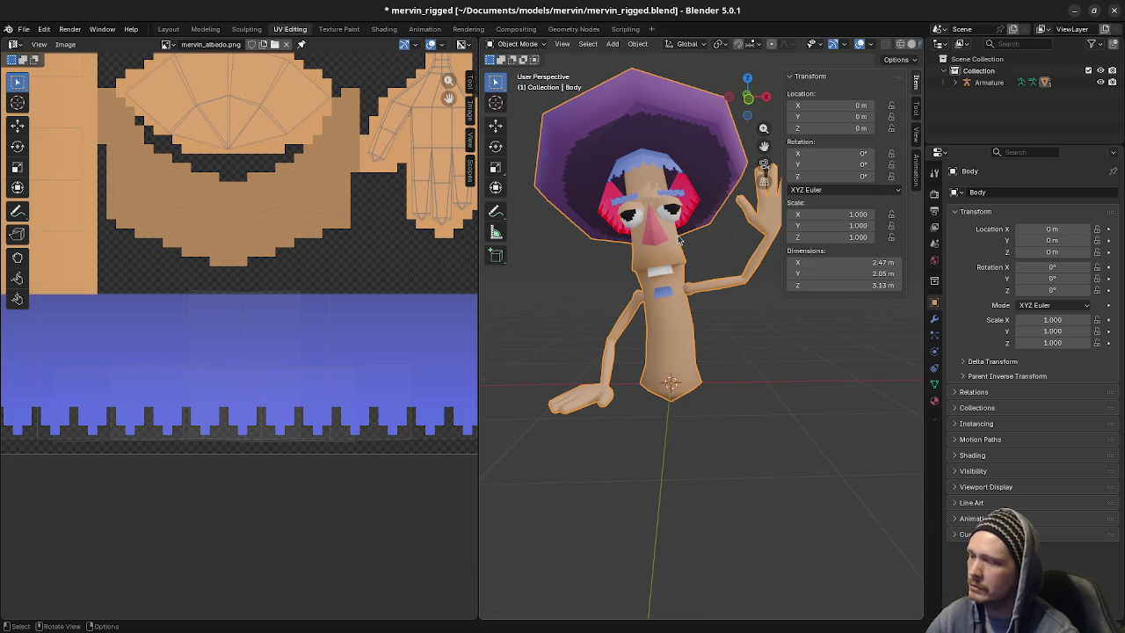
{"action": "key", "text": "Tab"}
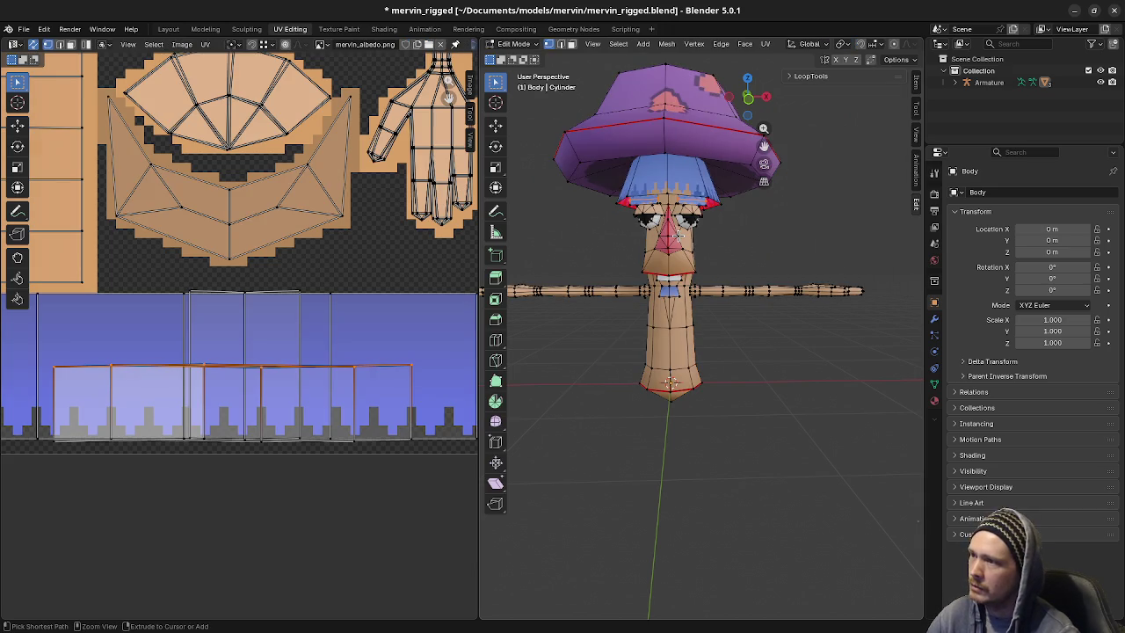
{"action": "key", "text": "Tab"}
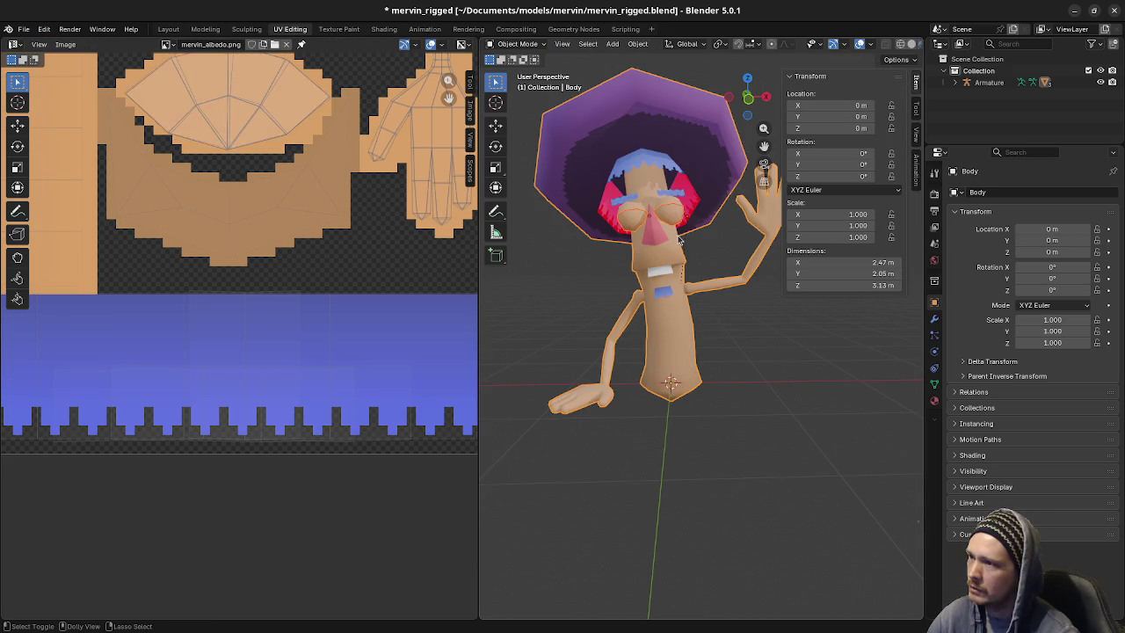
View the body mesh in Edit Mode from below and front, then expand the Armature in the Outliner
{"action": "middle_click_drag", "start_coordinate": [678, 239], "coordinate": [703, 279]}
{"action": "key", "text": "Tab"}
{"action": "key", "text": "Tab"}
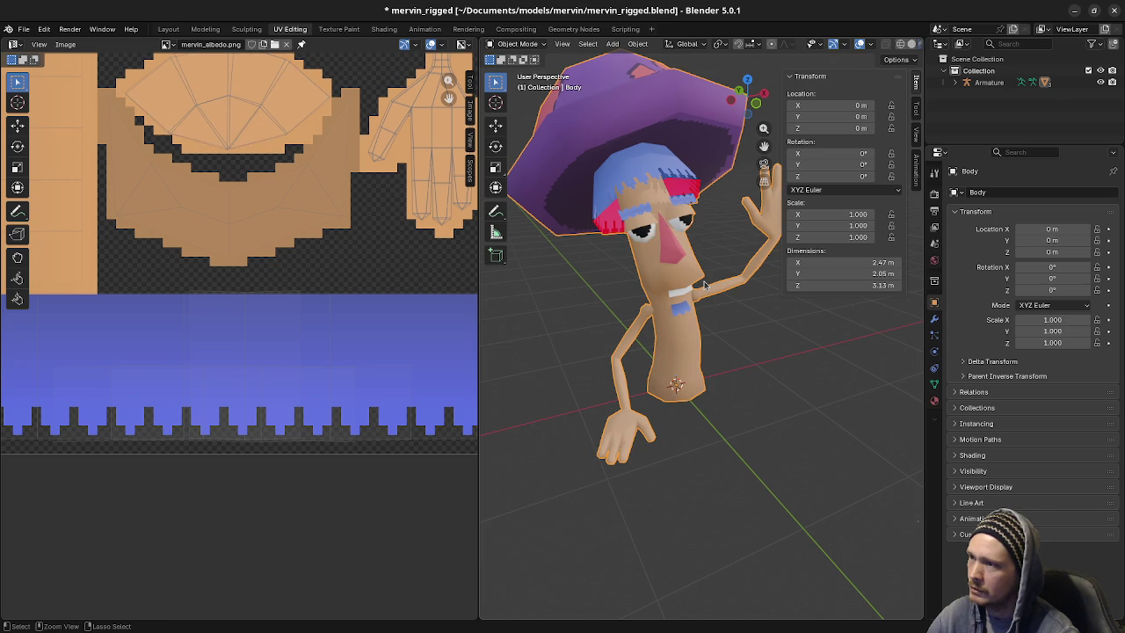
{"action": "scroll", "coordinate": [703, 280], "scroll_direction": "up", "scroll_amount": 2}
{"action": "middle_click_drag", "start_coordinate": [703, 276], "coordinate": [712, 308]}
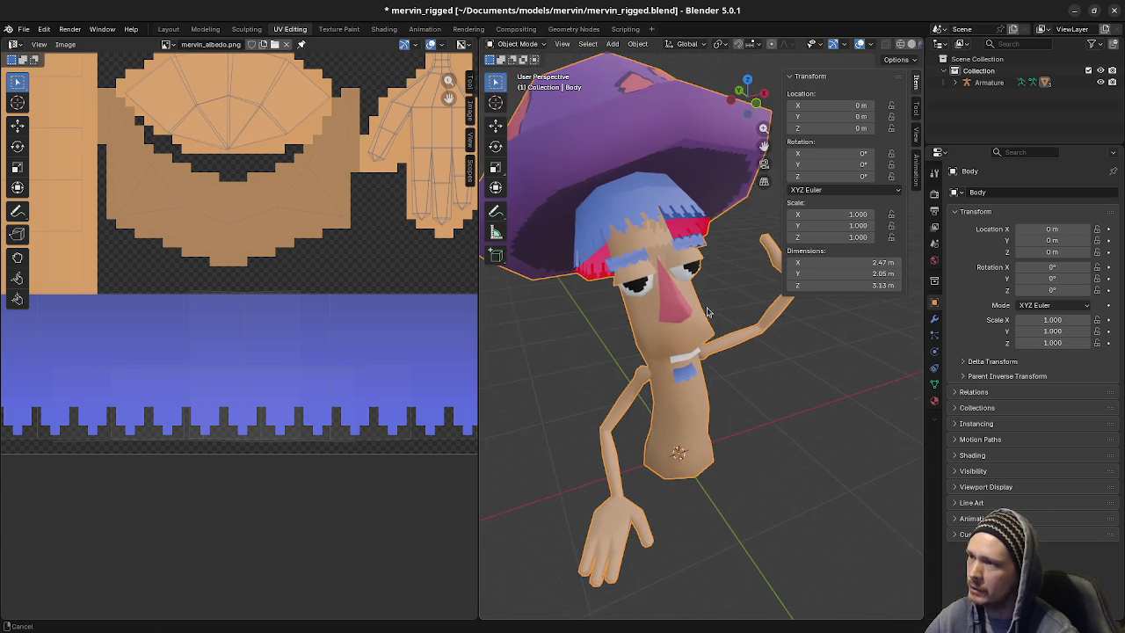
{"action": "scroll", "coordinate": [706, 293], "scroll_direction": "up", "scroll_amount": 2}
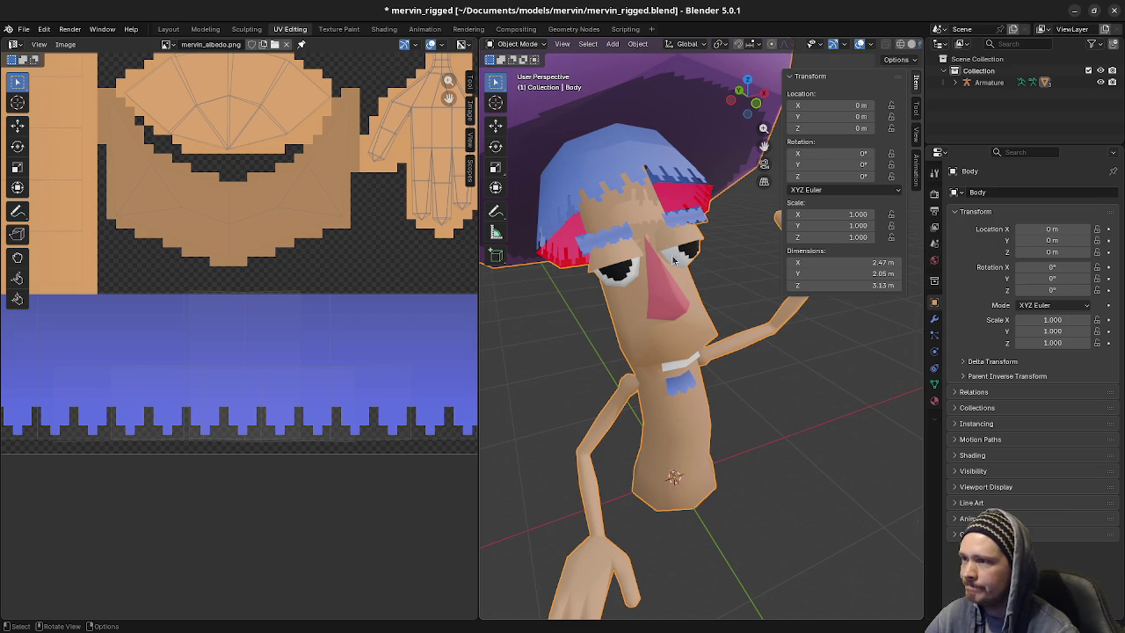
{"action": "middle_click_drag", "start_coordinate": [682, 298], "coordinate": [682, 306]}
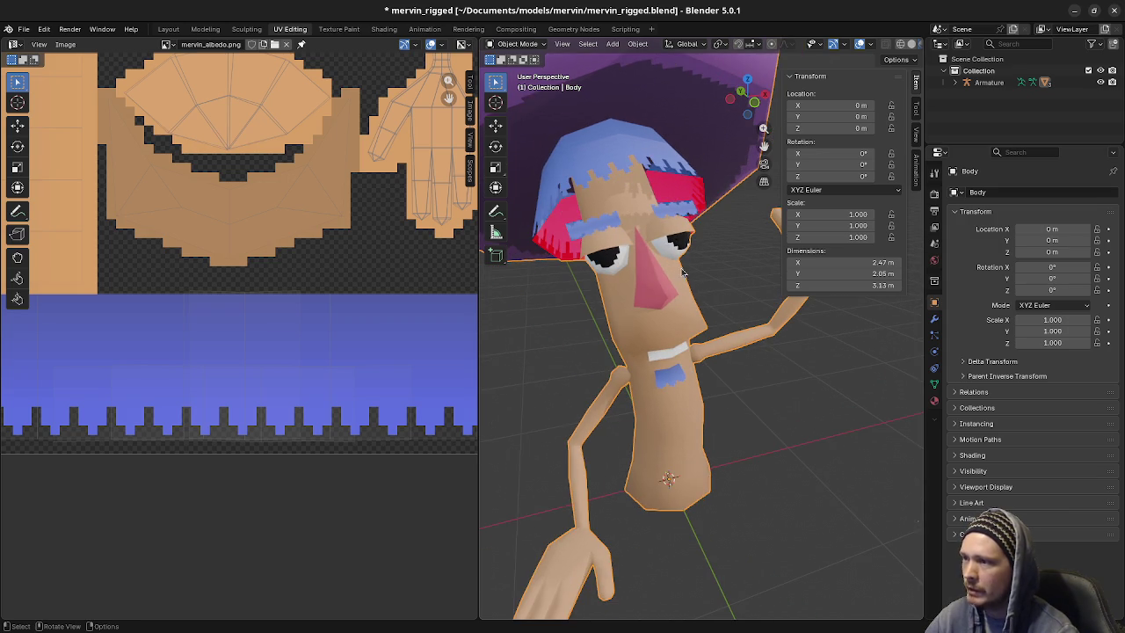
{"action": "left_click", "coordinate": [955, 82]}
Put the armature in Pose Mode, copy the full pose and clear all bones to the rest T-pose
{"action": "left_click", "coordinate": [991, 95]}
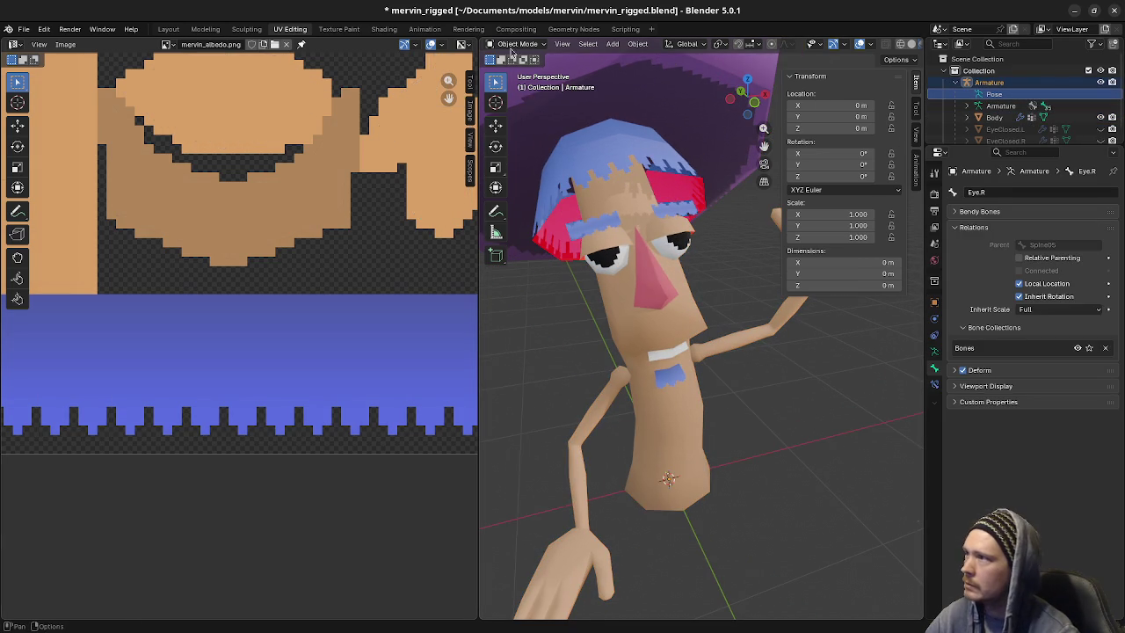
{"action": "left_click", "coordinate": [519, 43]}
{"action": "left_click", "coordinate": [519, 83]}
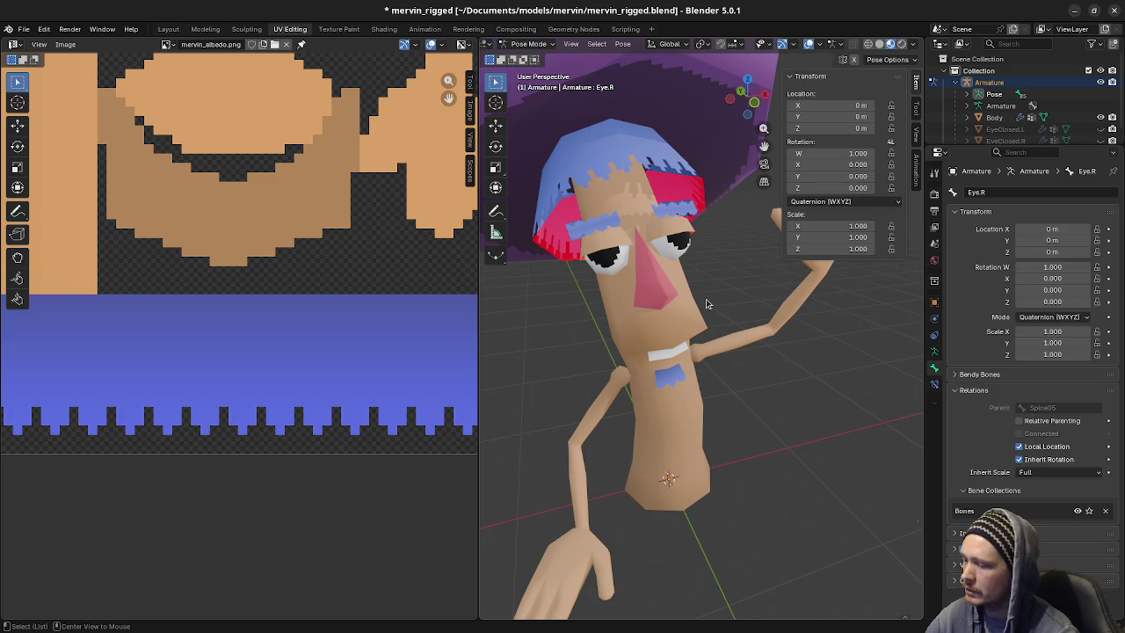
{"action": "key", "text": "alt+h"}
{"action": "key", "text": "a"}
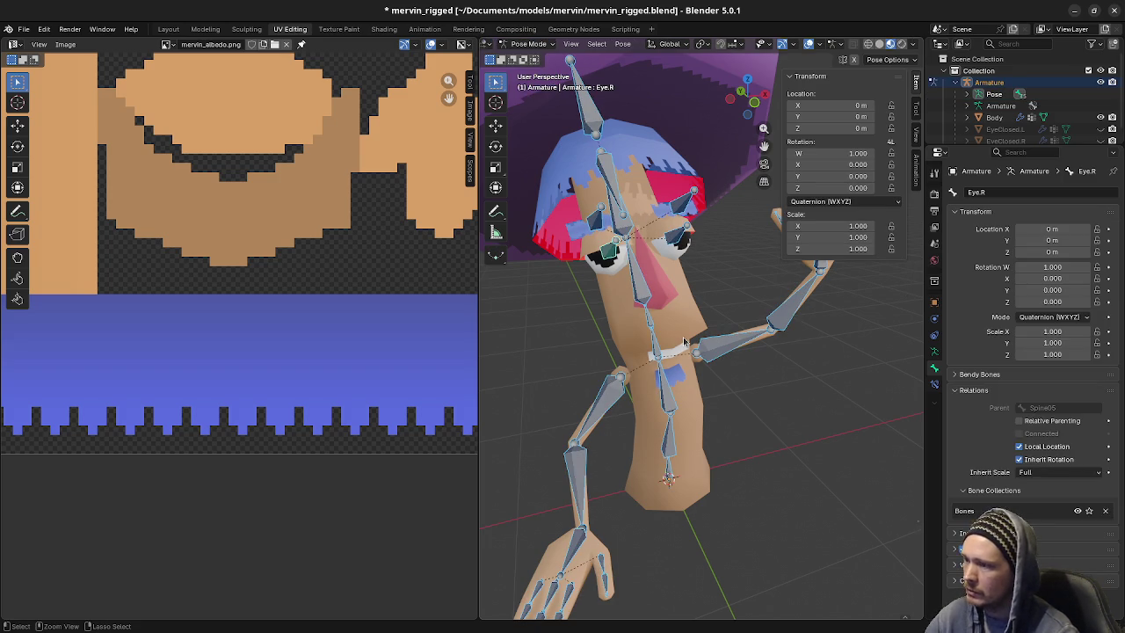
{"action": "key", "text": "ctrl+c"}
{"action": "key", "text": "alt+r"}
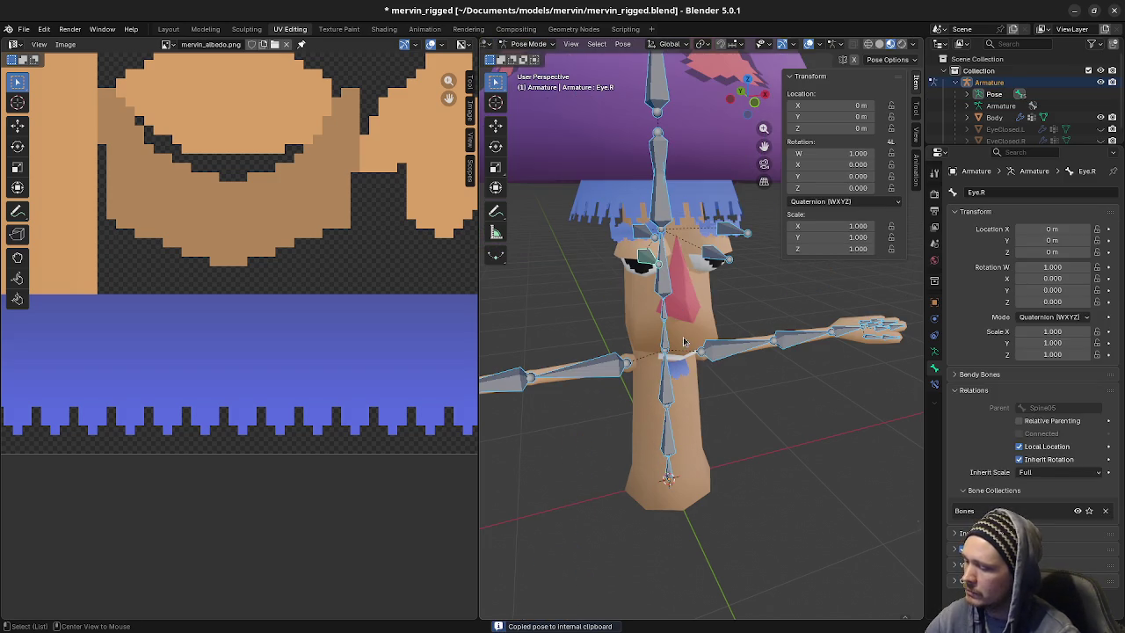
{"action": "key", "text": "alt+a"}
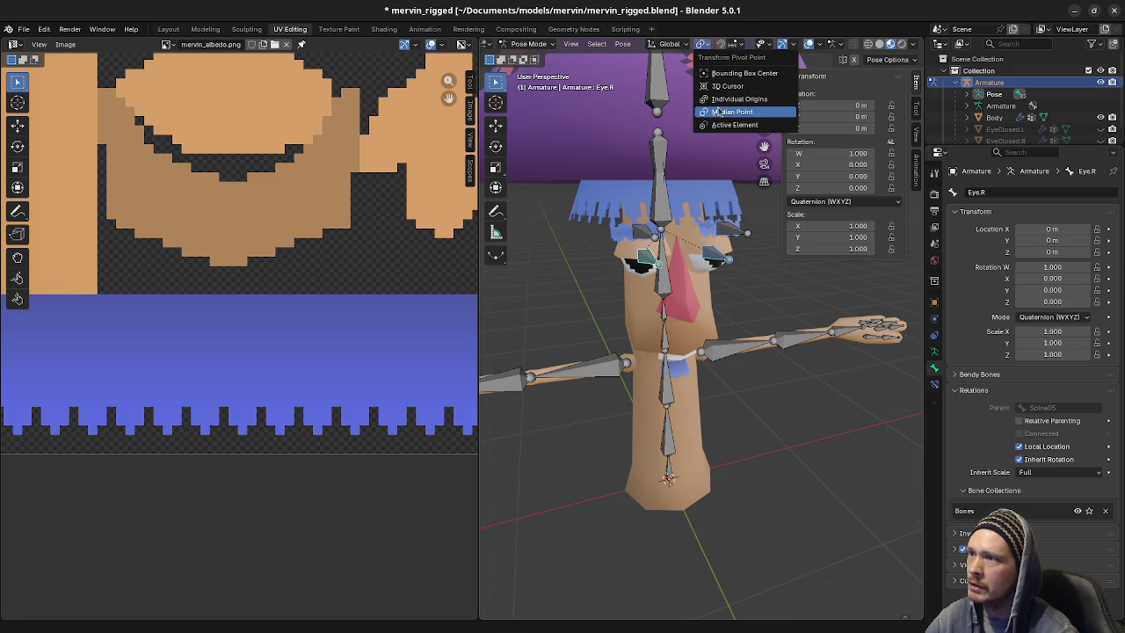
Test Z-axis rotations on the bones, including Eye.R, cancelling each back to rest
{"action": "mouse_move", "coordinate": [738, 334]}
{"action": "middle_mouse_down"}
{"action": "mouse_move", "coordinate": [777, 357]}
{"action": "mouse_move", "coordinate": [734, 370]}
{"action": "mouse_move", "coordinate": [749, 357]}
{"action": "mouse_move", "coordinate": [775, 370]}
{"action": "middle_mouse_up"}
{"action": "key", "text": "r"}
{"action": "key", "text": "z"}
{"action": "key", "text": "Escape"}
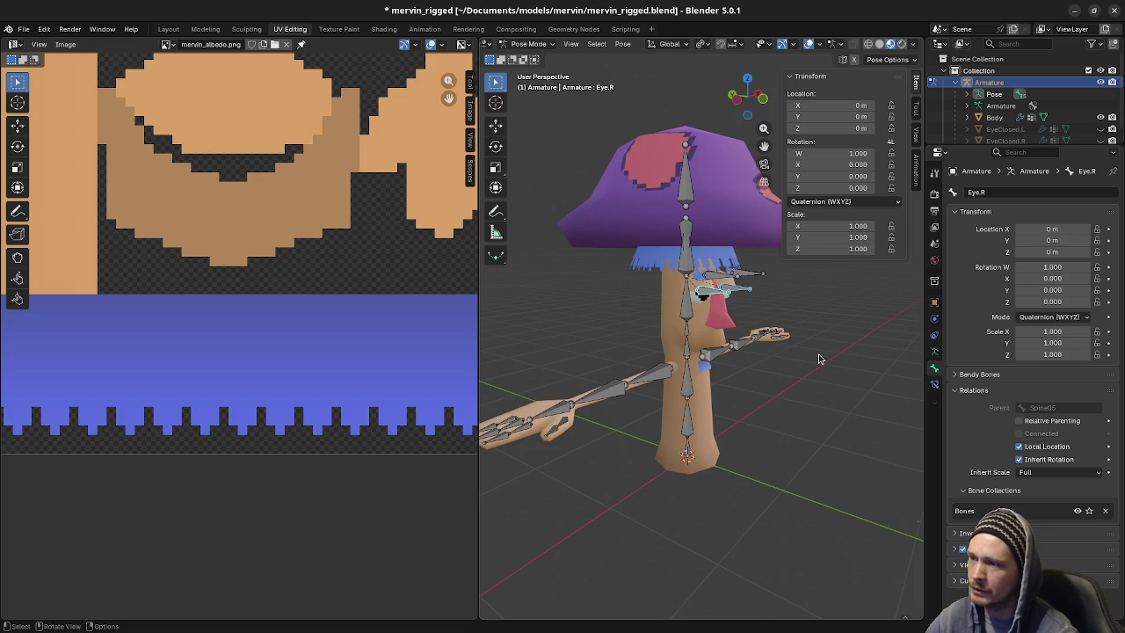
{"action": "key", "text": "r"}
{"action": "key", "text": "z"}
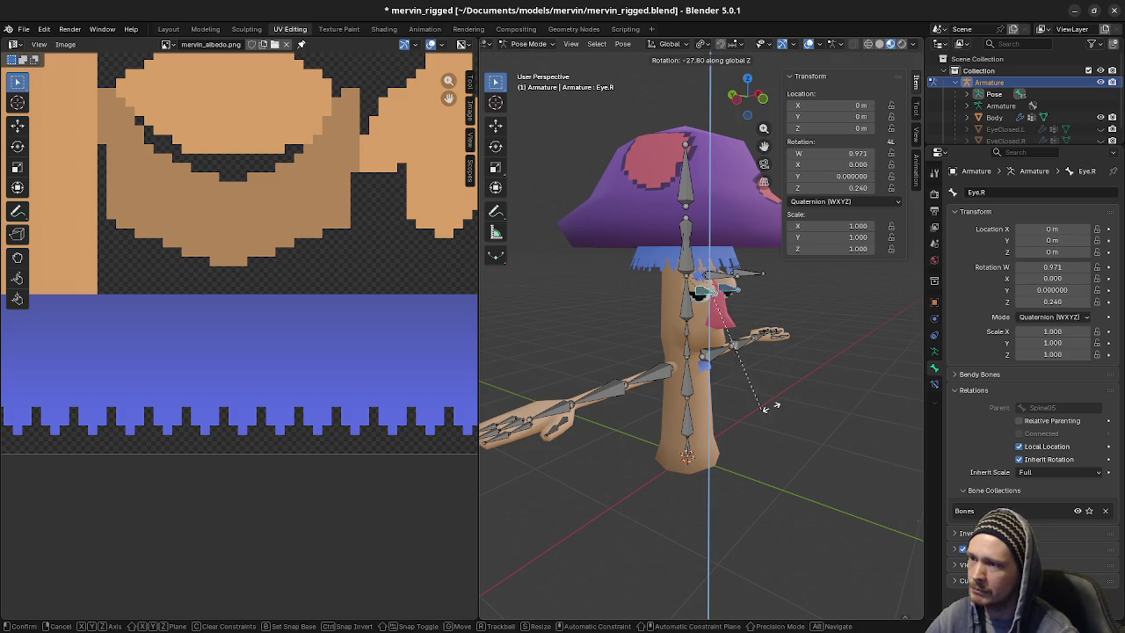
{"action": "right_click", "coordinate": [813, 396]}
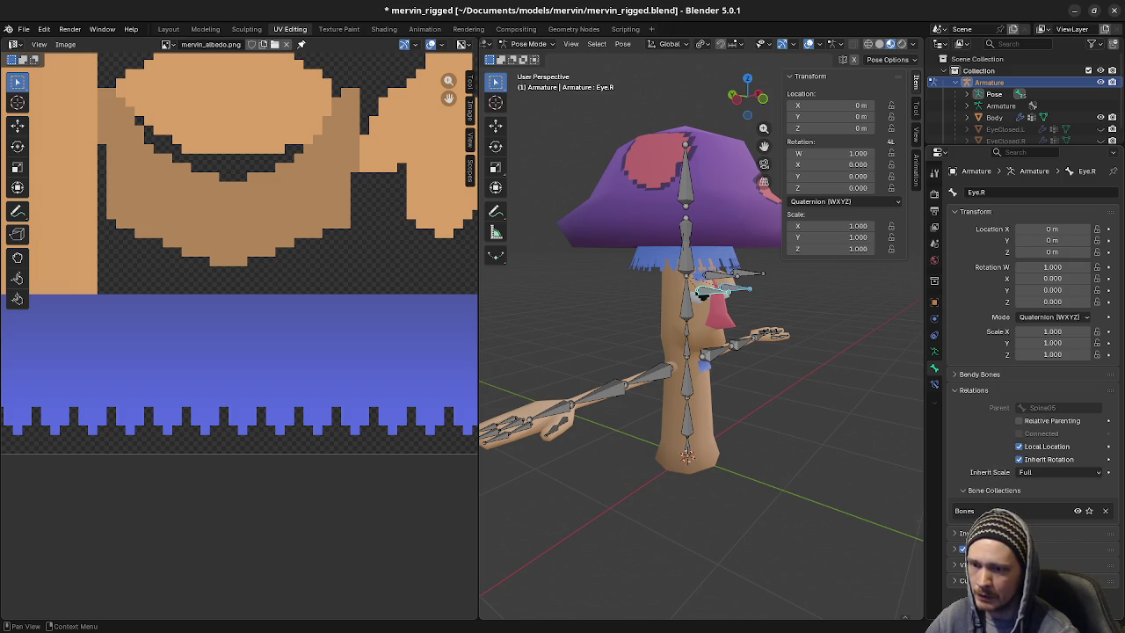
{"action": "scroll", "coordinate": [1028, 395], "scroll_direction": "down", "scroll_amount": 5}
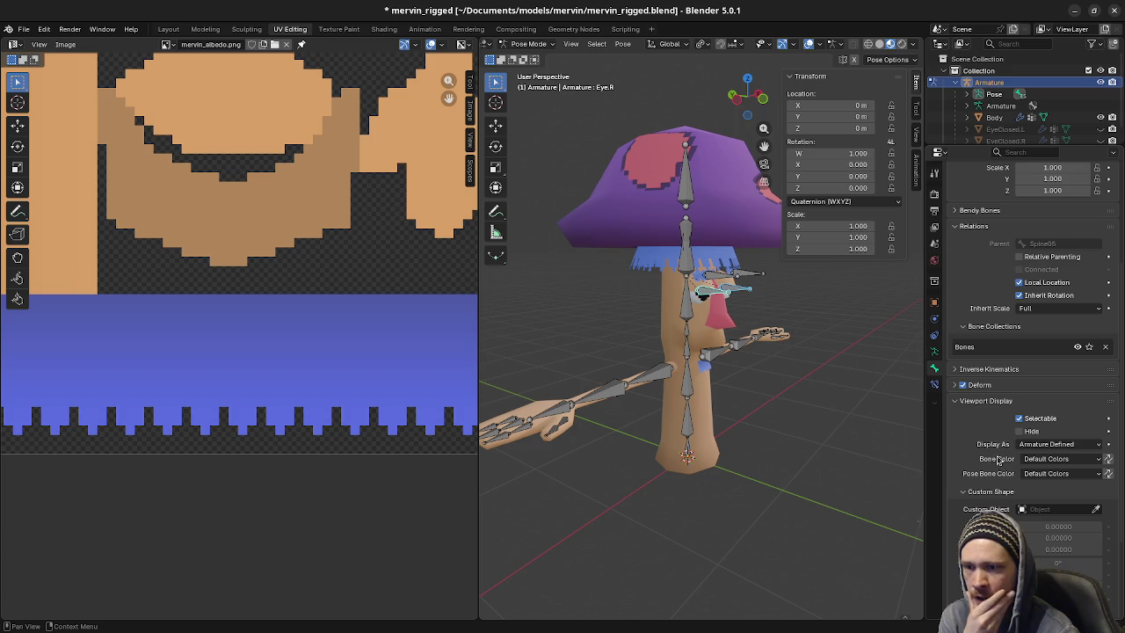
{"action": "left_click", "coordinate": [935, 350]}
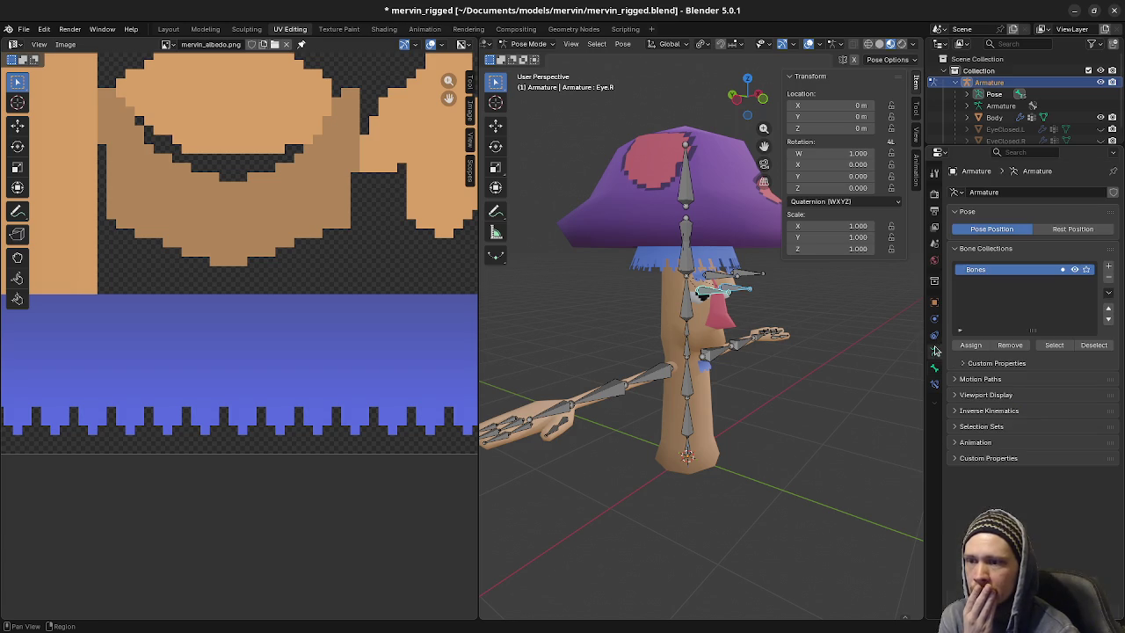
{"action": "left_click", "coordinate": [993, 396]}
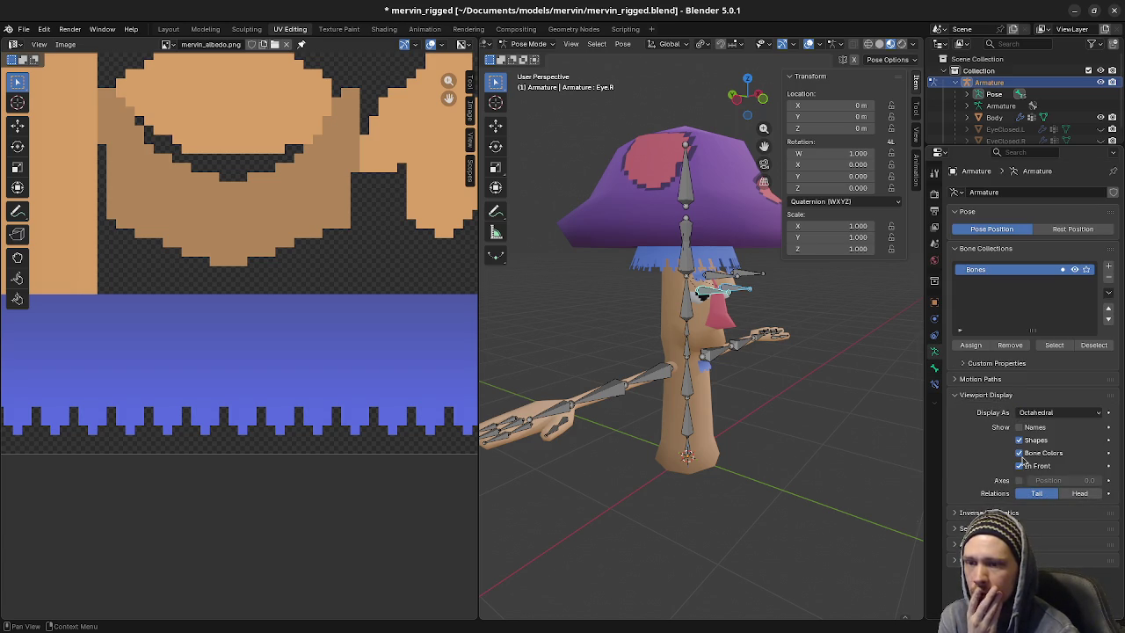
{"action": "left_click", "coordinate": [1041, 412]}
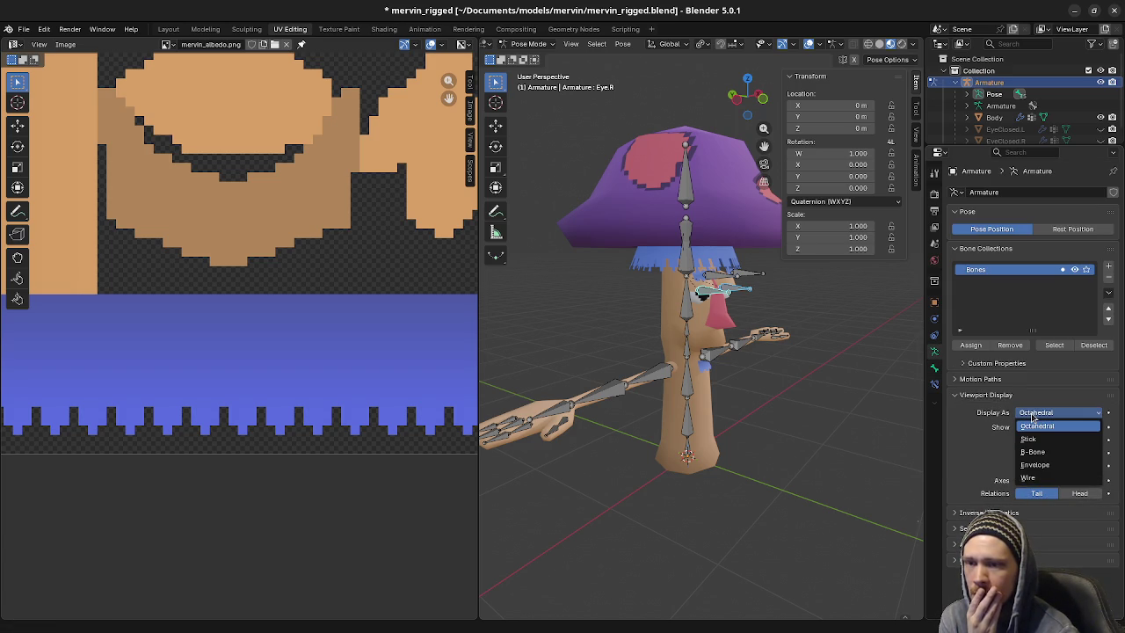
{"action": "left_click", "coordinate": [1028, 478]}
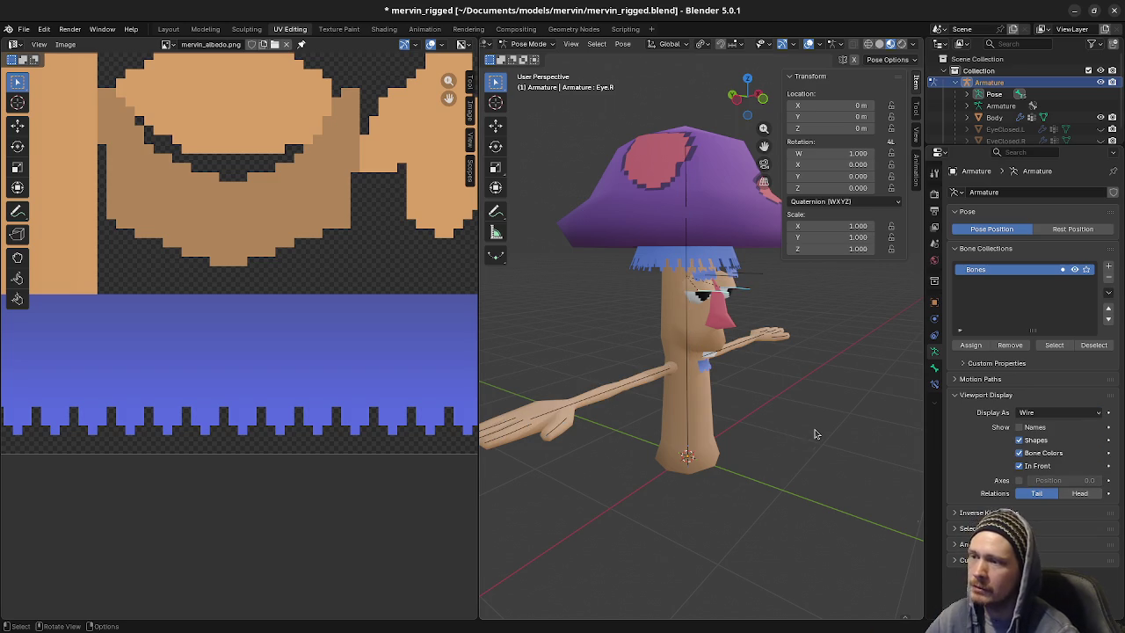
{"action": "key", "text": "r"}
{"action": "key", "text": "z"}
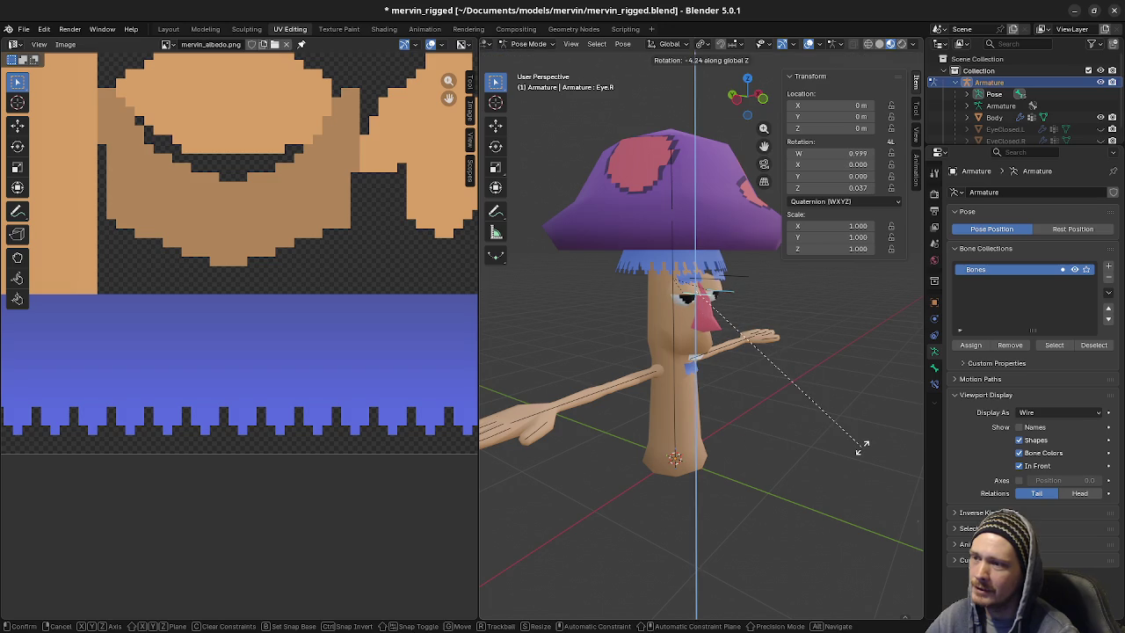
{"action": "key", "text": "Escape"}
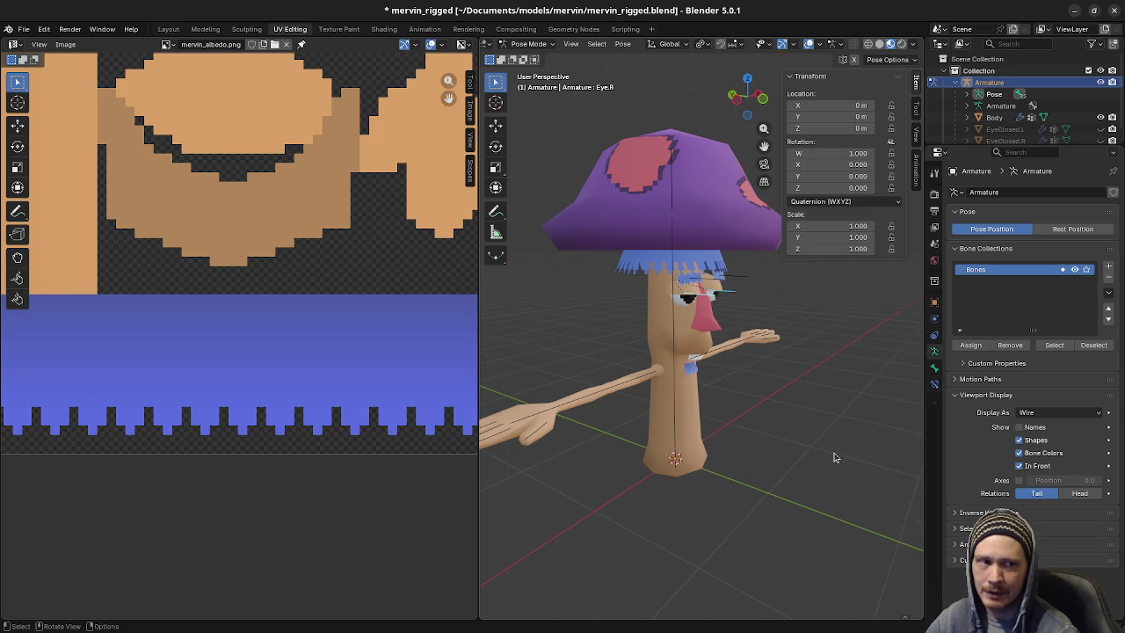
{"action": "key", "text": "r"}
{"action": "key", "text": "z"}
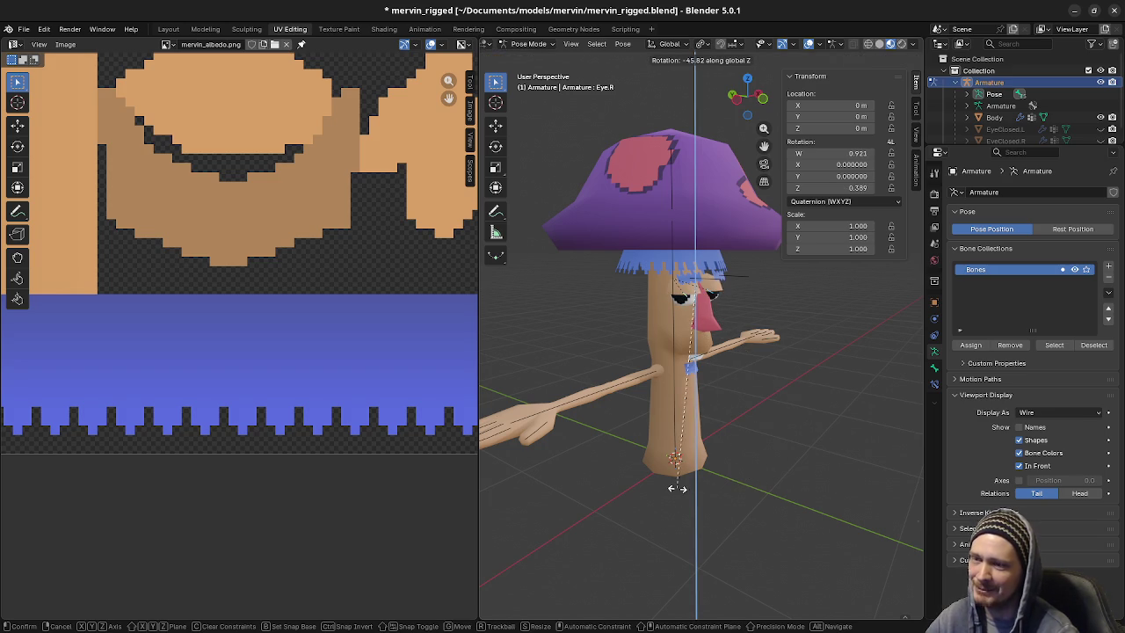
{"action": "key", "text": "Escape"}
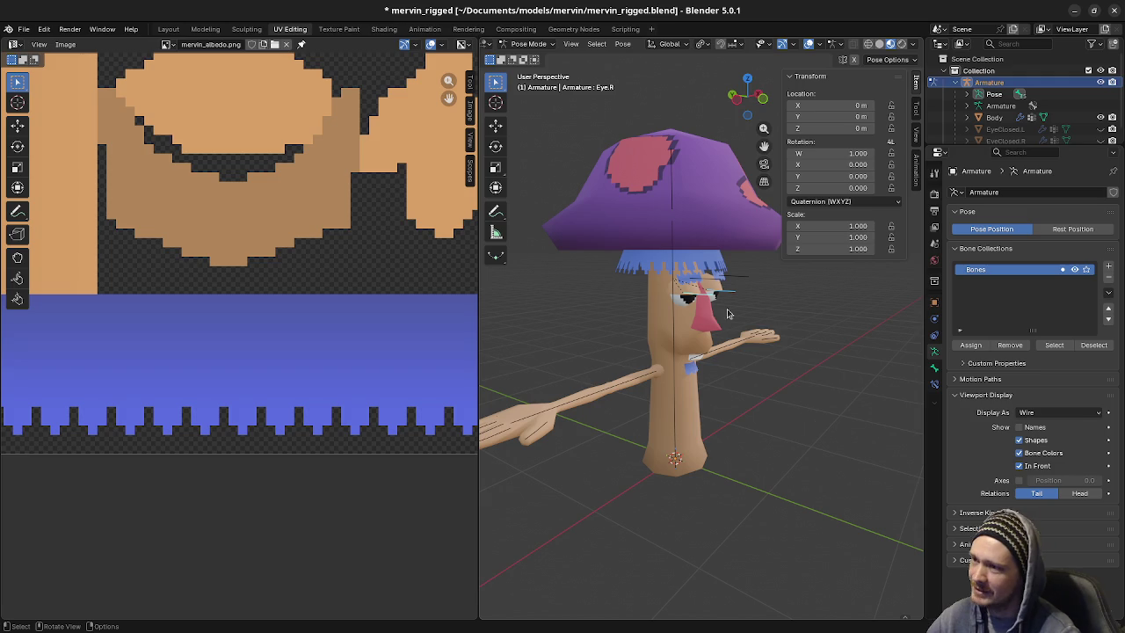
{"action": "left_click", "coordinate": [701, 277]}
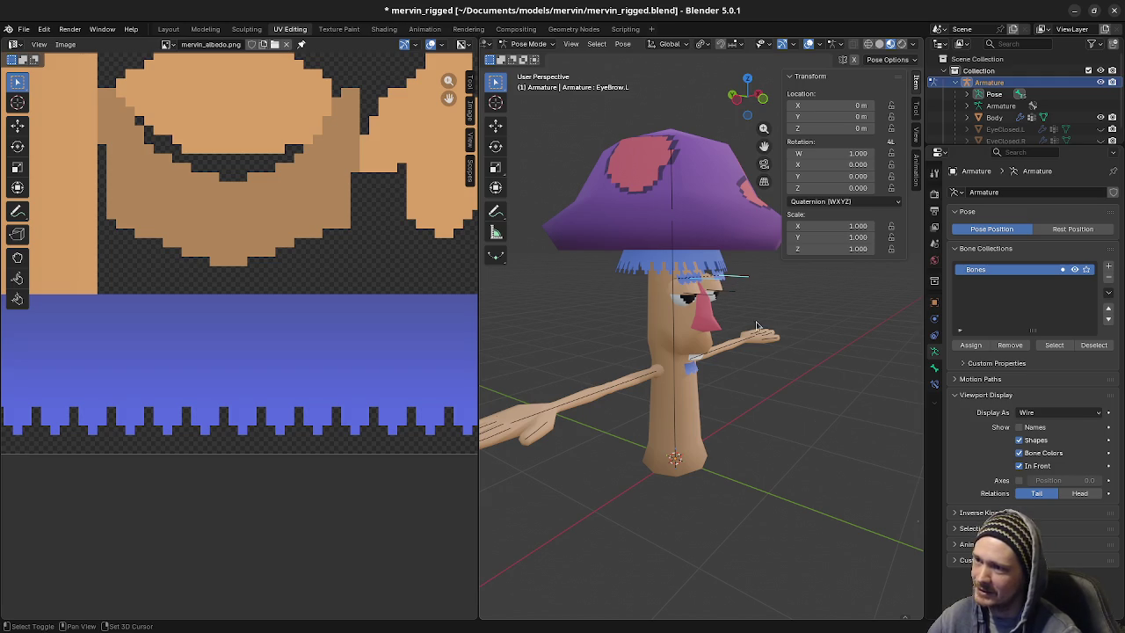
{"action": "key", "text": "g"}
{"action": "key", "text": "z"}
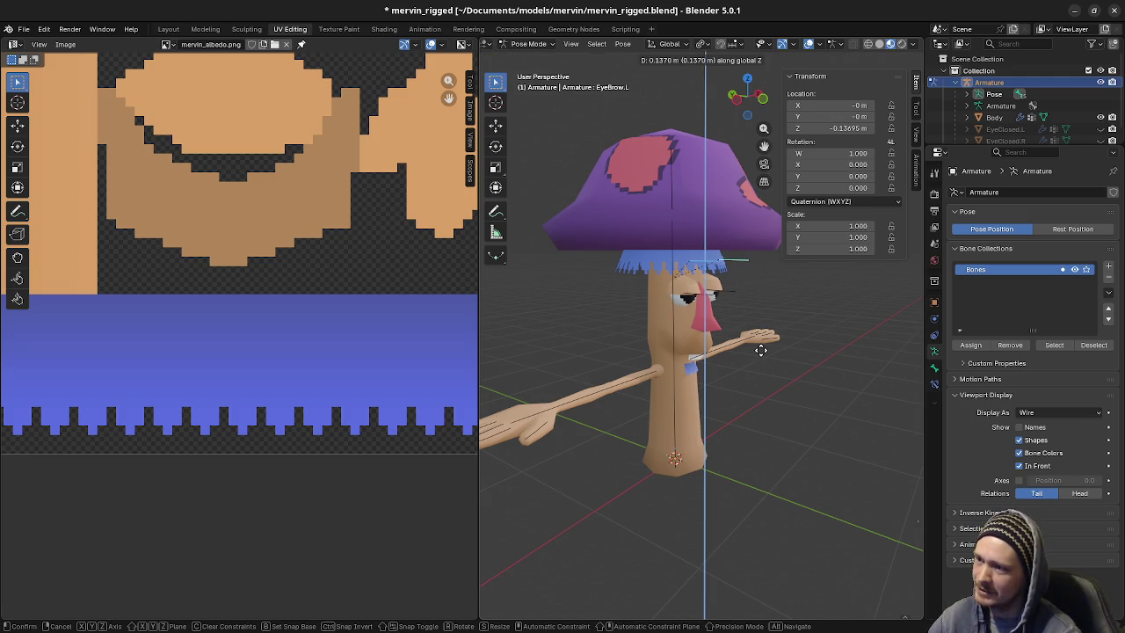
{"action": "key", "text": "Escape"}
{"action": "scroll", "coordinate": [712, 335], "scroll_direction": "up", "scroll_amount": 2}
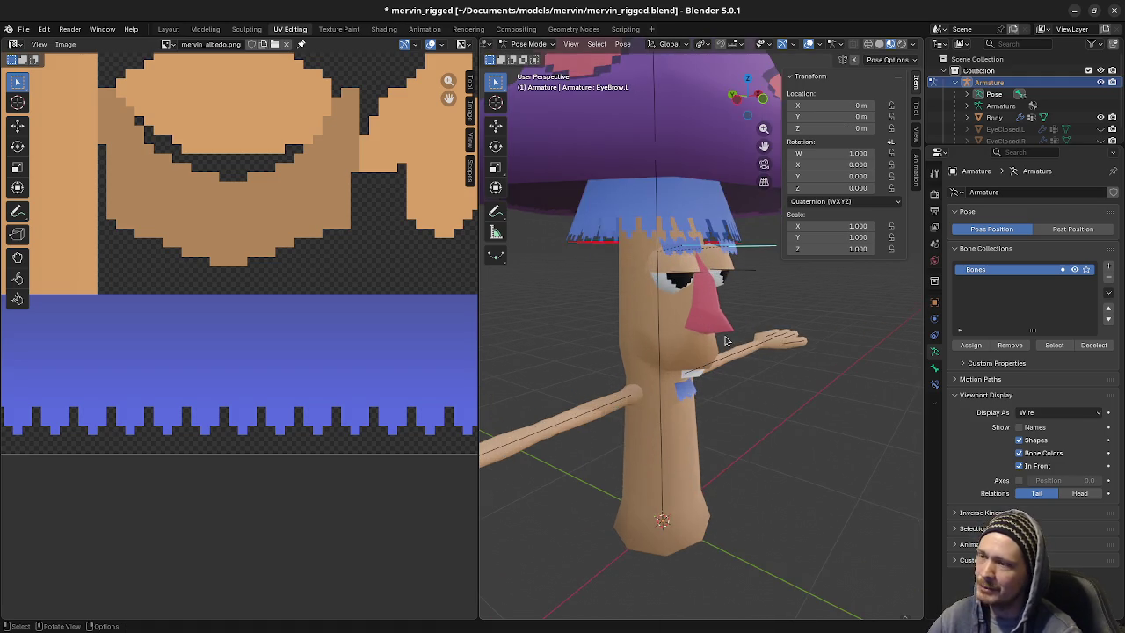
{"action": "scroll", "coordinate": [730, 335], "scroll_direction": "up", "scroll_amount": 1}
{"action": "mouse_move", "coordinate": [740, 336]}
{"action": "middle_mouse_down"}
{"action": "mouse_move", "coordinate": [779, 323]}
{"action": "mouse_move", "coordinate": [735, 352]}
{"action": "middle_mouse_up"}
{"action": "key", "text": "g"}
{"action": "key", "text": "z"}
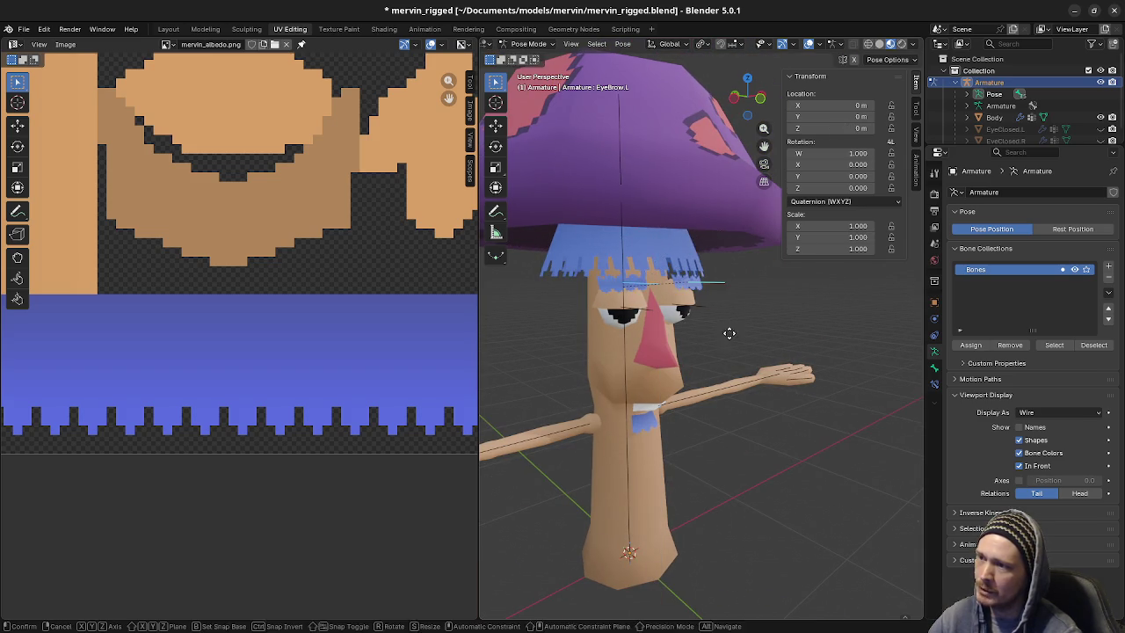
{"action": "key", "text": "Escape"}
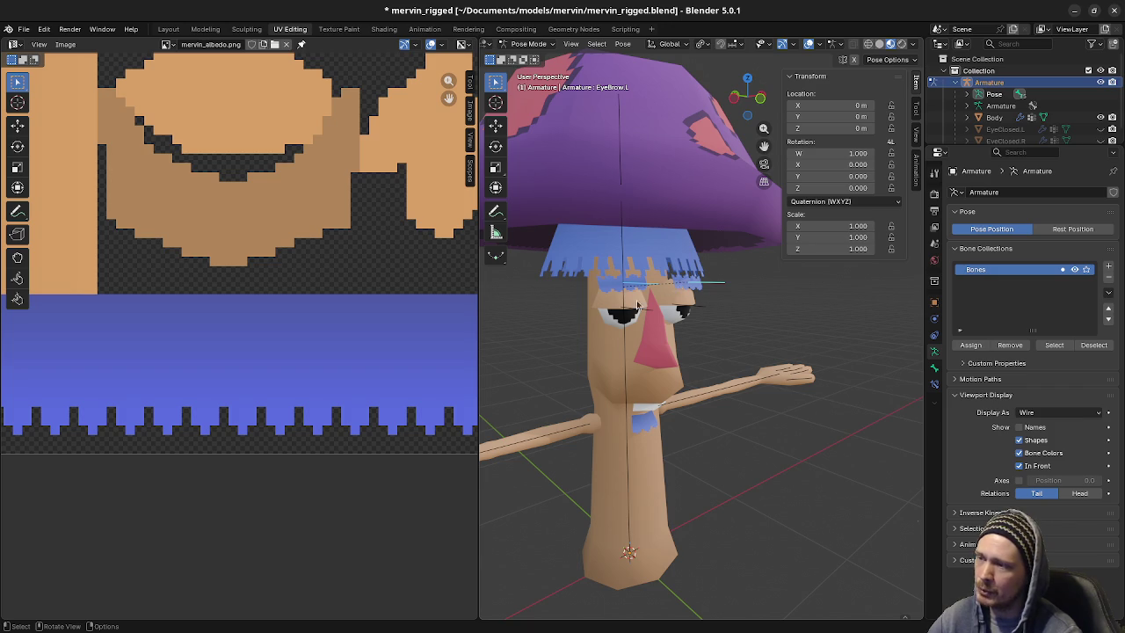
{"action": "key", "text": "g"}
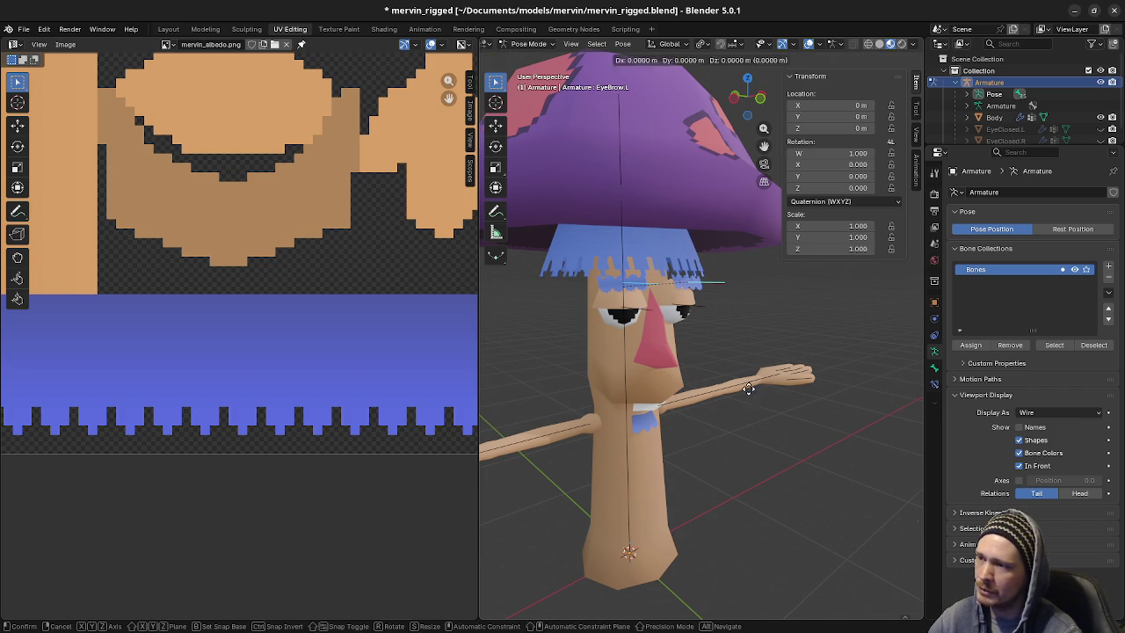
{"action": "key", "text": "Escape"}
{"action": "mouse_move", "coordinate": [651, 351]}
{"action": "middle_mouse_down"}
{"action": "mouse_move", "coordinate": [729, 339]}
{"action": "mouse_move", "coordinate": [705, 348]}
{"action": "middle_mouse_up"}
{"action": "key", "text": "KP_3"}
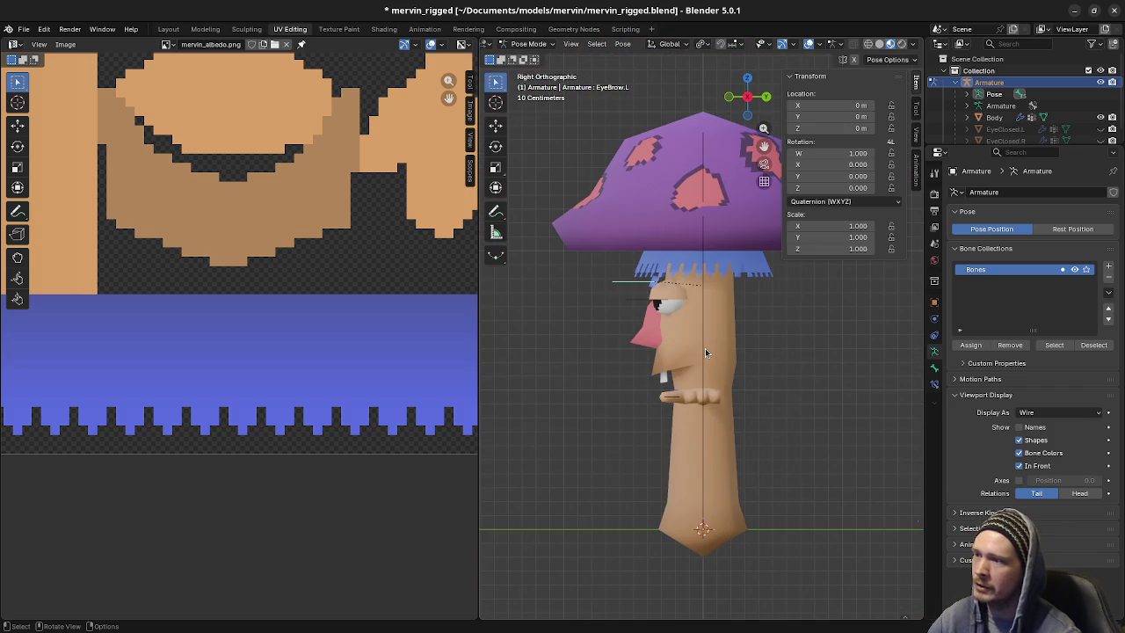
{"action": "key", "text": "g"}
{"action": "key", "text": "y"}
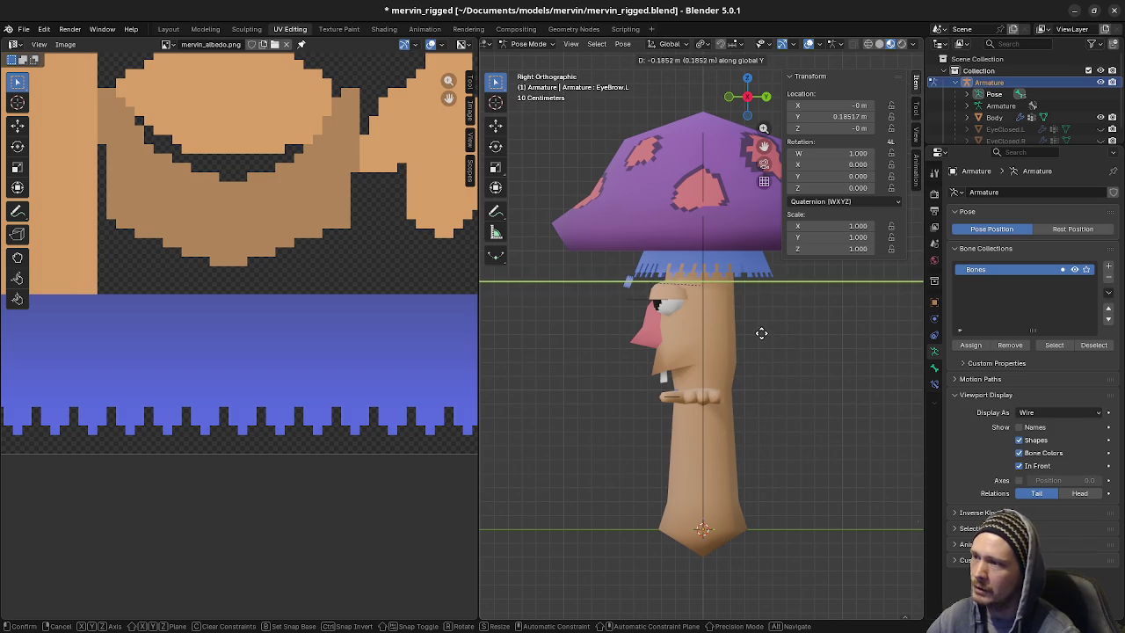
{"action": "left_click", "coordinate": [760, 329]}
{"action": "mouse_move", "coordinate": [760, 330]}
{"action": "middle_mouse_down"}
{"action": "mouse_move", "coordinate": [871, 378]}
{"action": "mouse_move", "coordinate": [786, 337]}
{"action": "mouse_move", "coordinate": [598, 343]}
{"action": "mouse_move", "coordinate": [716, 339]}
{"action": "middle_mouse_up"}
{"action": "key", "text": "alt+g"}
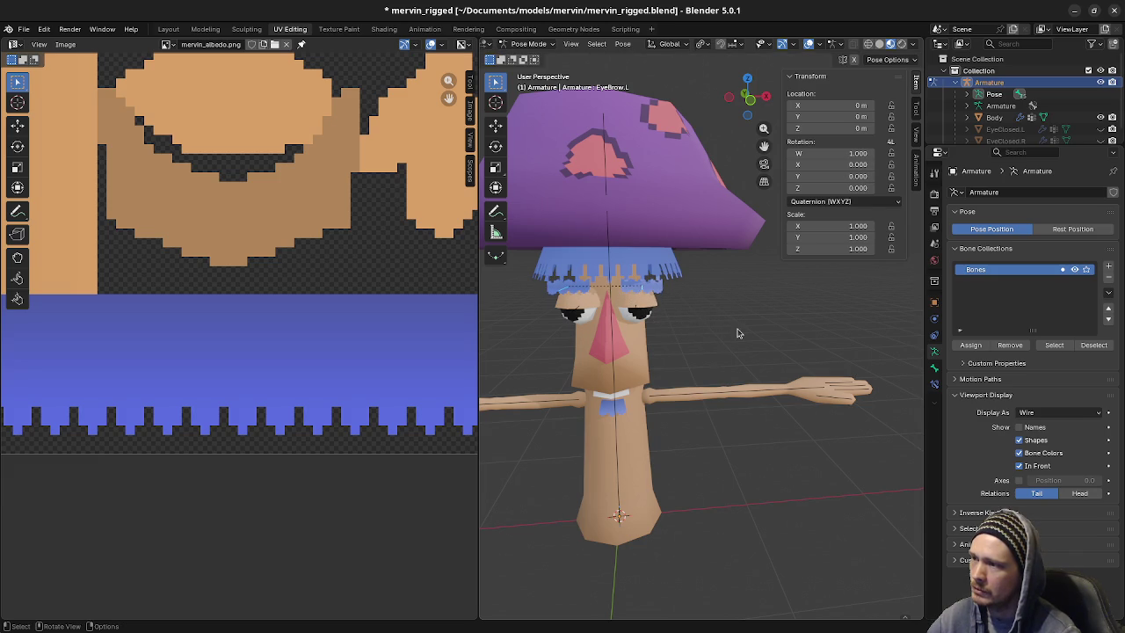
{"action": "mouse_move", "coordinate": [738, 333]}
{"action": "middle_mouse_down"}
{"action": "mouse_move", "coordinate": [695, 380]}
{"action": "mouse_move", "coordinate": [721, 303]}
{"action": "middle_mouse_up"}
{"action": "left_click", "coordinate": [694, 311]}
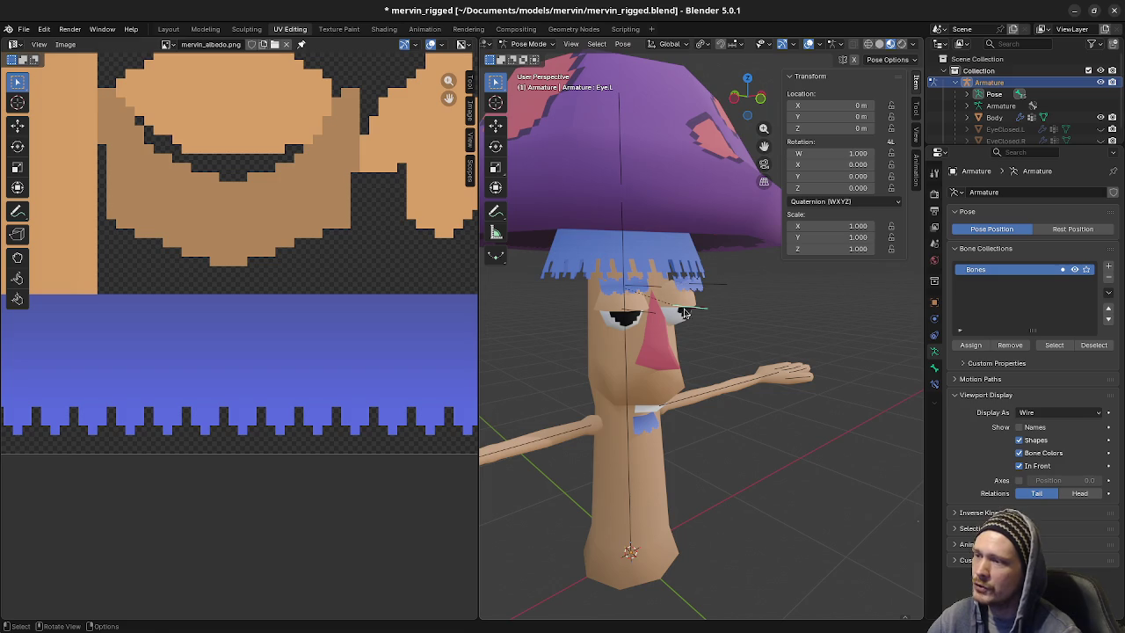
{"action": "scroll", "coordinate": [735, 395], "scroll_direction": "down", "scroll_amount": 3}
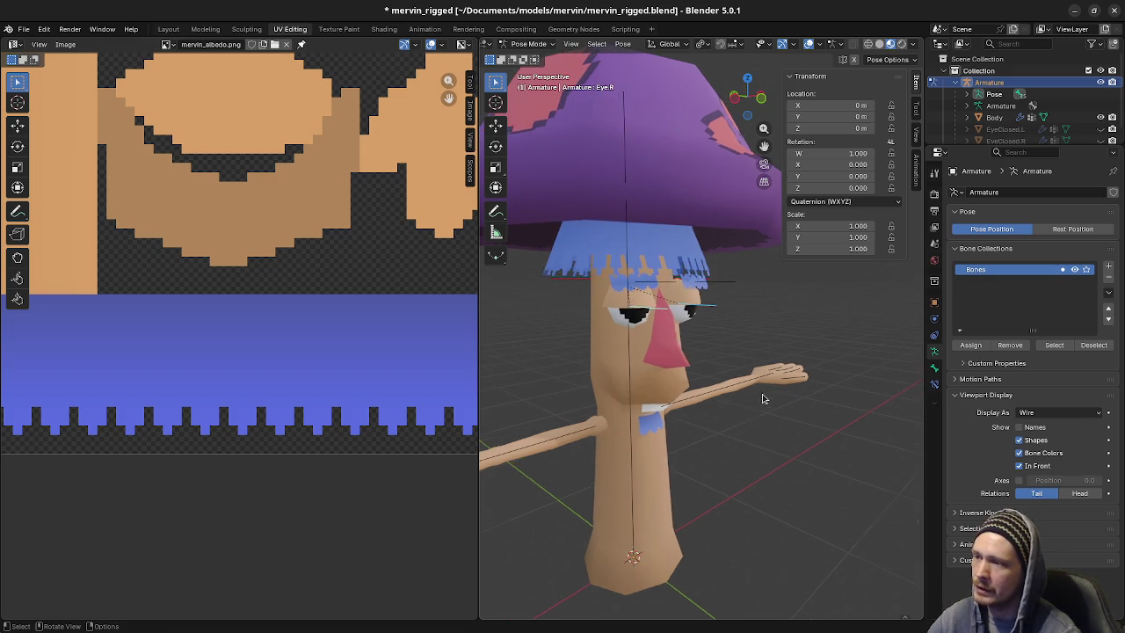
{"action": "scroll", "coordinate": [767, 397], "scroll_direction": "down", "scroll_amount": 1}
{"action": "key", "text": "r"}
{"action": "key", "text": "z"}
{"action": "key", "text": "Escape"}
{"action": "key", "text": "r"}
{"action": "key", "text": "z"}
{"action": "key", "text": "Escape"}
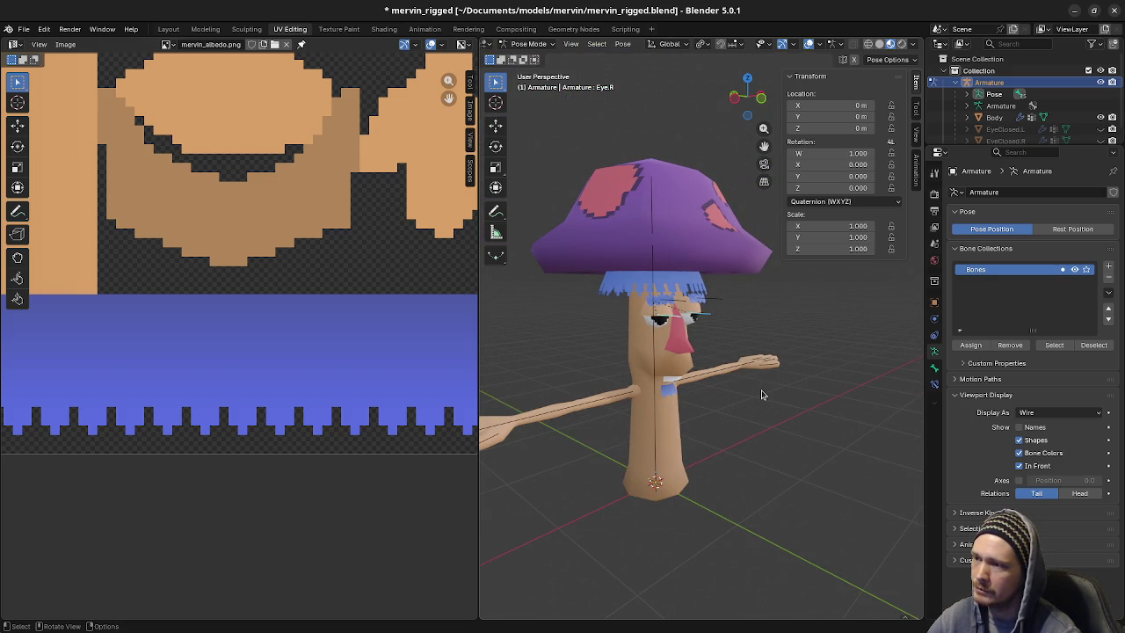
{"action": "scroll", "coordinate": [762, 394], "scroll_direction": "up", "scroll_amount": 4}
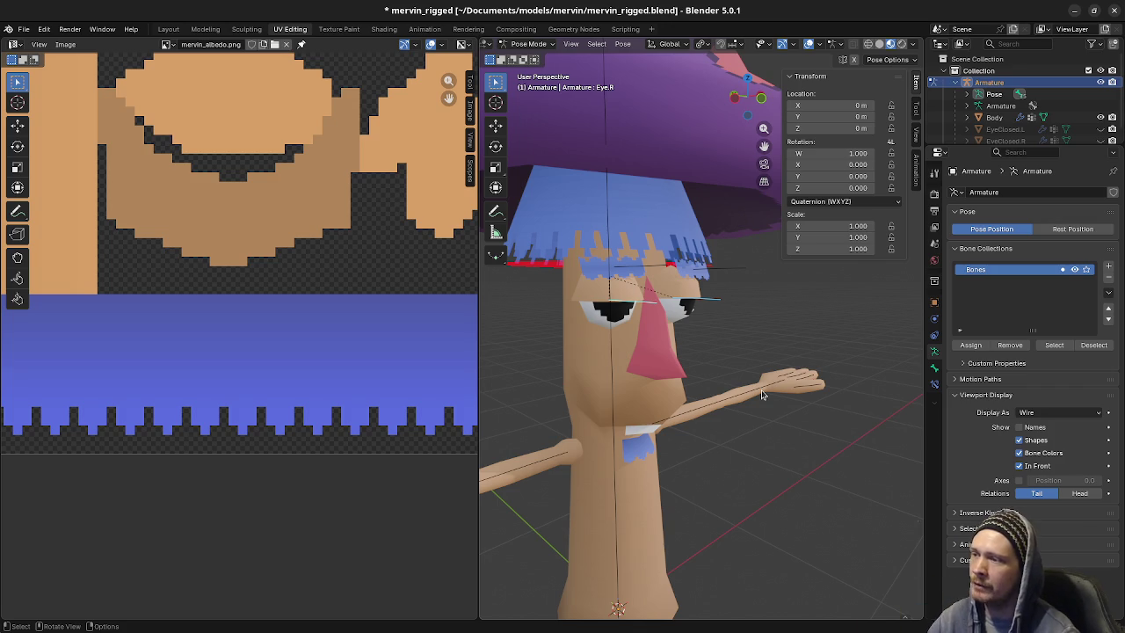
{"action": "left_click", "coordinate": [680, 290]}
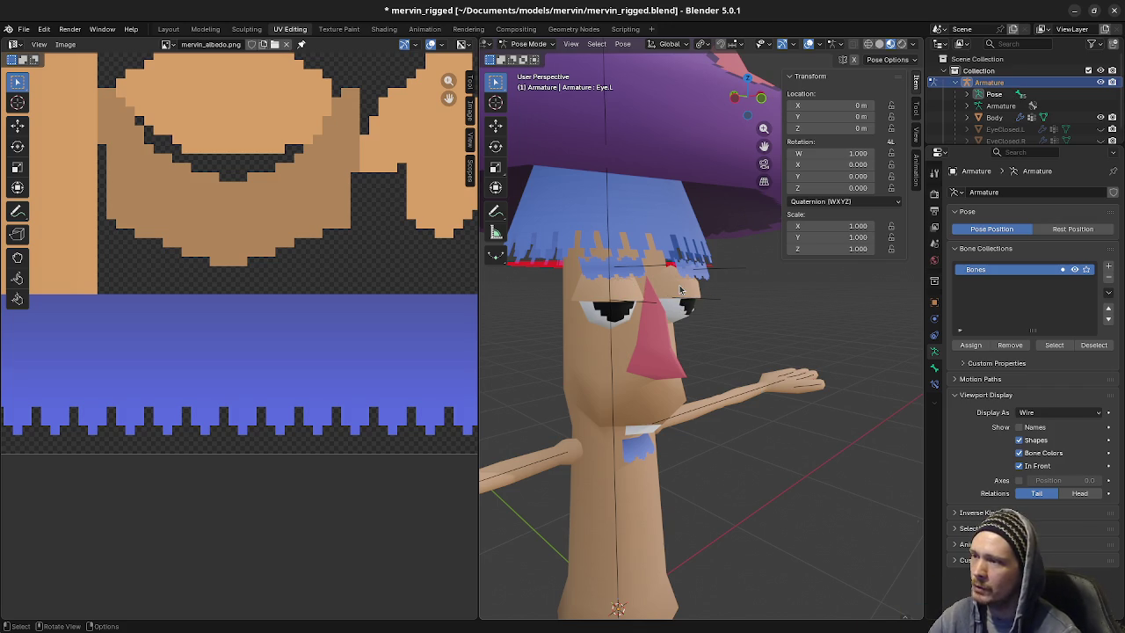
Paste the copied waving pose onto all bones and save mervin_rigged.blend
{"action": "key", "text": "a"}
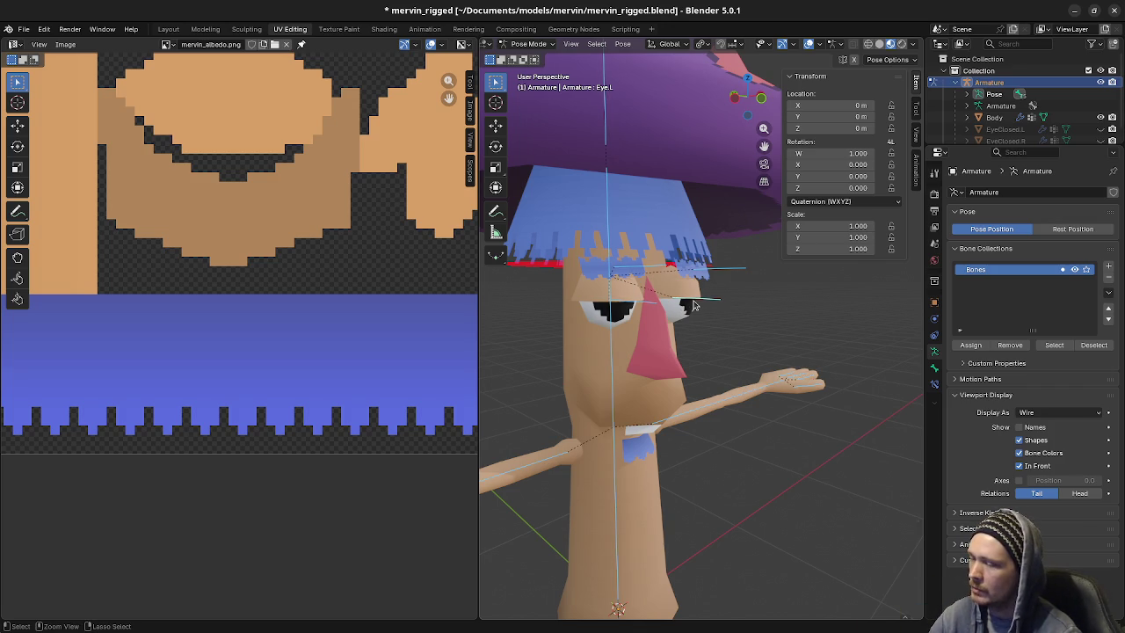
{"action": "key", "text": "ctrl+v"}
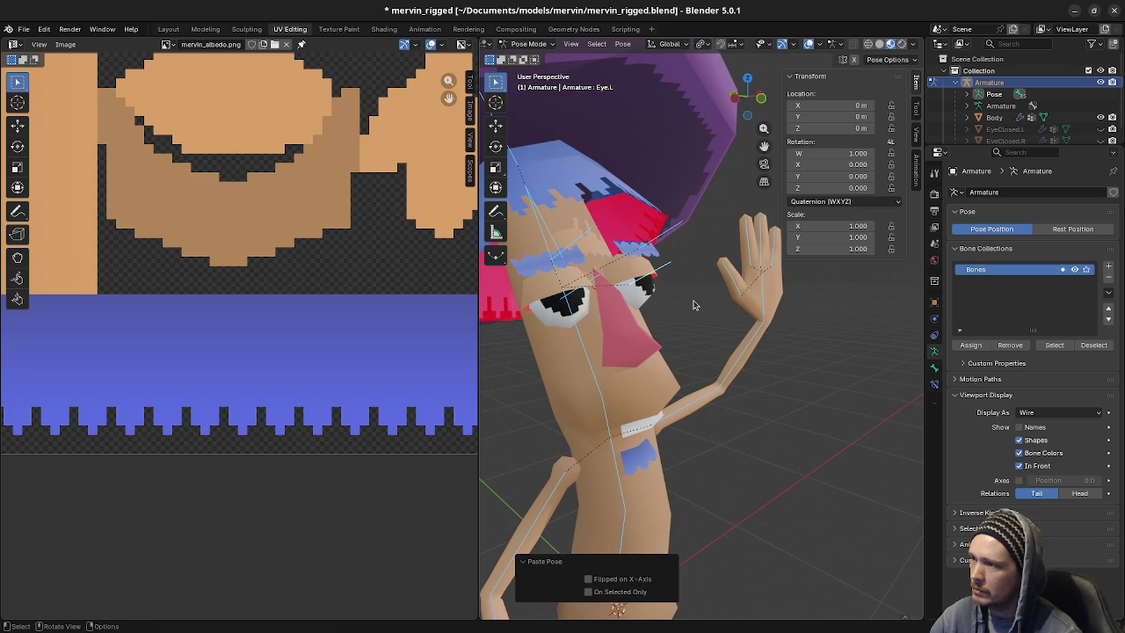
{"action": "key", "text": "ctrl+s"}
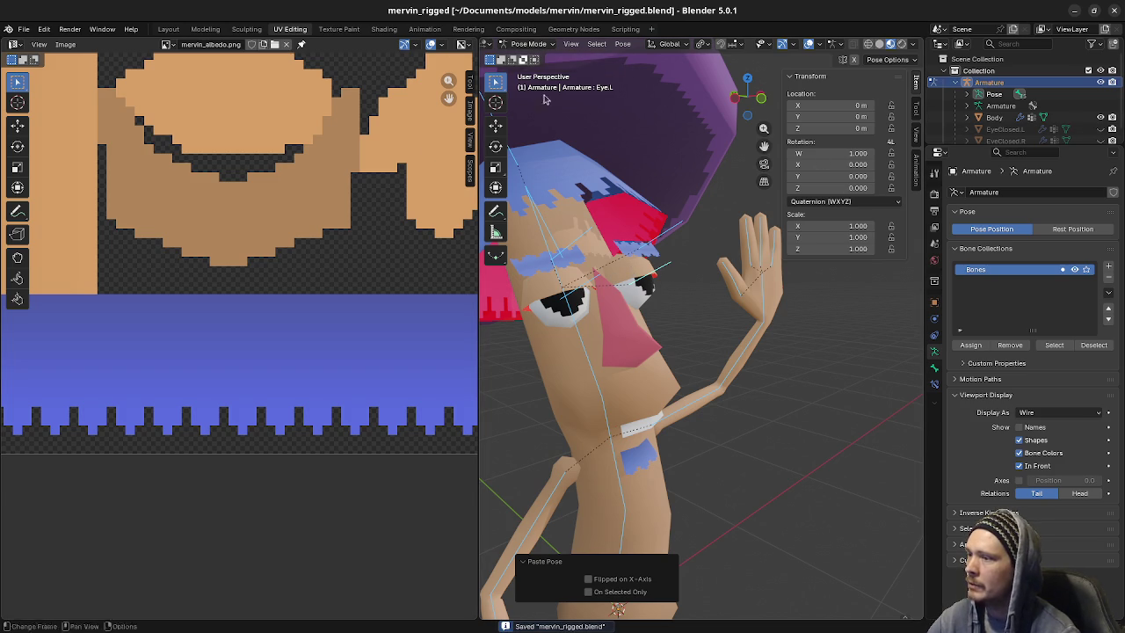
Leave Pose Mode and put the Body mesh into Edit Mode
{"action": "left_click", "coordinate": [535, 44]}
{"action": "left_click", "coordinate": [532, 57]}
{"action": "left_click", "coordinate": [523, 45]}
{"action": "left_click", "coordinate": [534, 58]}
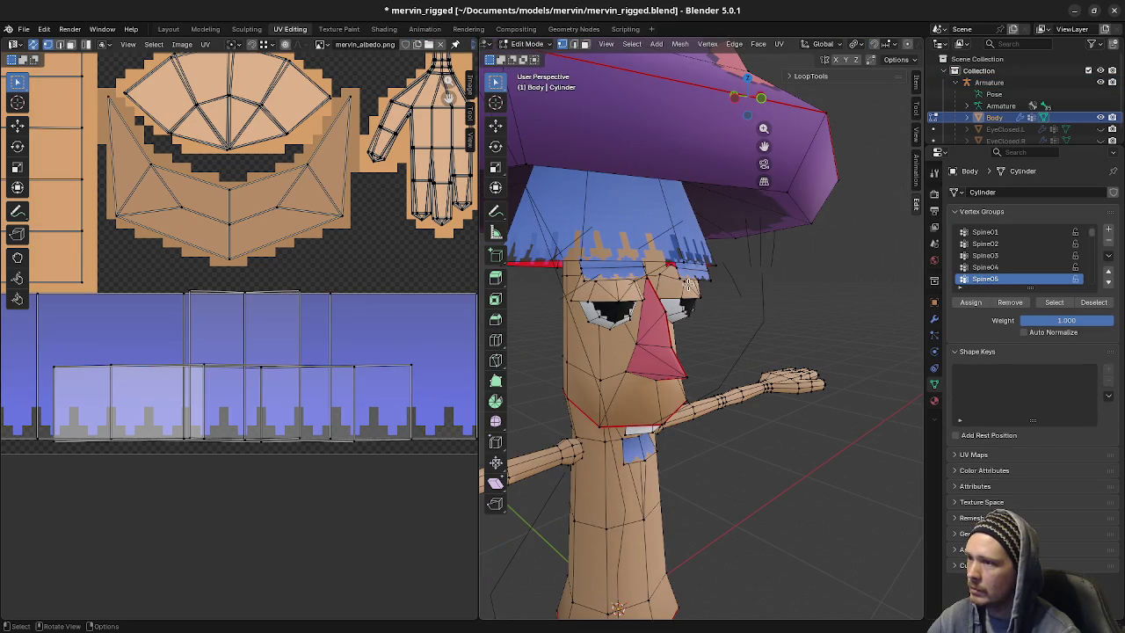
Select the linked eyebrow strip with L and hide it with H
{"action": "key", "text": "l"}
{"action": "key", "text": "l"}
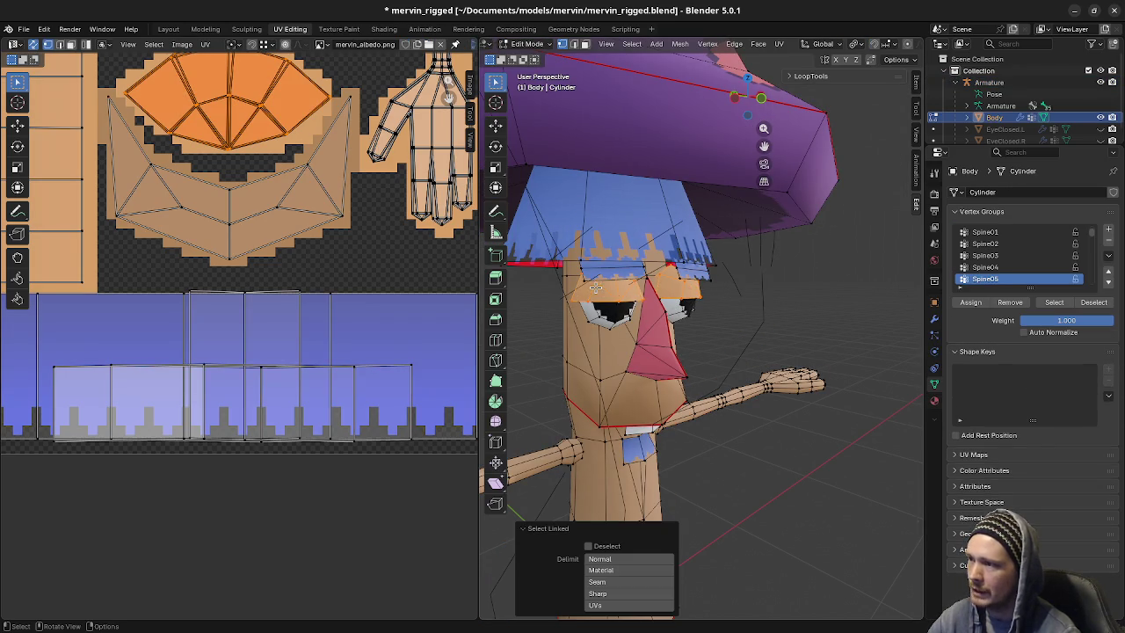
{"action": "key", "text": "h"}
{"action": "middle_click_drag", "start_coordinate": [722, 331], "coordinate": [712, 343]}
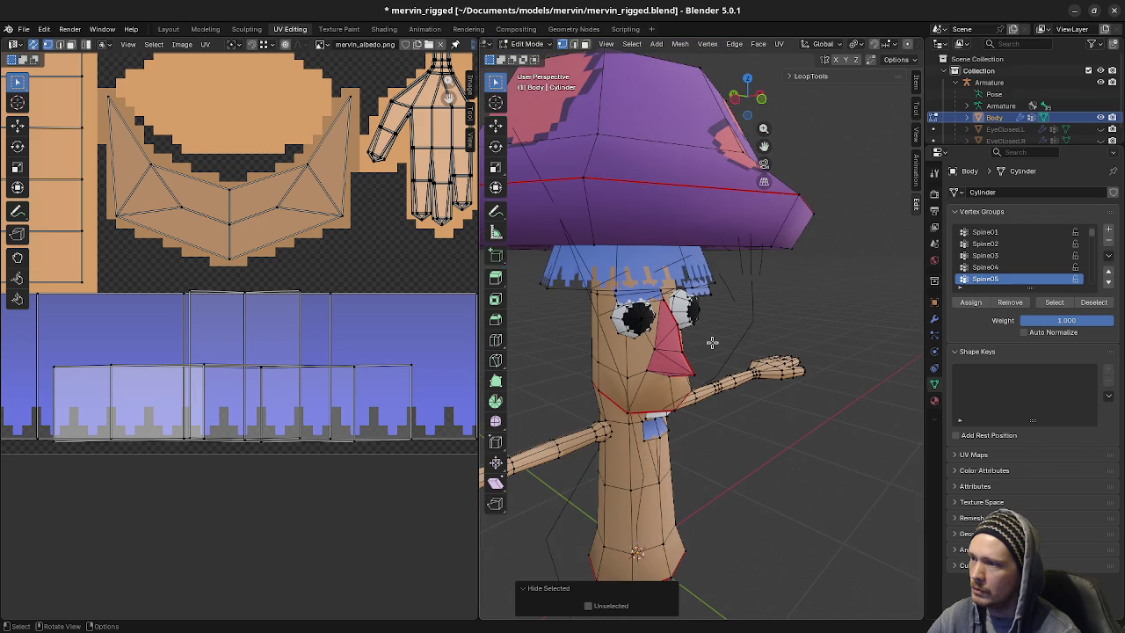
Compare the posed character between Object Mode and Edit Mode, then switch to edge select
{"action": "left_click", "coordinate": [540, 46]}
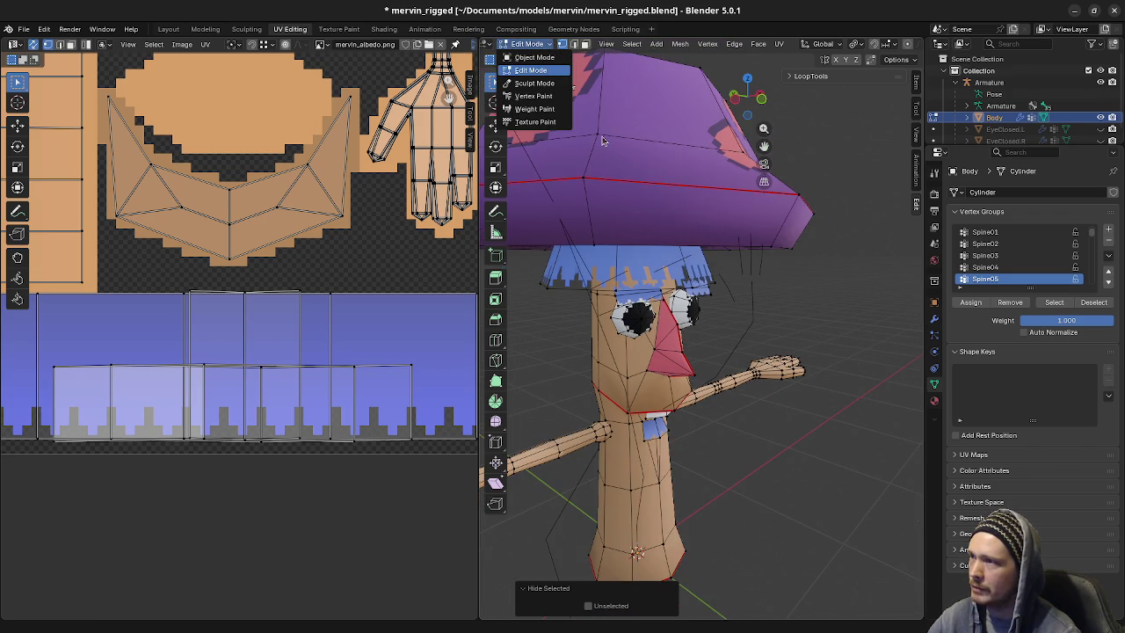
{"action": "left_click", "coordinate": [533, 57]}
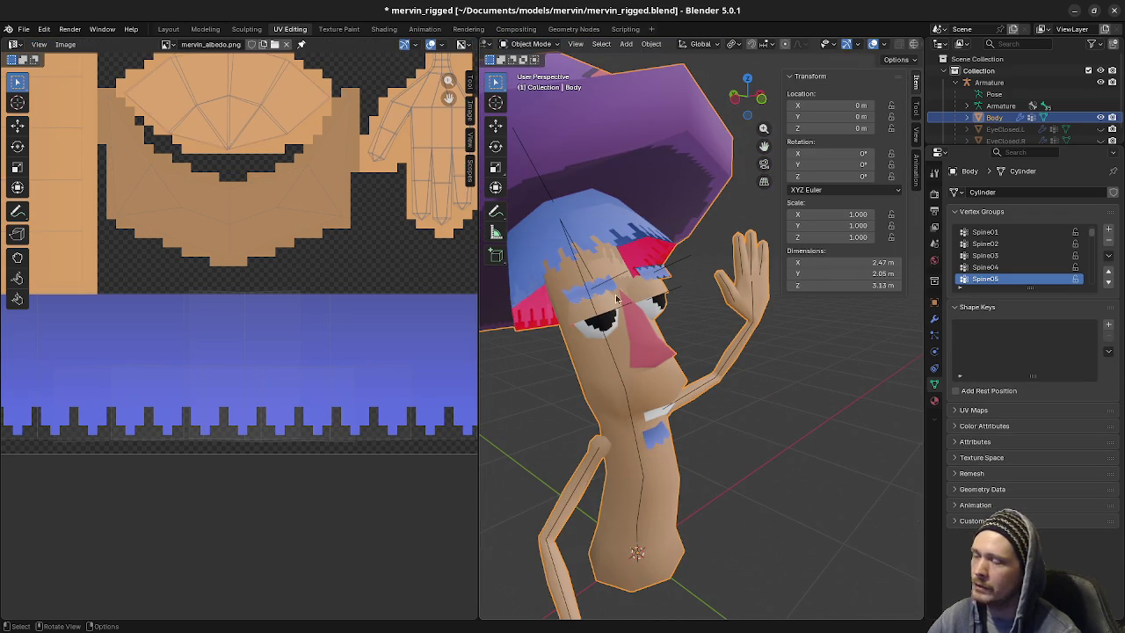
{"action": "key", "text": "Tab"}
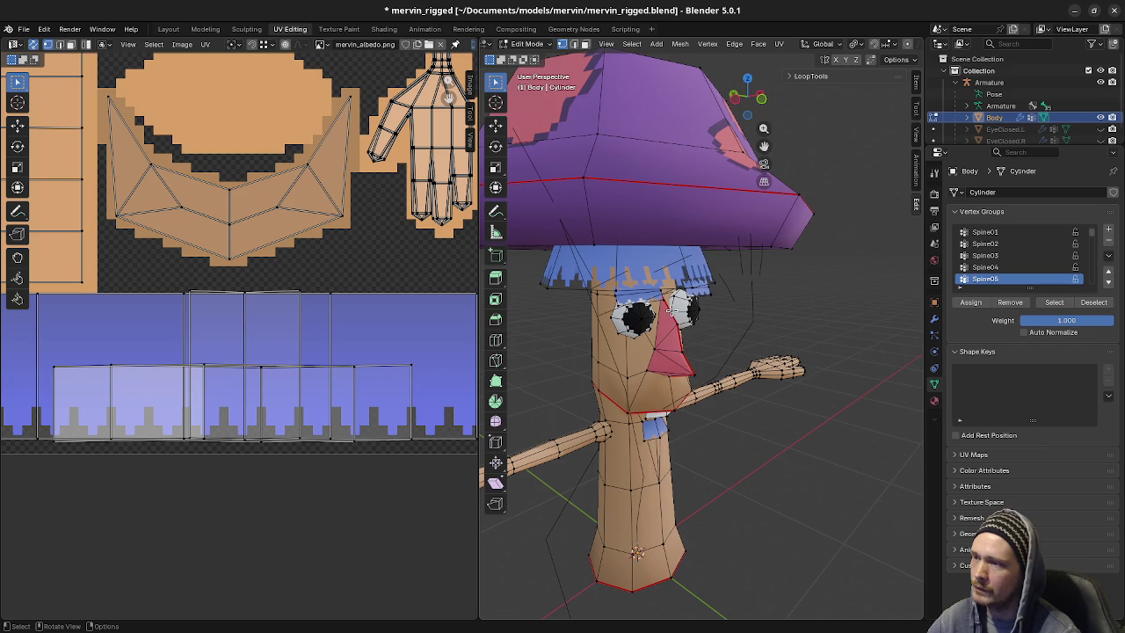
{"action": "key", "text": "Tab"}
{"action": "key", "text": "Tab"}
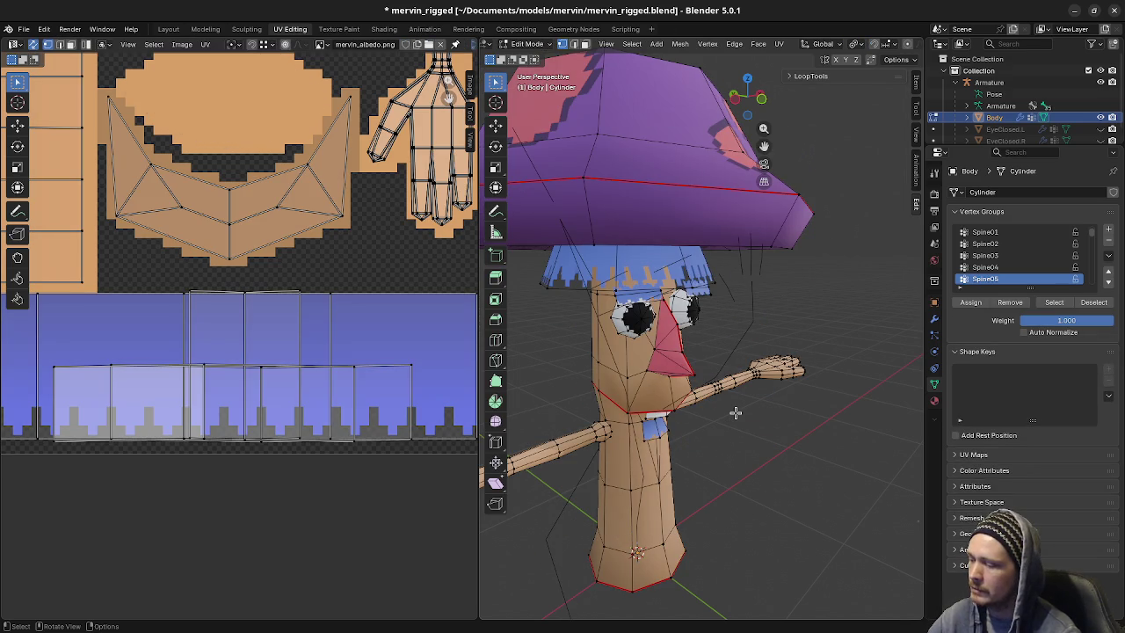
{"action": "key", "text": "2"}
{"action": "middle_click_drag", "start_coordinate": [736, 413], "coordinate": [752, 406]}
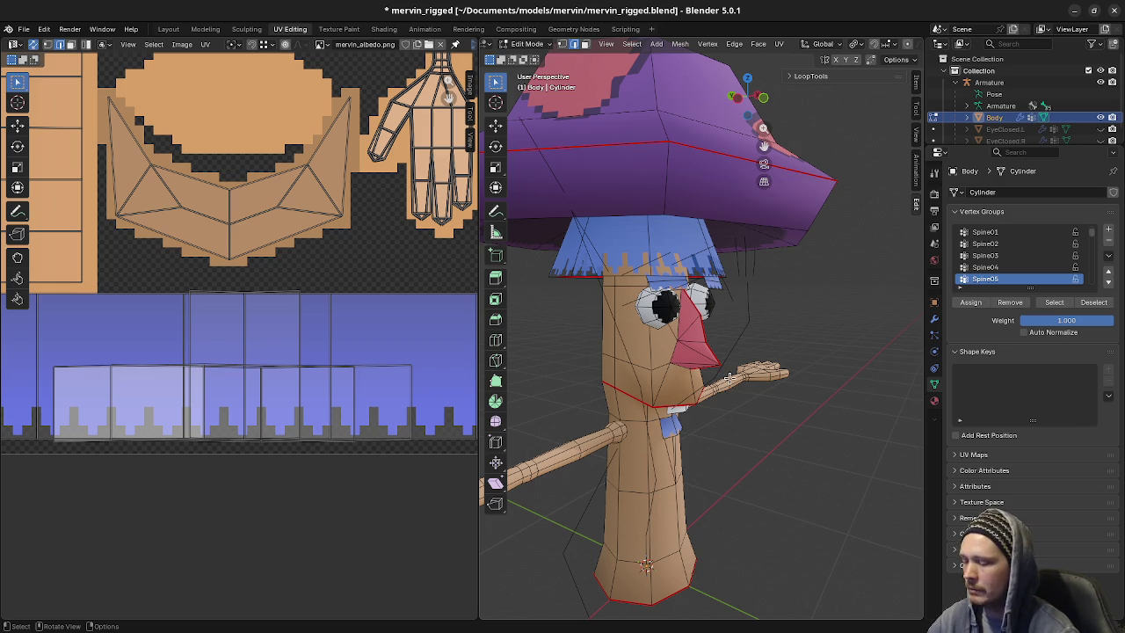
Undo to bring back the hidden eyebrow strip and view Mervin from front and above
{"action": "key", "text": "ctrl+z"}
{"action": "key", "text": "ctrl+z"}
{"action": "key", "text": "ctrl+z"}
{"action": "key", "text": "ctrl+z"}
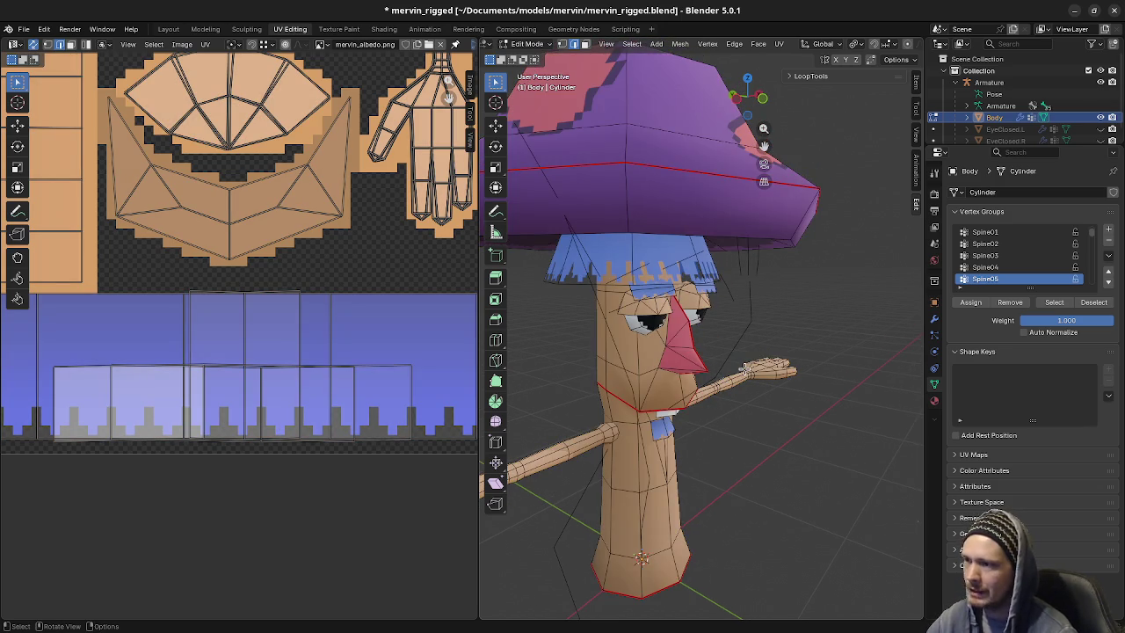
{"action": "mouse_move", "coordinate": [746, 396]}
{"action": "middle_mouse_down"}
{"action": "mouse_move", "coordinate": [673, 538]}
{"action": "mouse_move", "coordinate": [666, 442]}
{"action": "middle_mouse_up"}
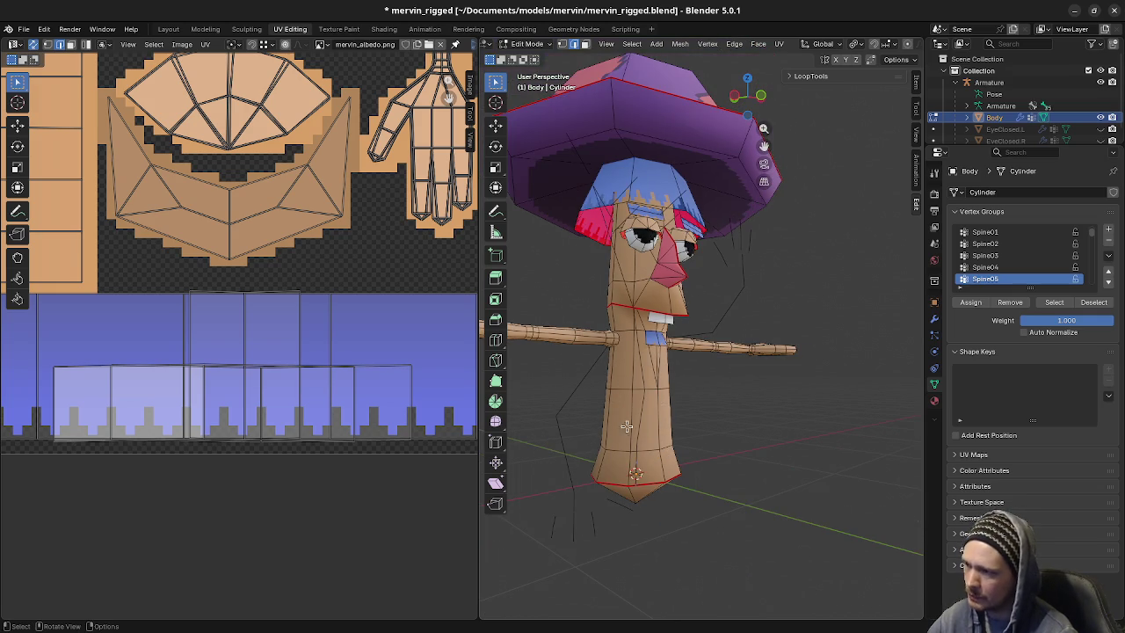
{"action": "mouse_move", "coordinate": [673, 475]}
{"action": "middle_mouse_down"}
{"action": "mouse_move", "coordinate": [693, 501]}
{"action": "mouse_move", "coordinate": [555, 91]}
{"action": "middle_mouse_up"}
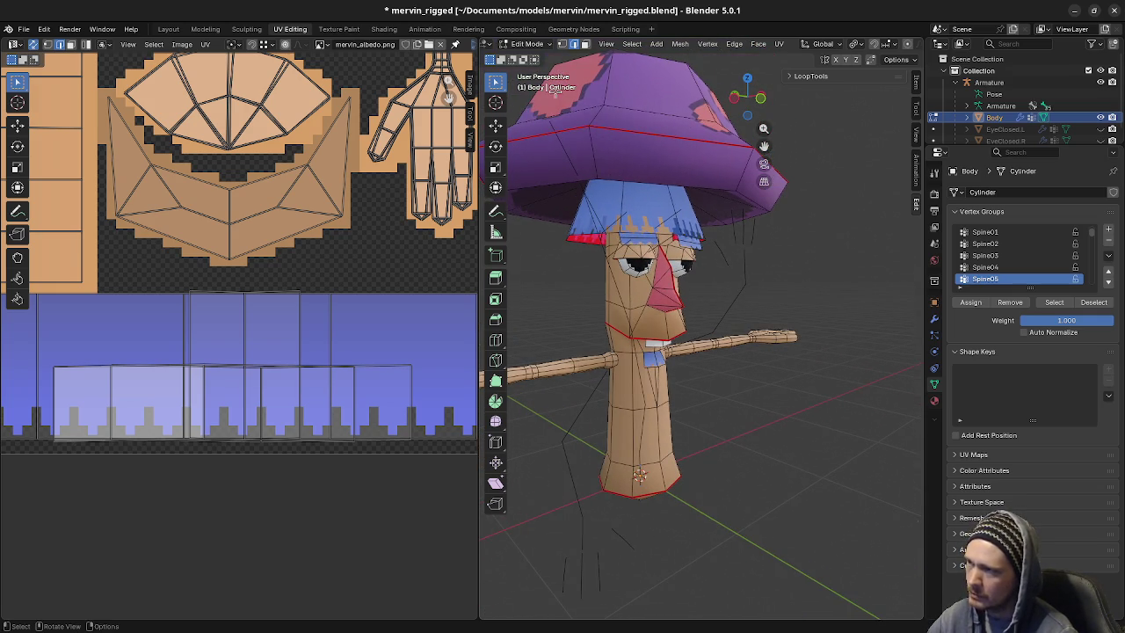
Return the body to Object Mode, put the armature in Pose Mode and start rotating Pinky01.R
{"action": "left_click", "coordinate": [527, 44]}
{"action": "left_click", "coordinate": [541, 63]}
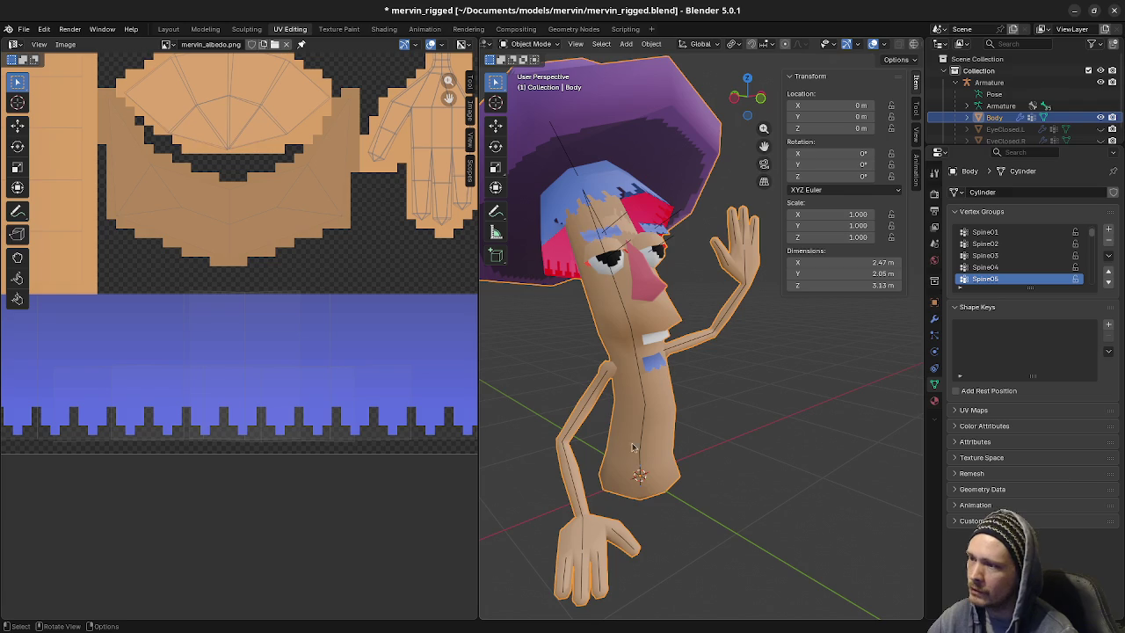
{"action": "left_click", "coordinate": [602, 570]}
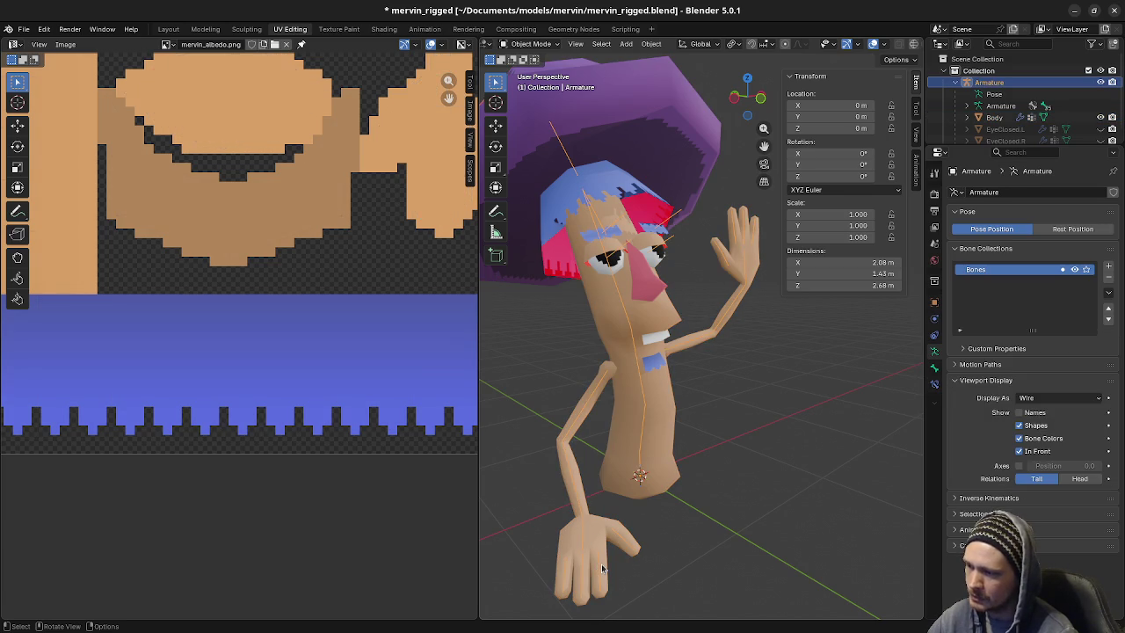
{"action": "left_click", "coordinate": [527, 44]}
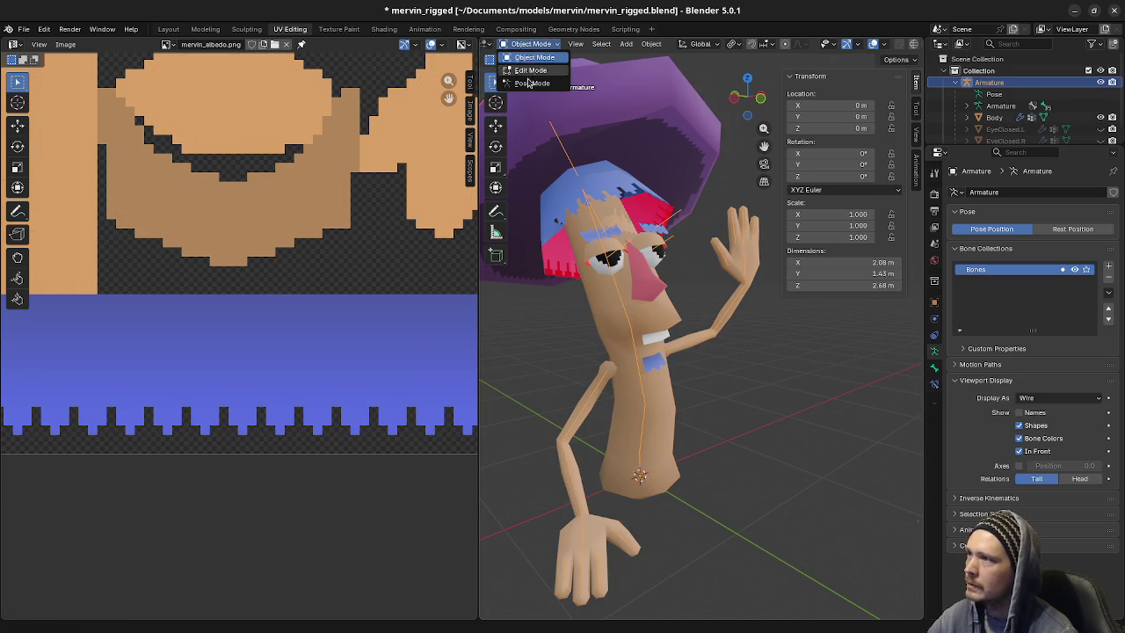
{"action": "left_click", "coordinate": [530, 83]}
{"action": "left_click", "coordinate": [573, 567]}
{"action": "key", "text": "r"}
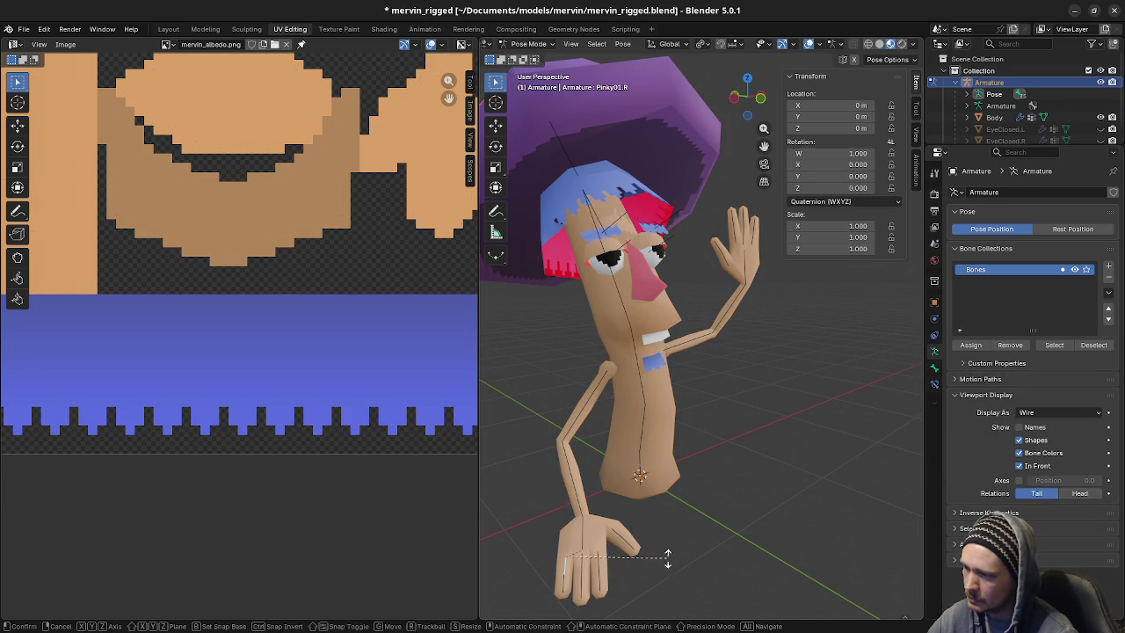